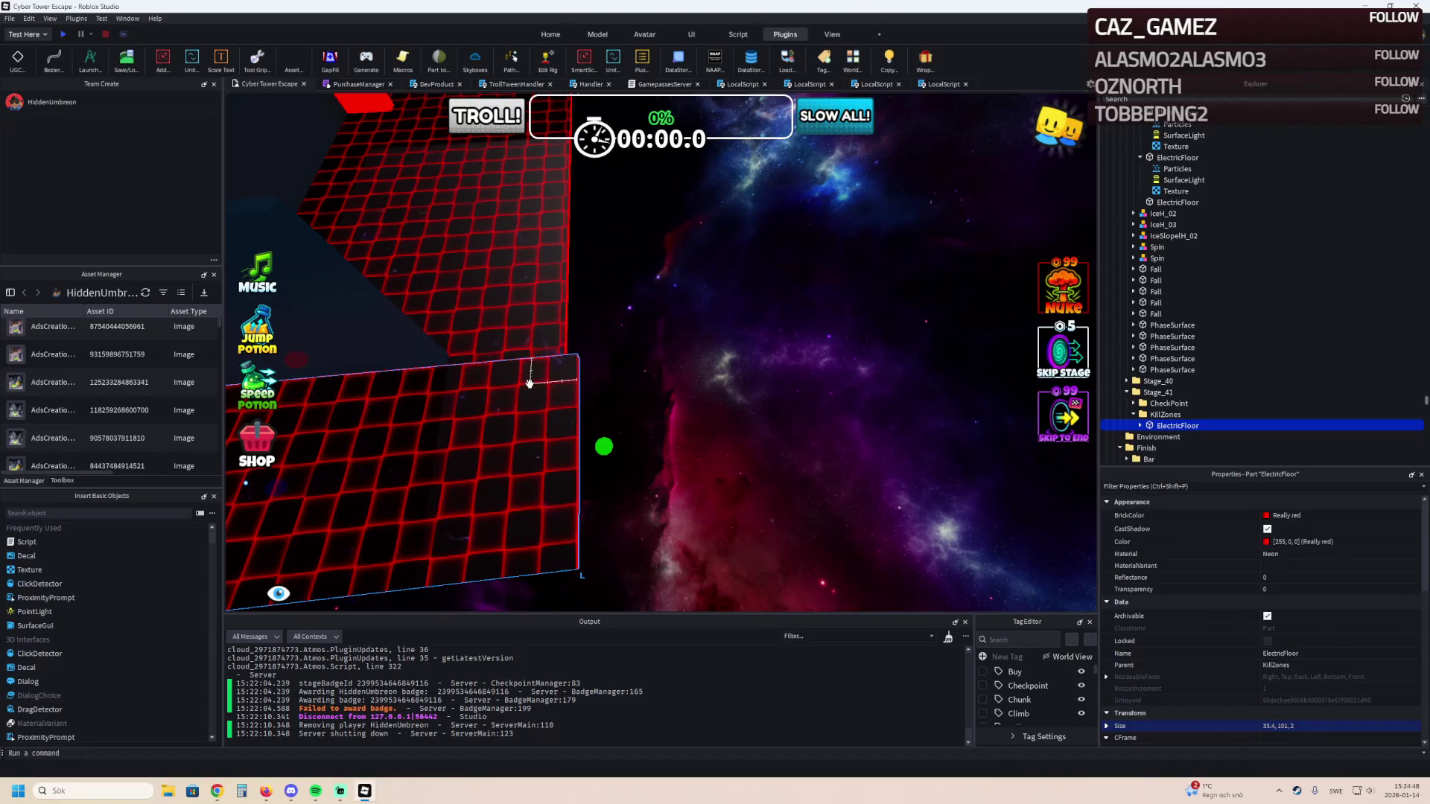
Lengthen the black wall beside the red grid floor and set its height to 33 studs.
key("w")
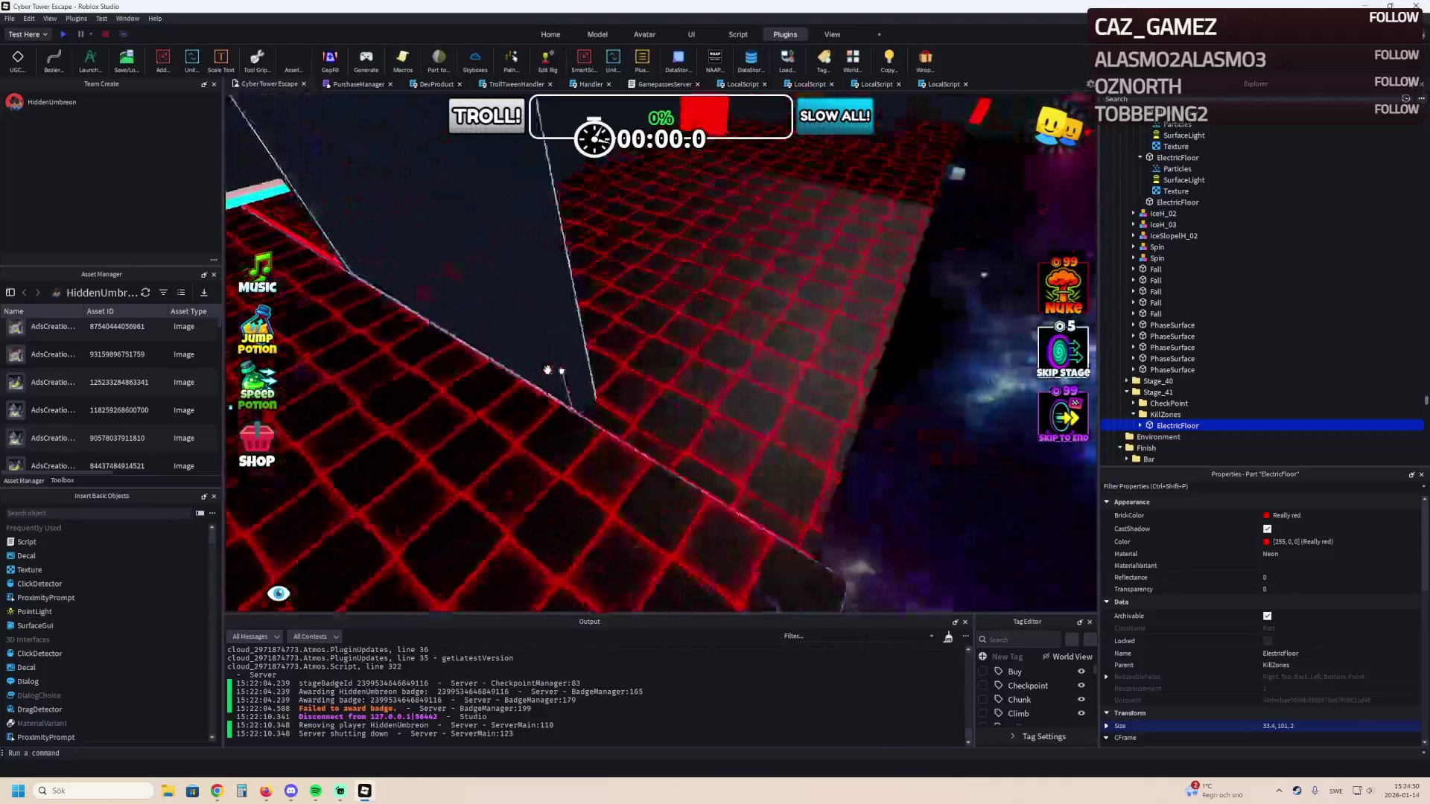
left_click(581, 342)
left_click_drag(640, 339, 709, 332)
key("BackSpace")
key("BackSpace")
key("BackSpace")
key("Return")
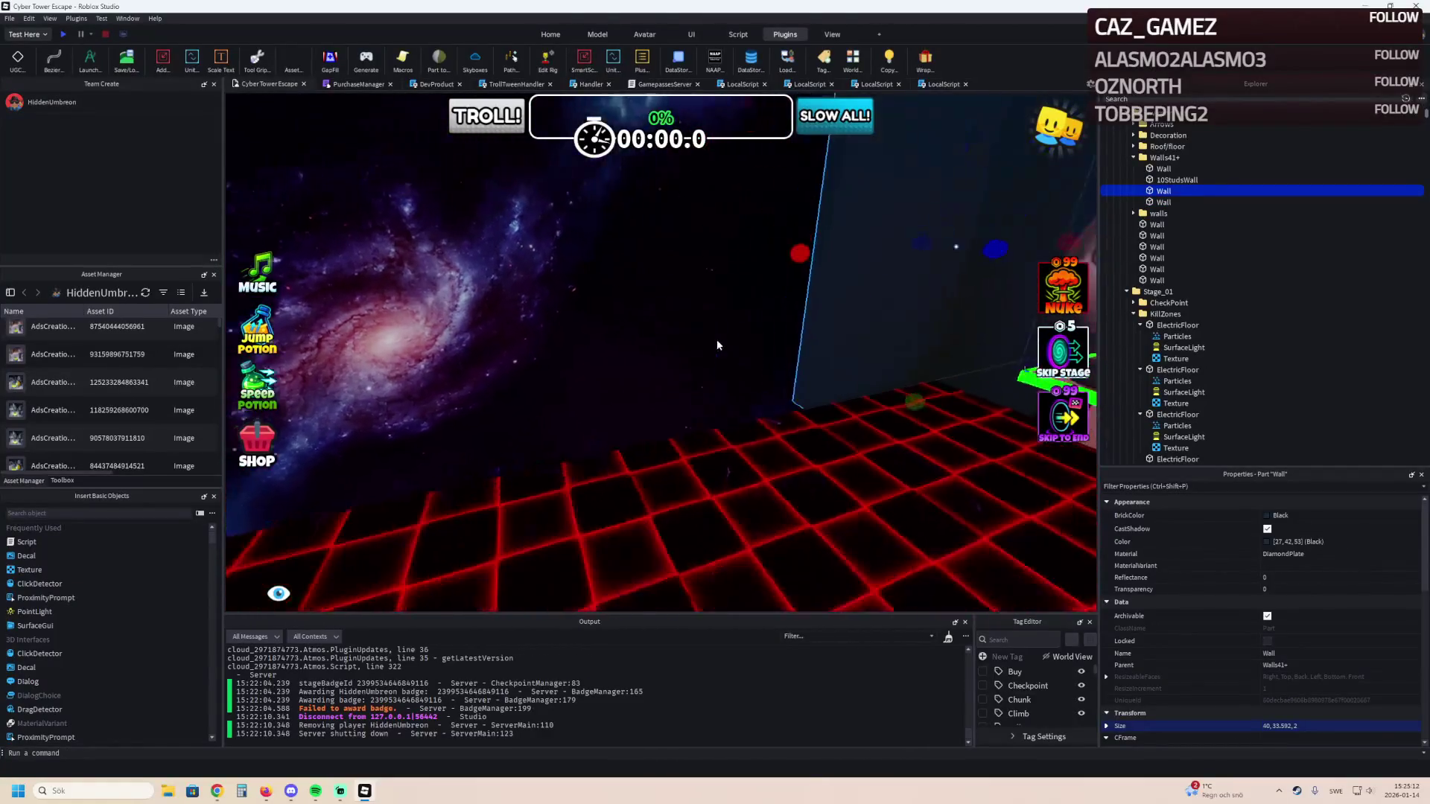
Stretch the second wall to 63 × 33 studs along the floor's edge, then select the ElectricFloor.
left_click_drag(540, 392, 577, 395)
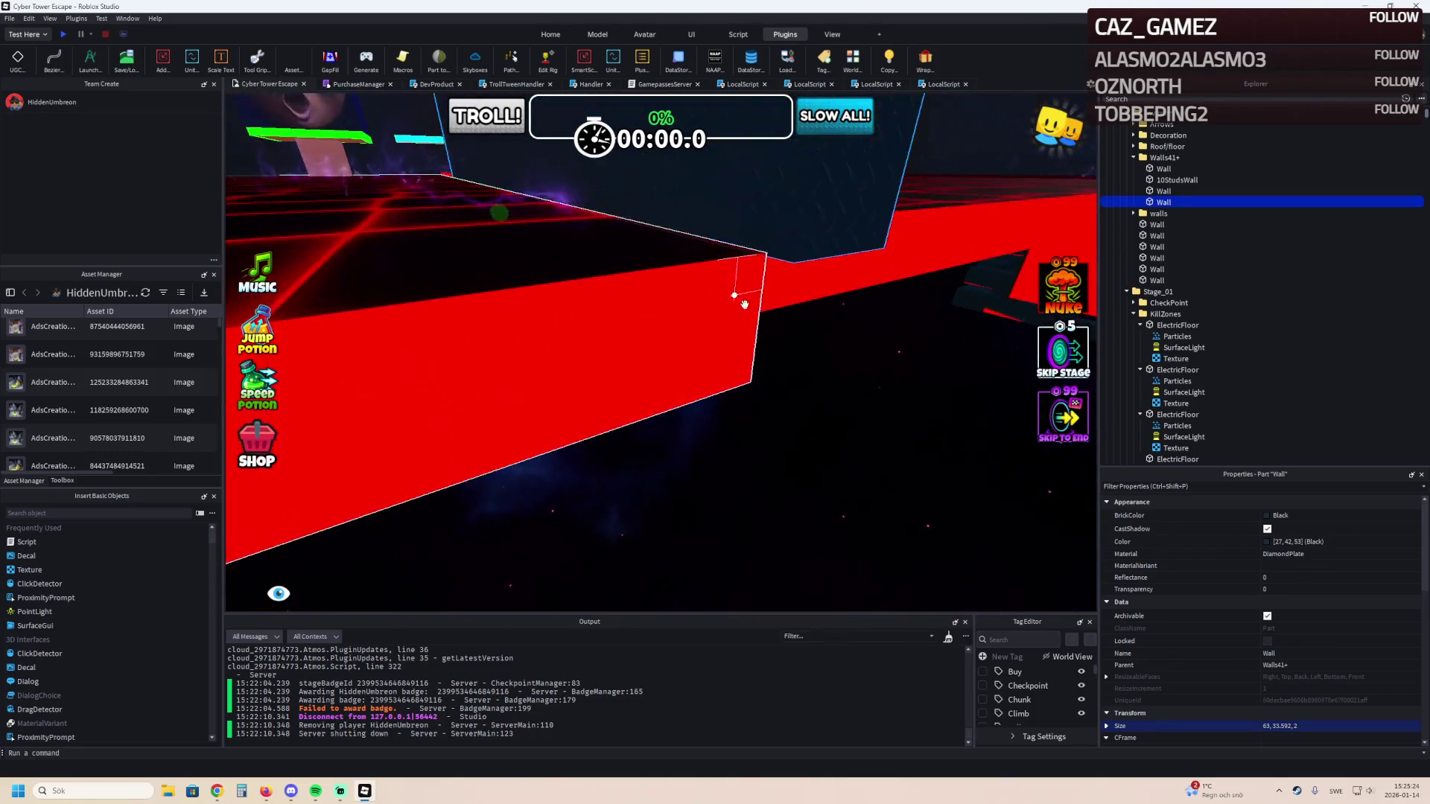
left_click(732, 295)
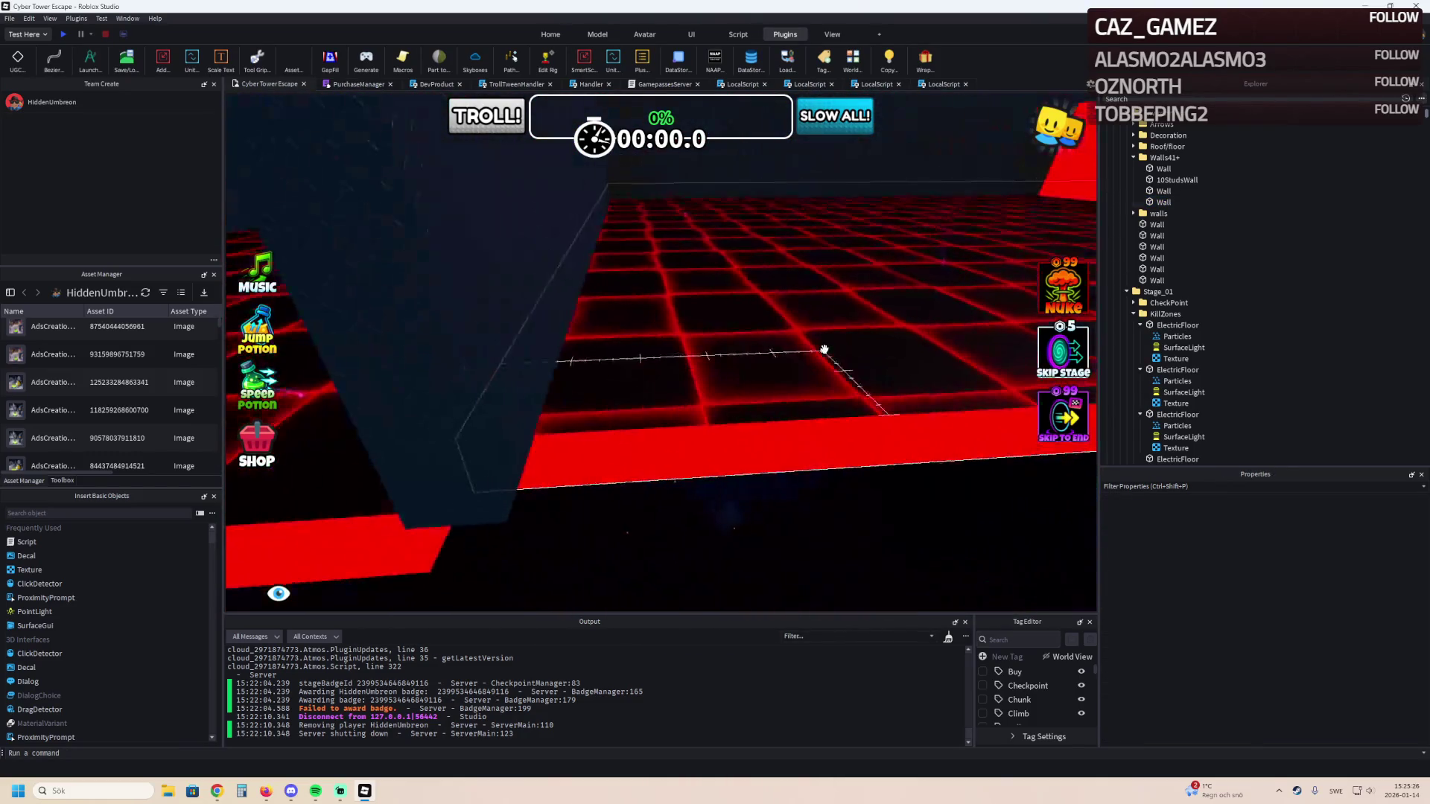
key("a")
key("w")
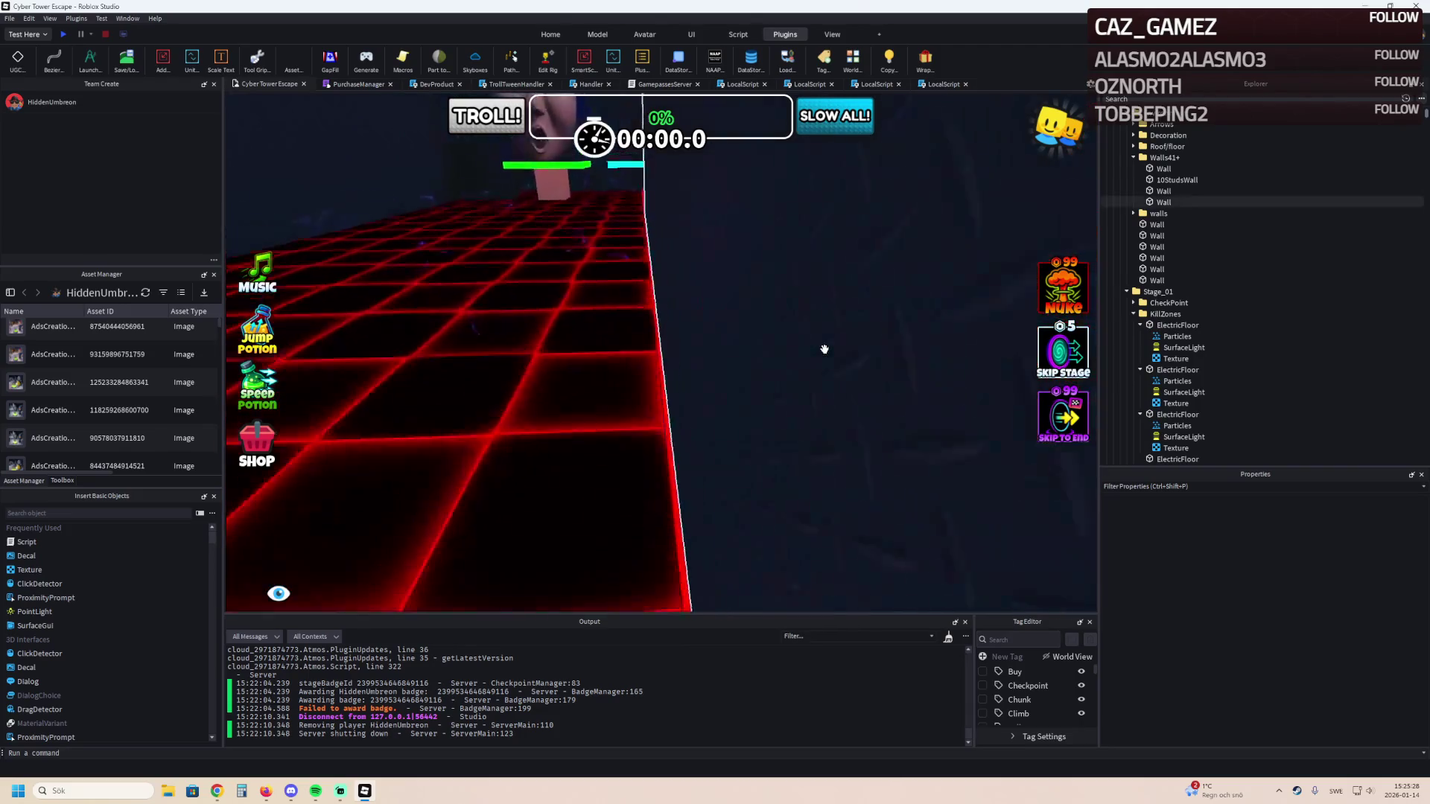
left_click(833, 395)
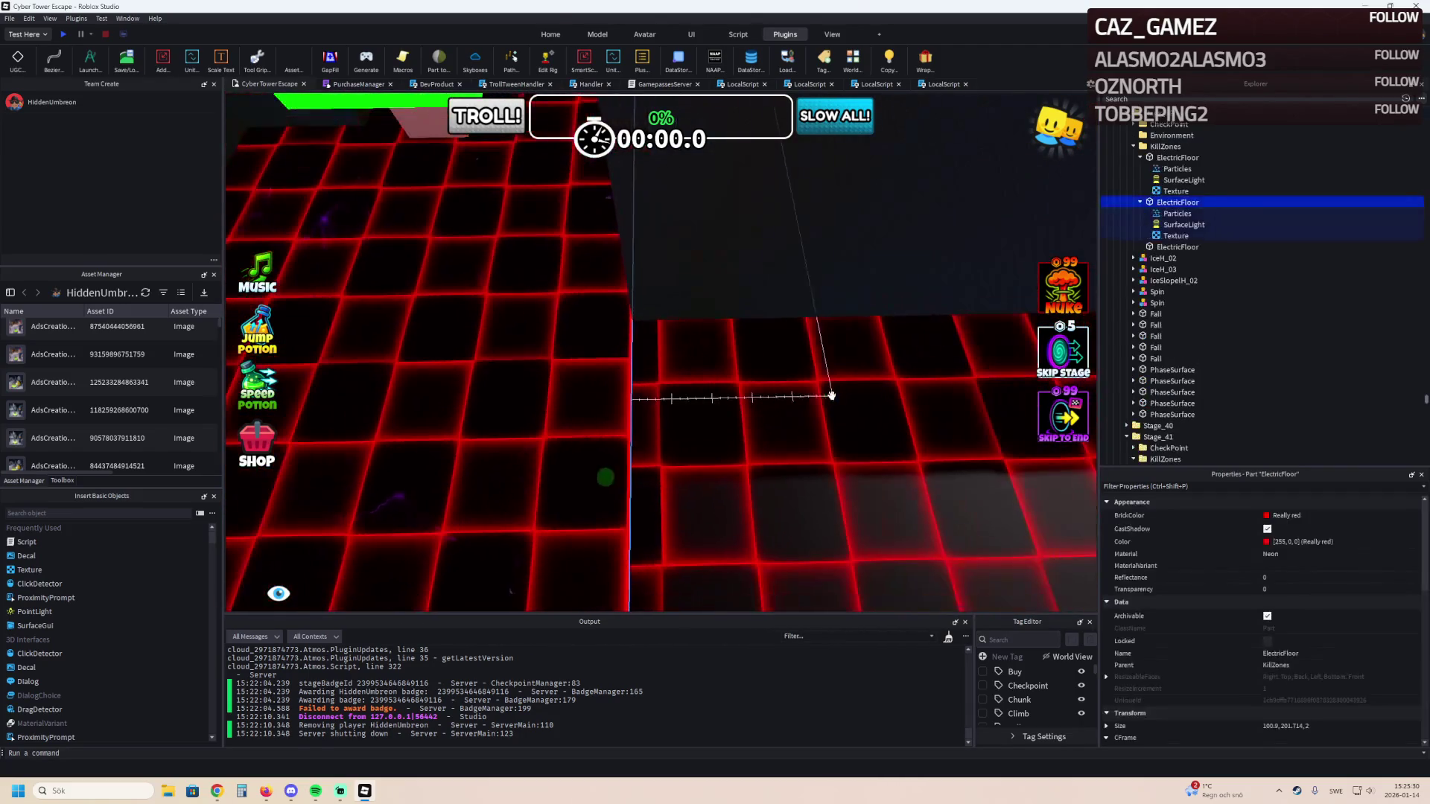
key("q")
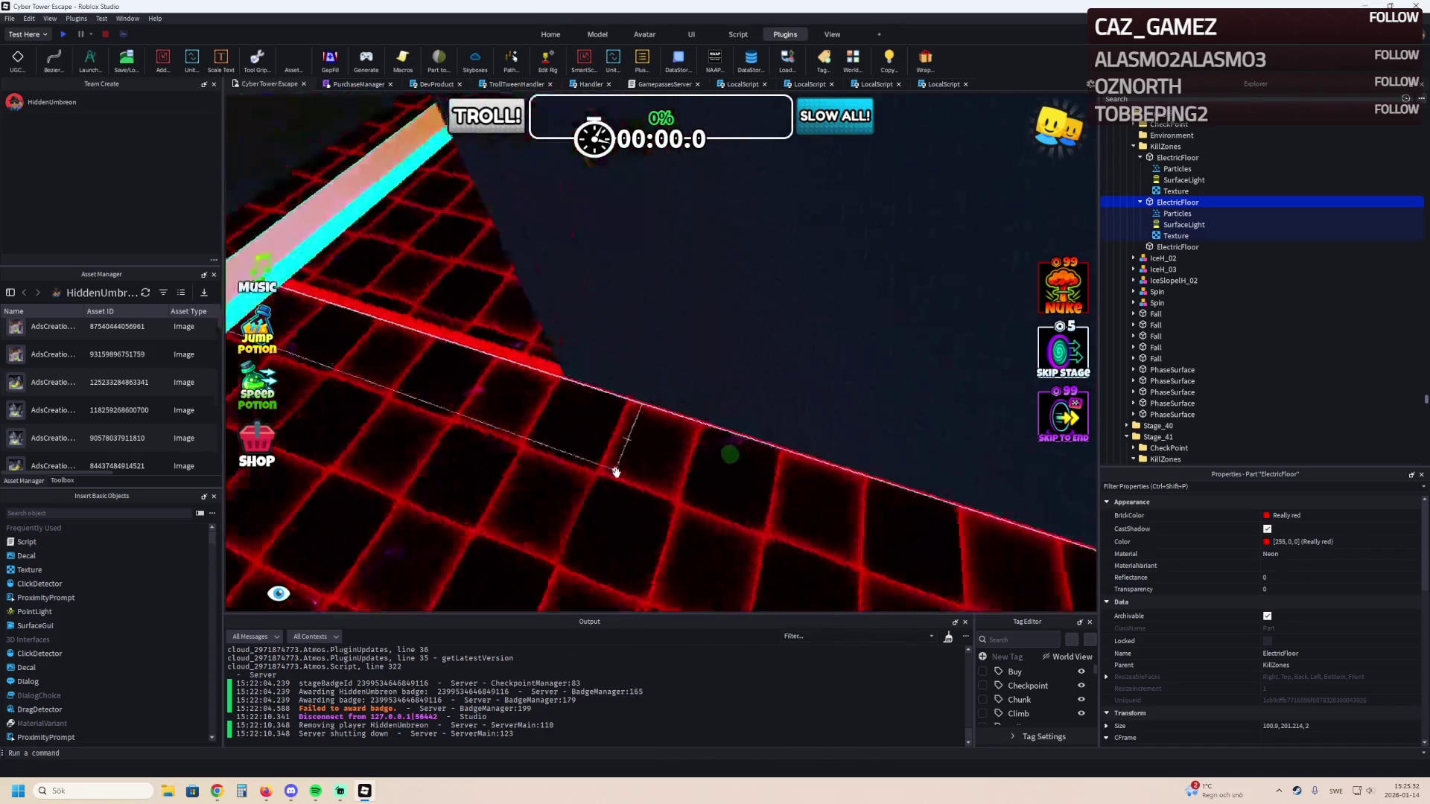
key("s")
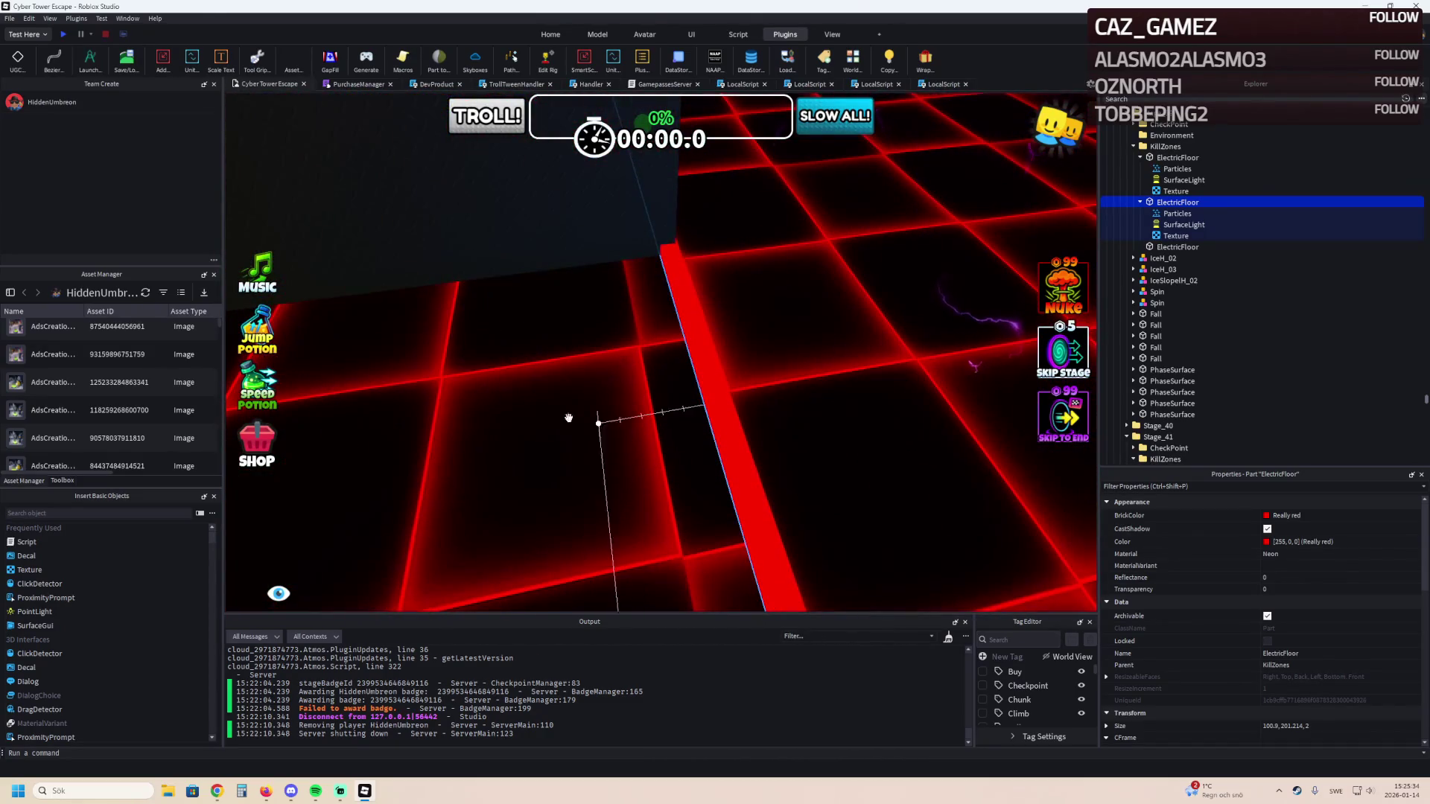
key("s")
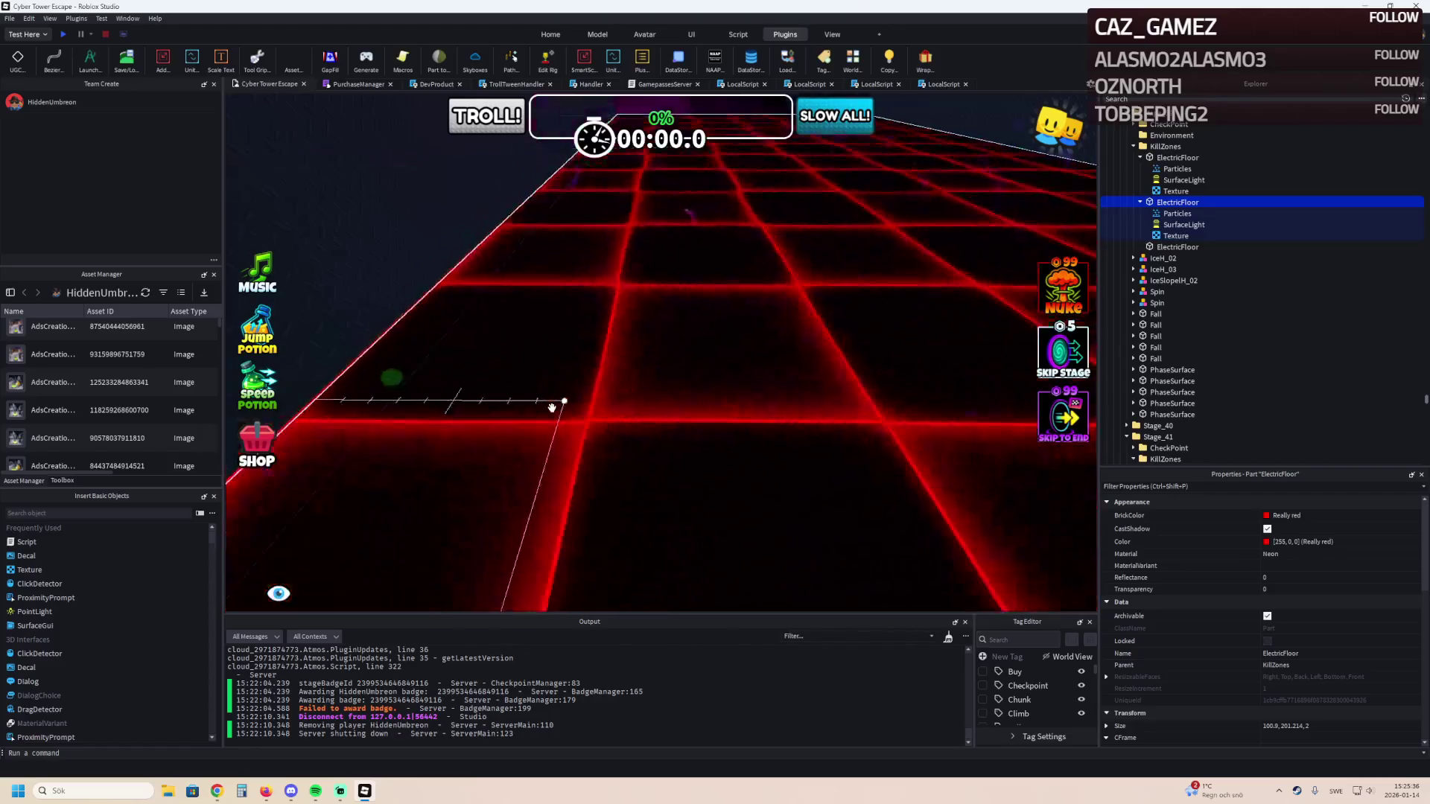
key("w")
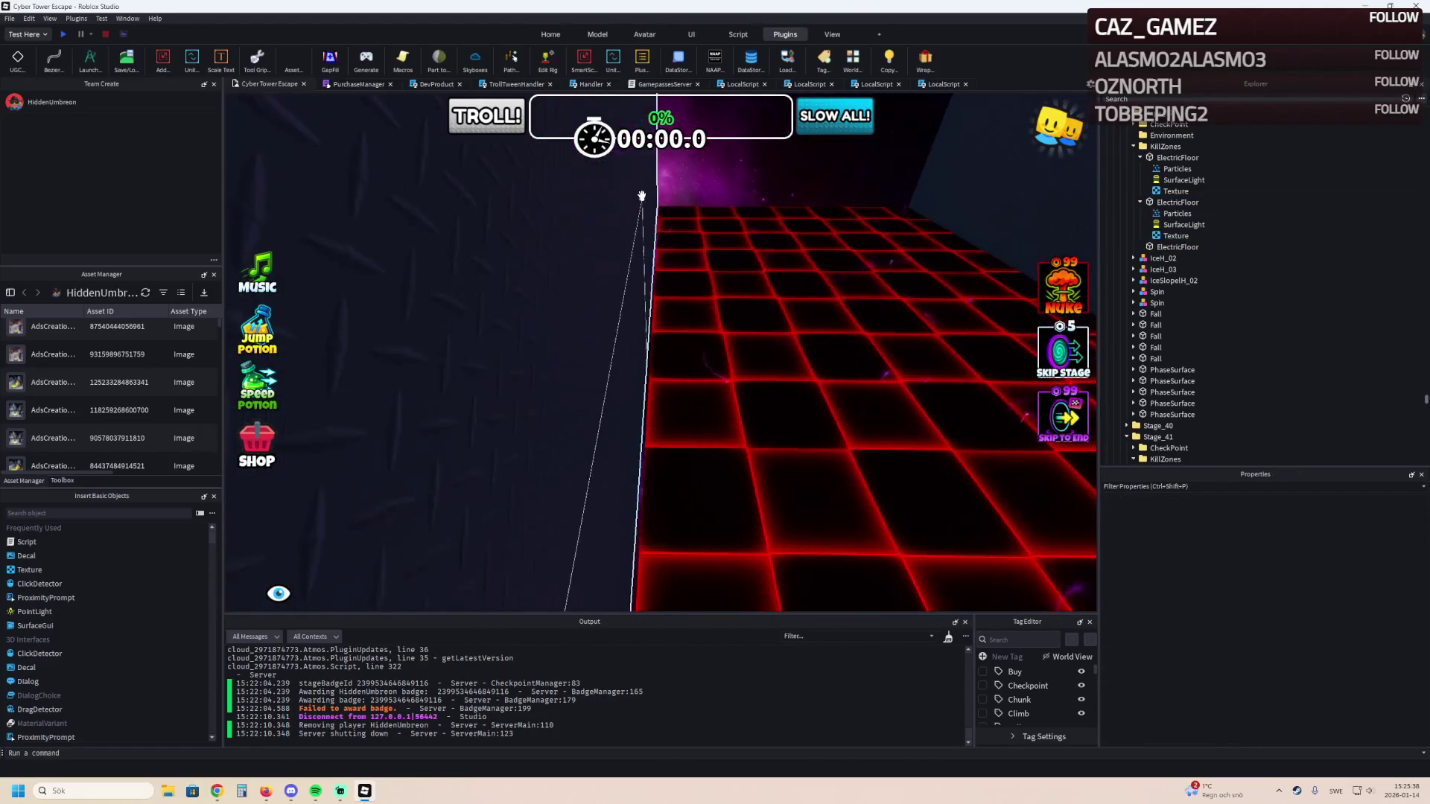
key("w")
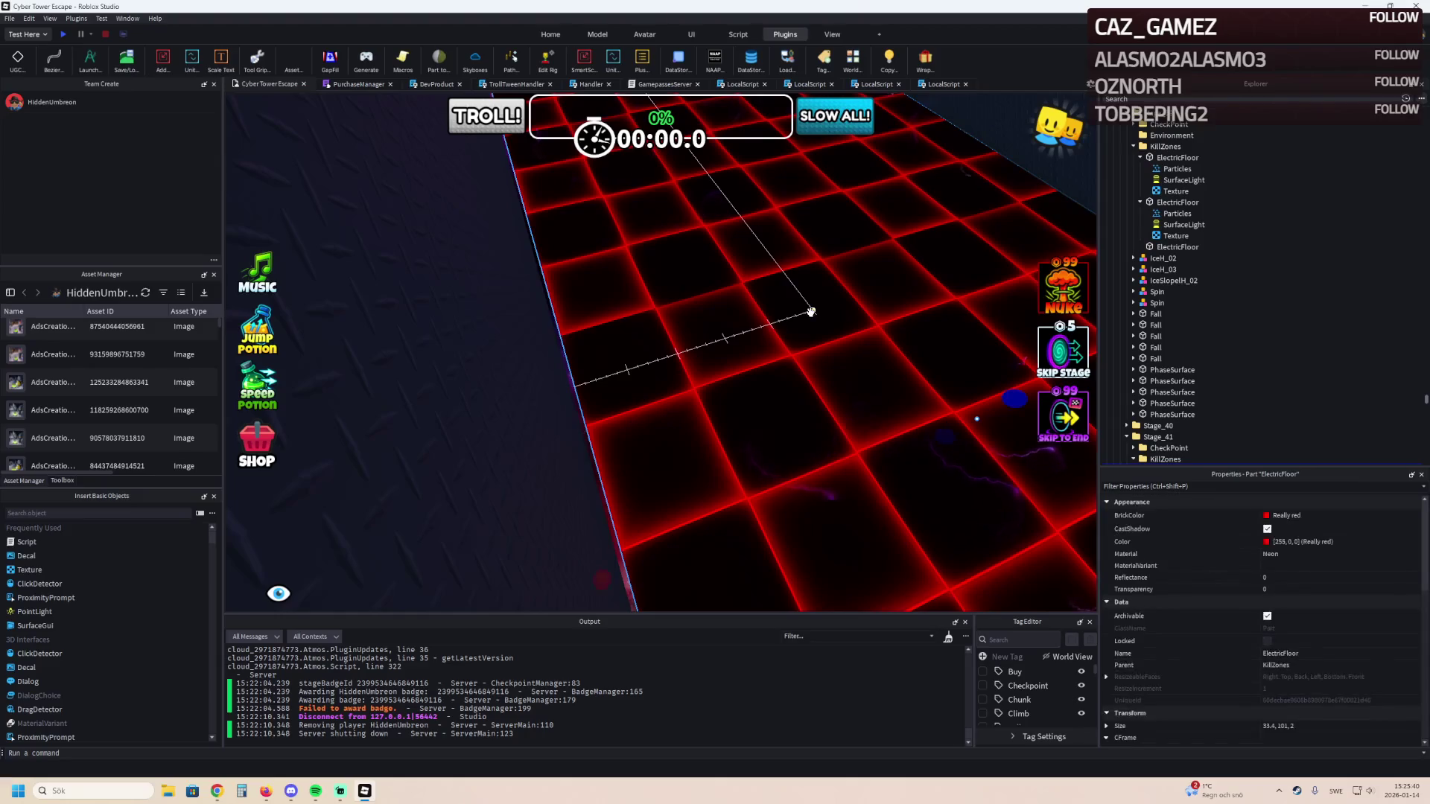
key("a")
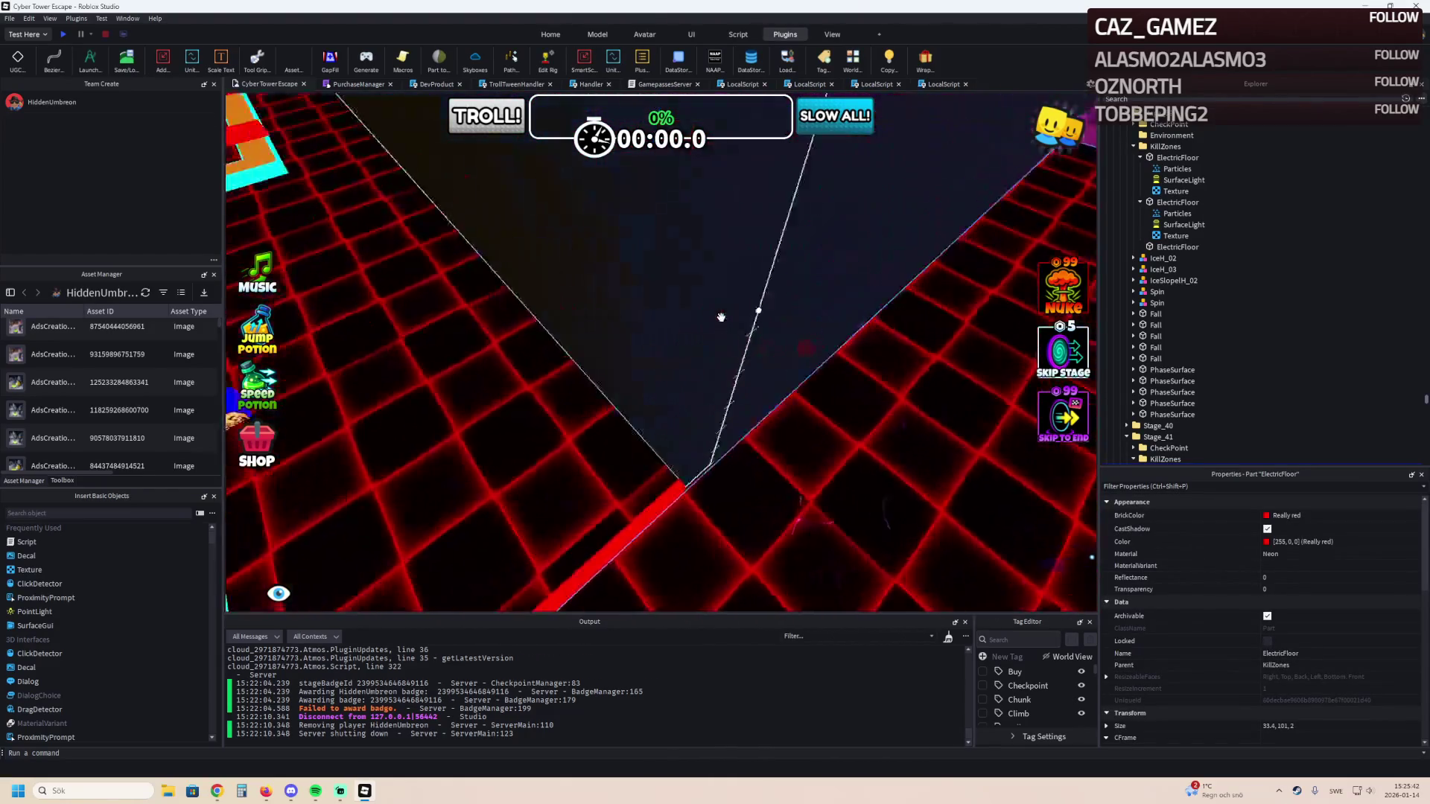
key("a")
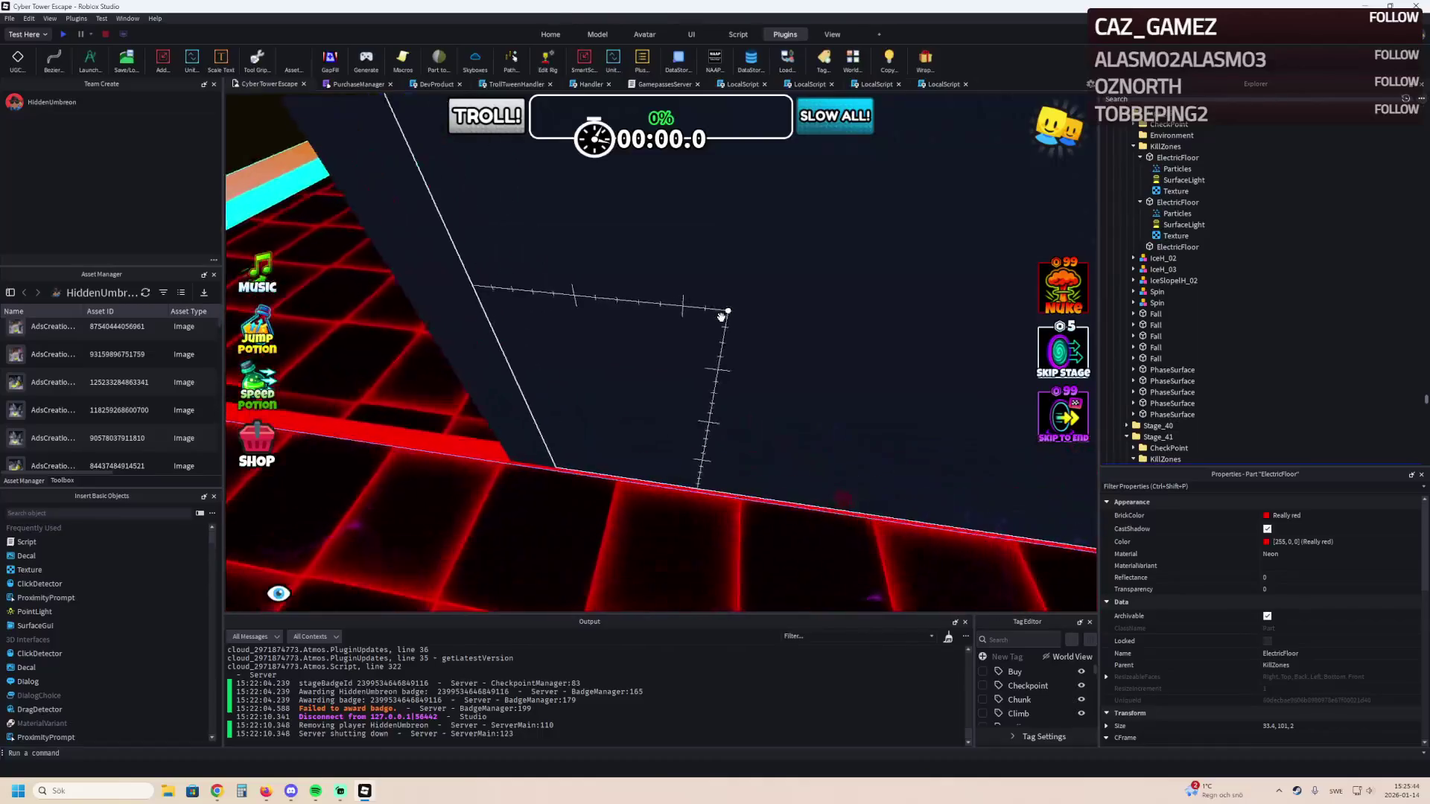
key("a")
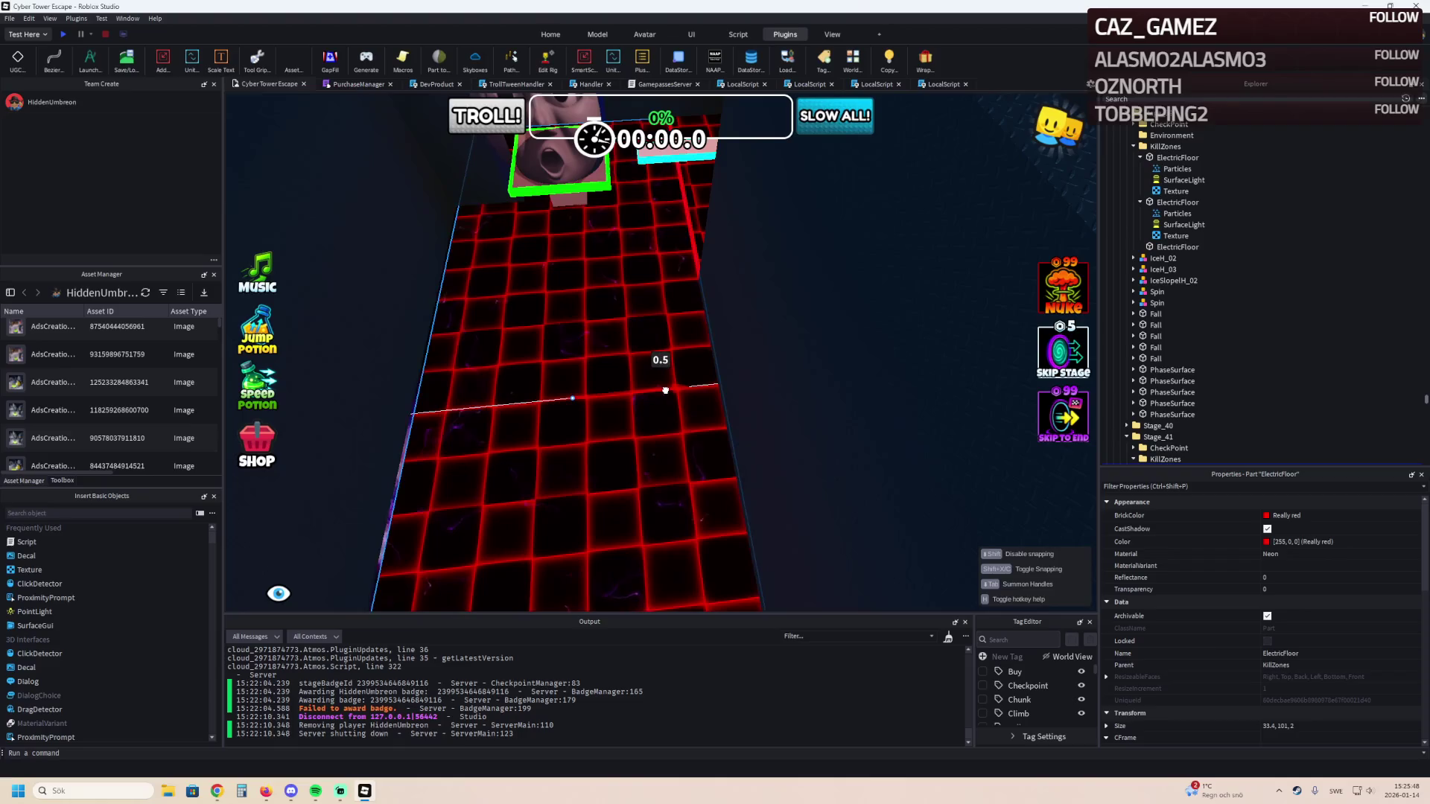
key("a")
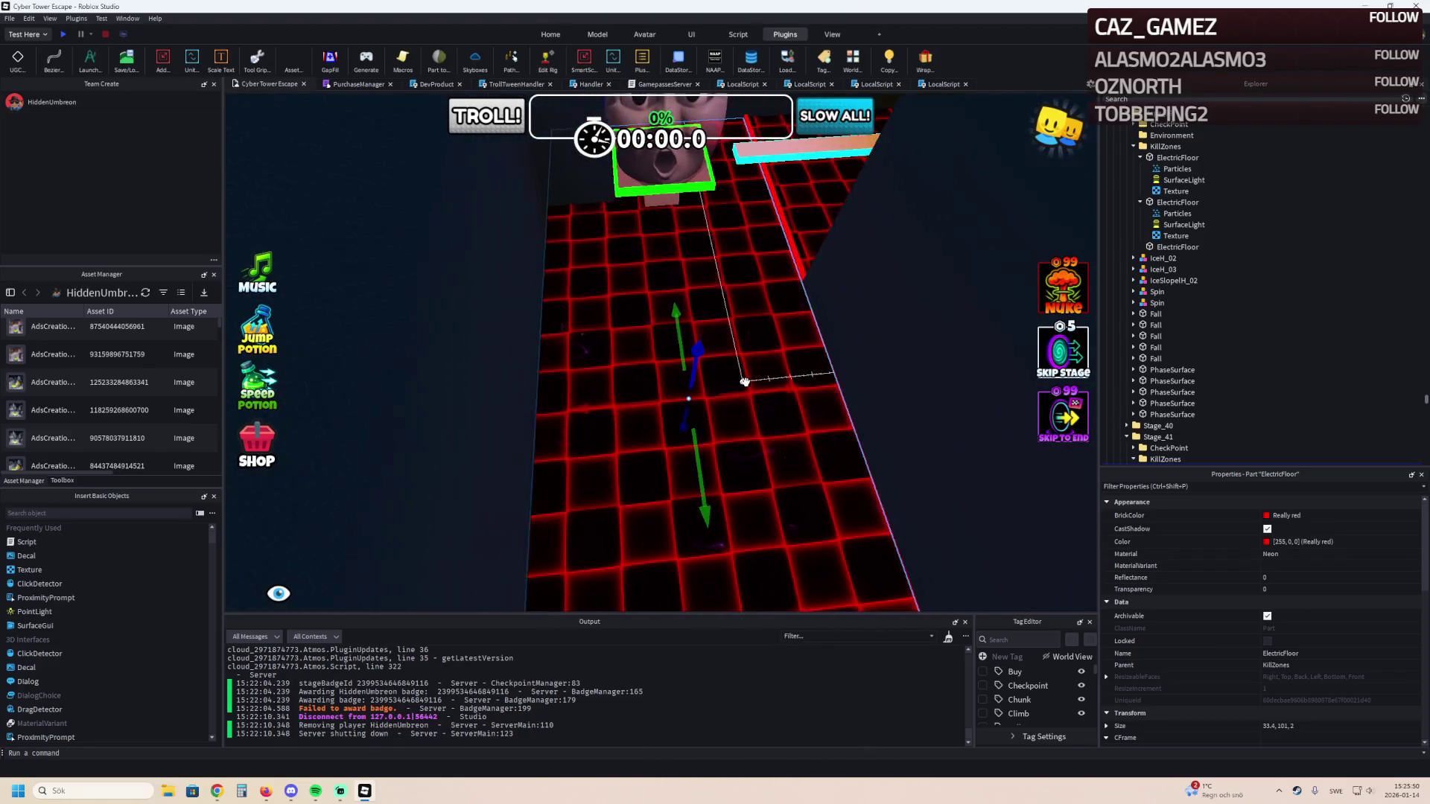
key("q")
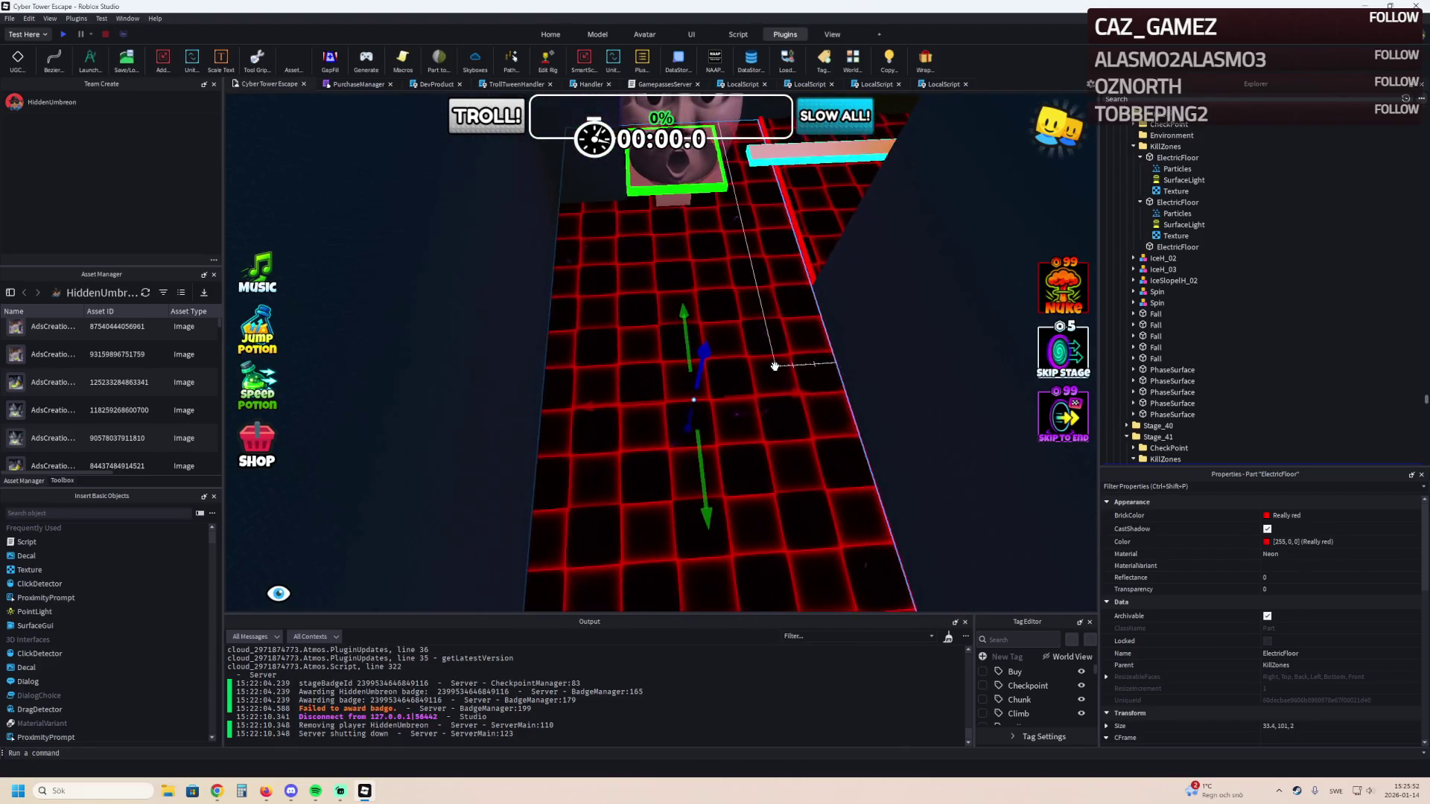
key("e")
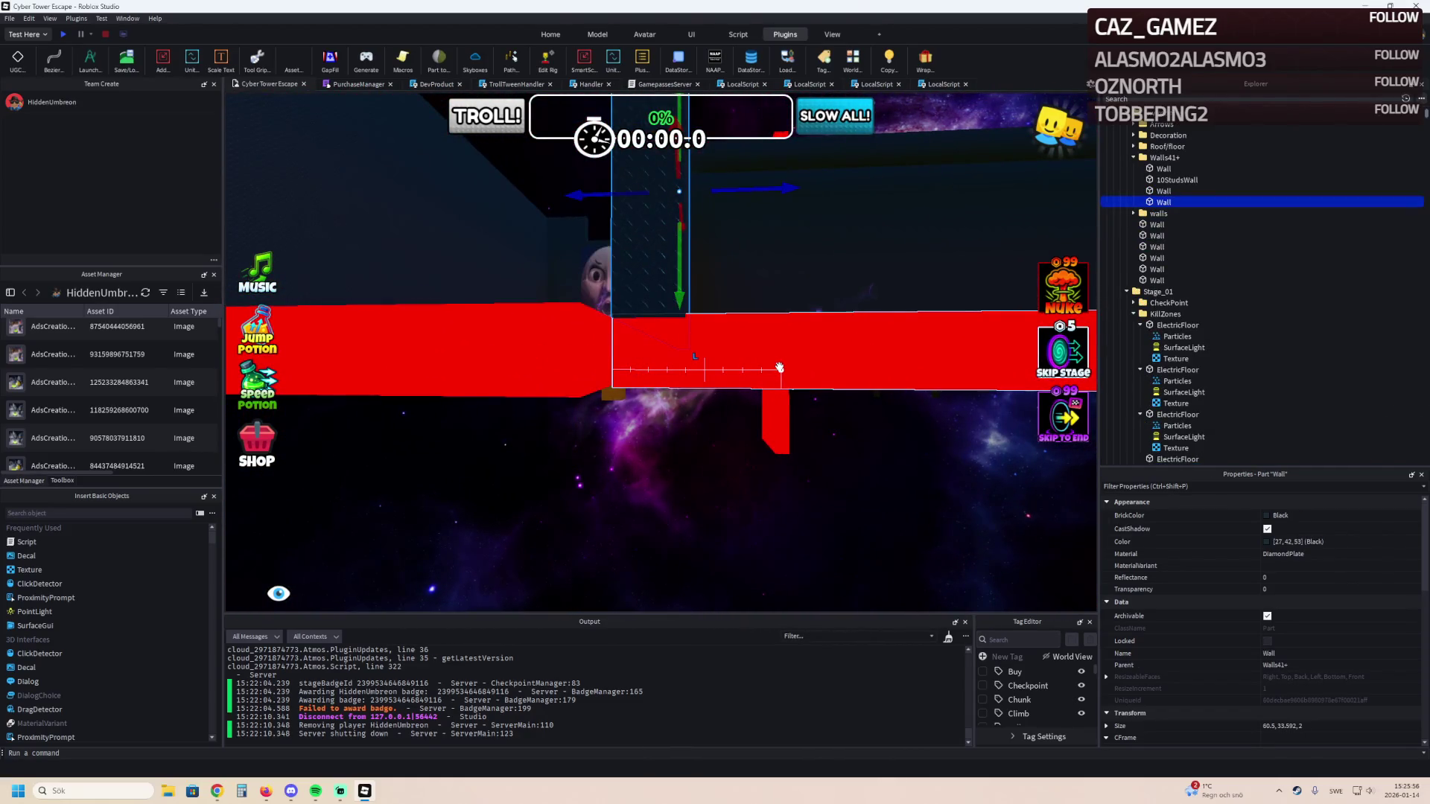
Fly around the red grid floor to inspect the dark Walls41+ walls along its edge.
key("e")
left_click(926, 480)
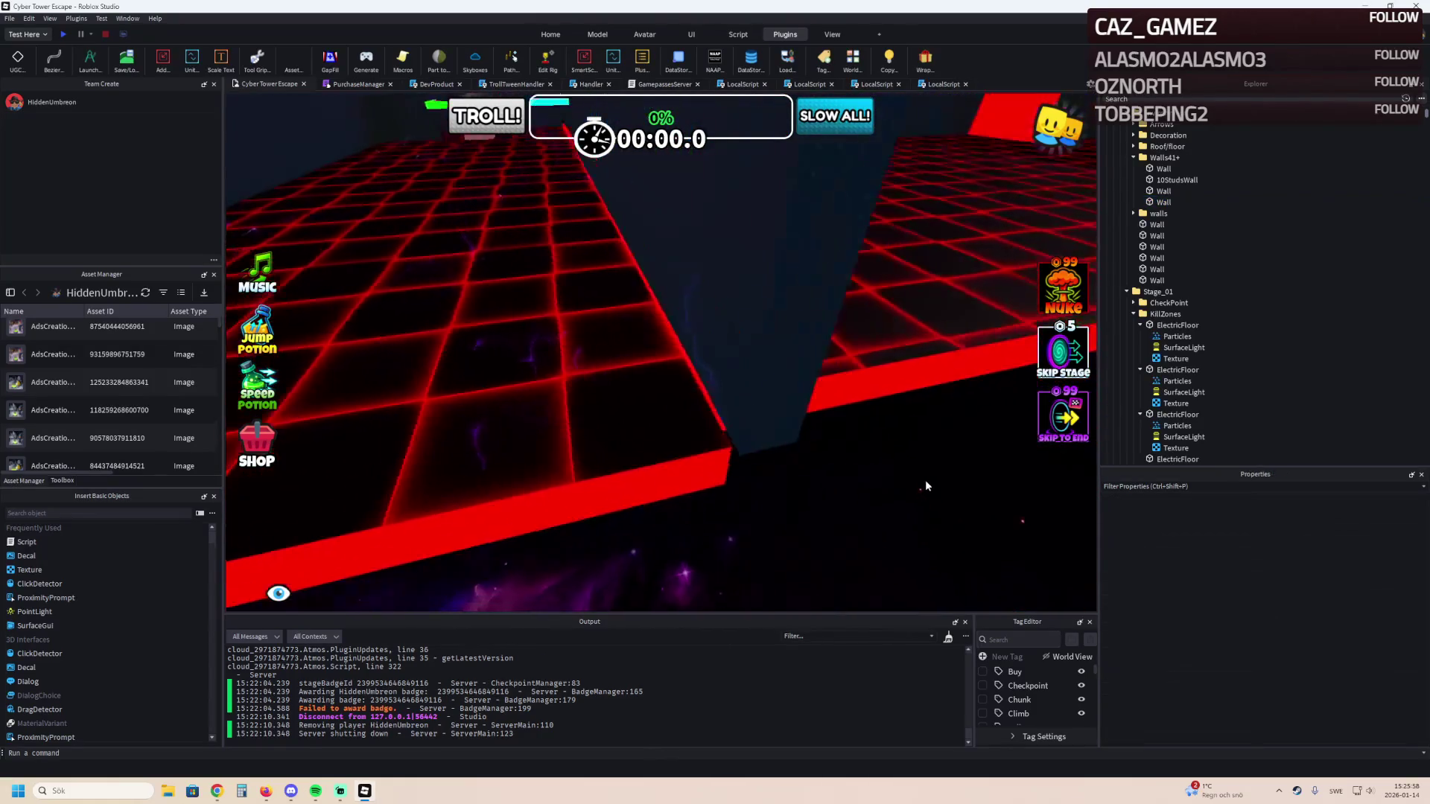
key("w")
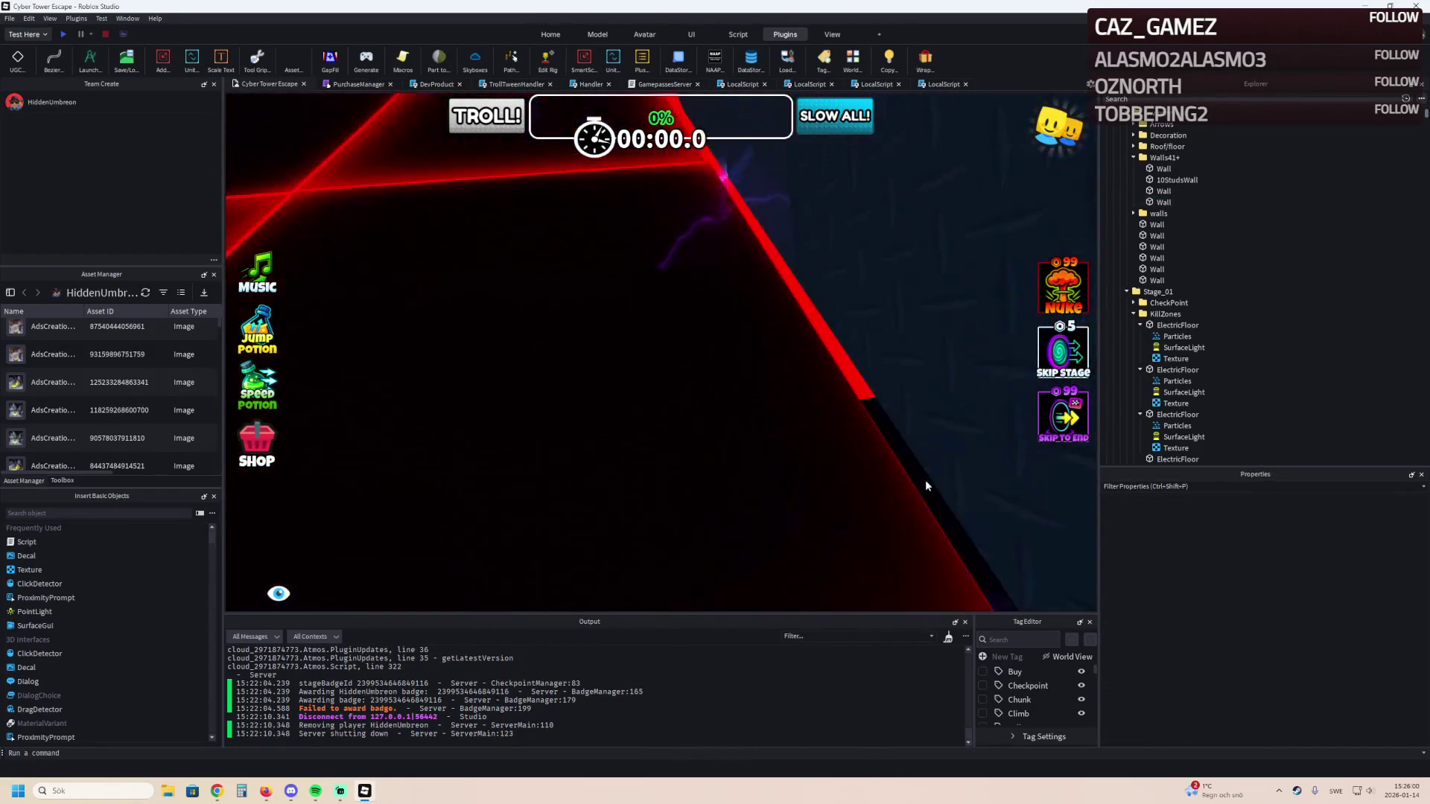
key("s")
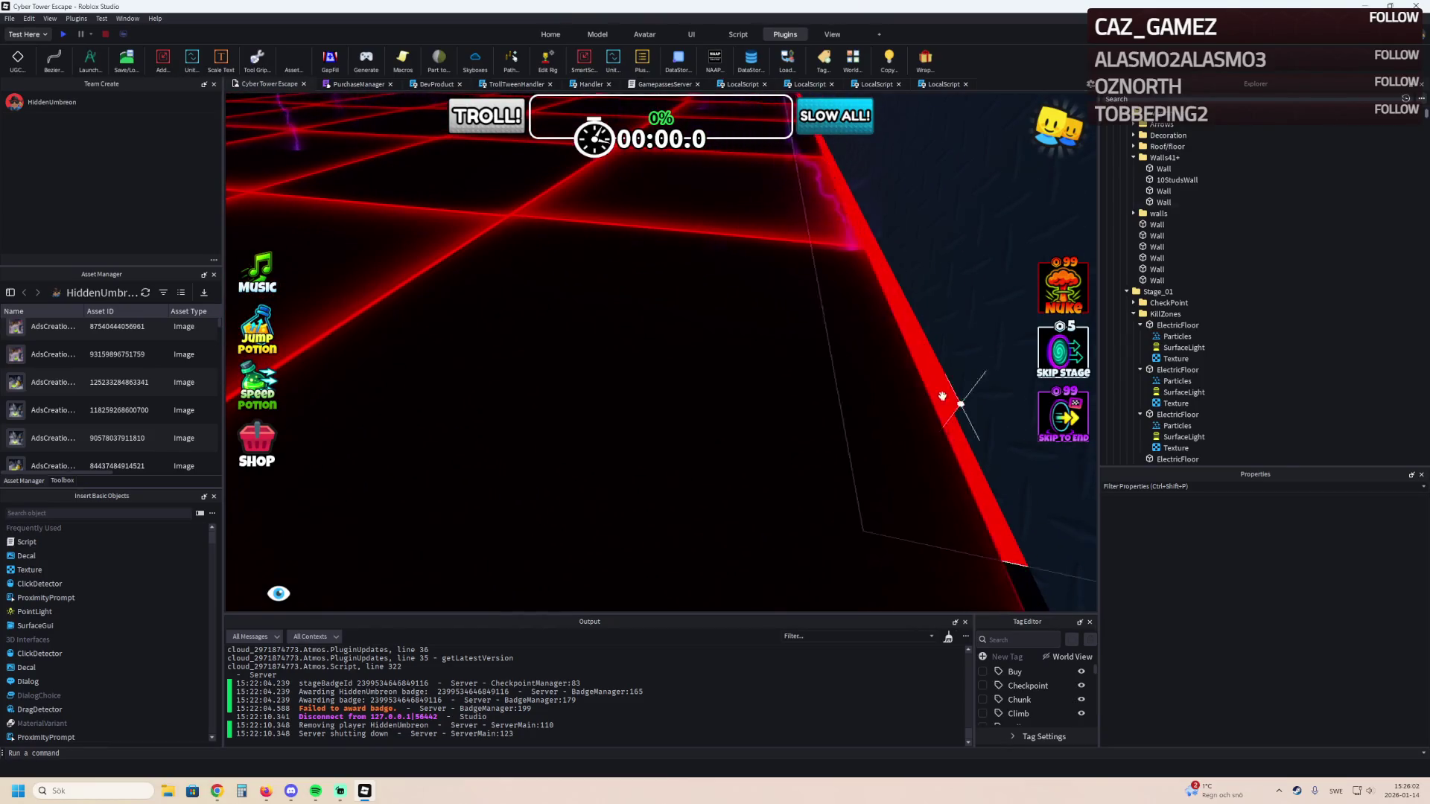
key("s")
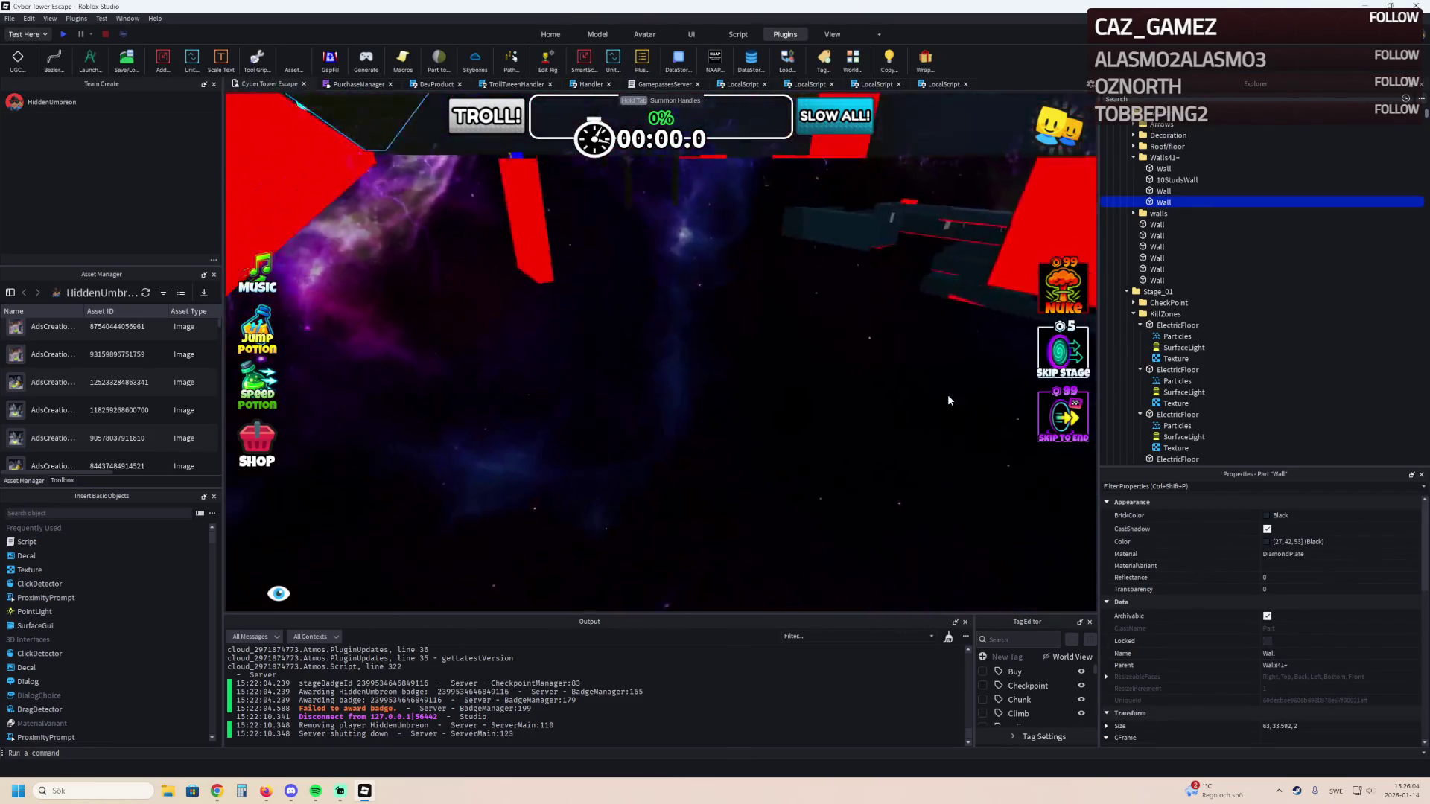
key("w")
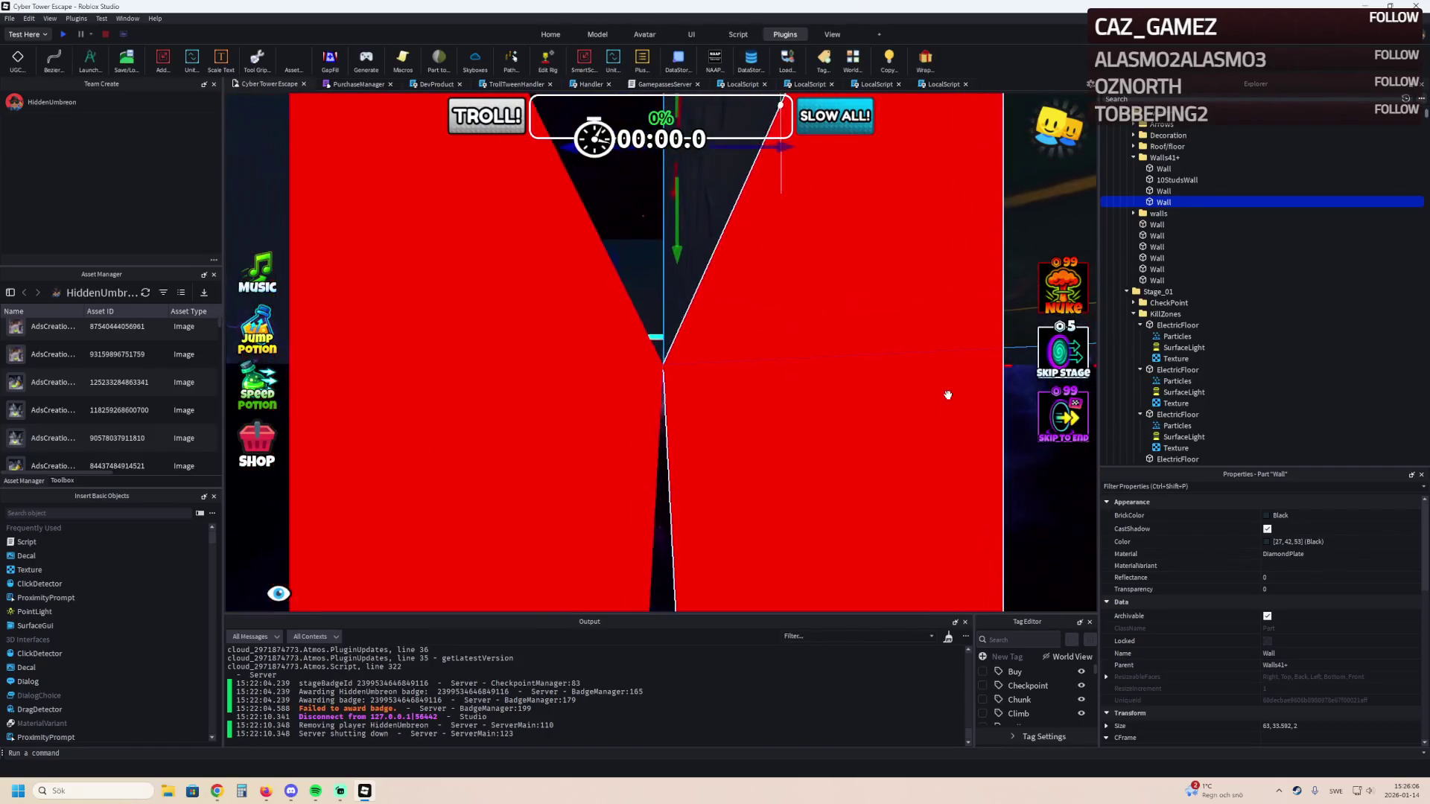
key("d")
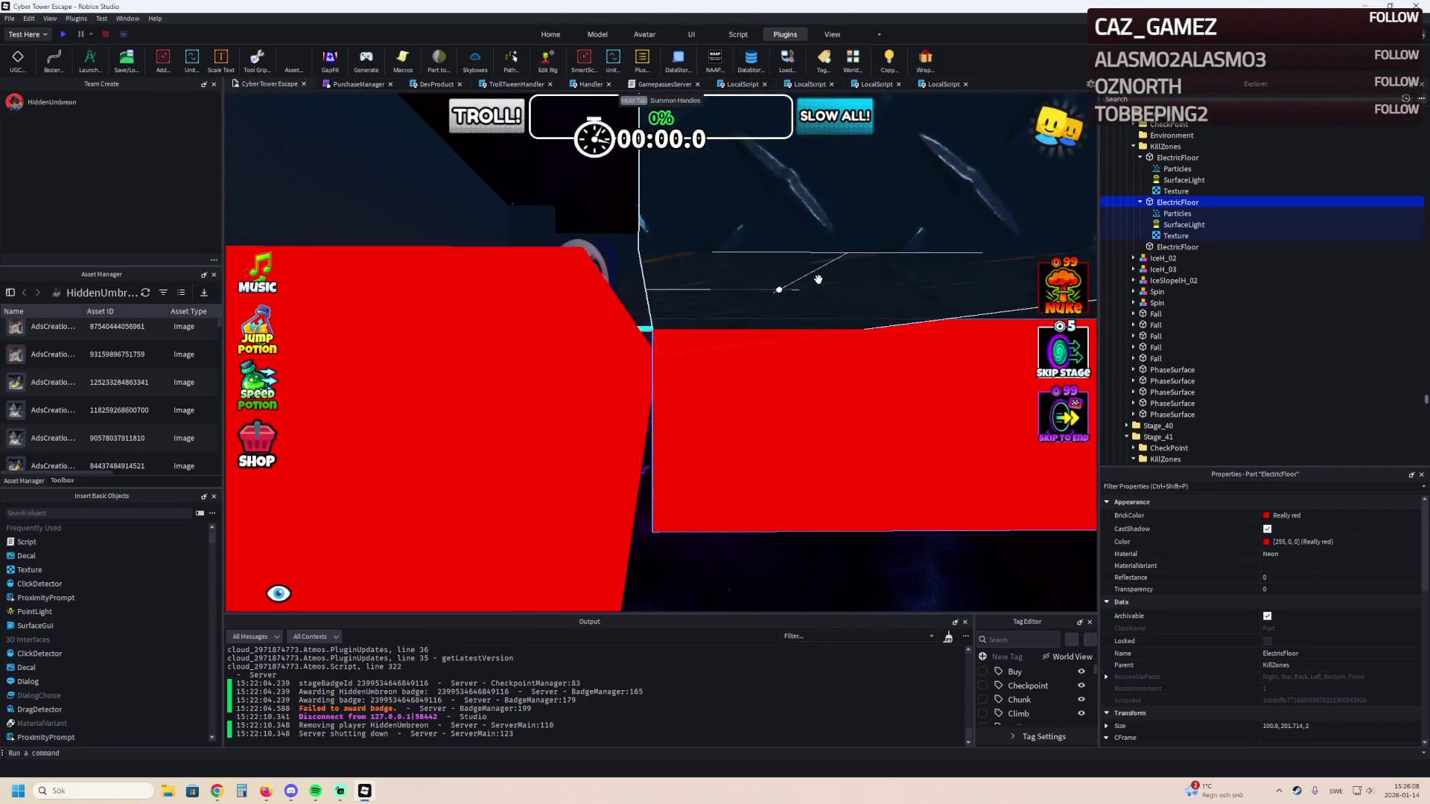
key("s")
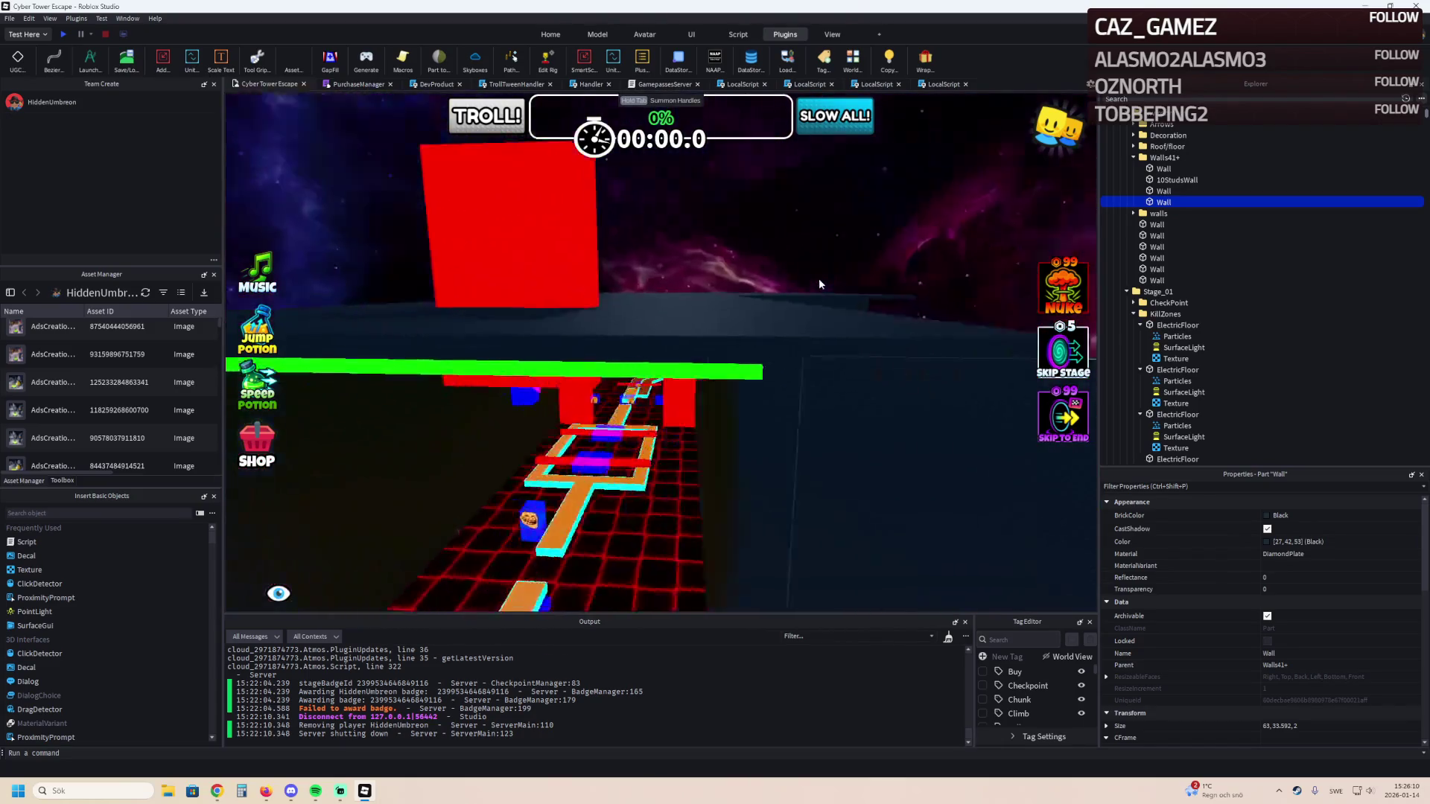
Fly past the walls toward the green-edged platform and start a playtest.
key("w")
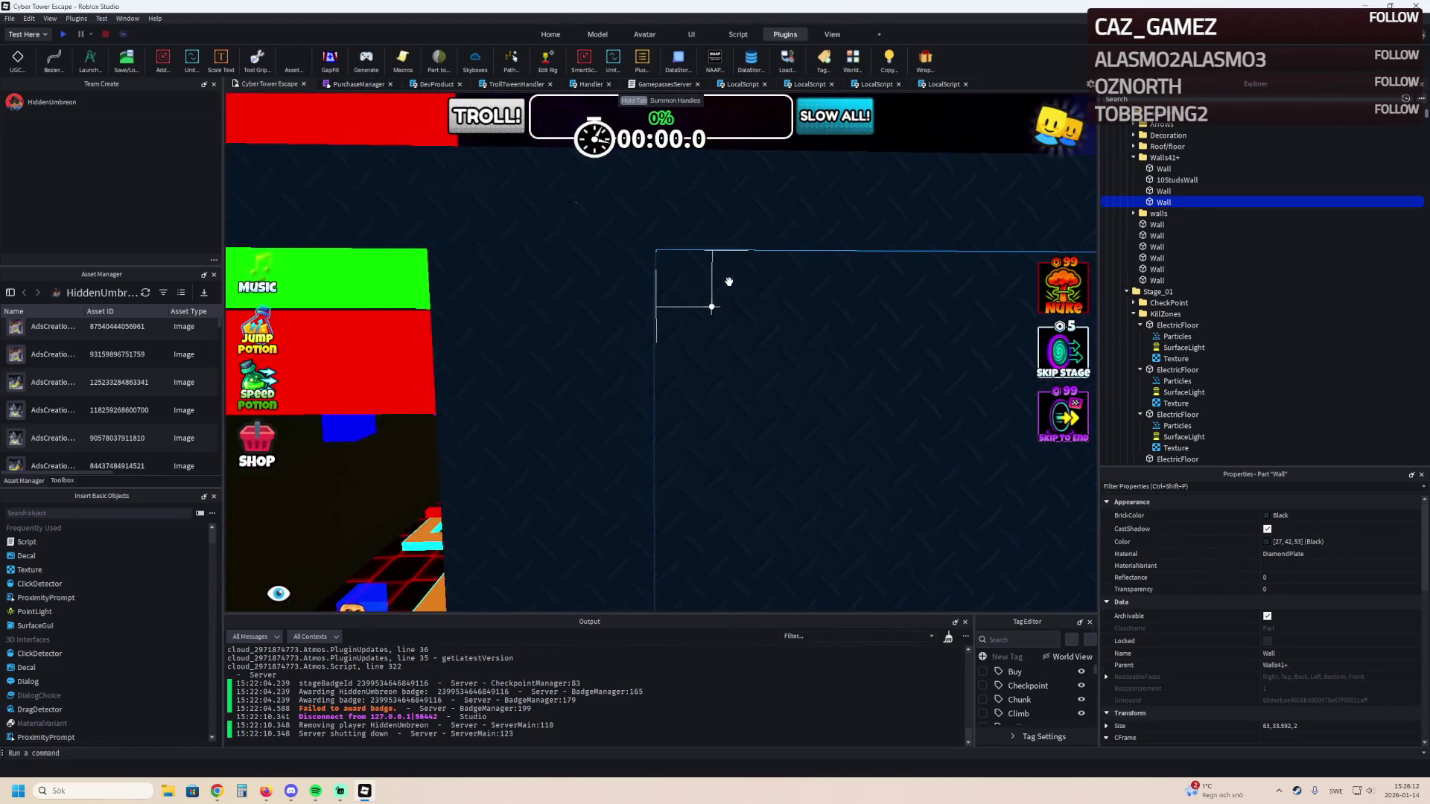
key("d")
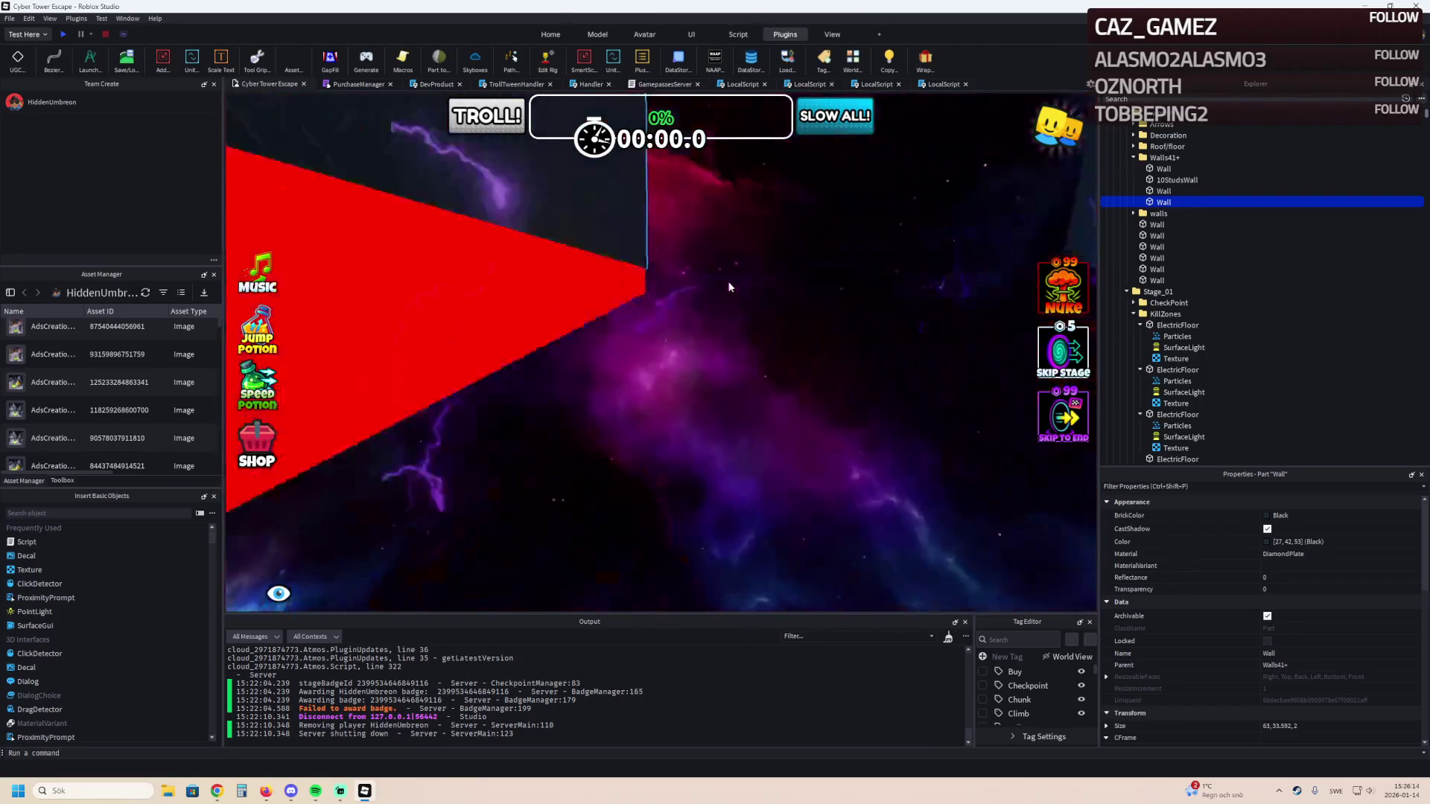
key("d")
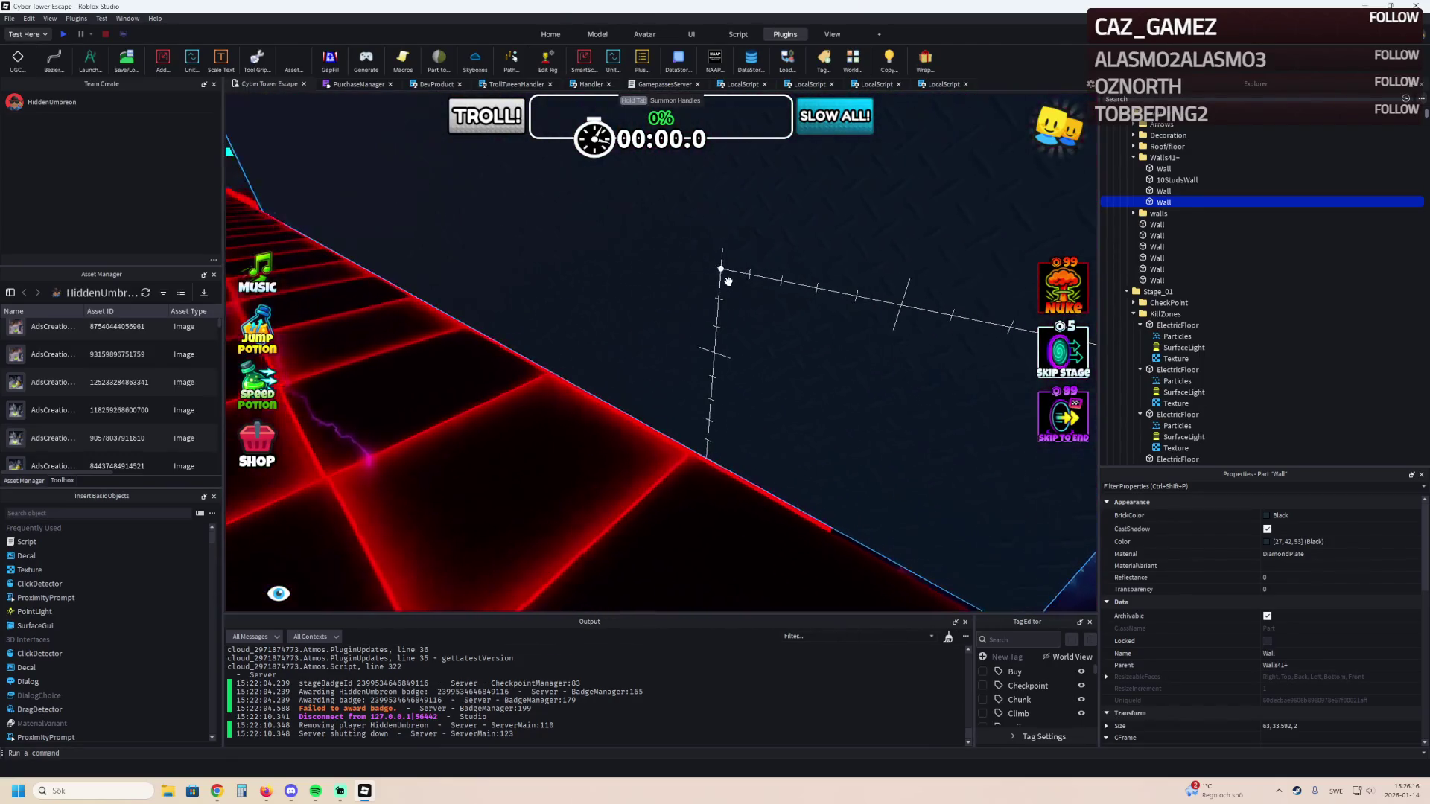
key("d")
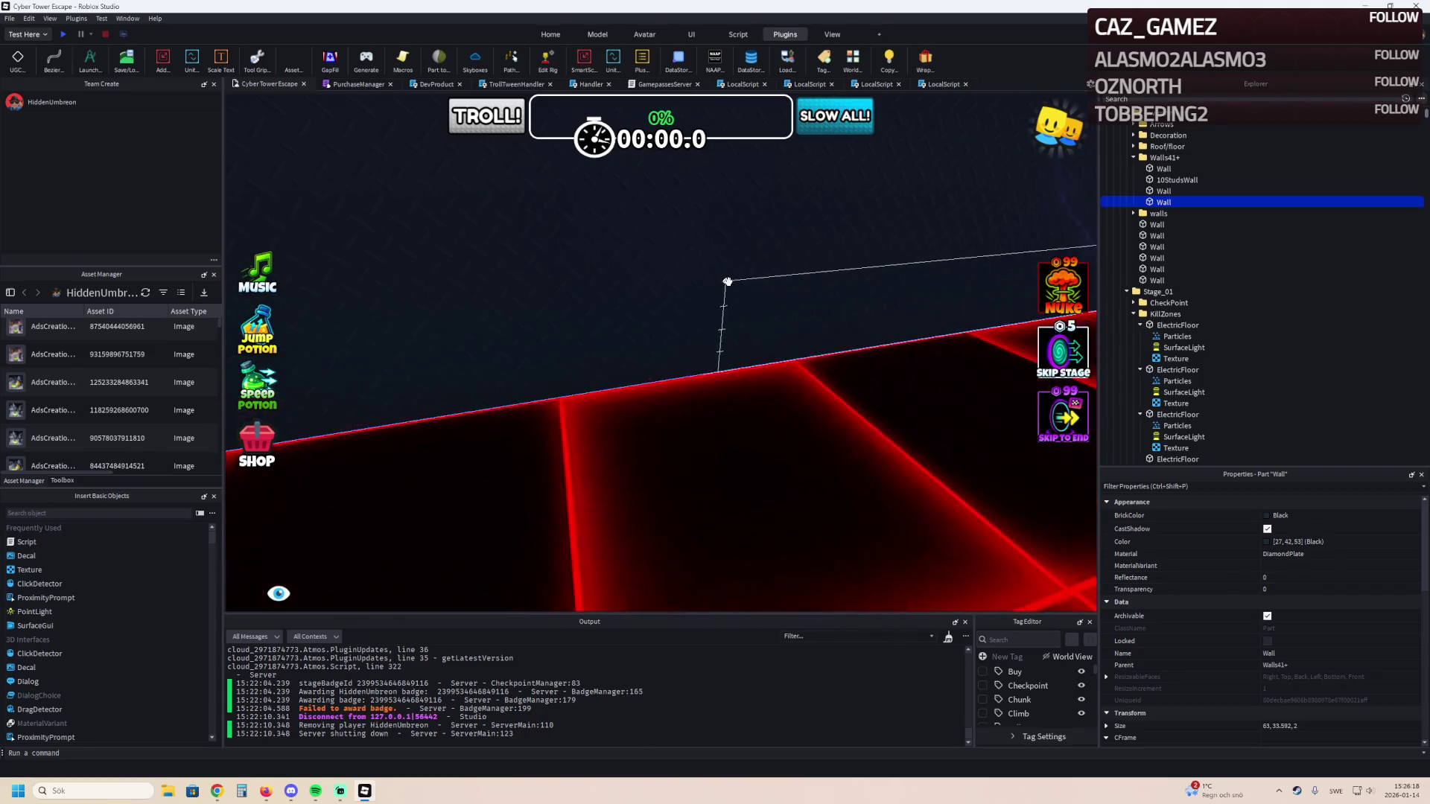
key("d")
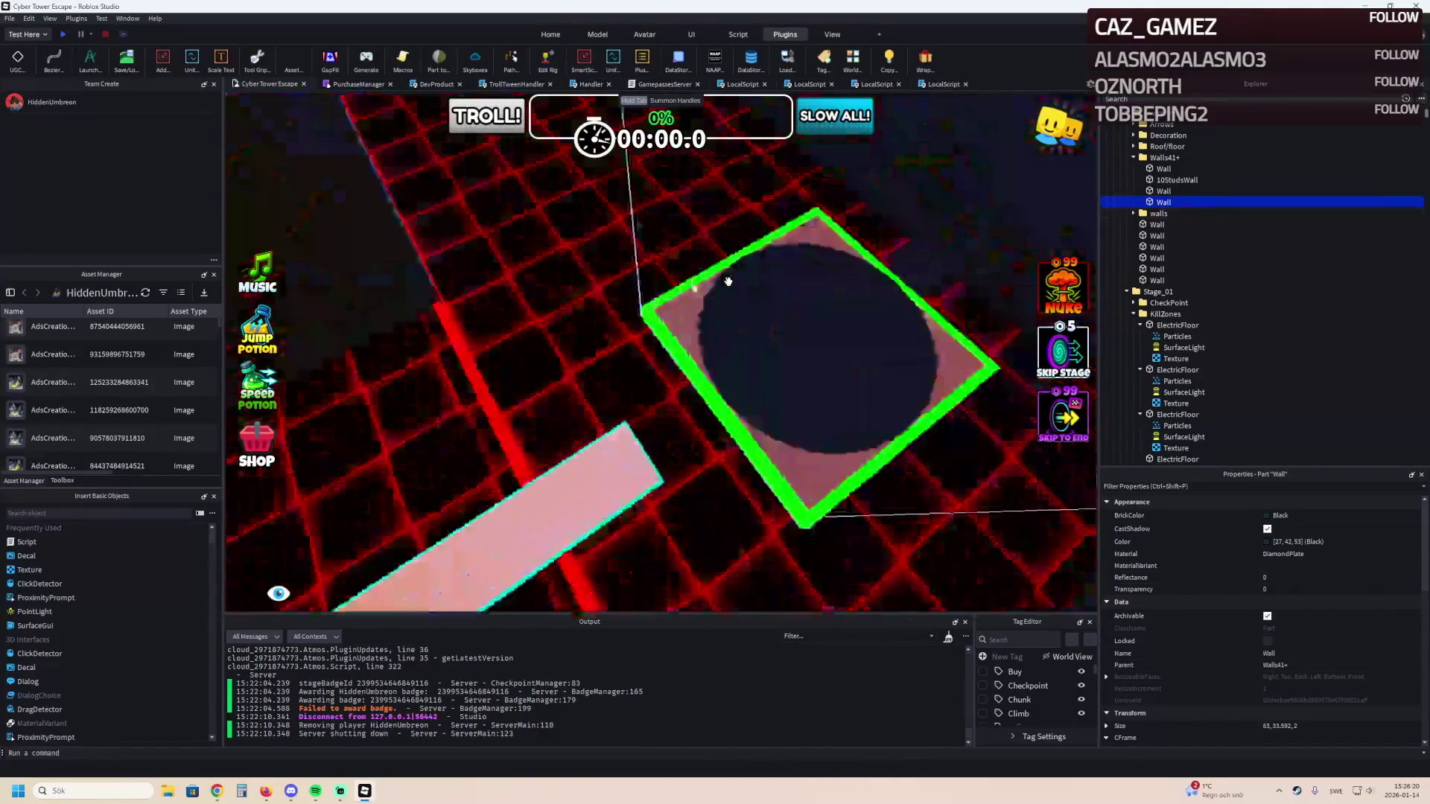
key("d")
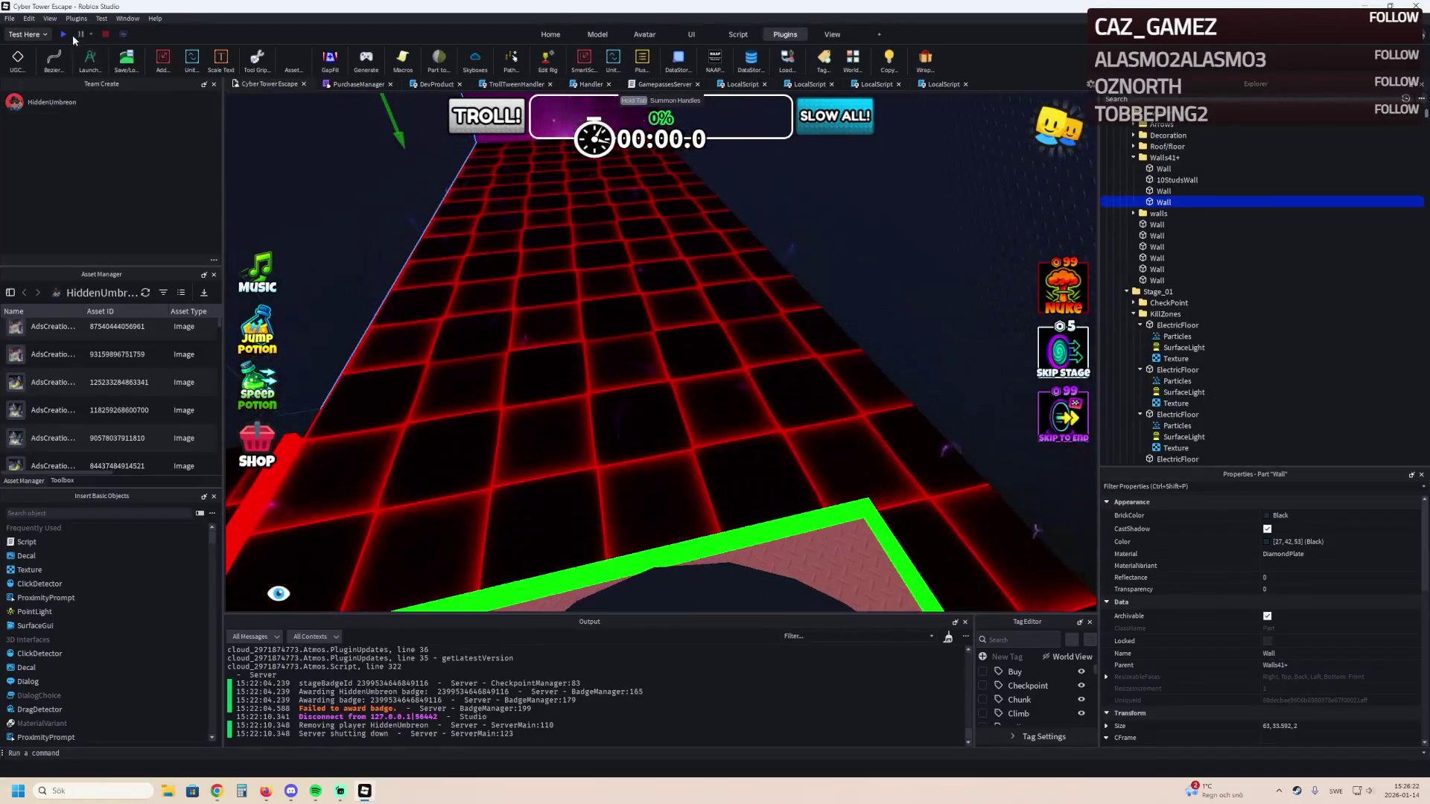
left_click(69, 30)
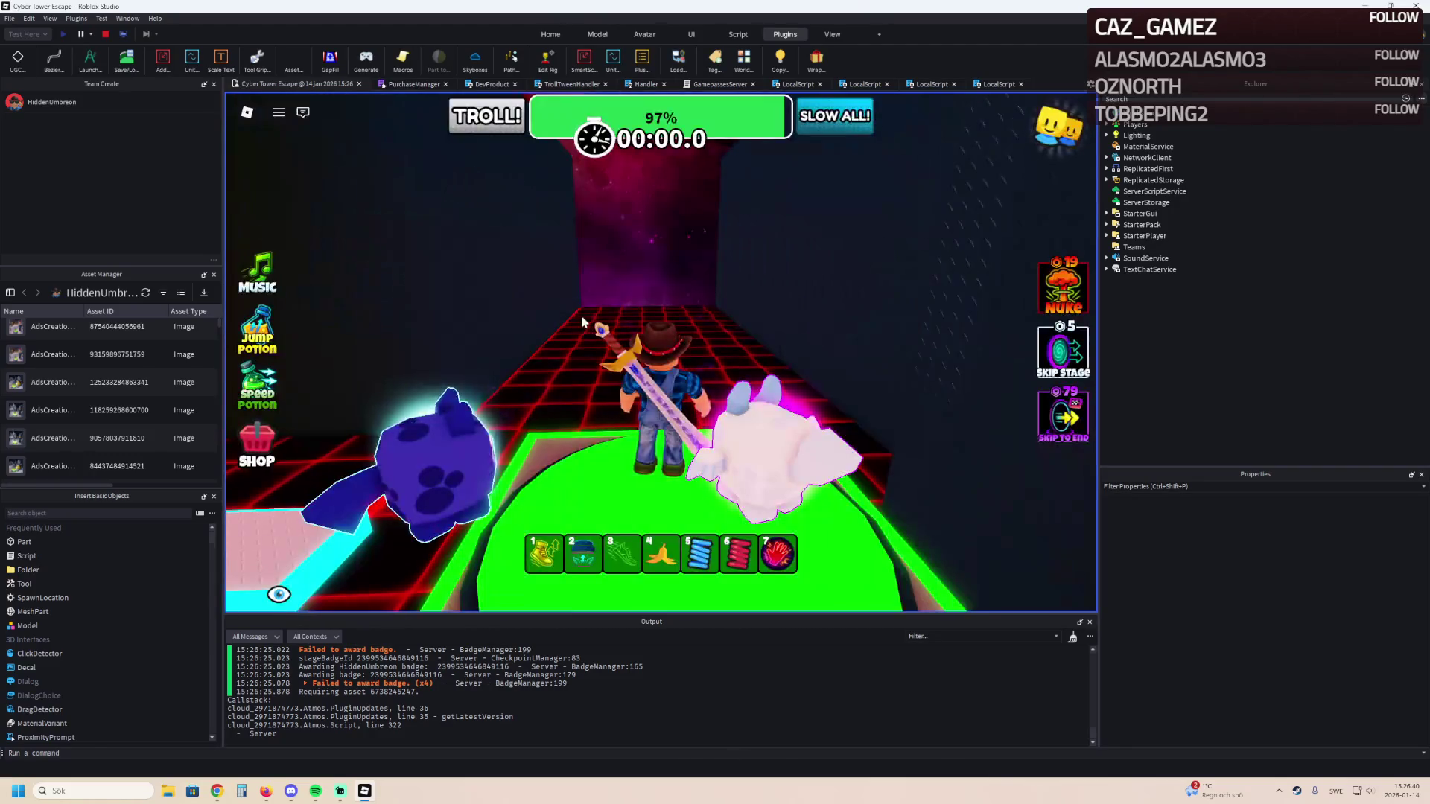
left_click(108, 34)
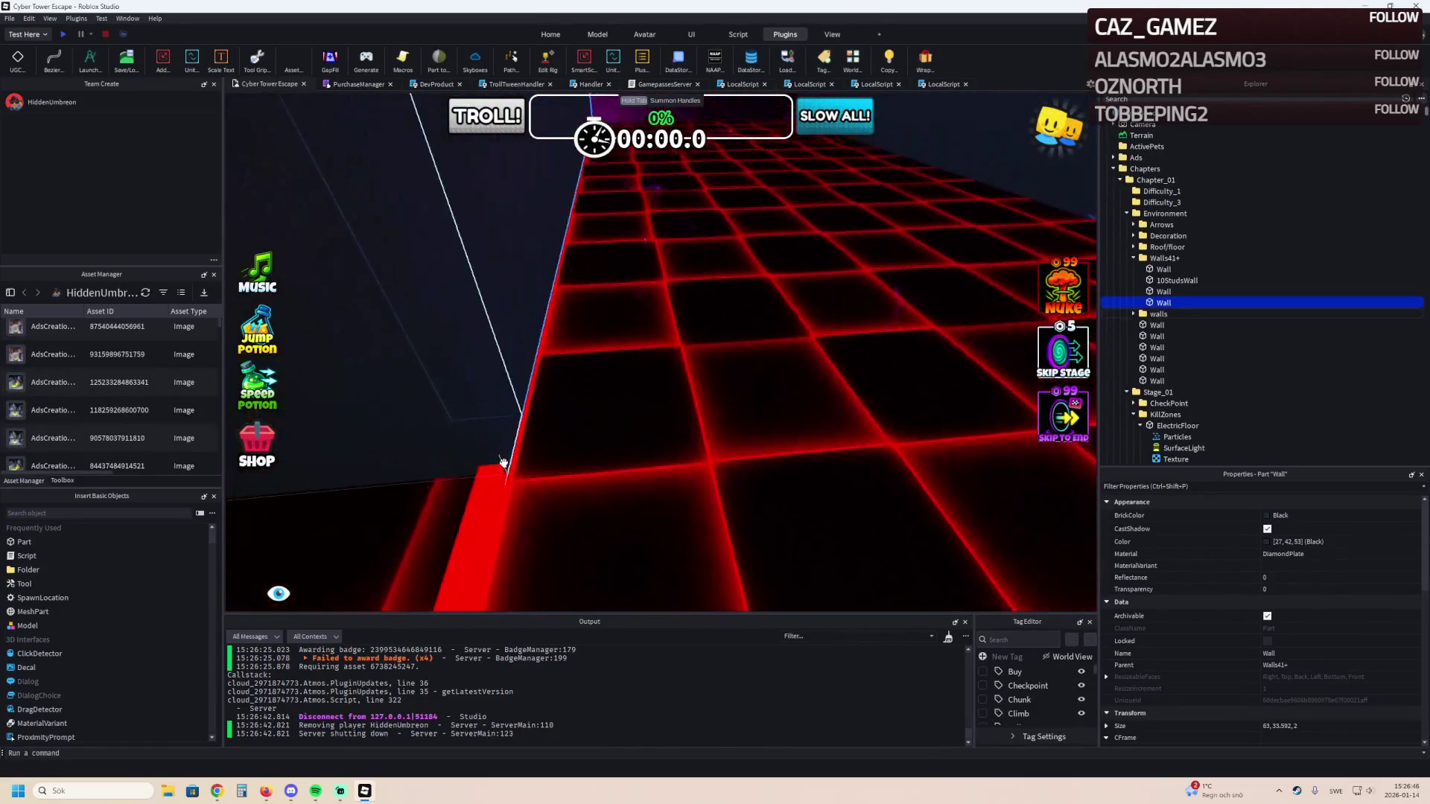
Select the Really red neon ElectricFloor kill zone and zoom in and out to inspect it.
left_click(572, 407)
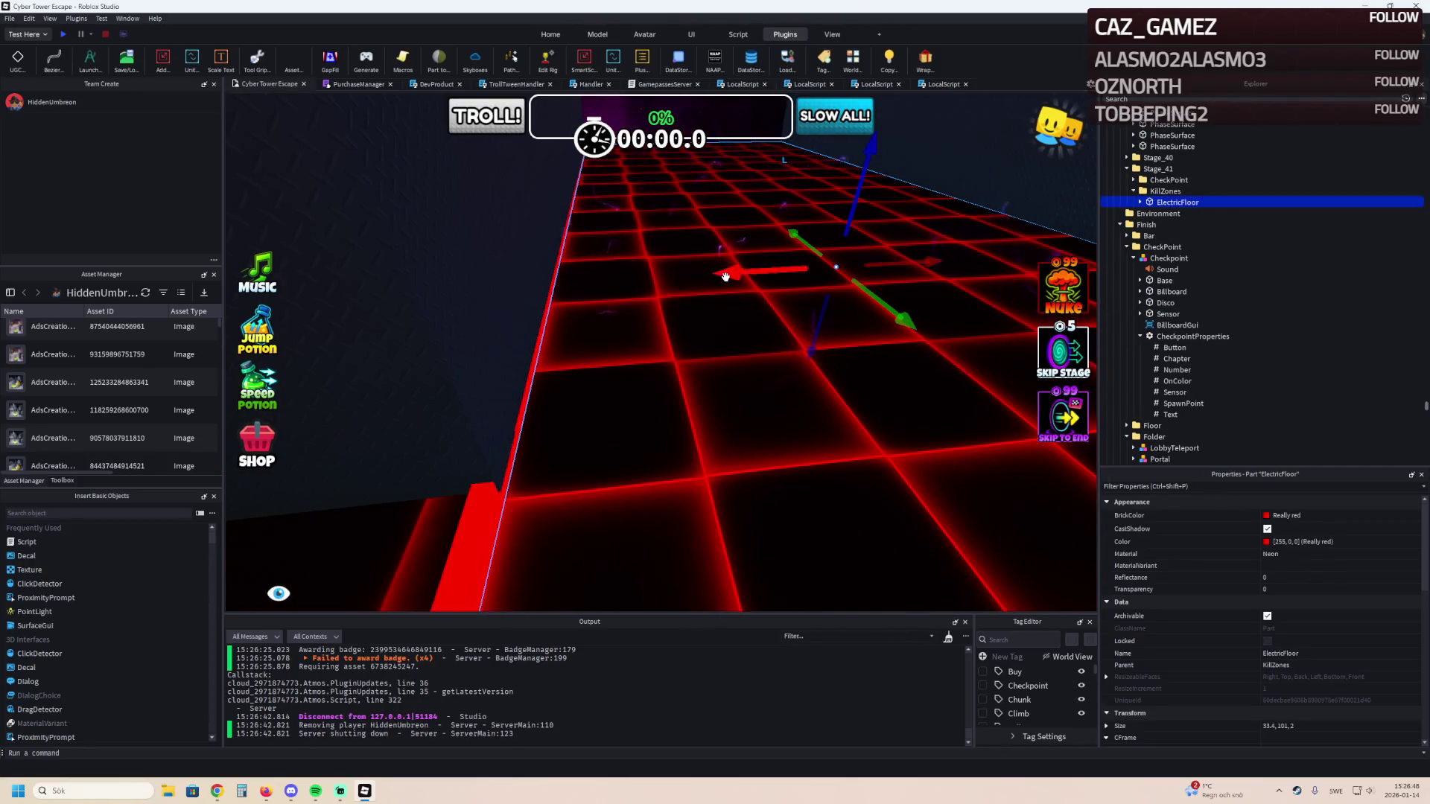
scroll(726, 277, "up", 5)
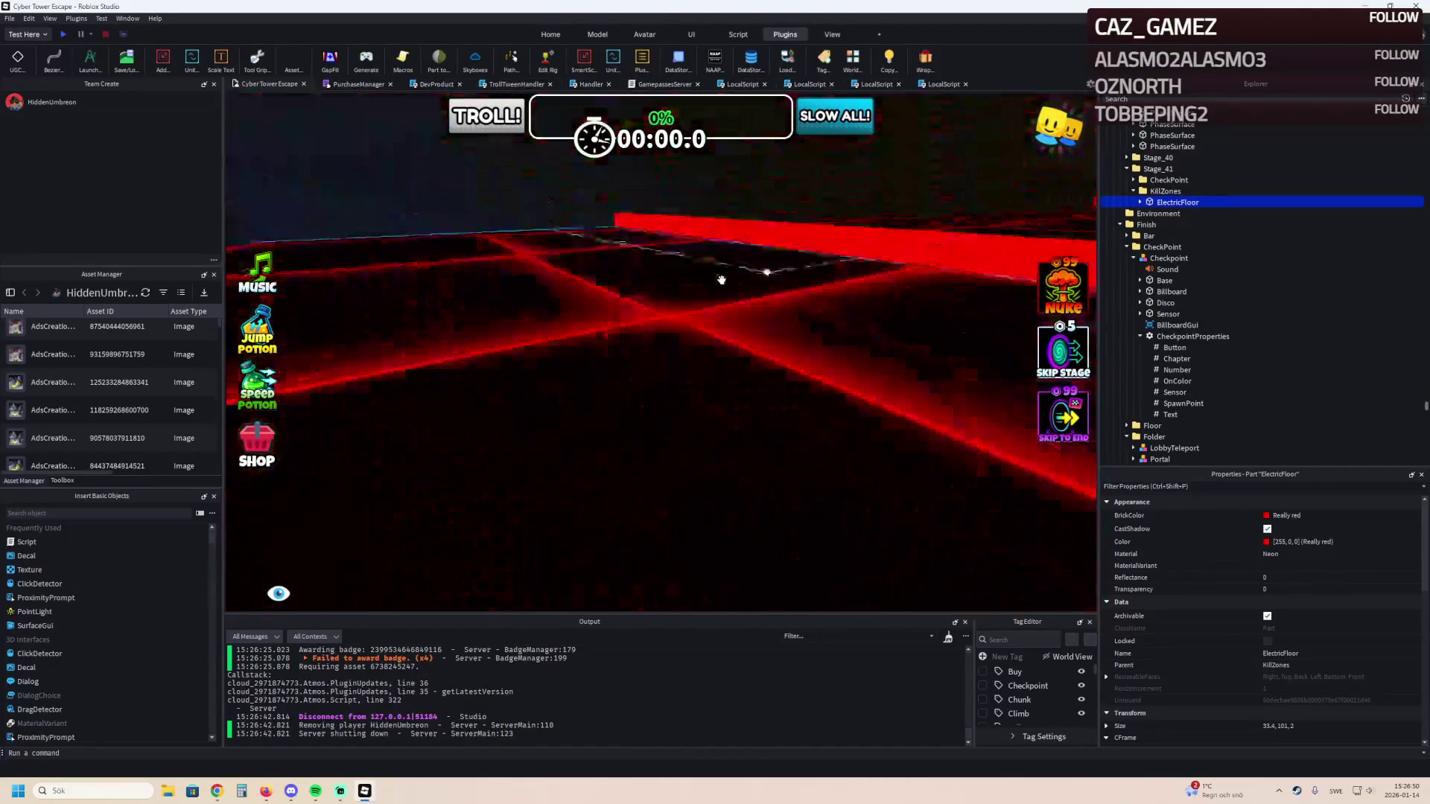
scroll(721, 280, "up", 5)
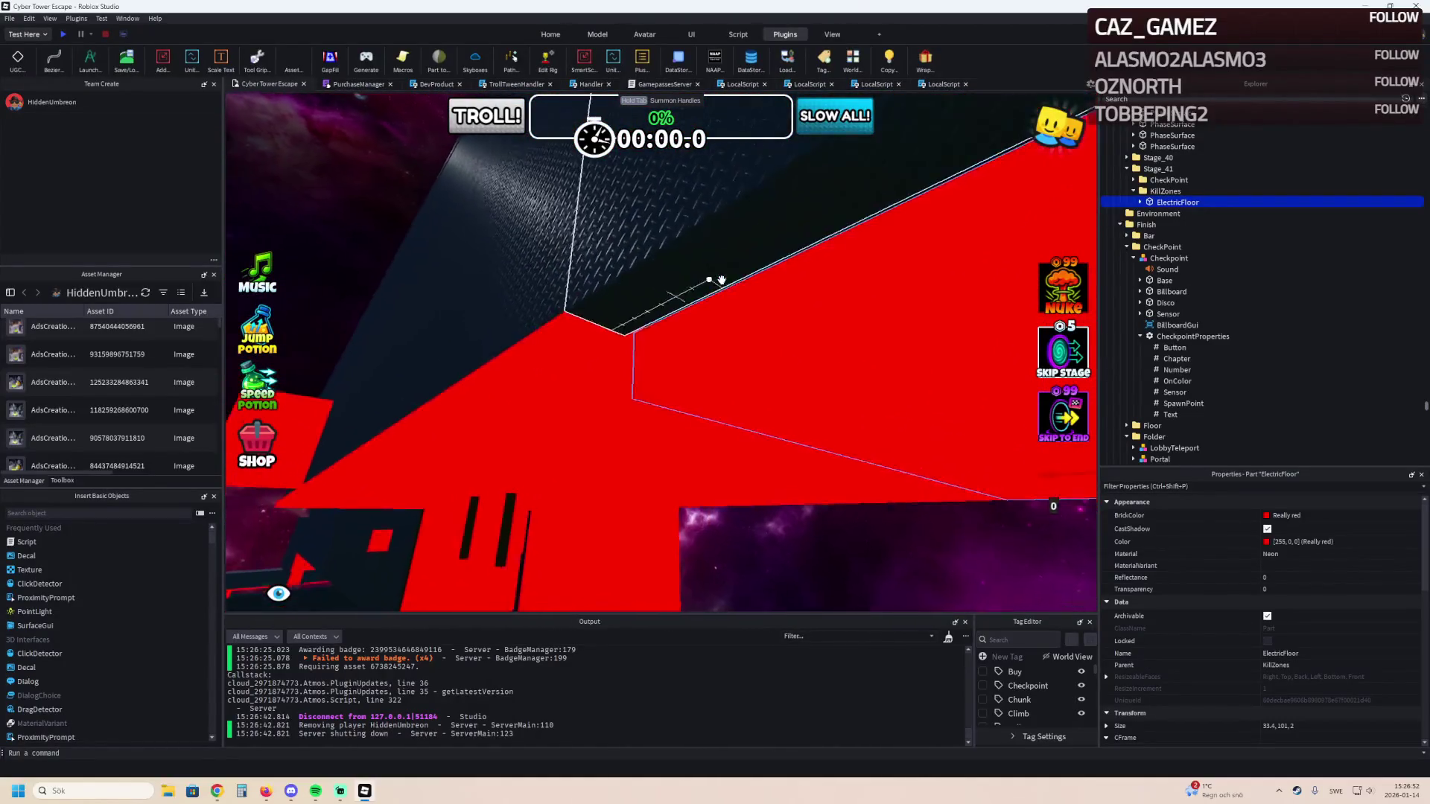
scroll(721, 279, "up", 2)
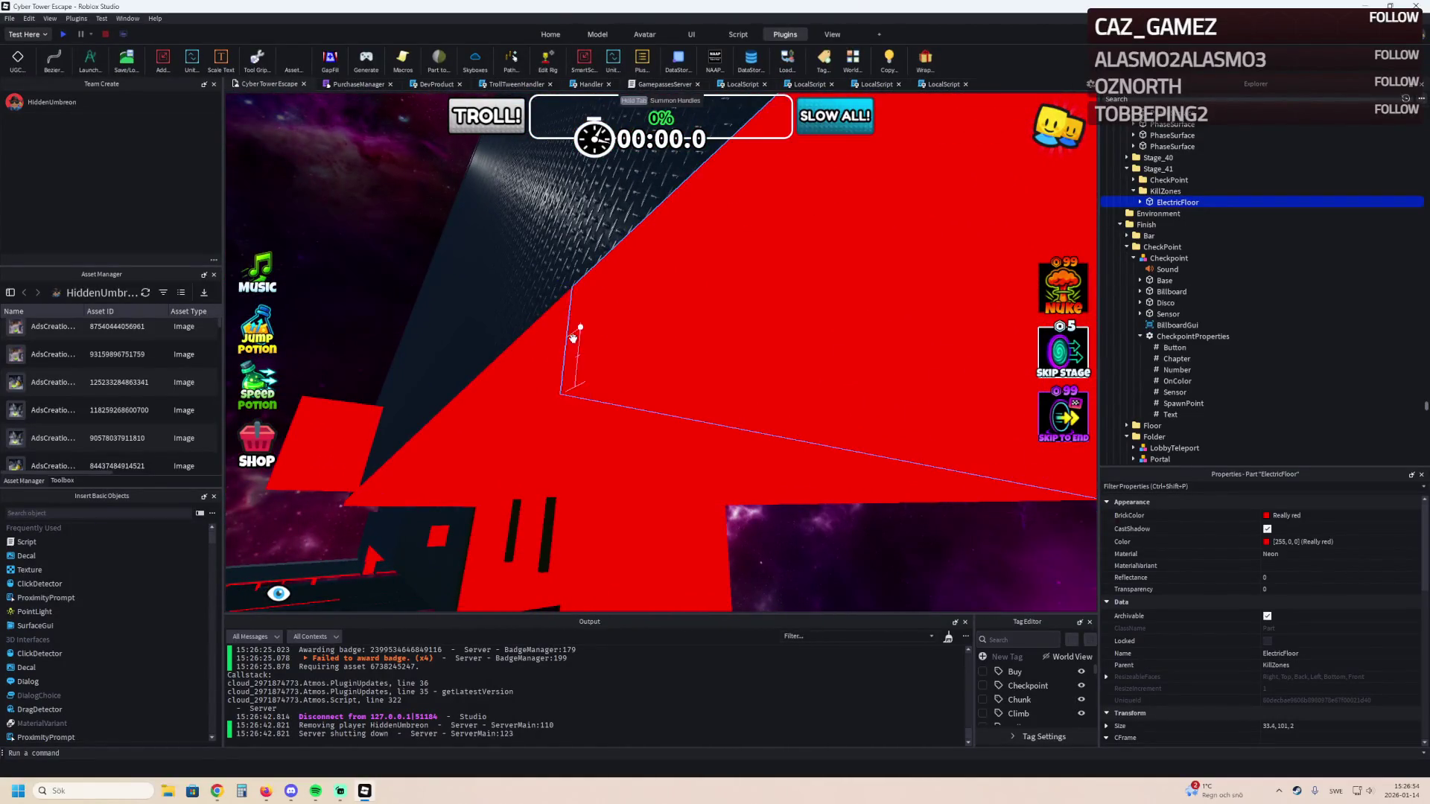
scroll(573, 339, "down", 5)
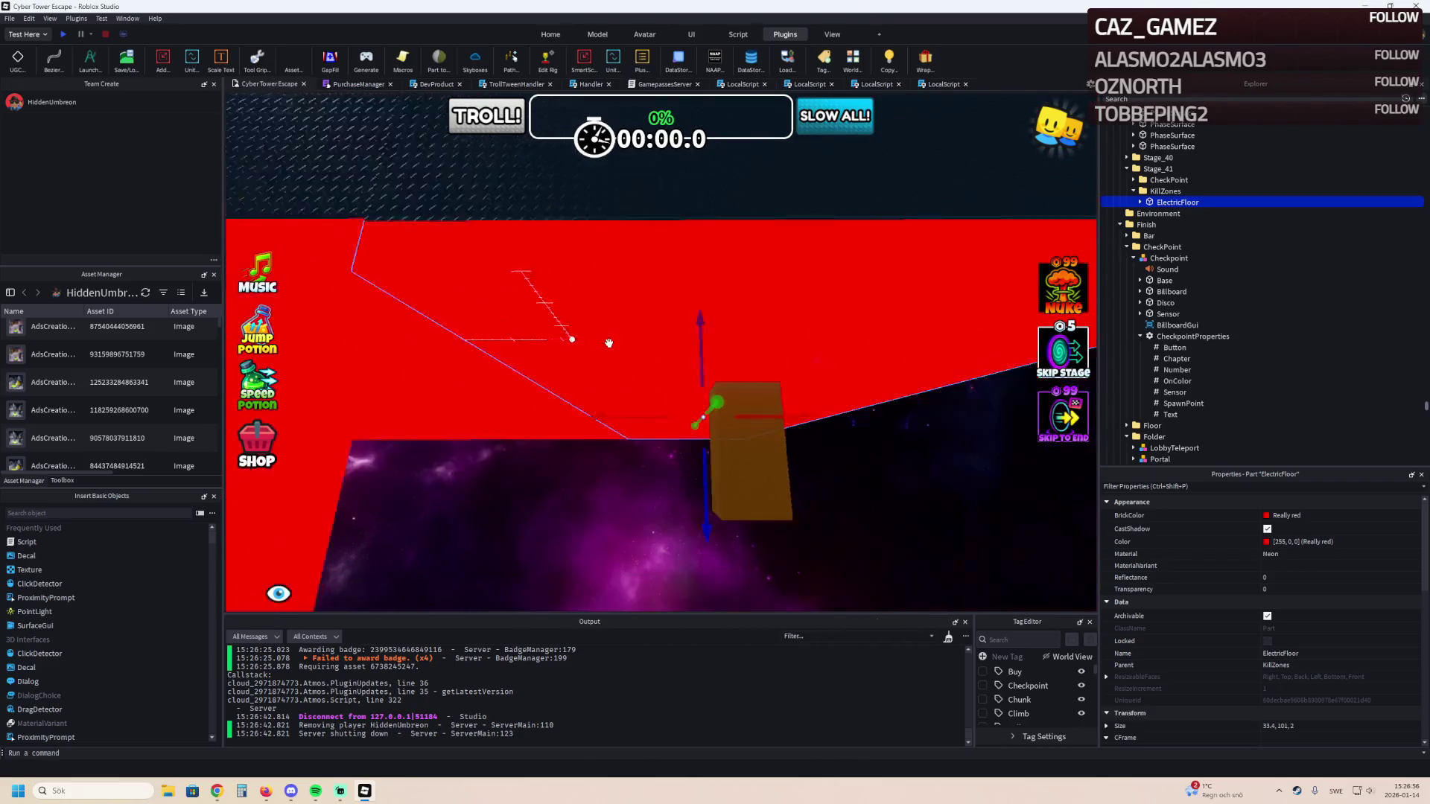
scroll(609, 342, "down", 5)
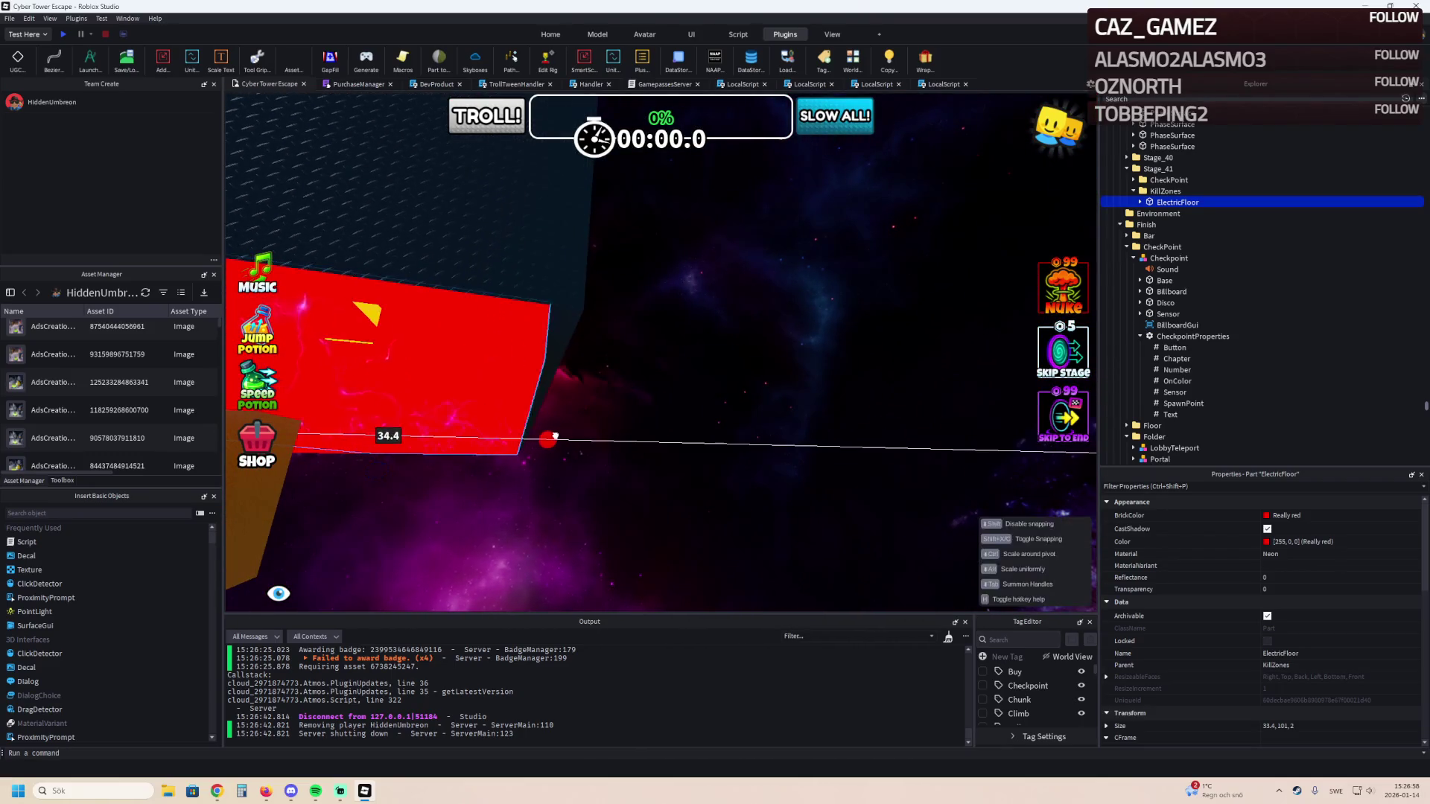
scroll(561, 436, "up", 10)
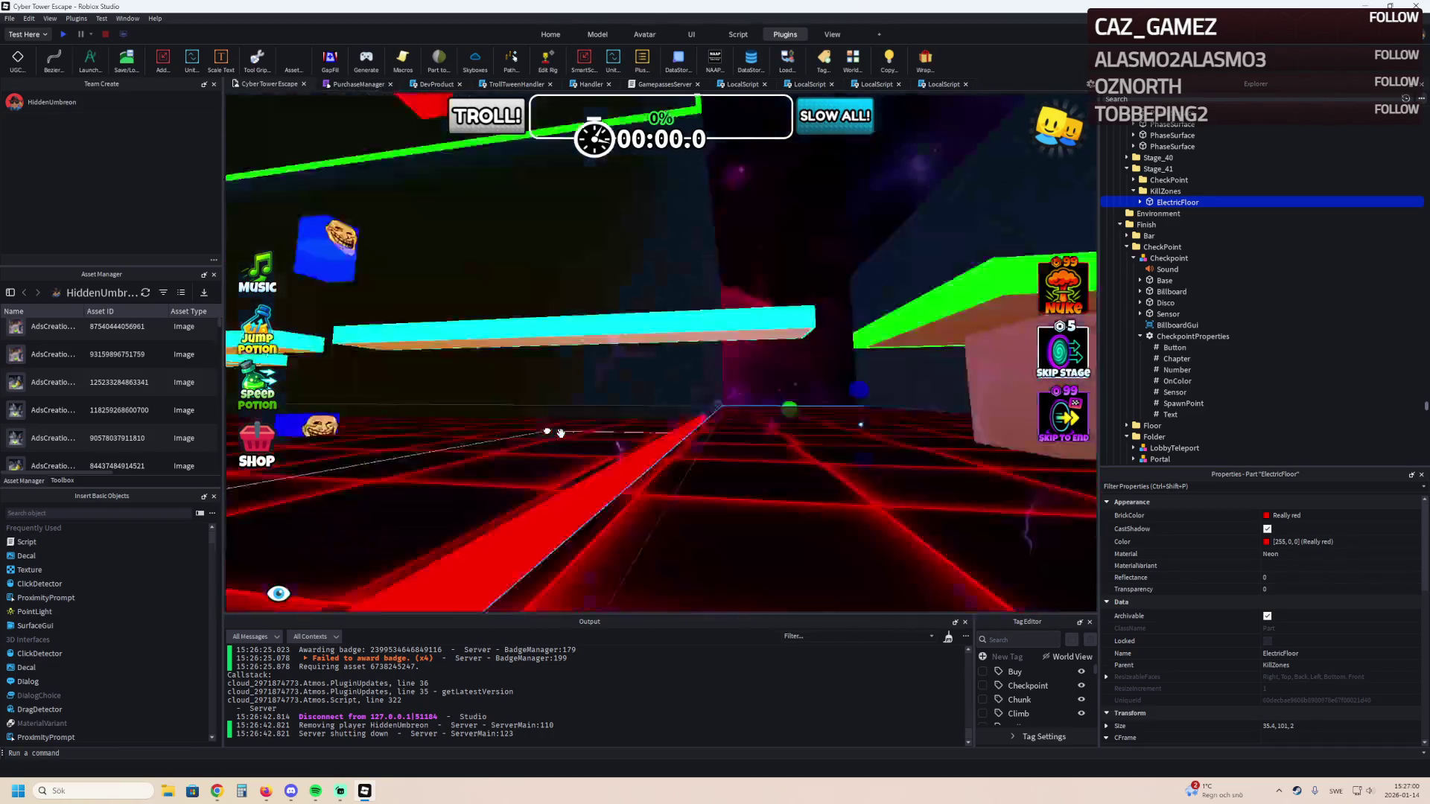
scroll(561, 436, "down", 10)
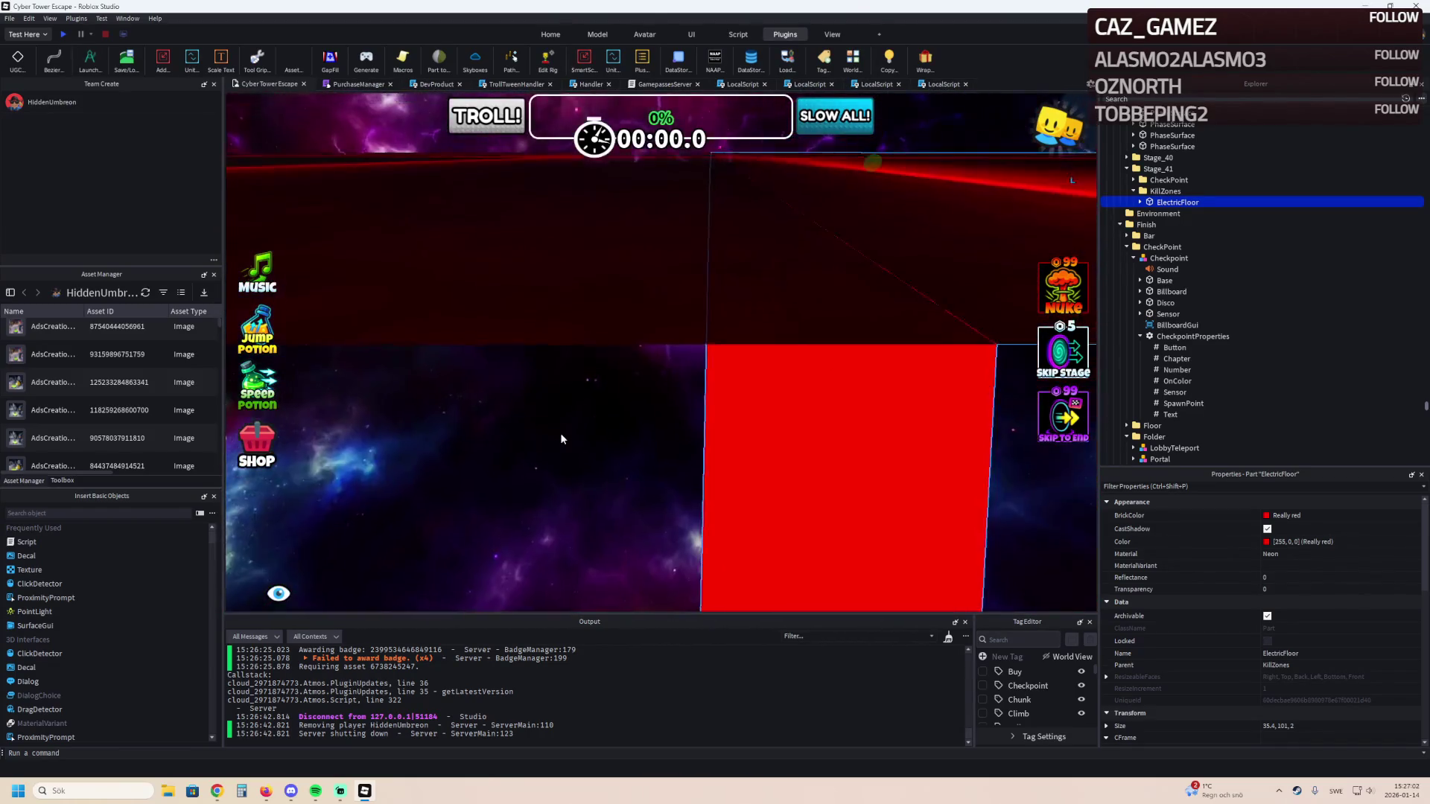
scroll(560, 432, "up", 5)
scroll(560, 432, "down", 5)
scroll(560, 432, "up", 8)
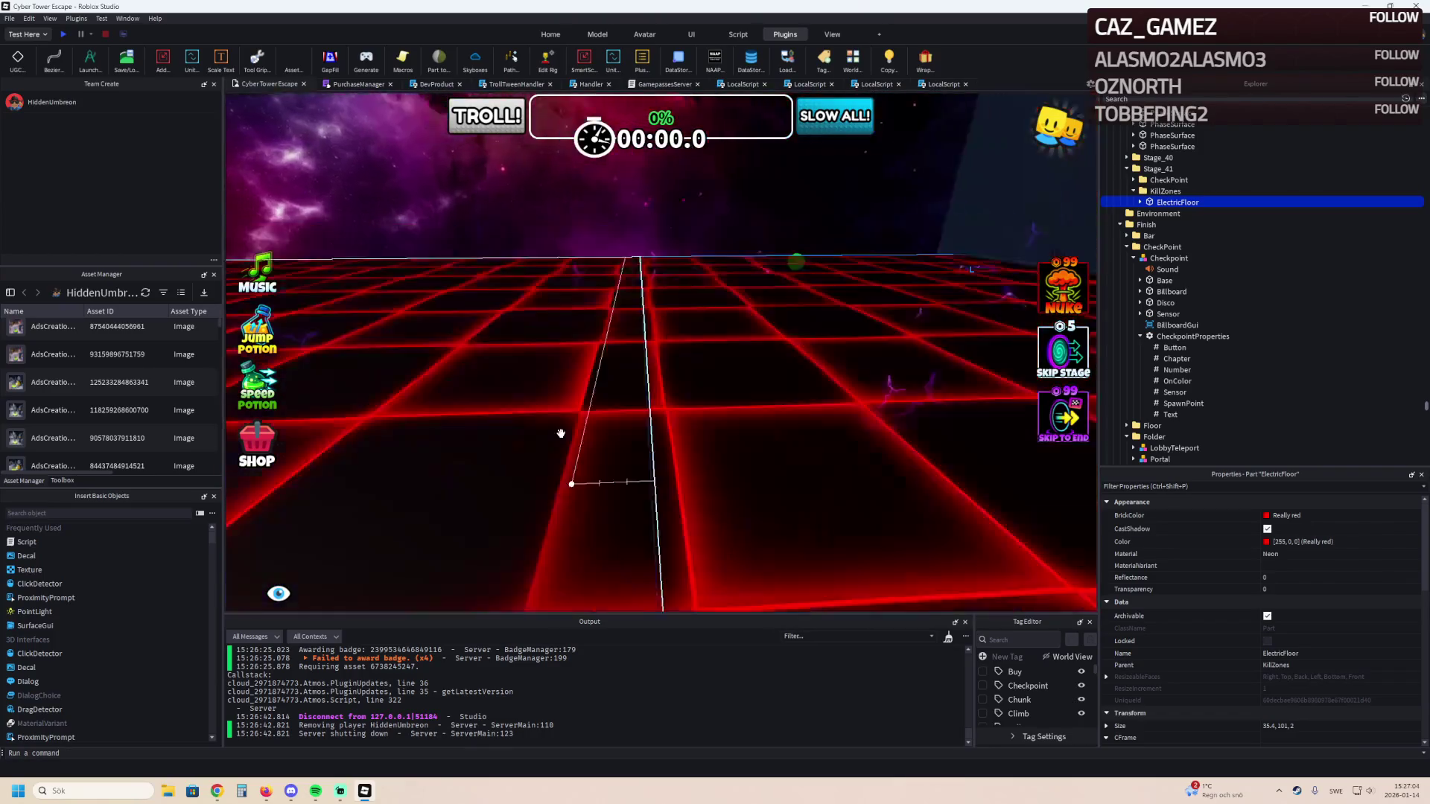
Reselect the ElectricFloor, open the scene's context menu, and dismiss it without choosing anything.
left_click(654, 462)
scroll(654, 461, "down", 5)
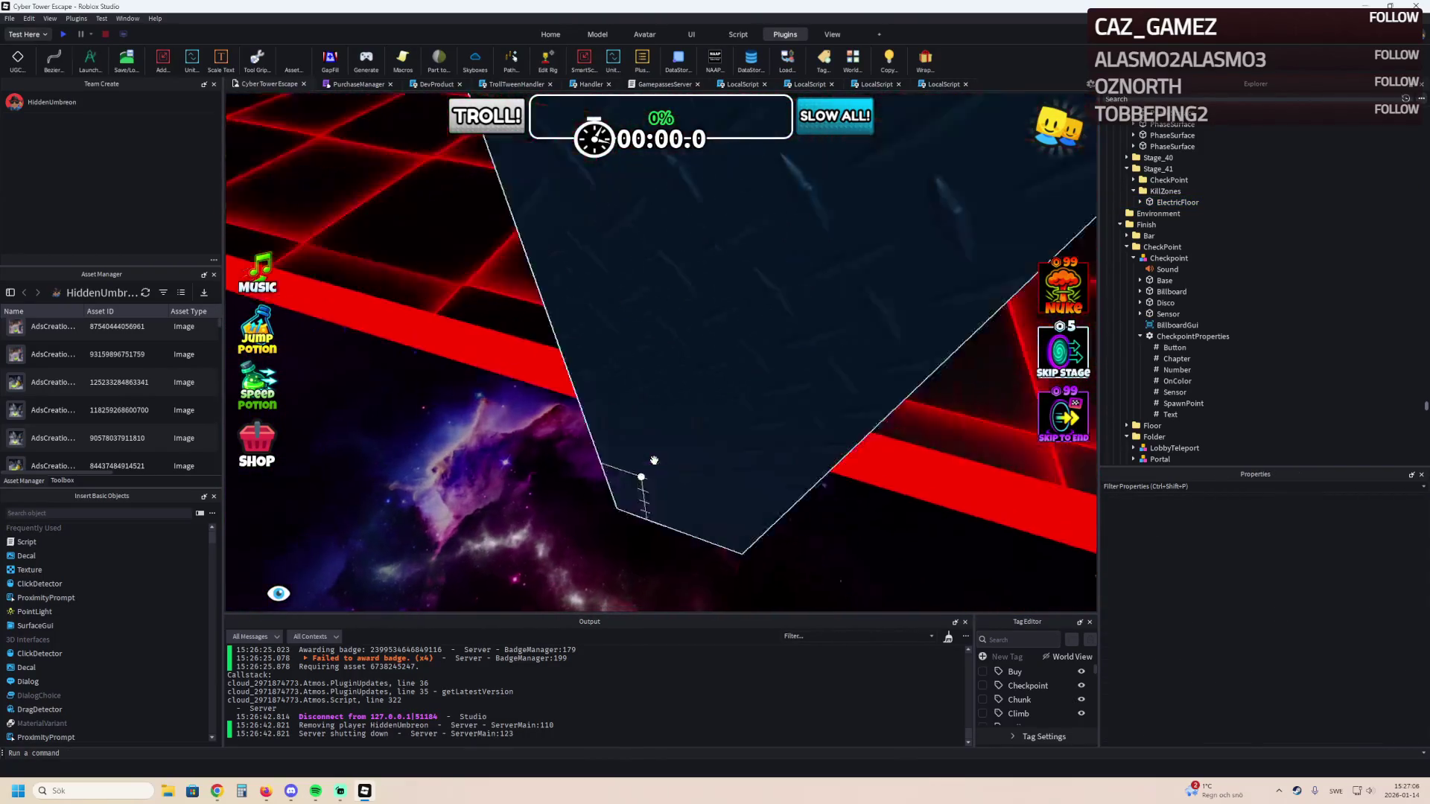
left_click(654, 402)
scroll(525, 381, "up", 5)
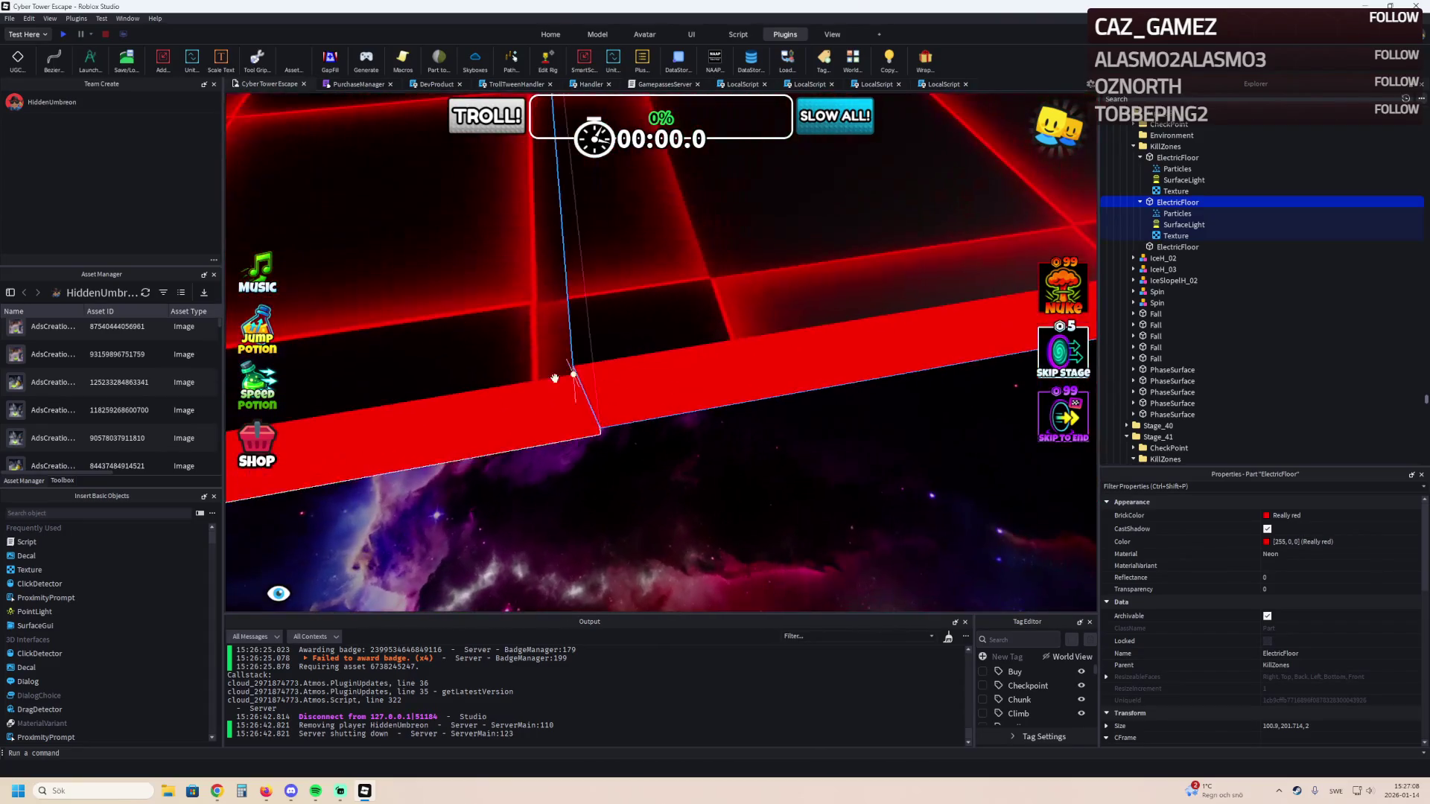
scroll(525, 381, "down", 5)
scroll(525, 381, "up", 5)
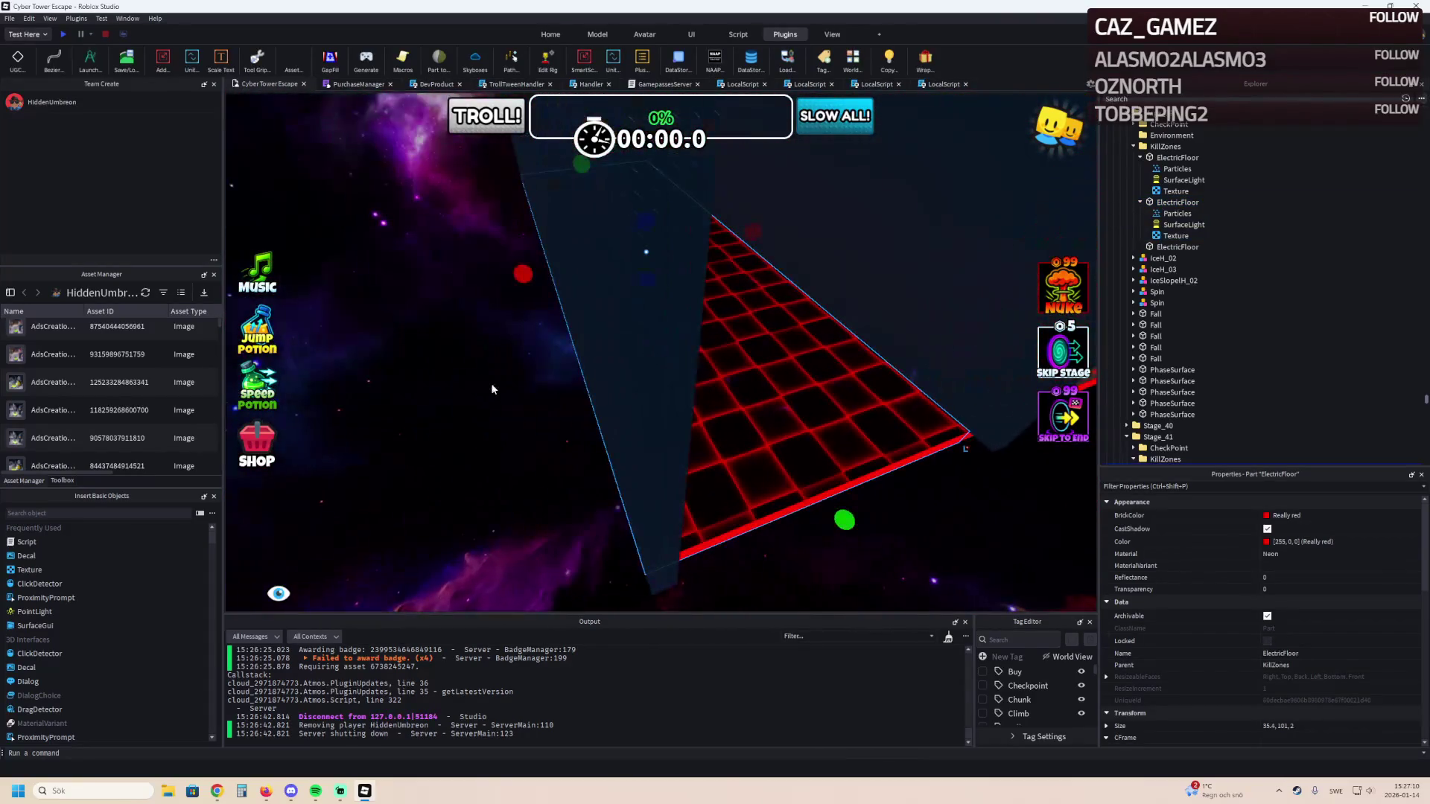
right_click(416, 406)
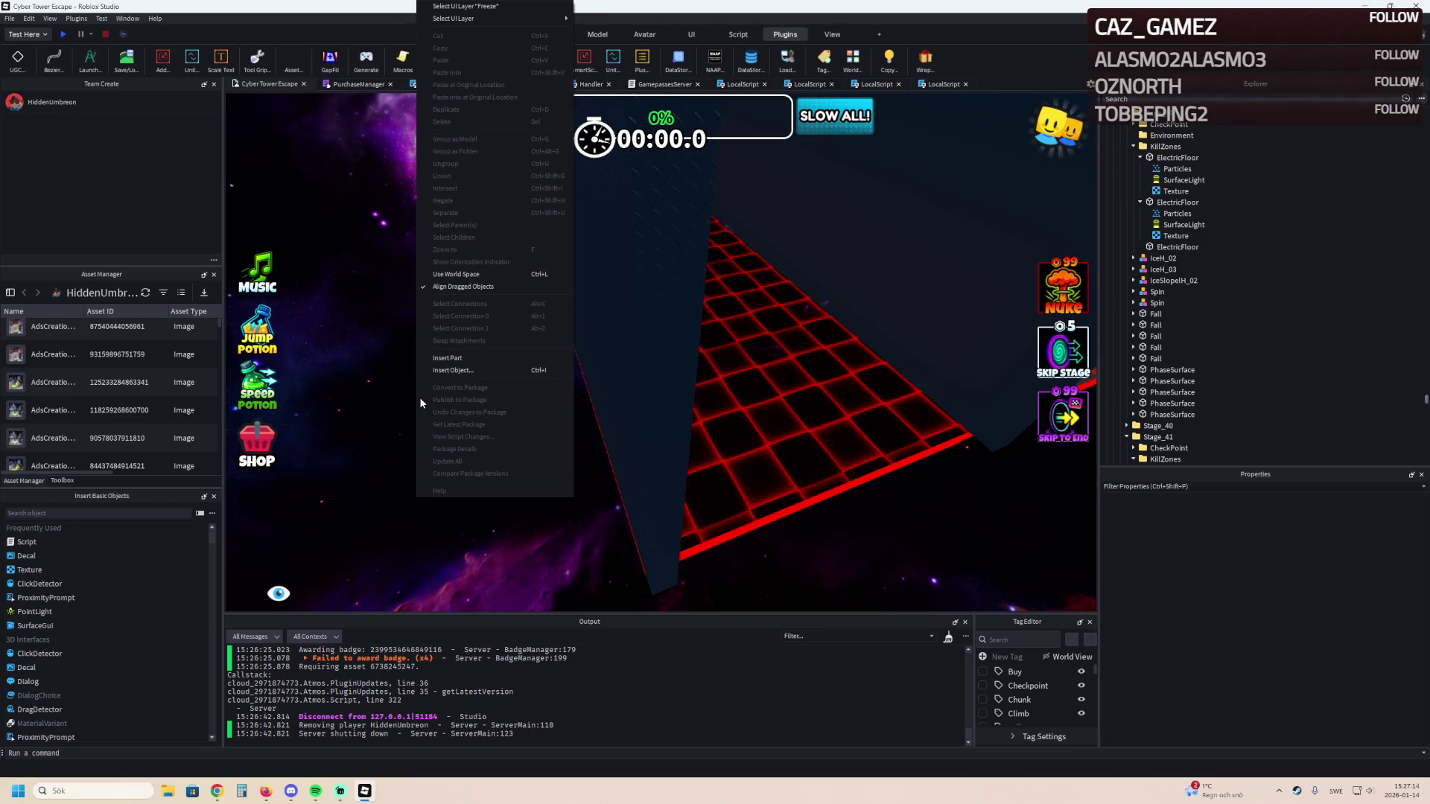
left_click(611, 488)
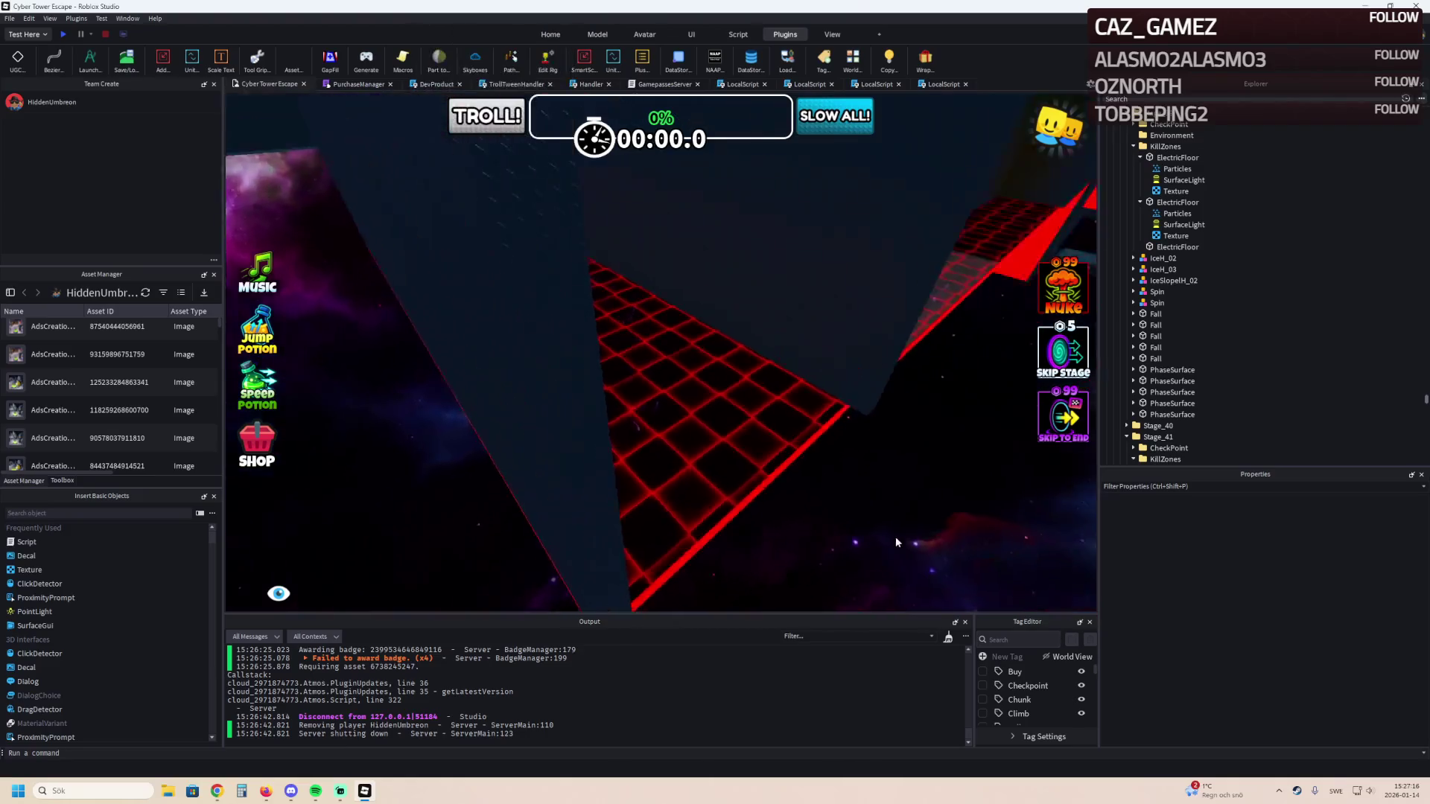
scroll(895, 536, "down", 5)
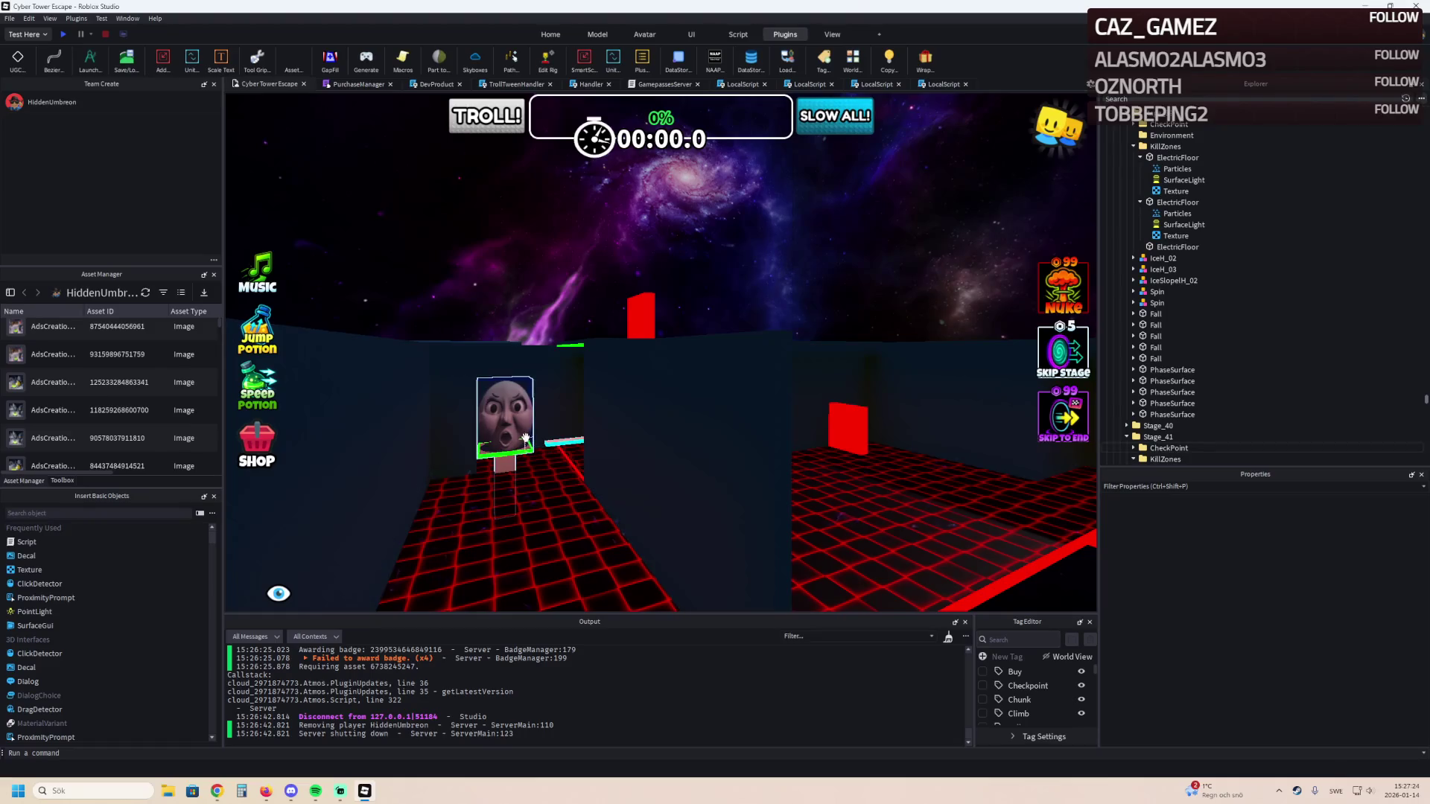
Fly over to the checkpoint area and drag the selected face-decal part into position.
key("e")
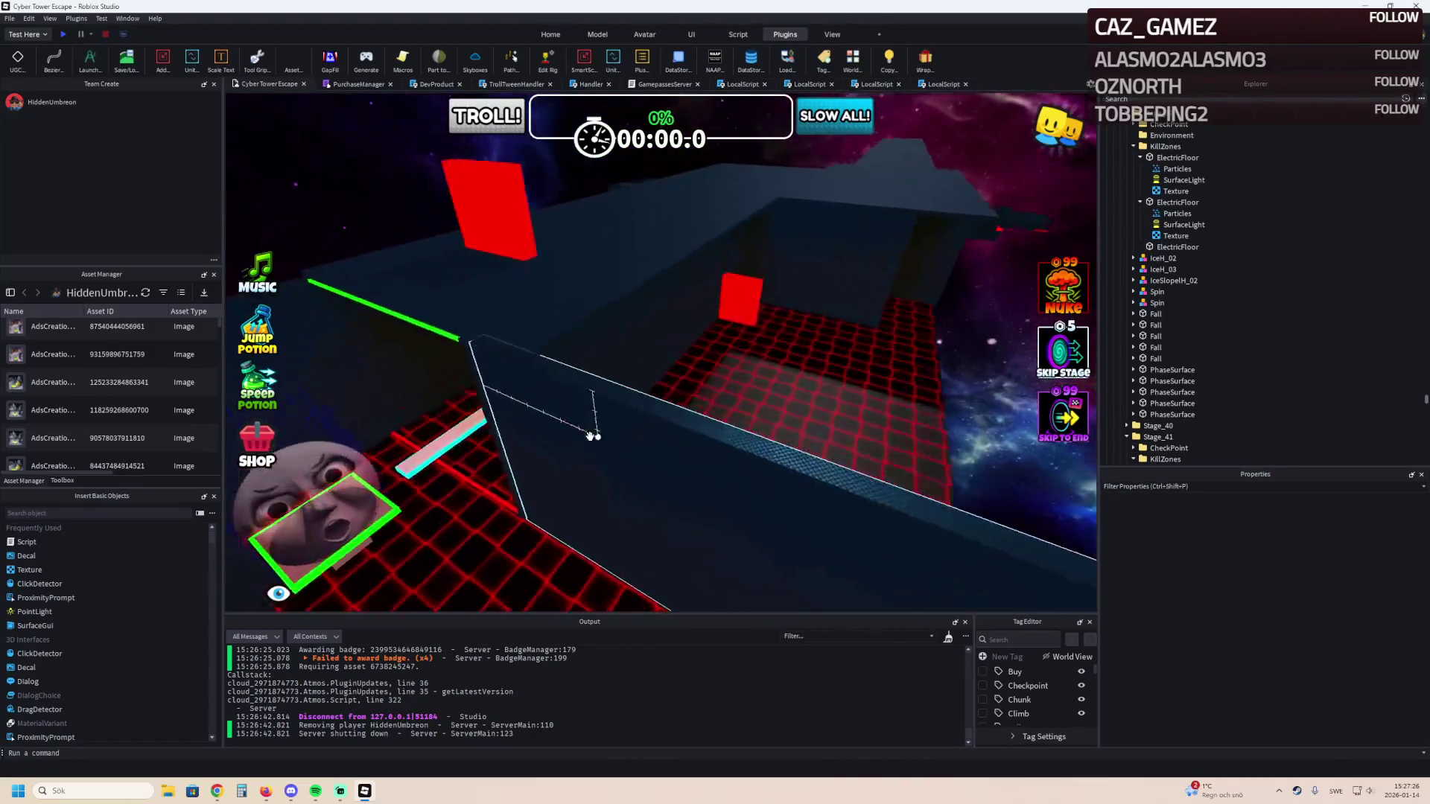
key("w")
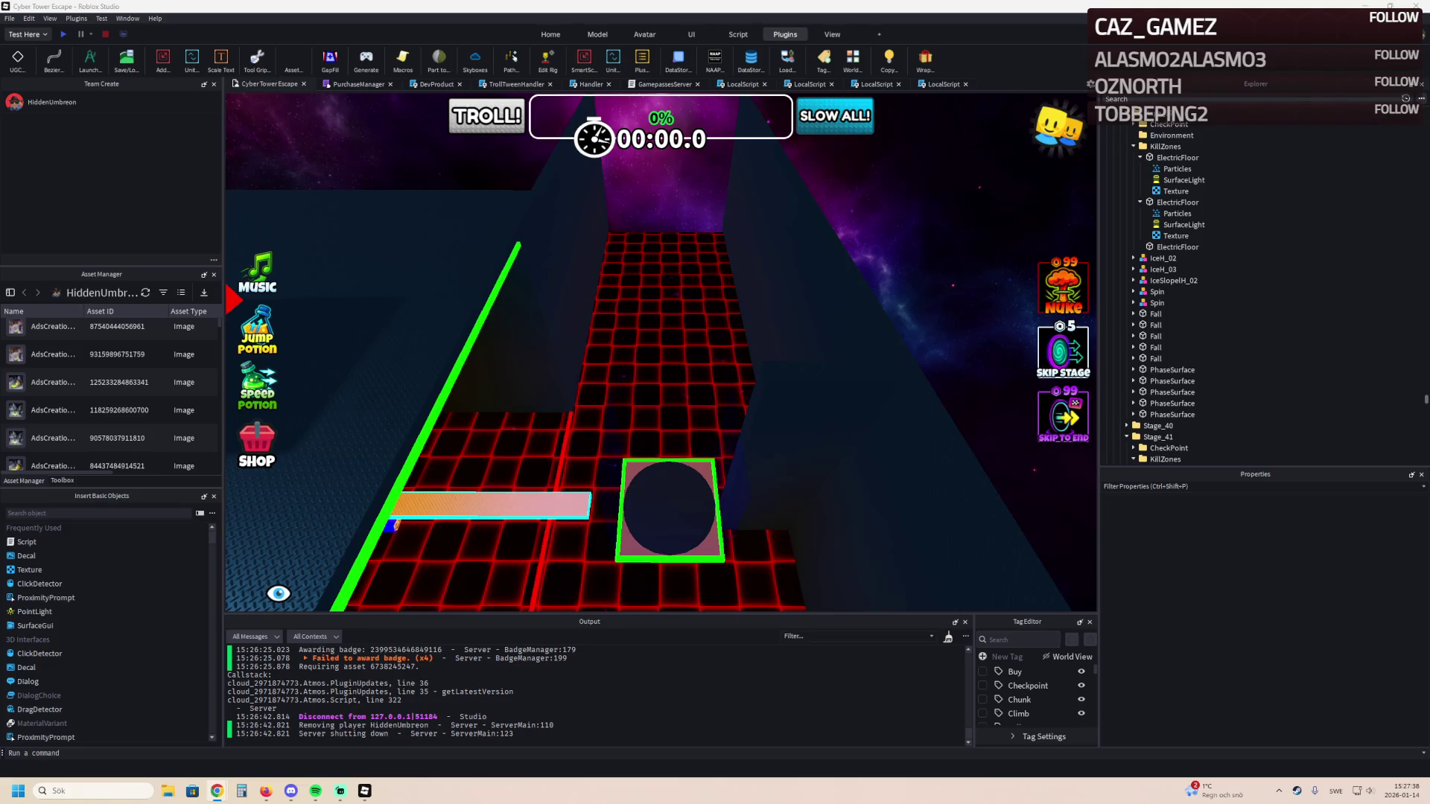
scroll(420, 360, "up", 10)
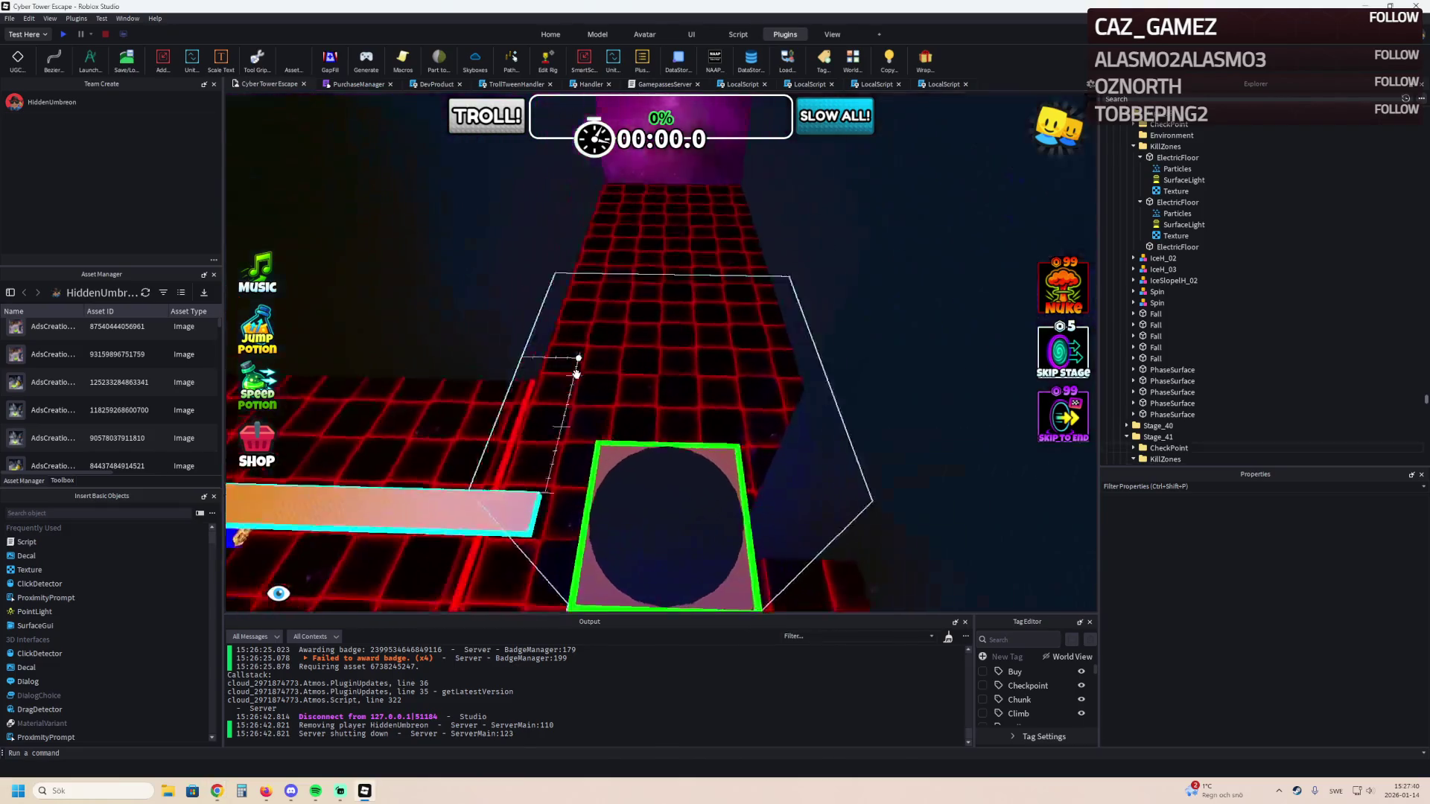
mouse_move(577, 374)
left_mouse_down()
mouse_move(574, 290)
mouse_move(574, 377)
mouse_move(665, 379)
mouse_move(679, 298)
mouse_move(695, 386)
mouse_move(619, 344)
left_mouse_up()
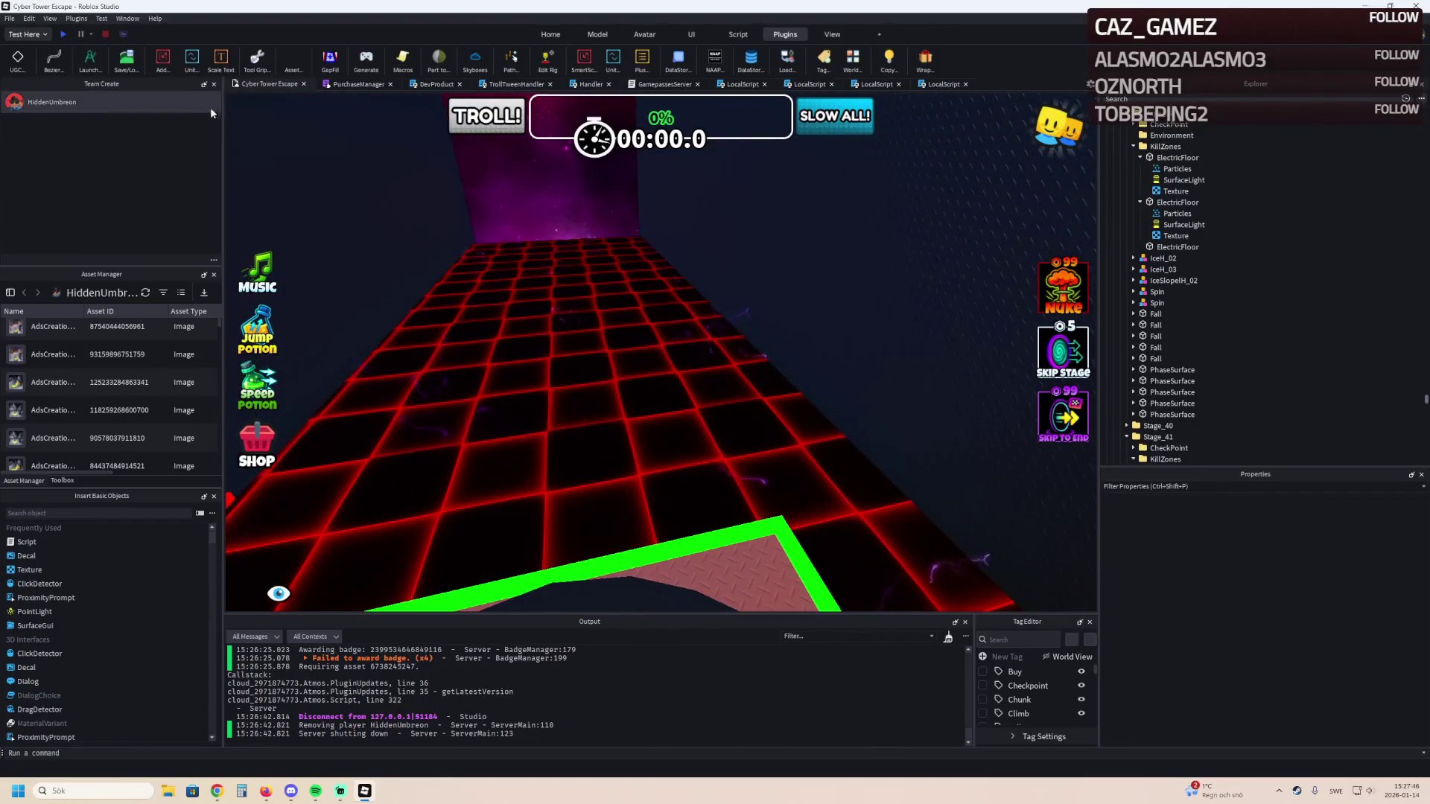
Start a playtest, stop it, and begin a fresh run from the green start platform.
left_click(64, 35)
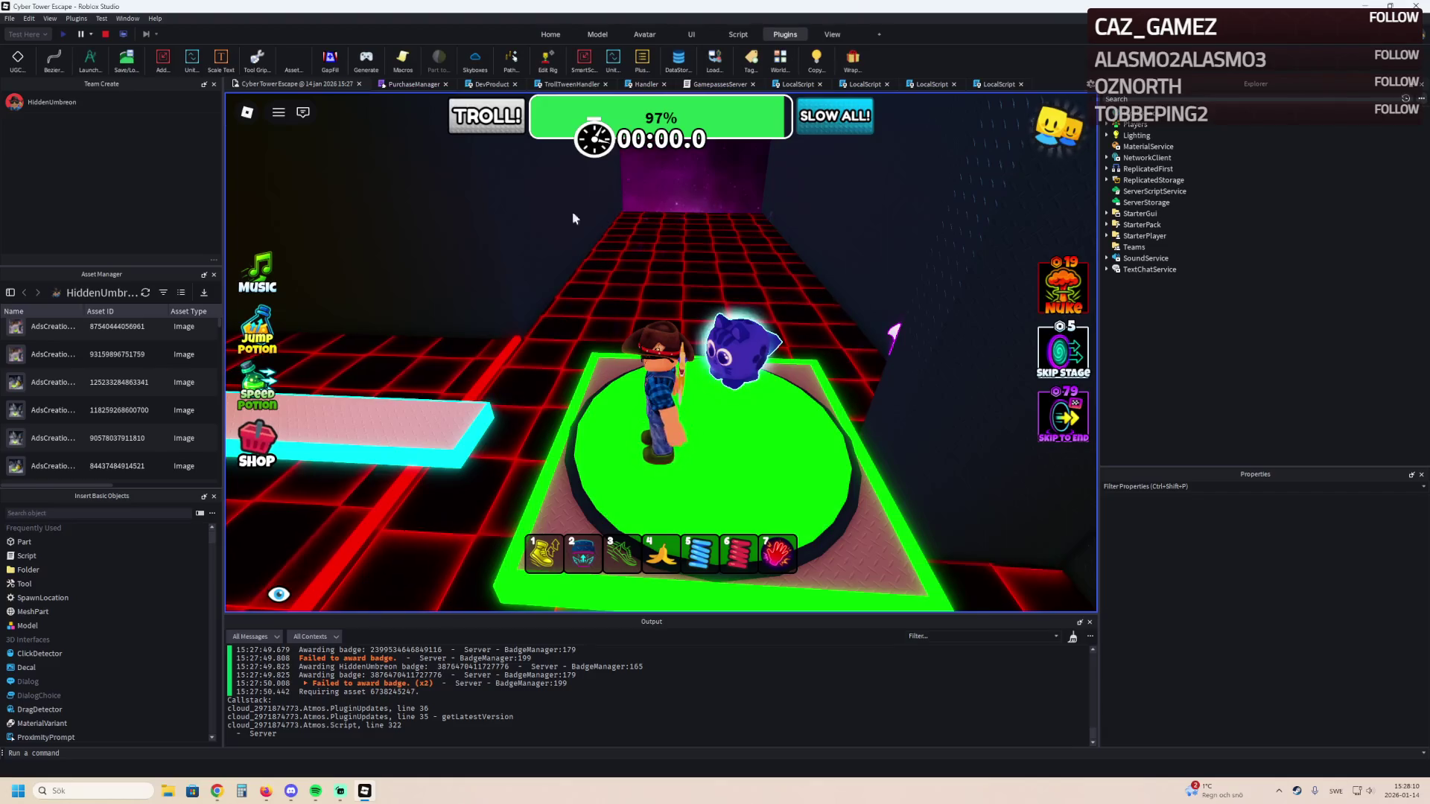
left_click(105, 34)
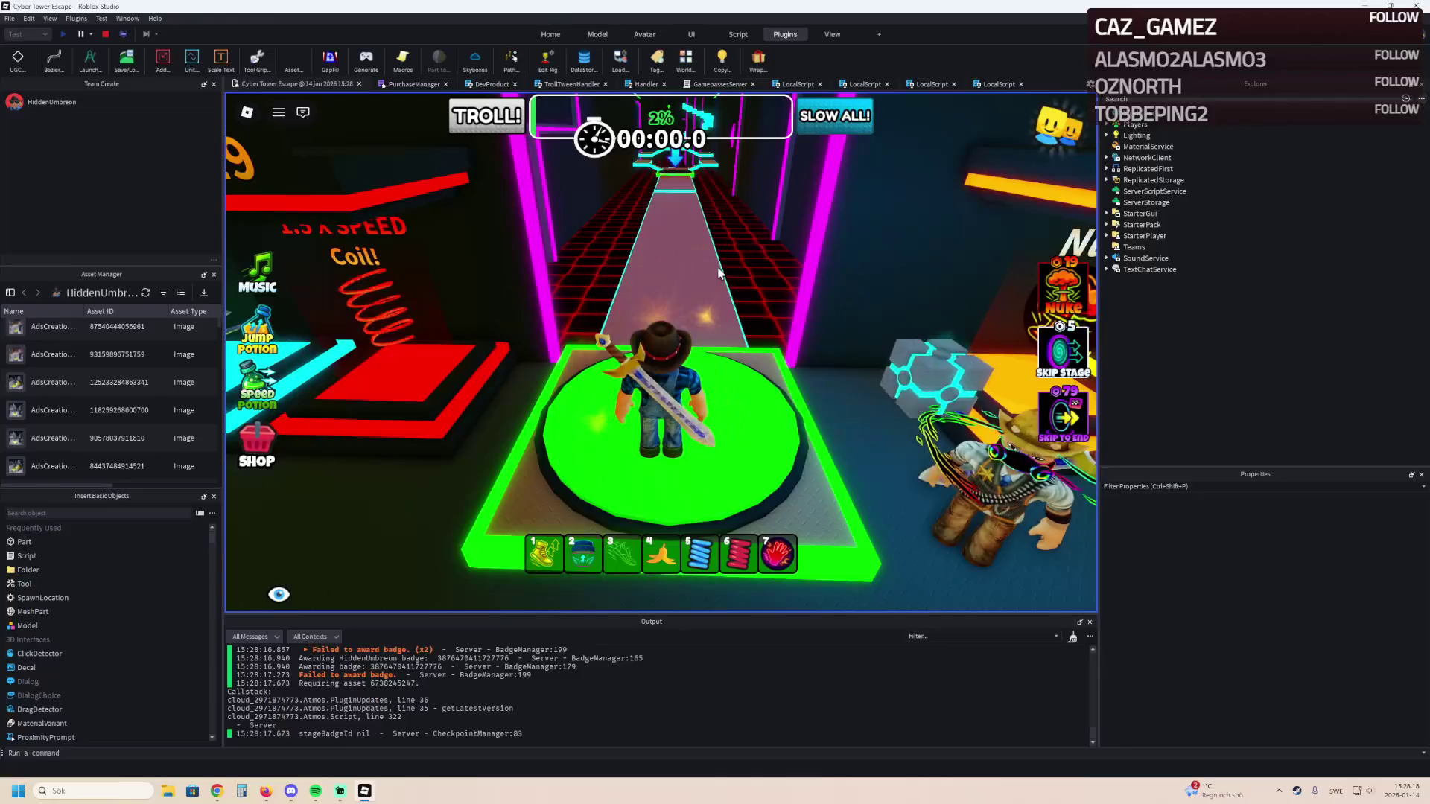
scroll(721, 265, "up", 5)
Walk the character past the cyan platforms and orange wall onto the cyan-edged platforms.
key("w")
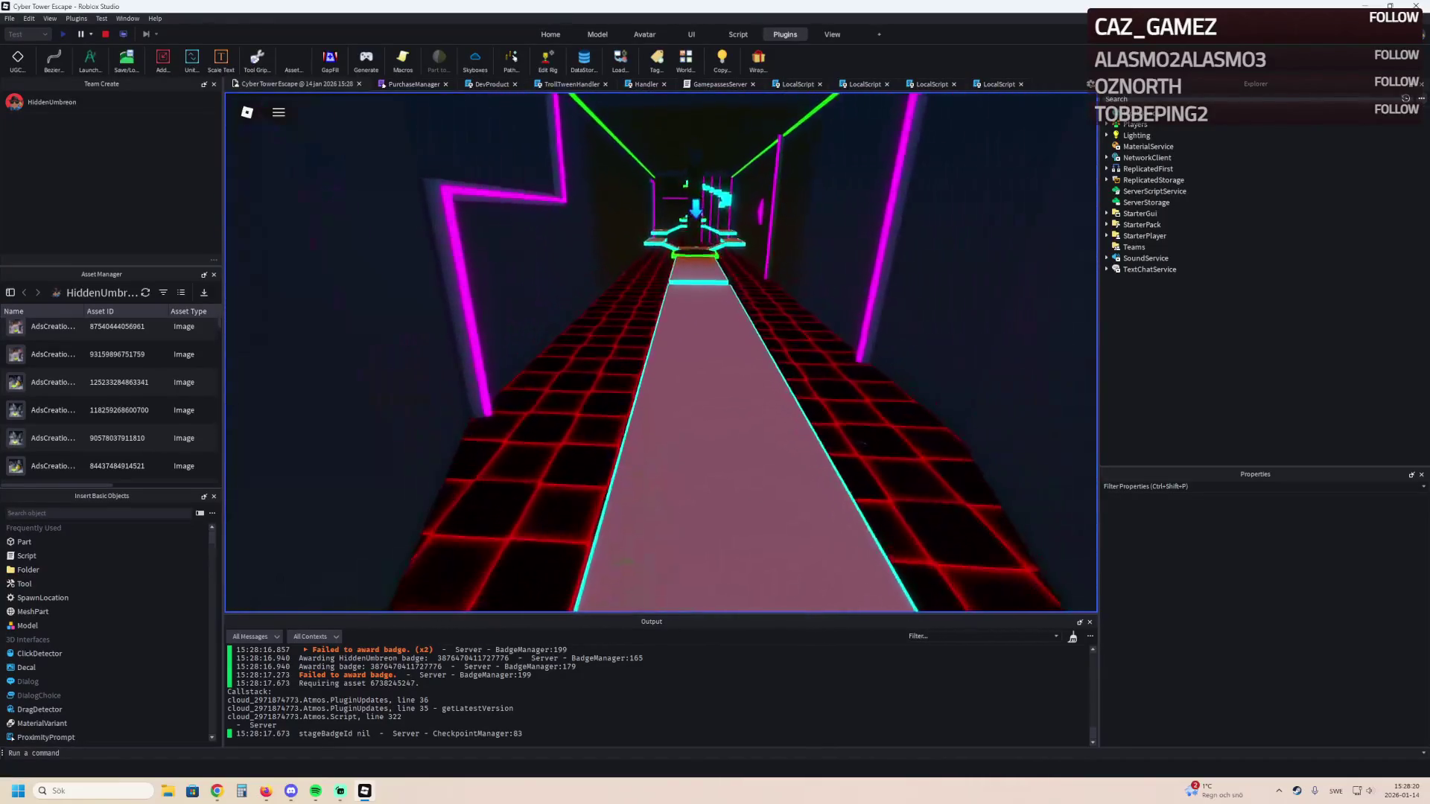
key("space")
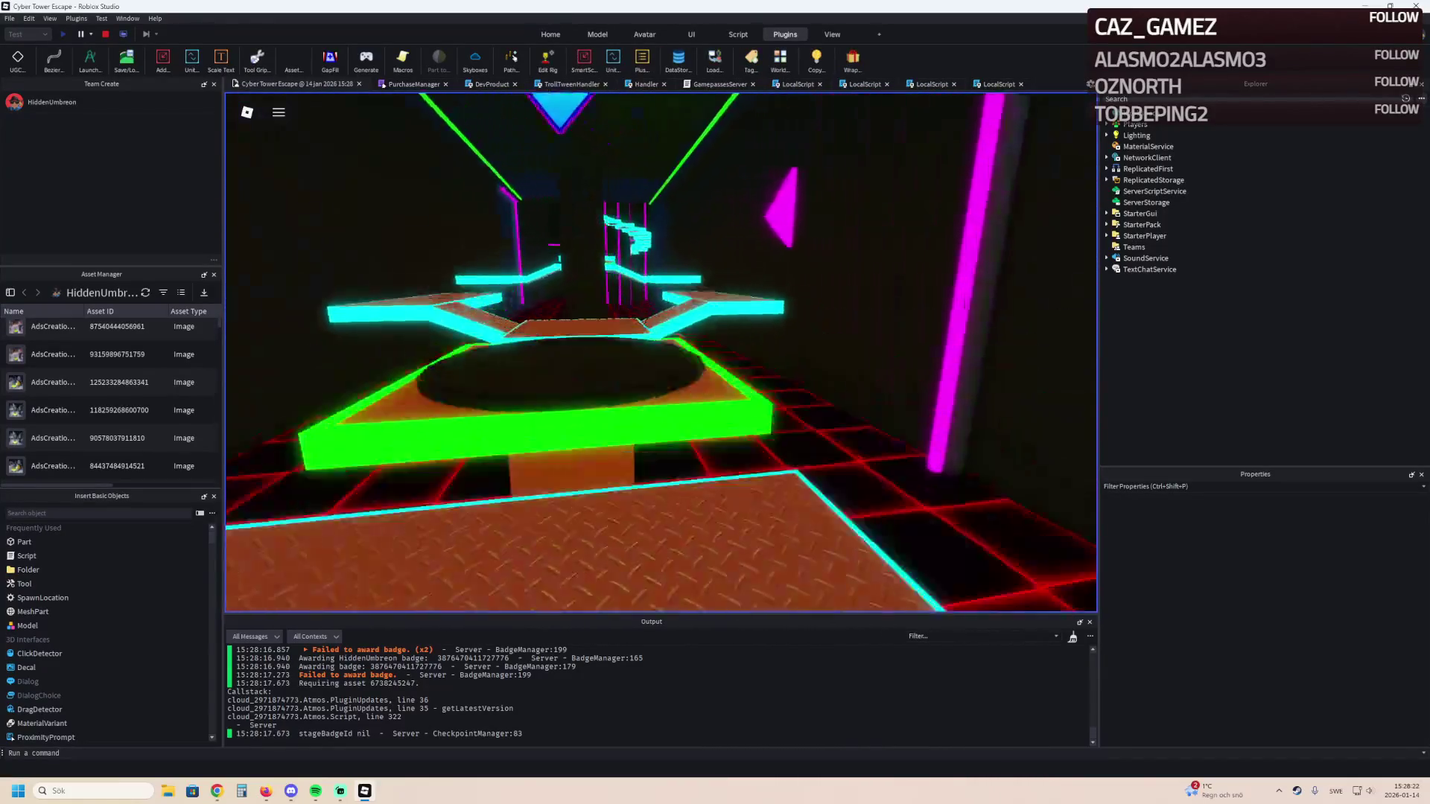
key("w")
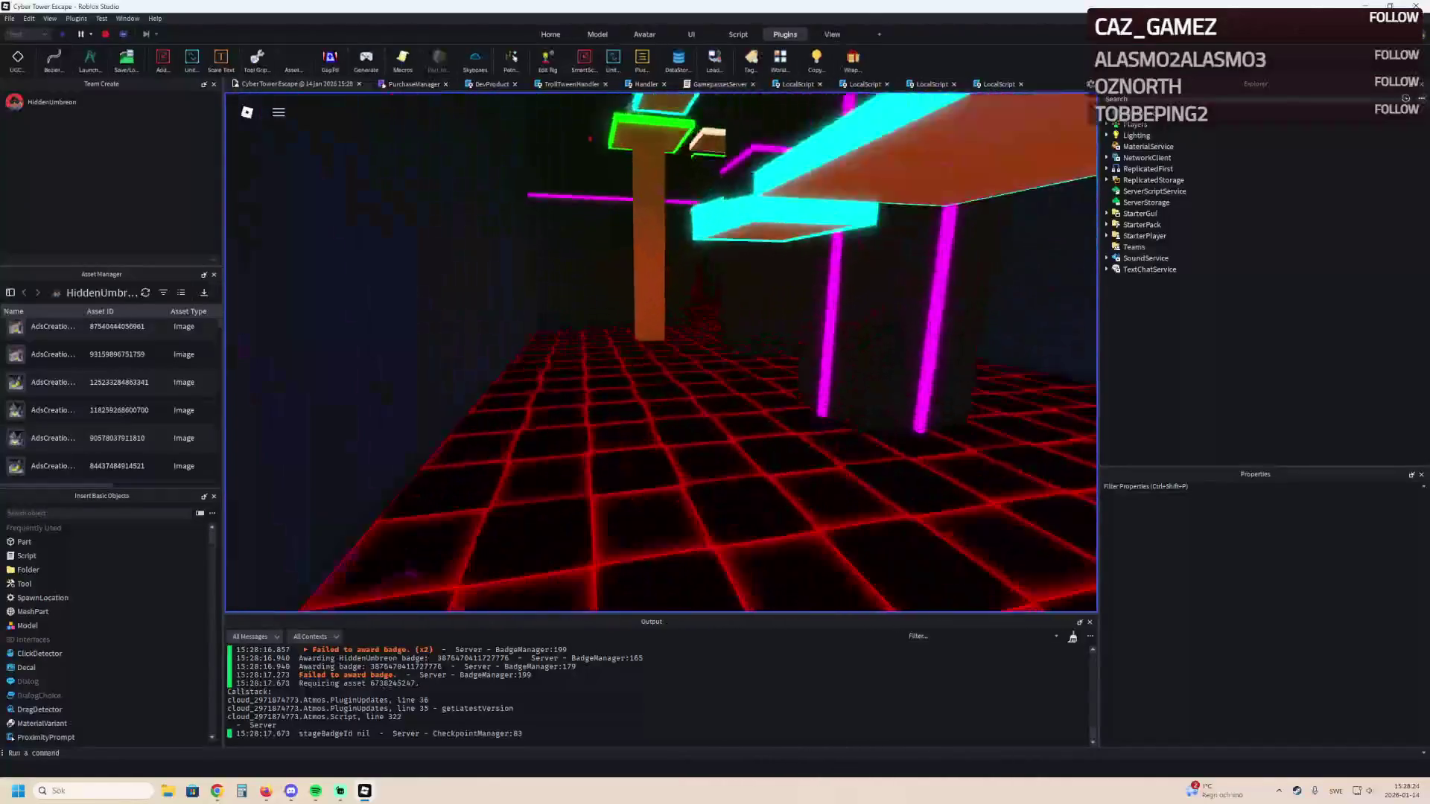
key("w")
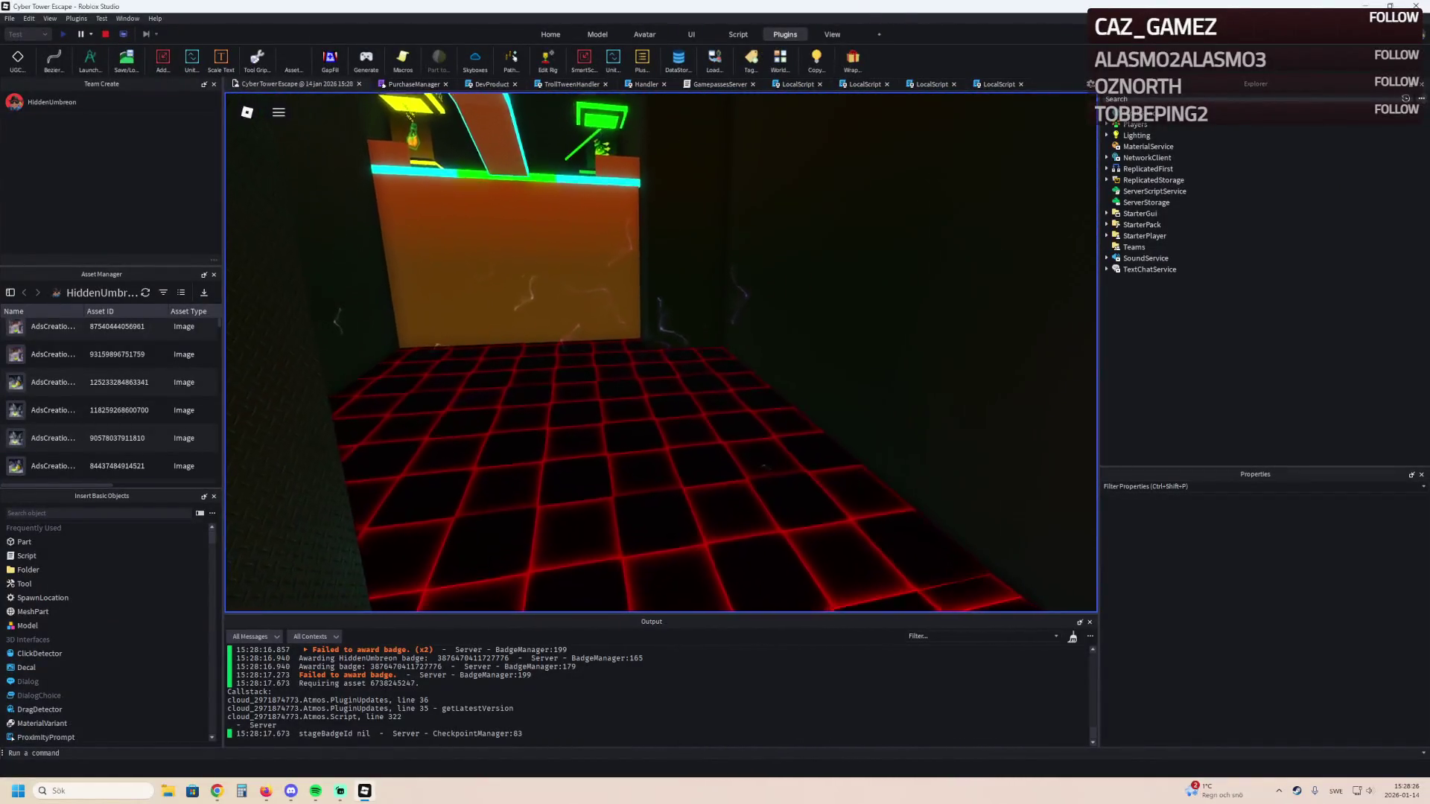
key("w")
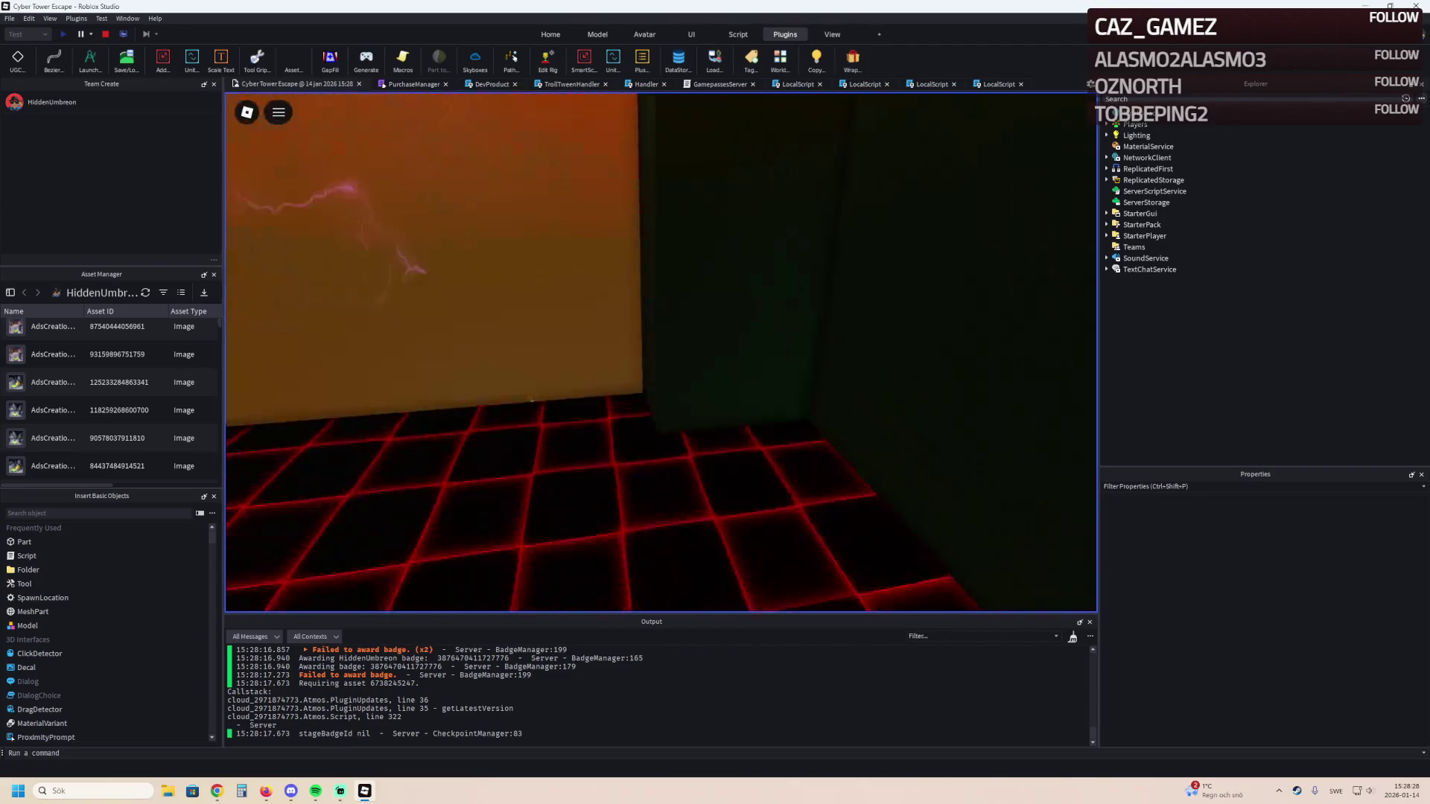
key("w")
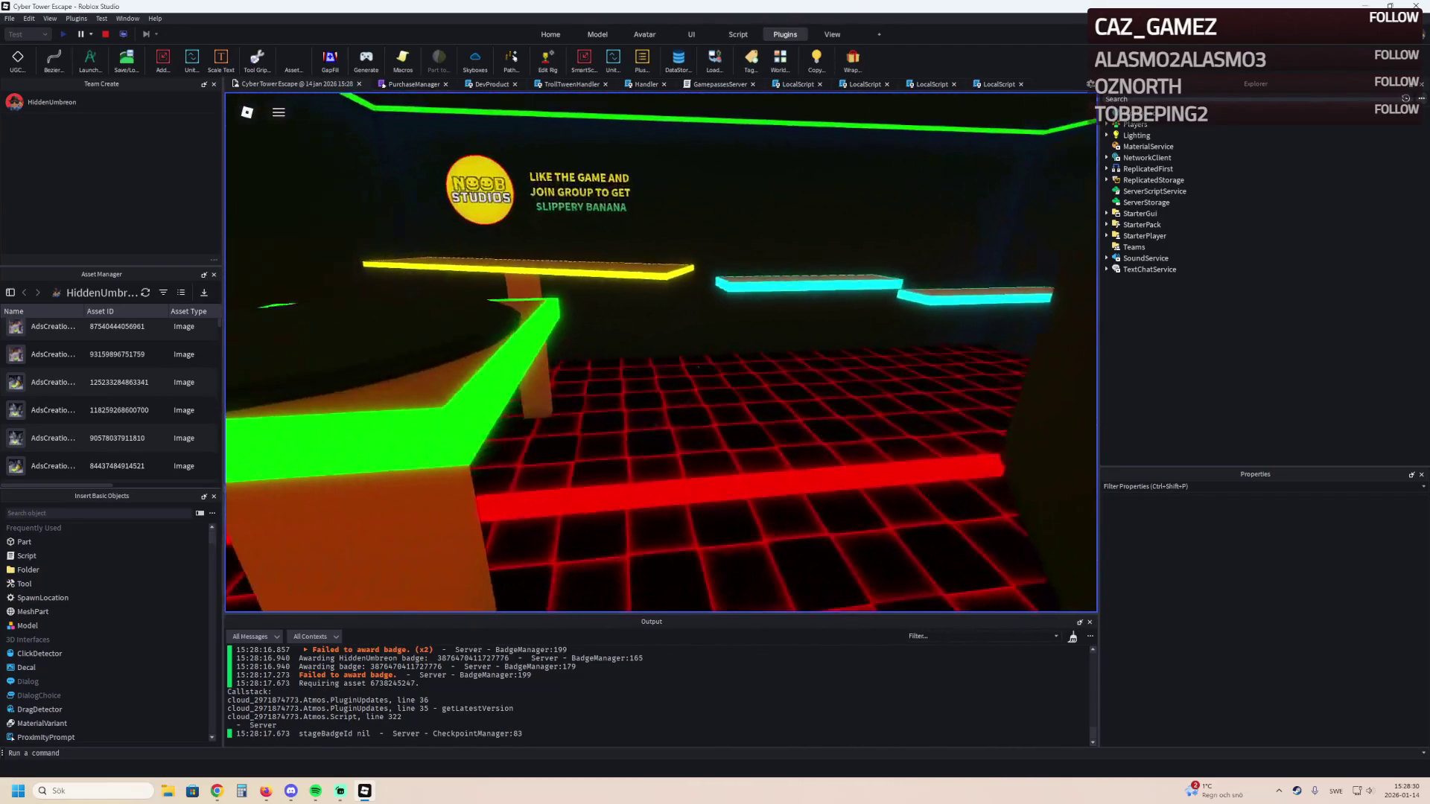
key("w")
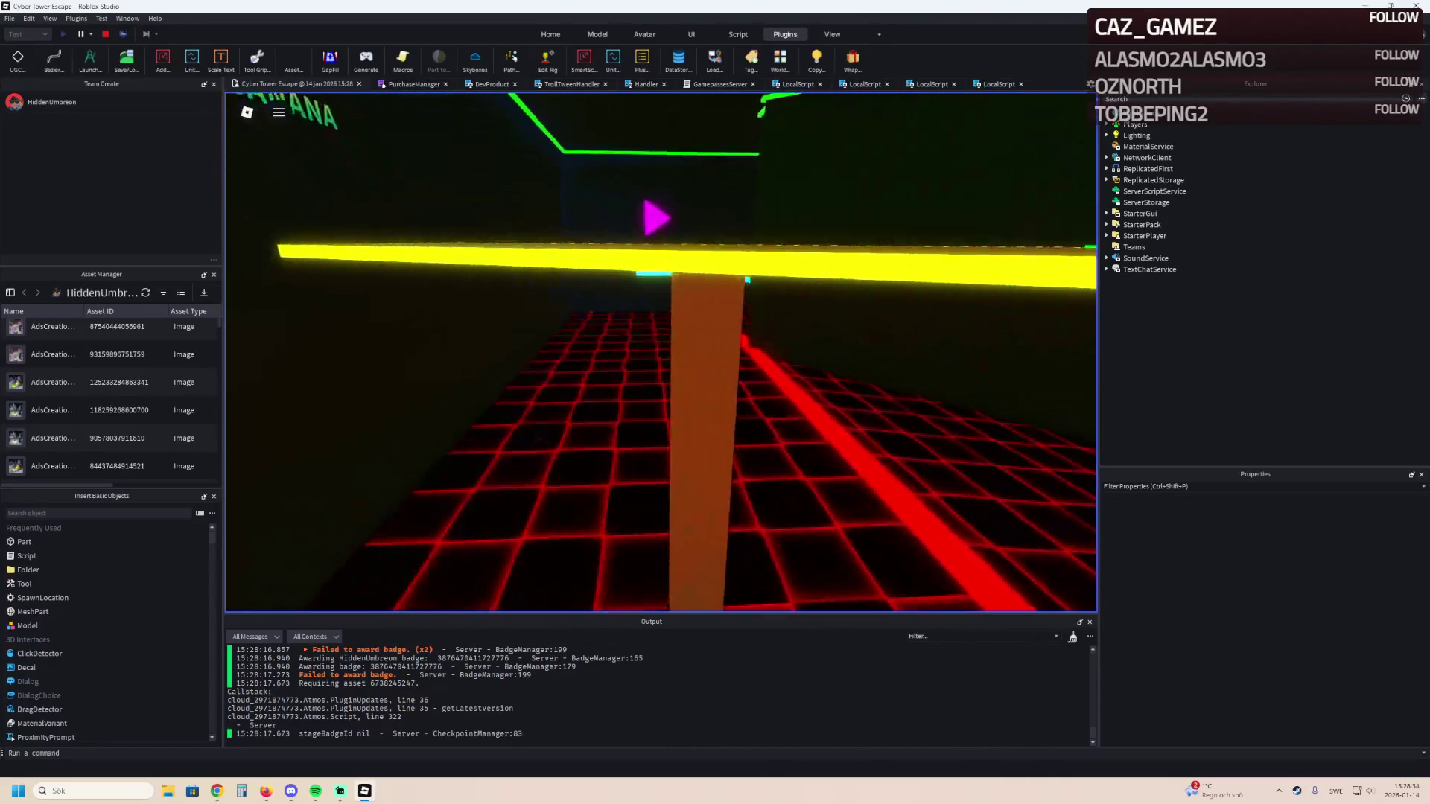
key("w")
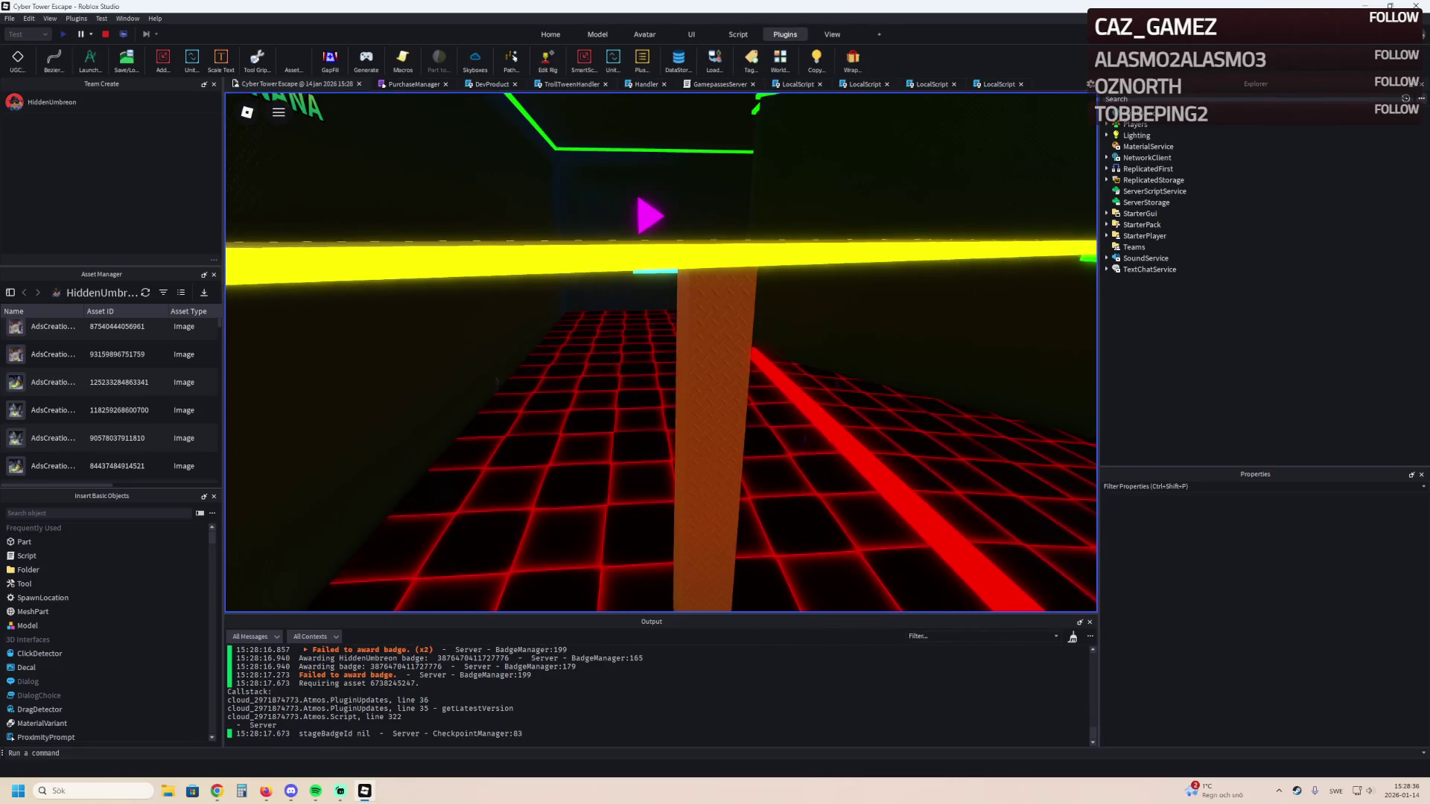
key("w")
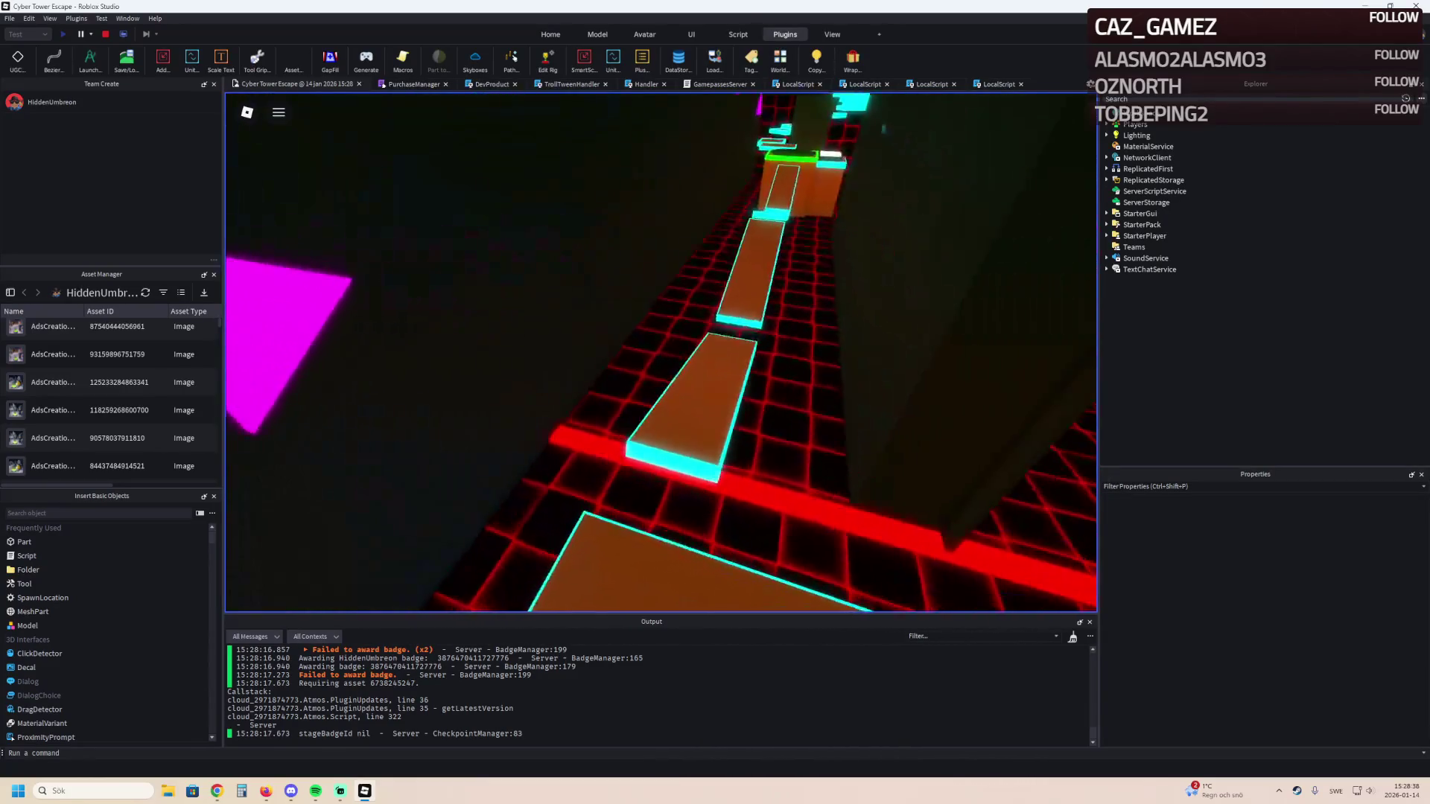
key("w")
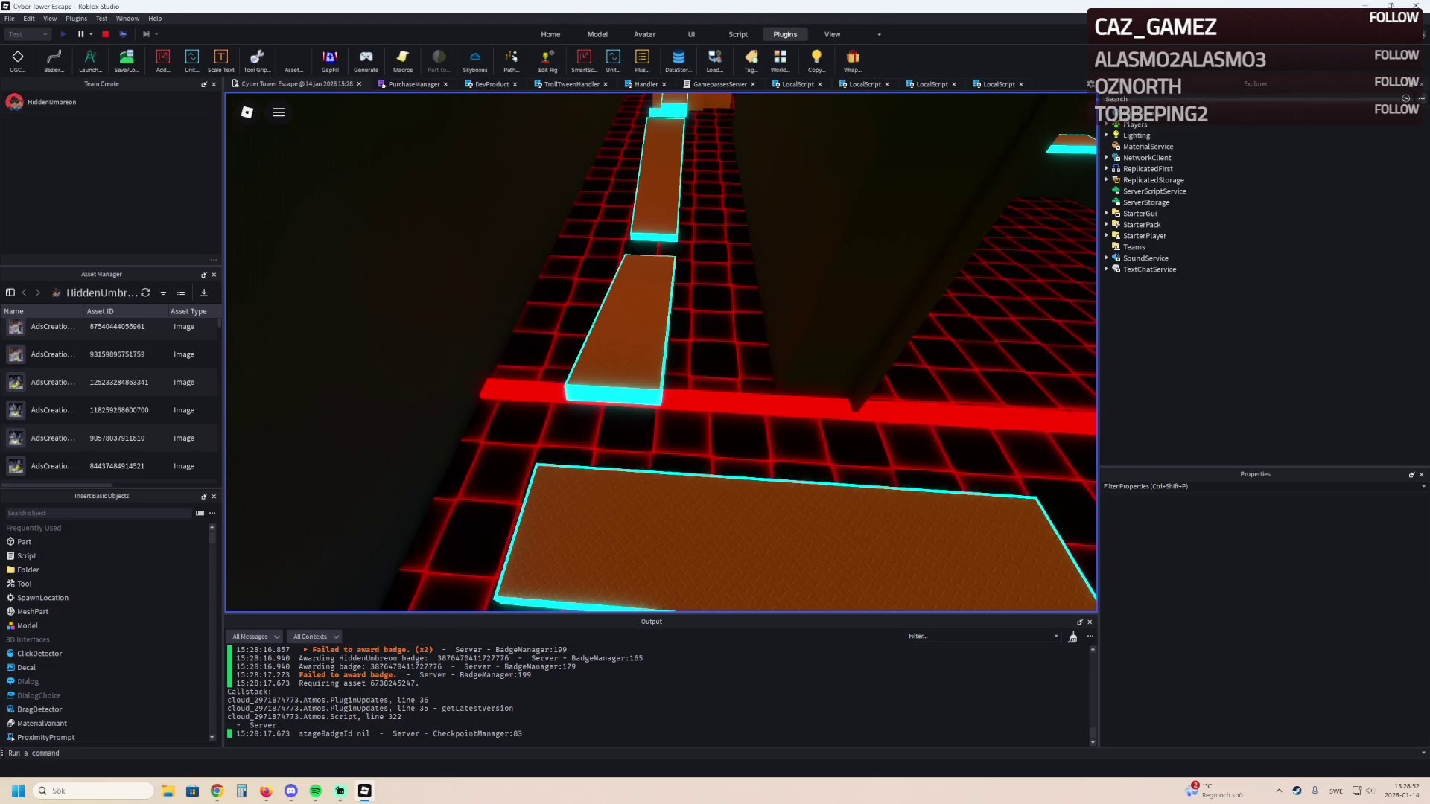
Jump up the neon stairs, cross the floating steps, leap the red-grid wall, then stop the playtest.
key("w")
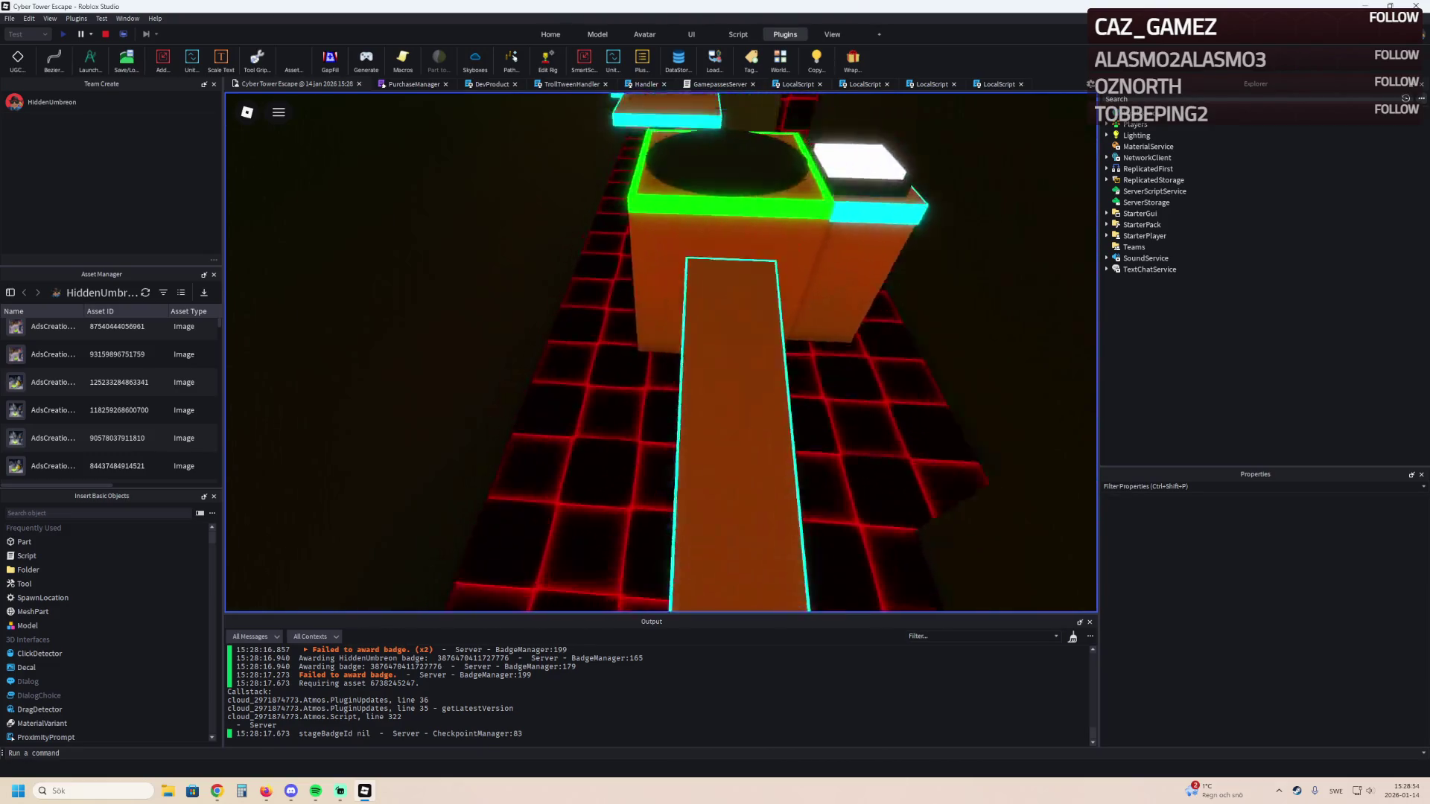
key("space")
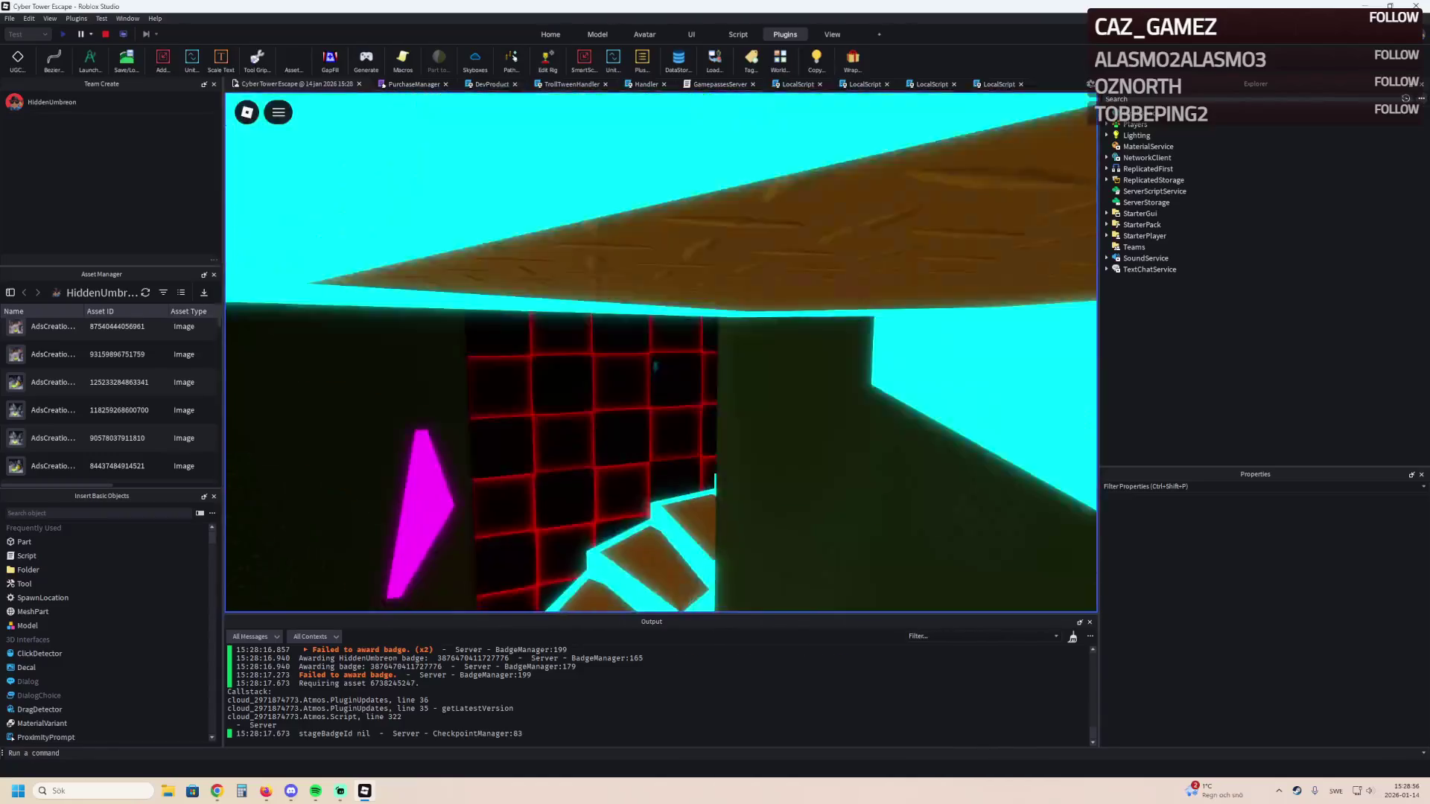
key("space")
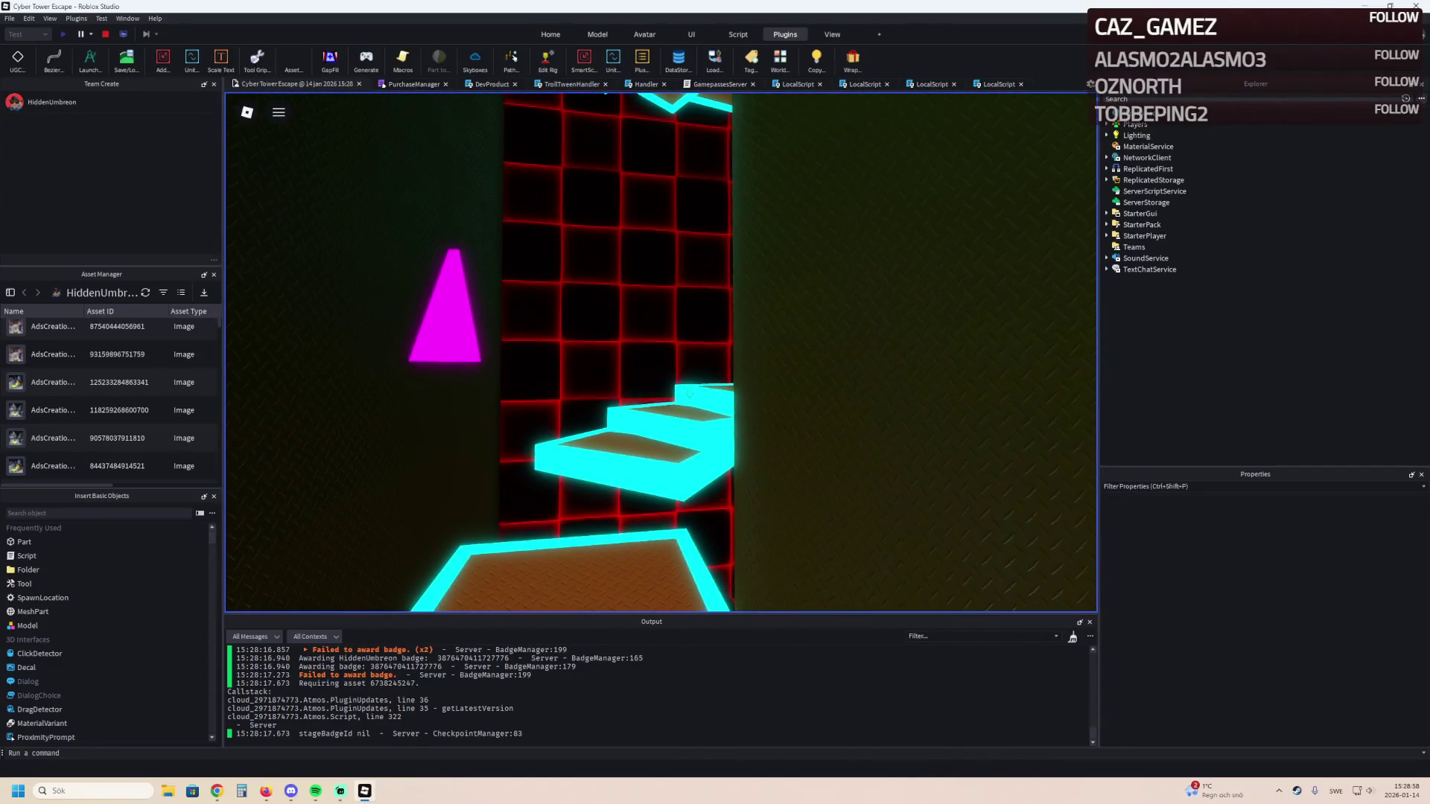
key("w")
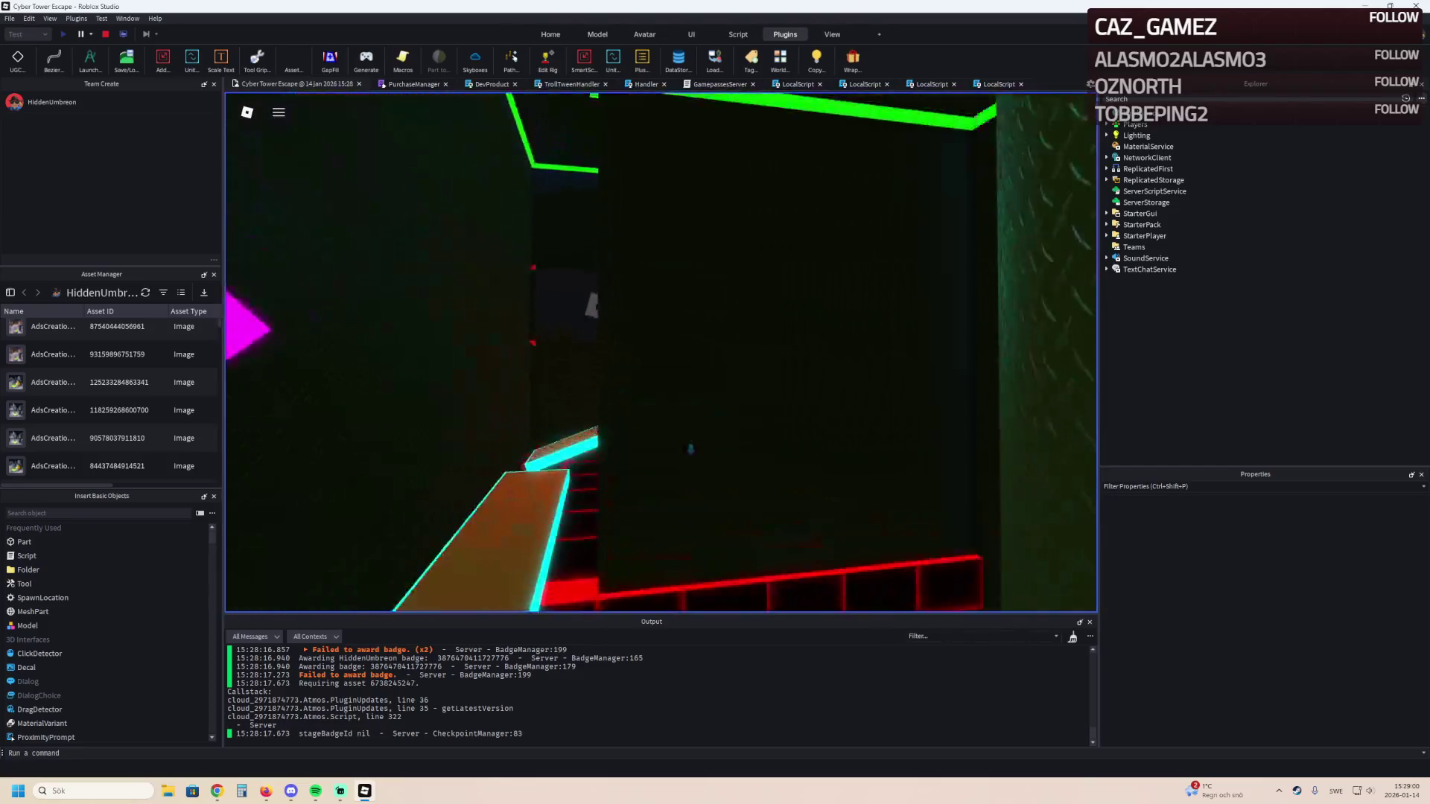
key("w")
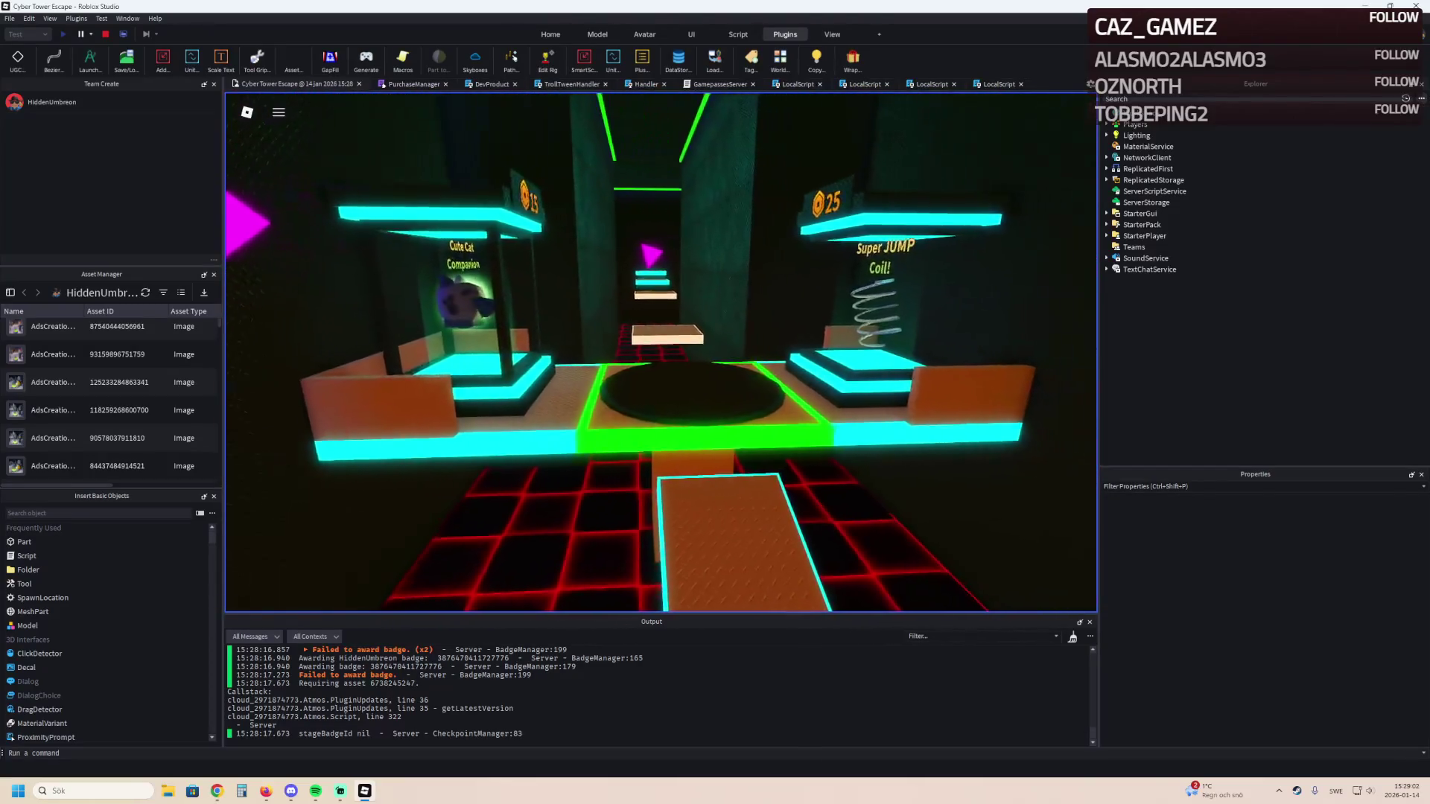
key("w")
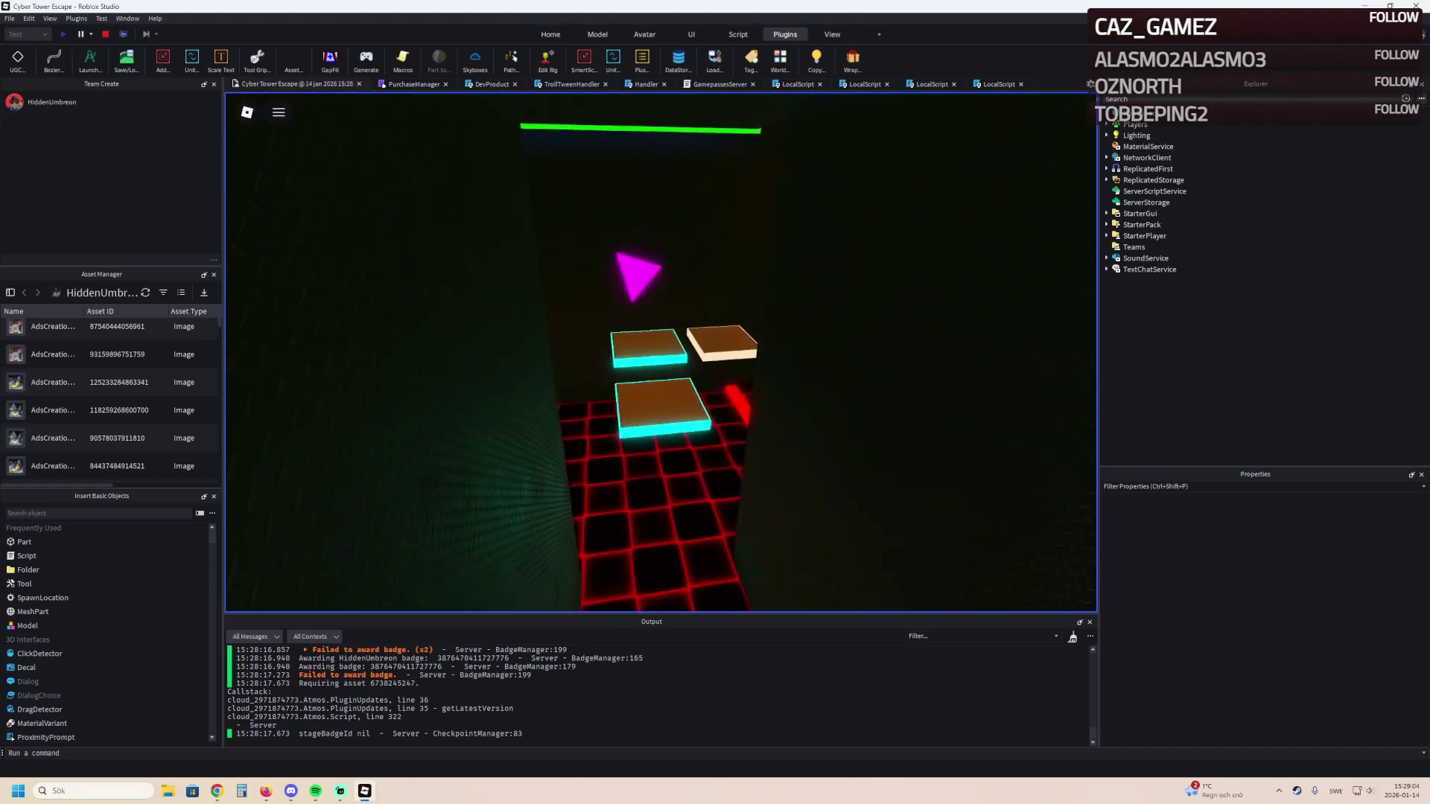
key("w")
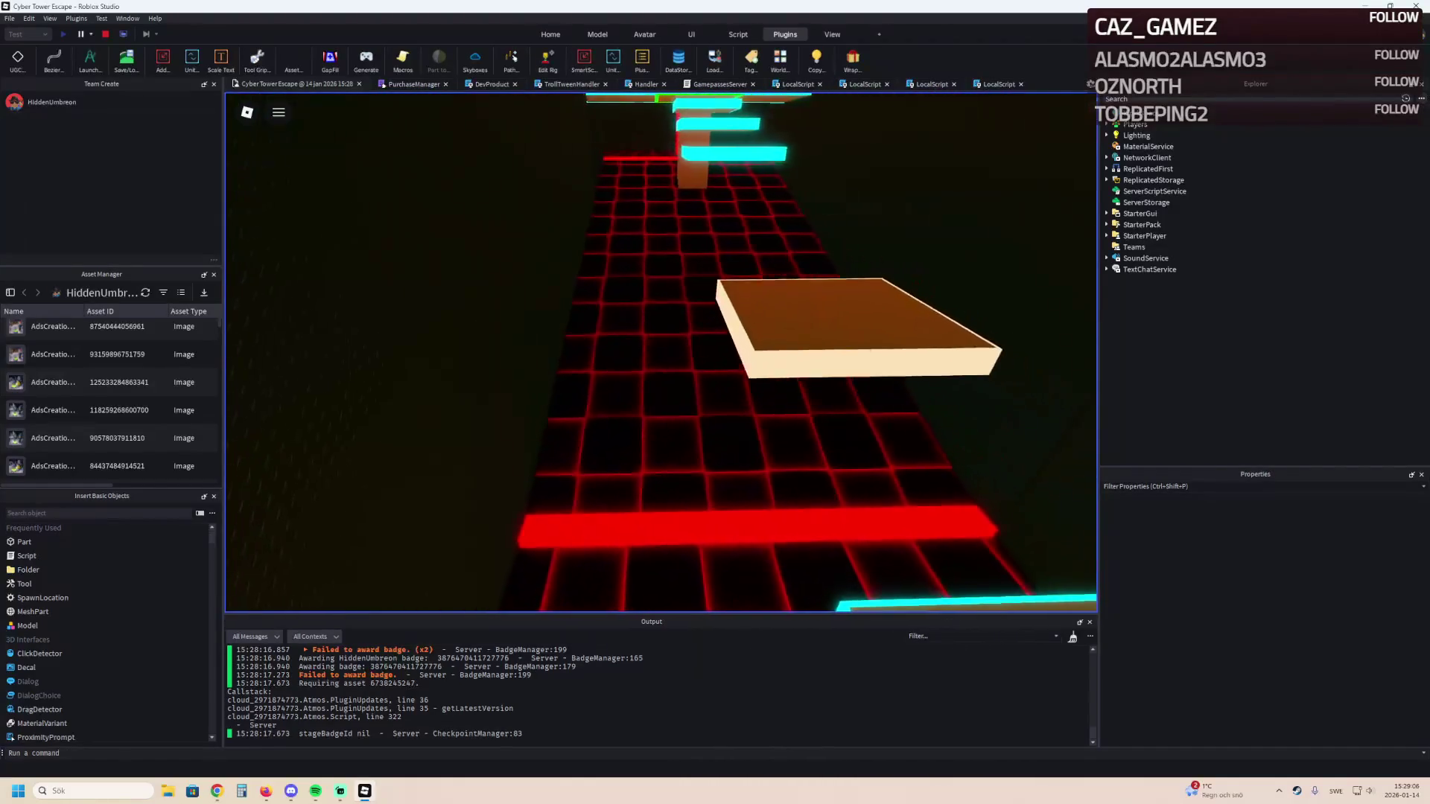
key("w")
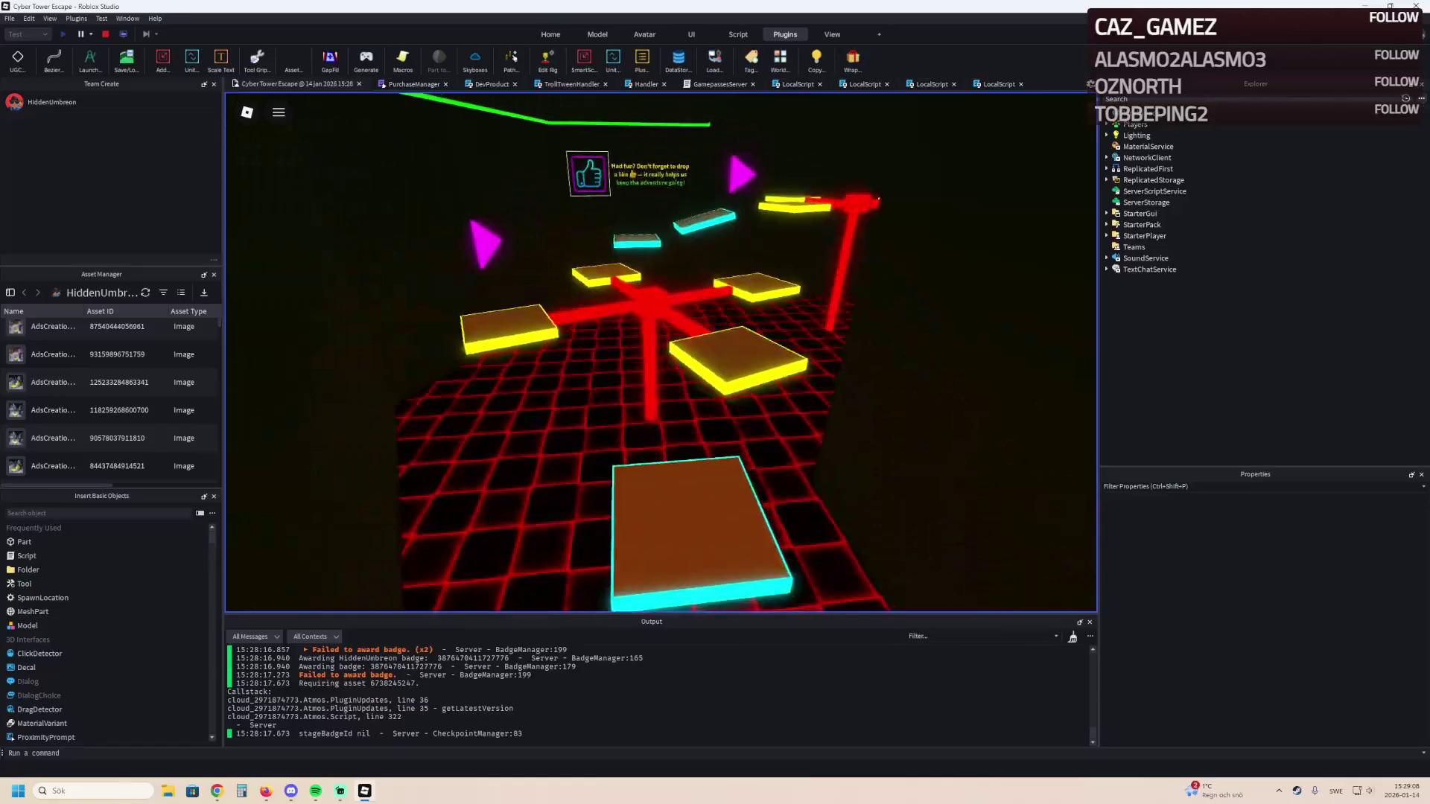
key("w")
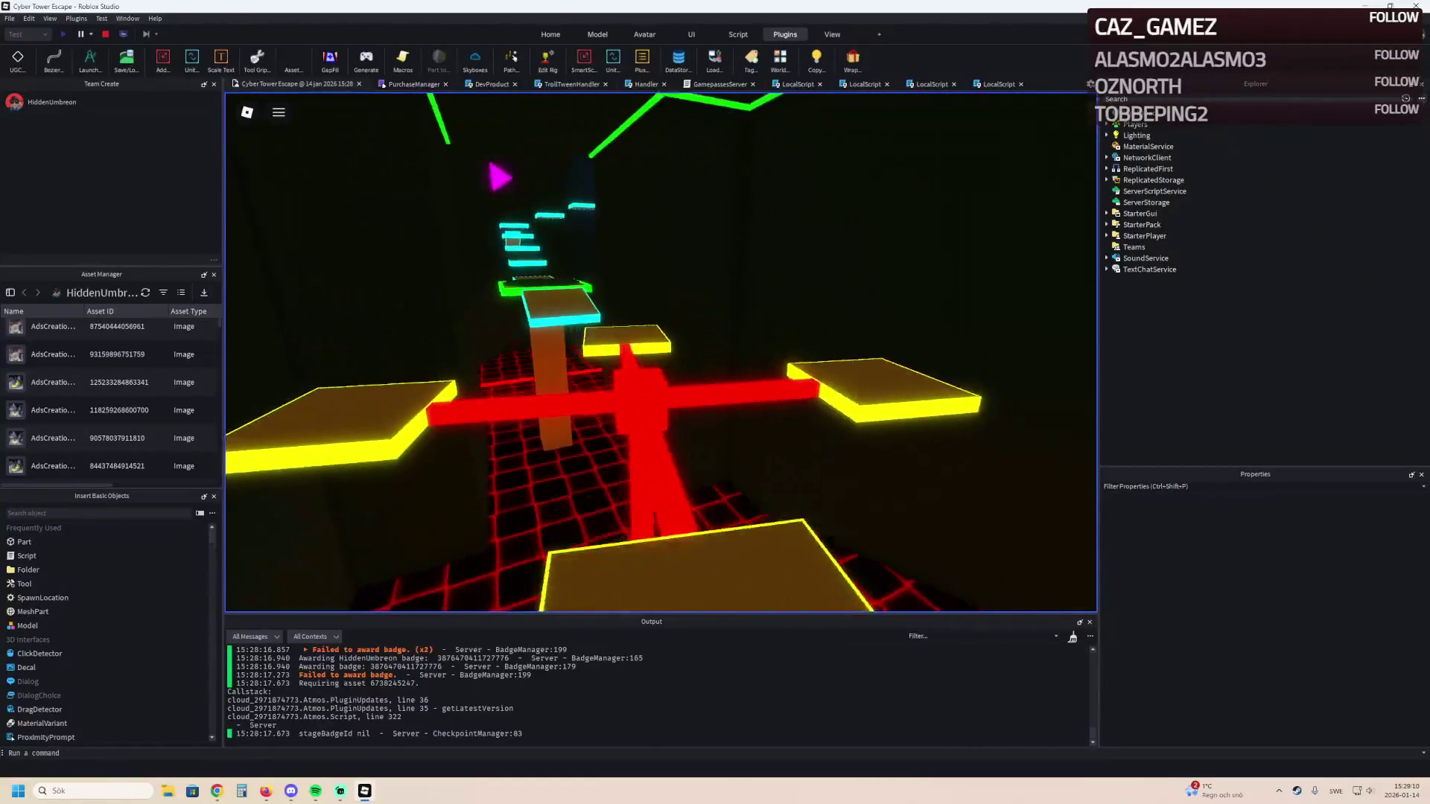
key("w")
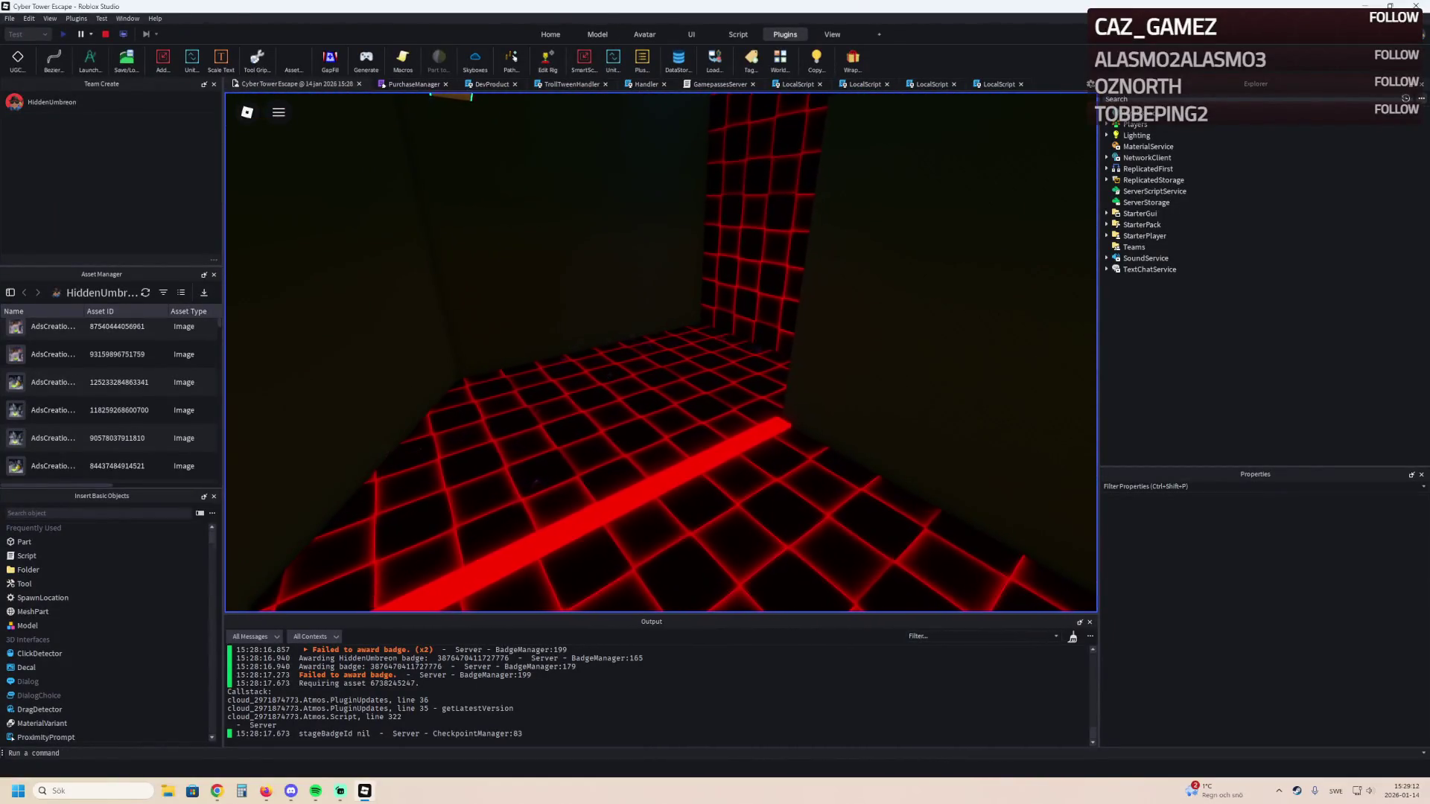
key("w")
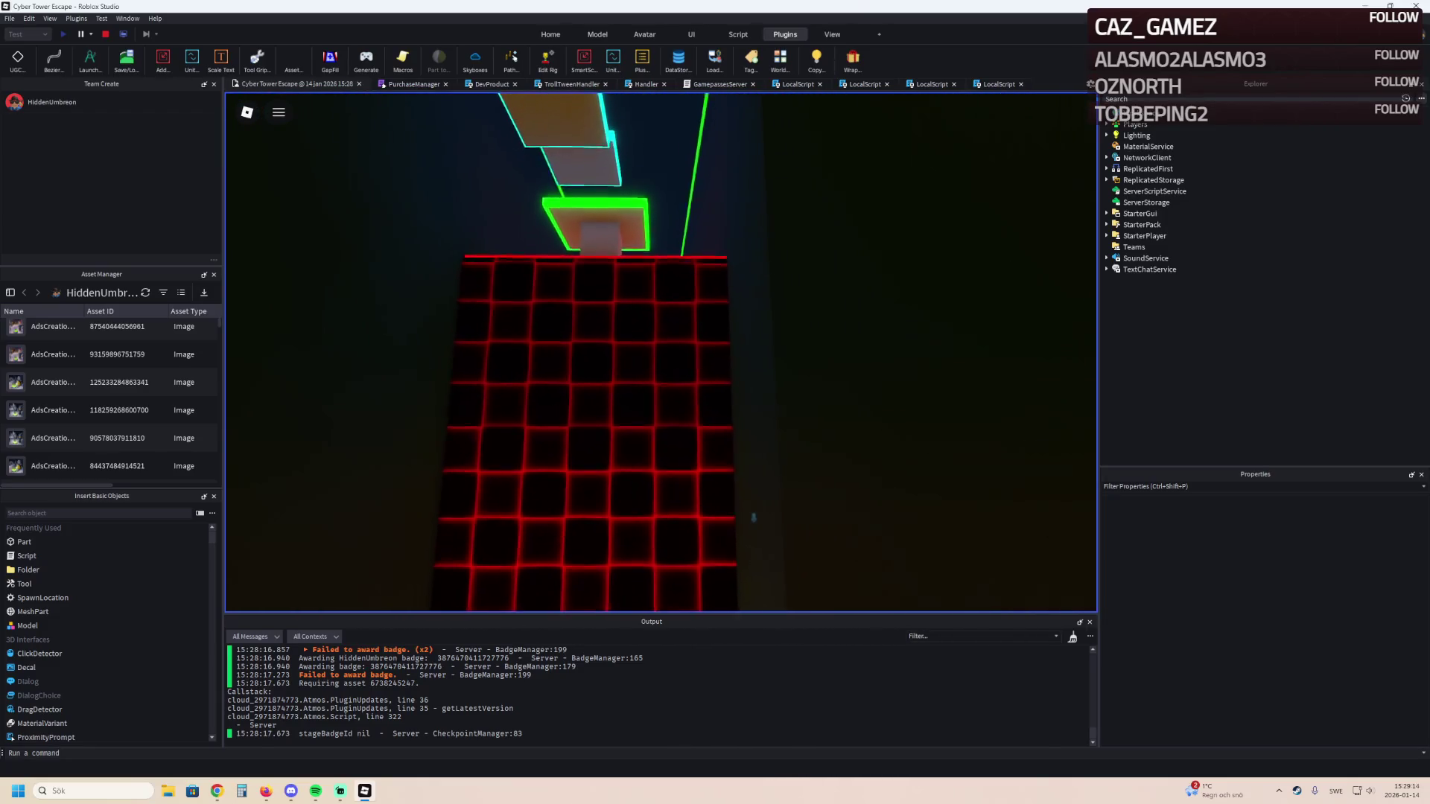
key("space")
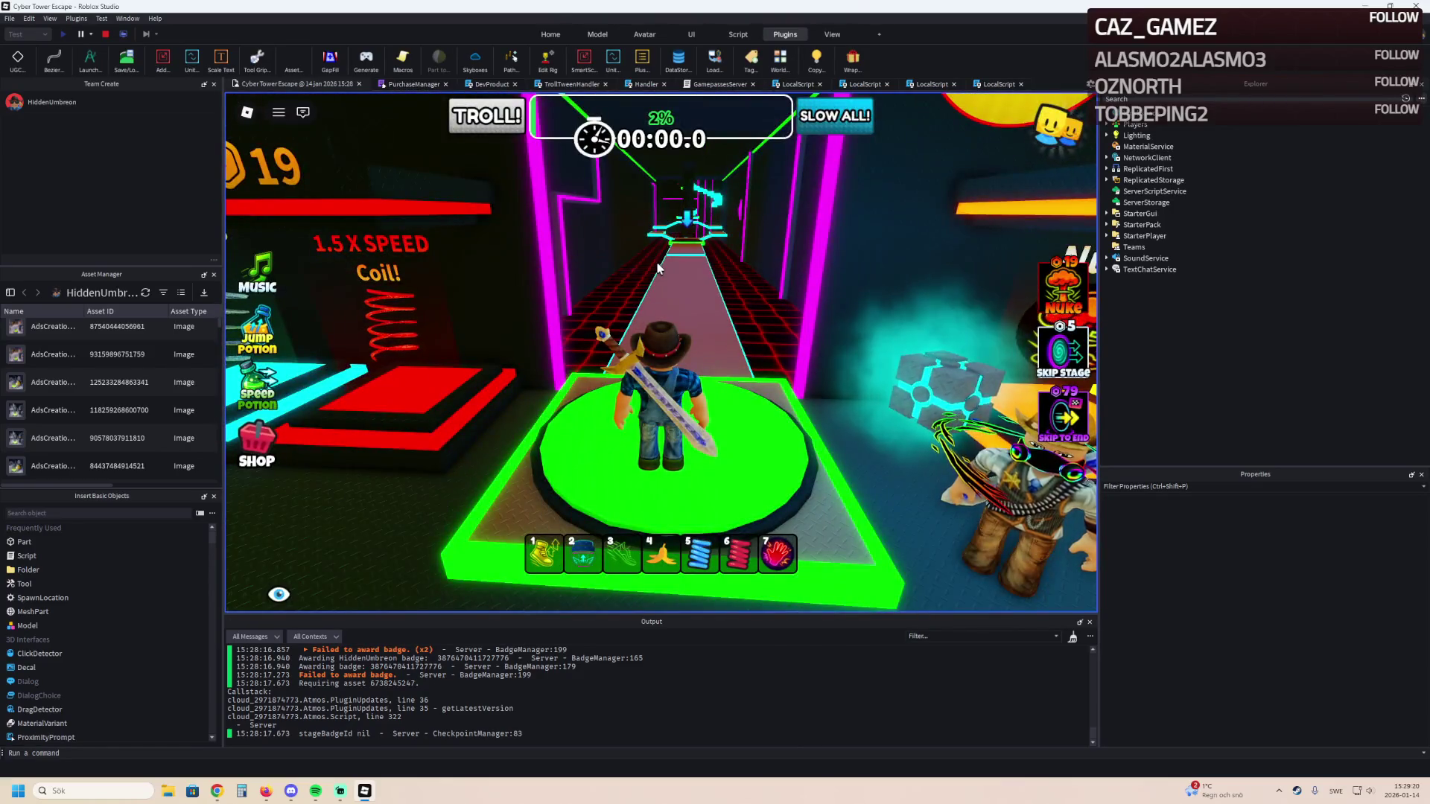
key("shift+F5")
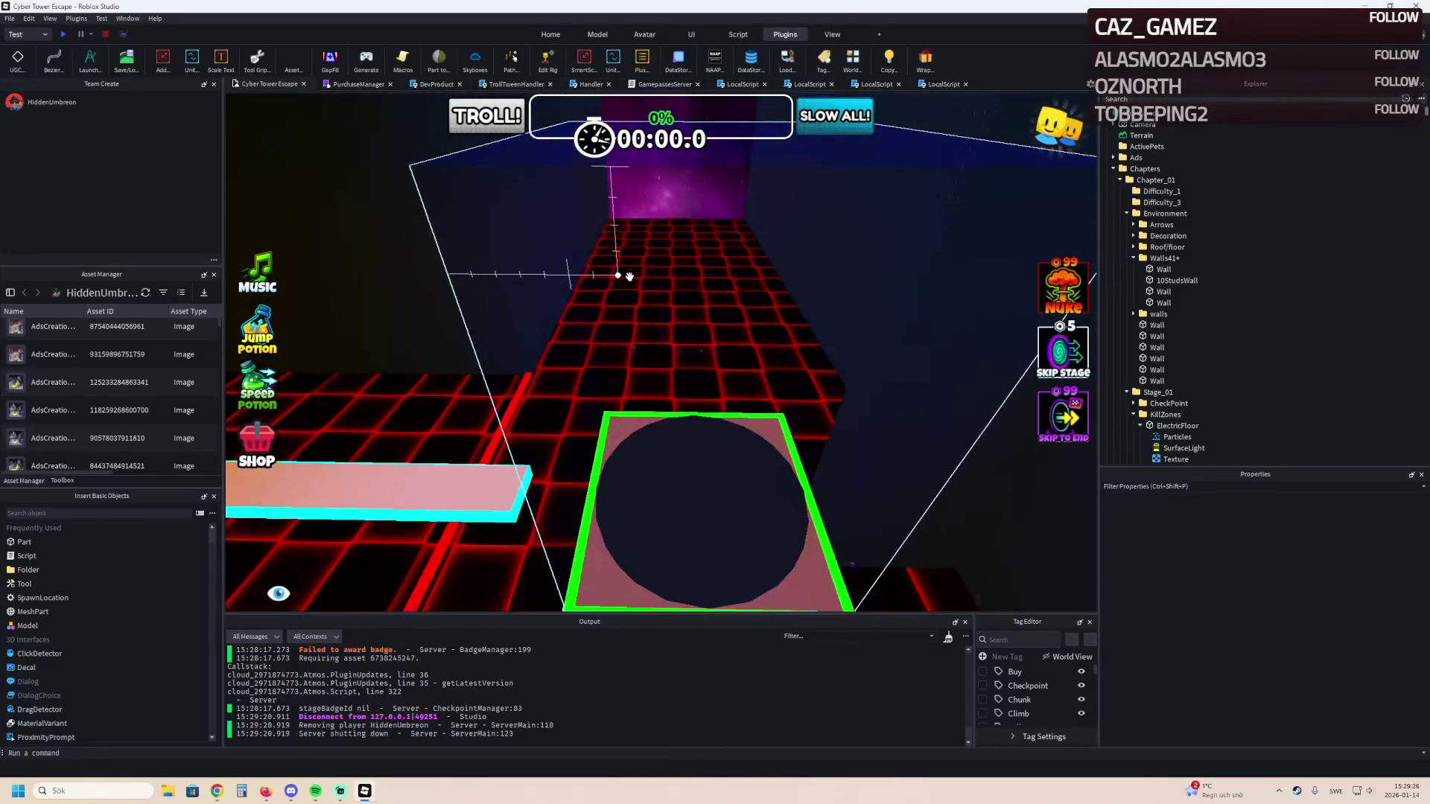
Duplicate the pink Floor platform and move the copy into Stage_41.
key("d")
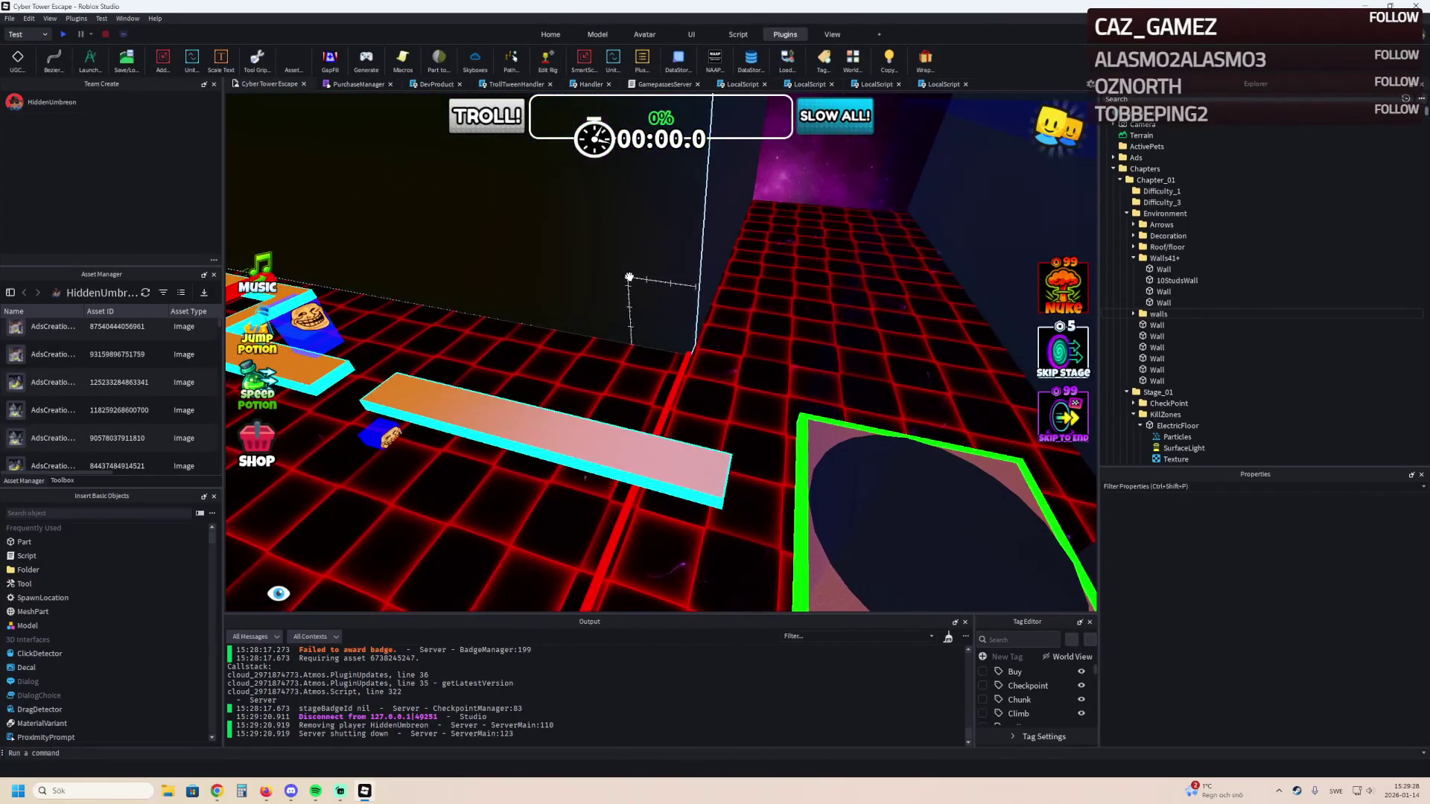
key("a")
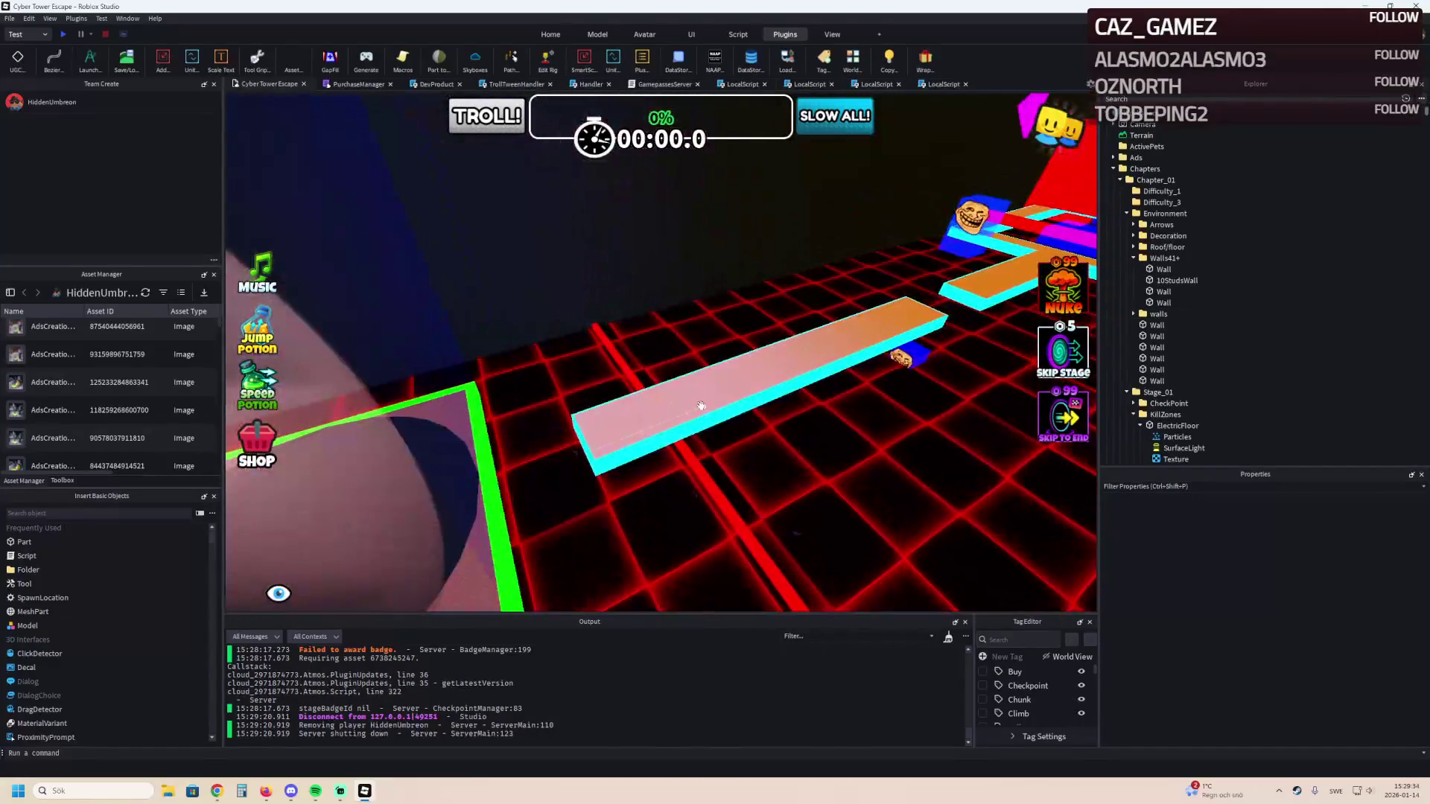
left_click(622, 332)
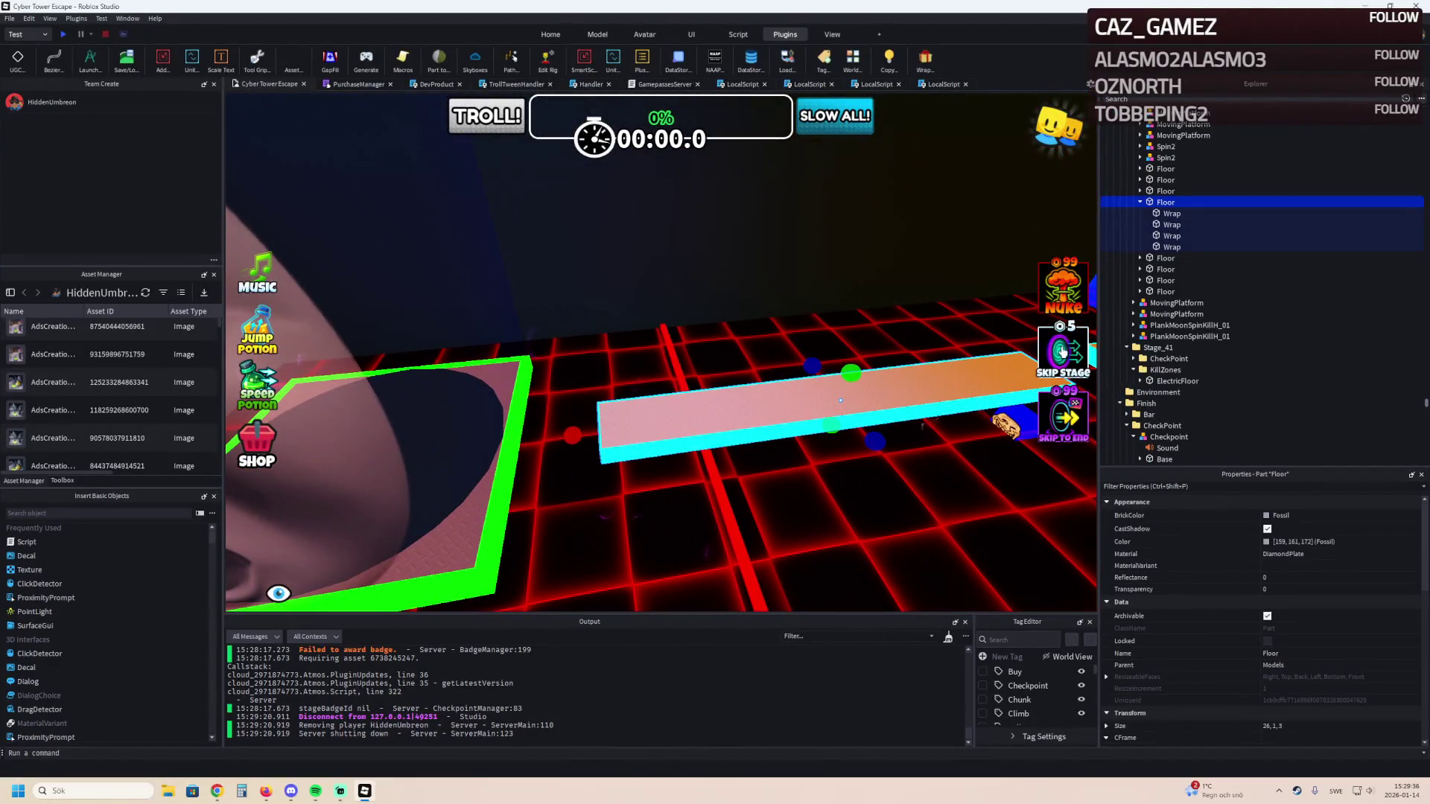
key("ctrl+d")
left_click_drag(1167, 377, 1166, 364)
key("a")
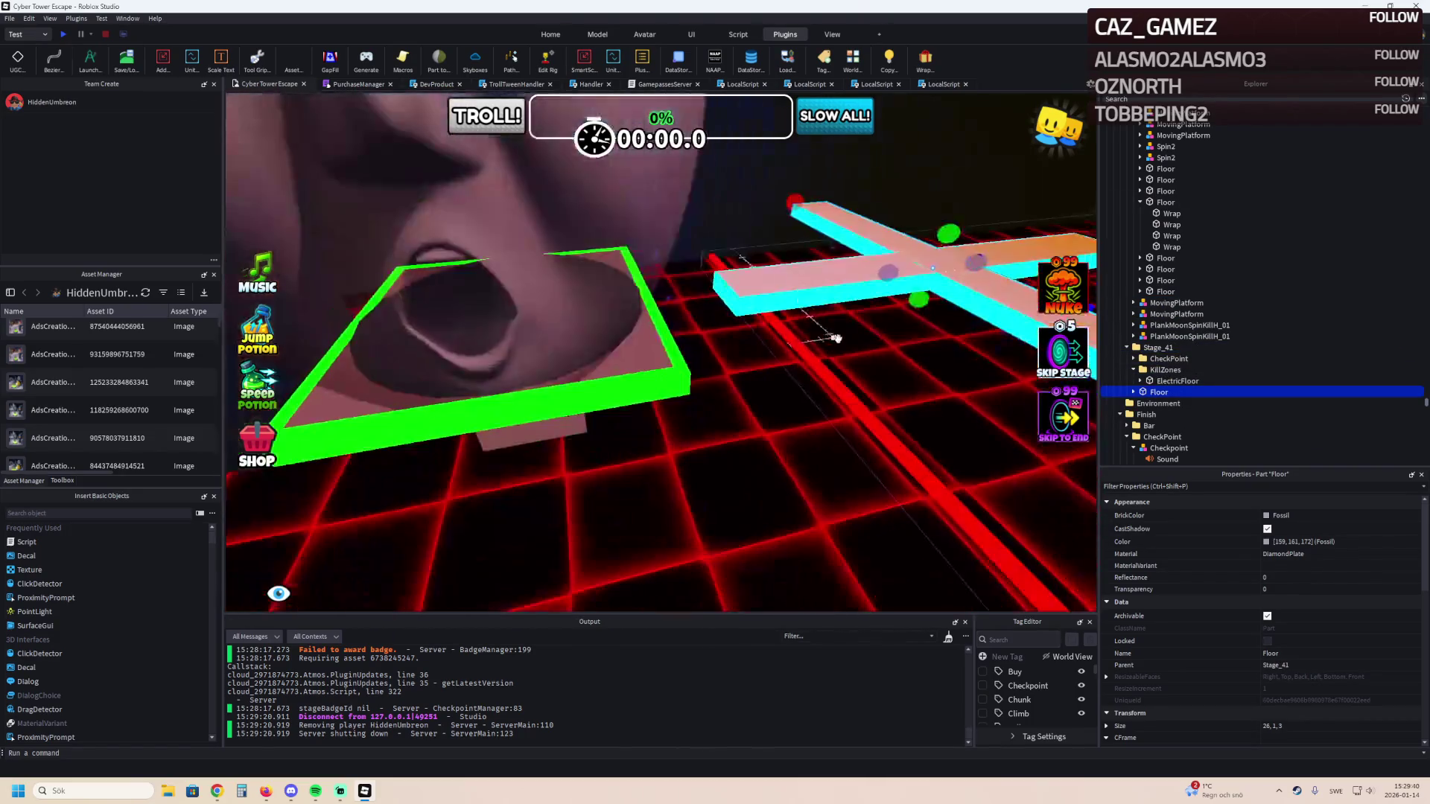
mouse_move(881, 273)
left_mouse_down()
mouse_move(564, 353)
mouse_move(566, 476)
left_mouse_up()
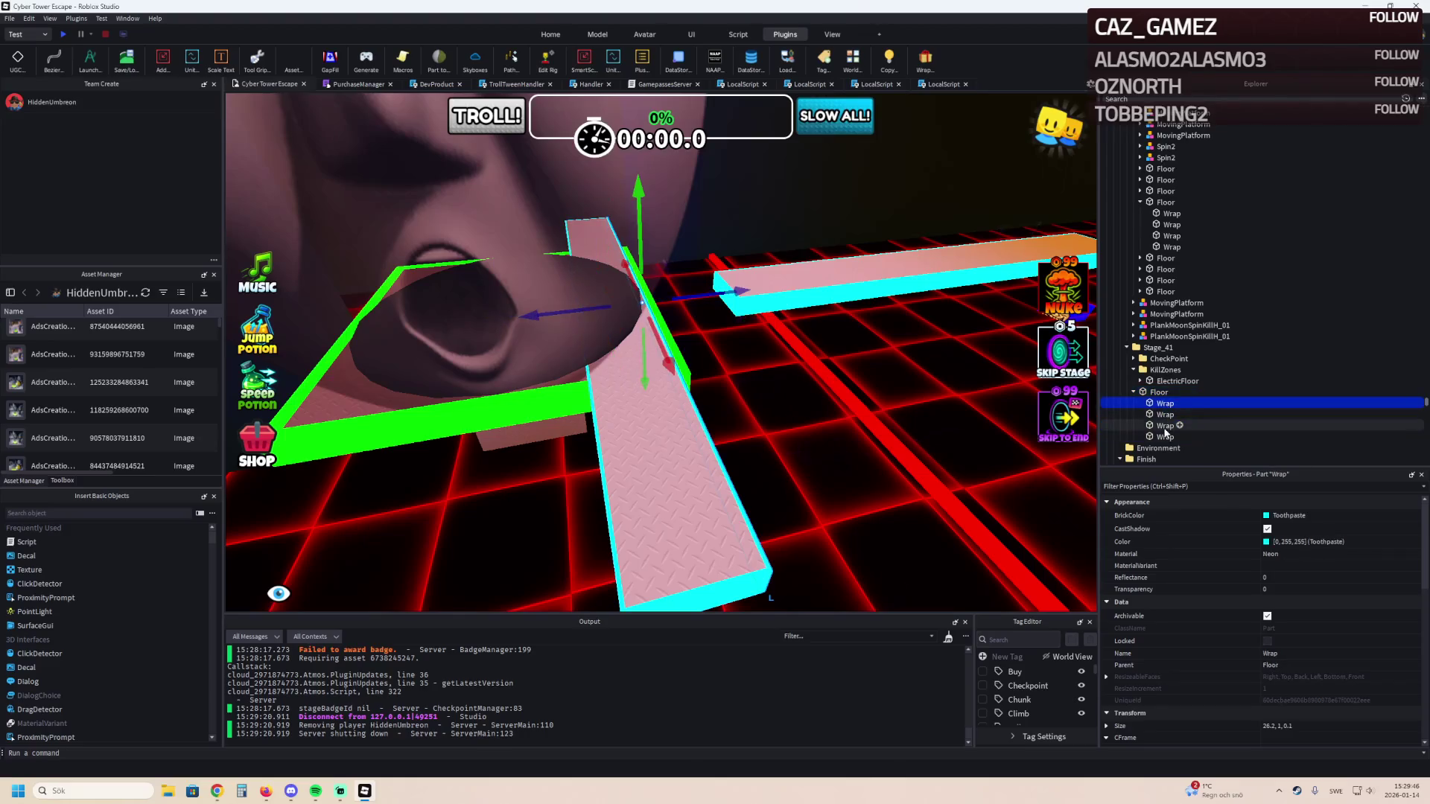
Reposition the copied Floor plank over the red grid and resize it to 30×1×6.
left_click(1159, 392)
key("a")
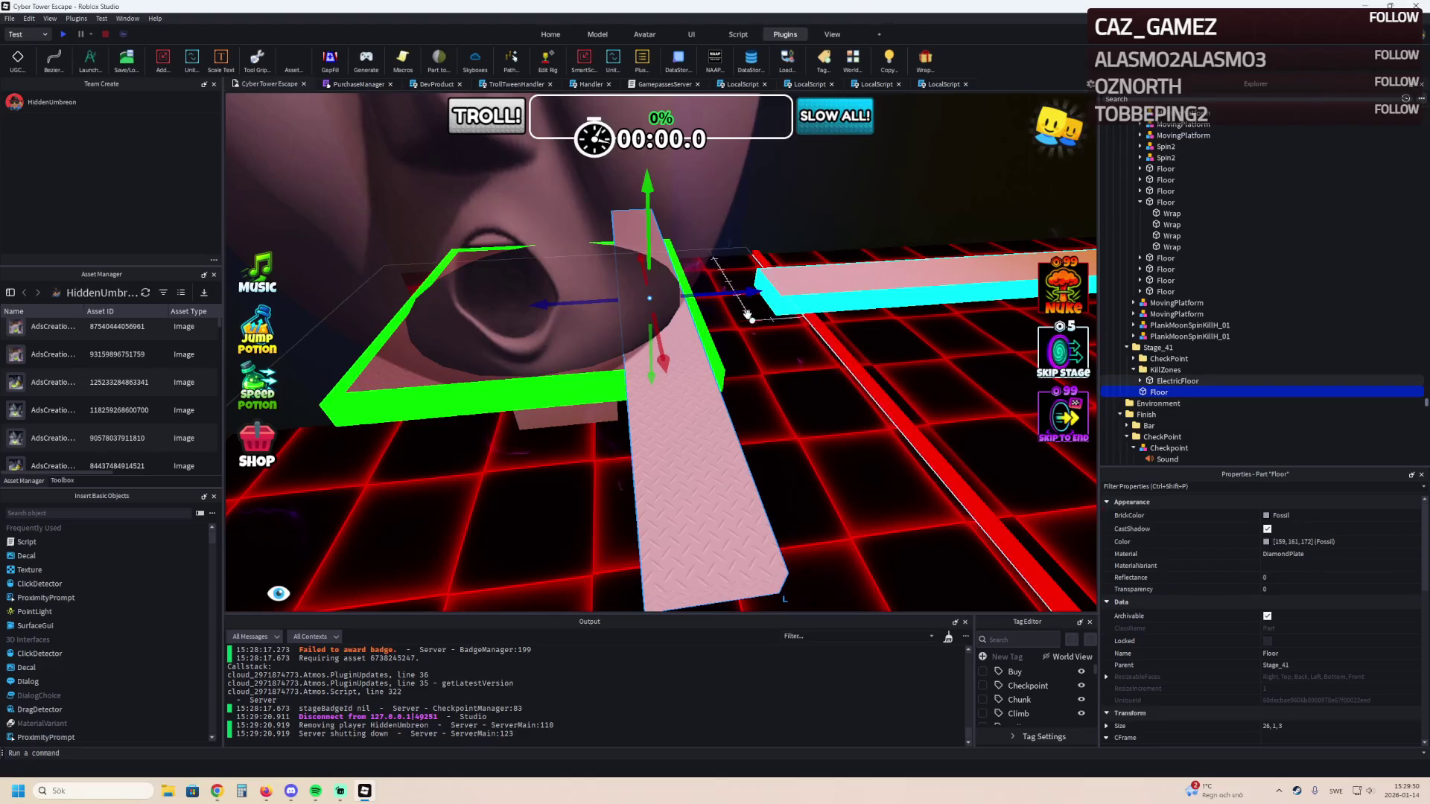
mouse_move(715, 350)
left_mouse_down()
mouse_move(695, 359)
mouse_move(695, 268)
left_mouse_up()
scroll(875, 428, "down", 5)
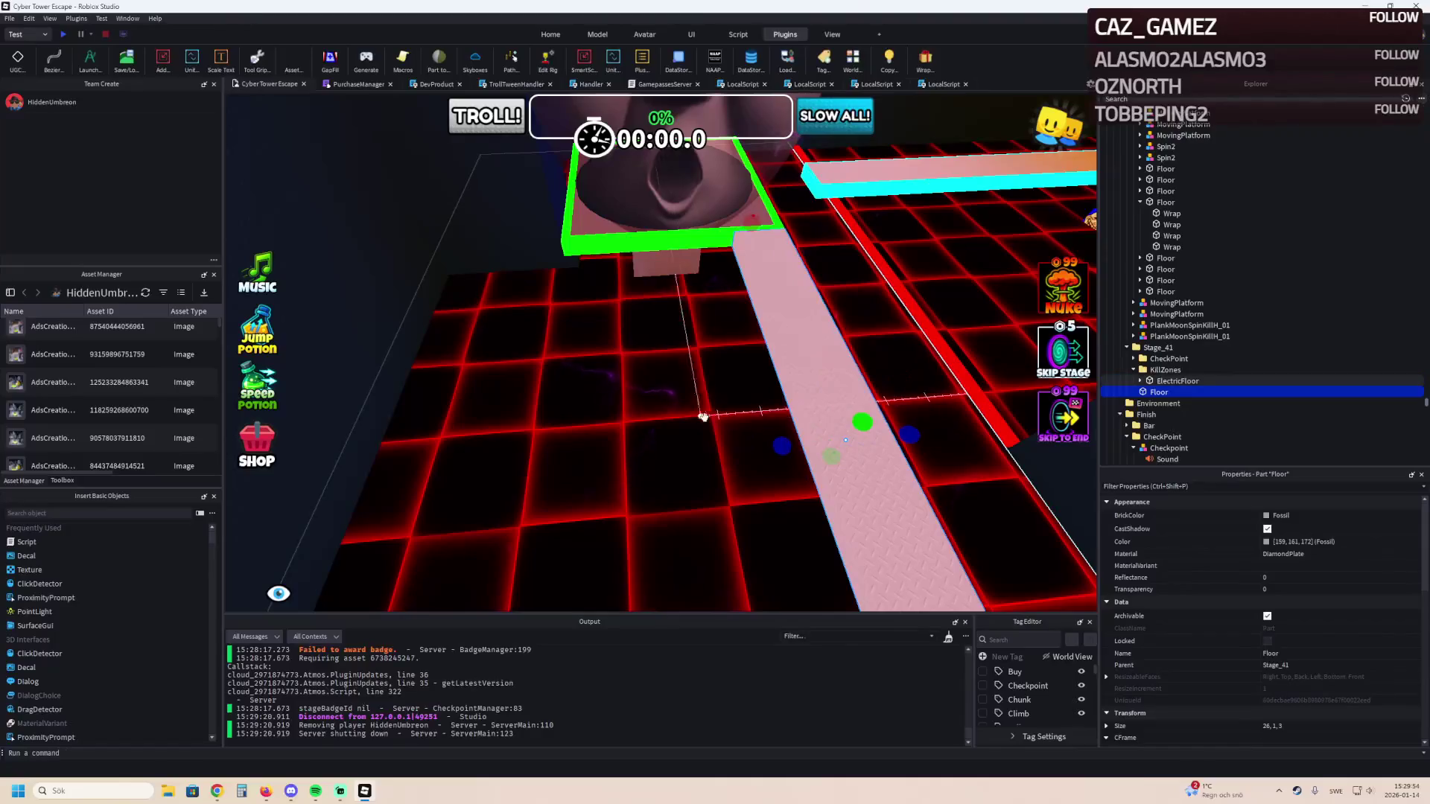
mouse_move(781, 446)
left_mouse_down()
mouse_move(596, 438)
mouse_move(651, 517)
mouse_move(827, 422)
mouse_move(744, 429)
left_mouse_up()
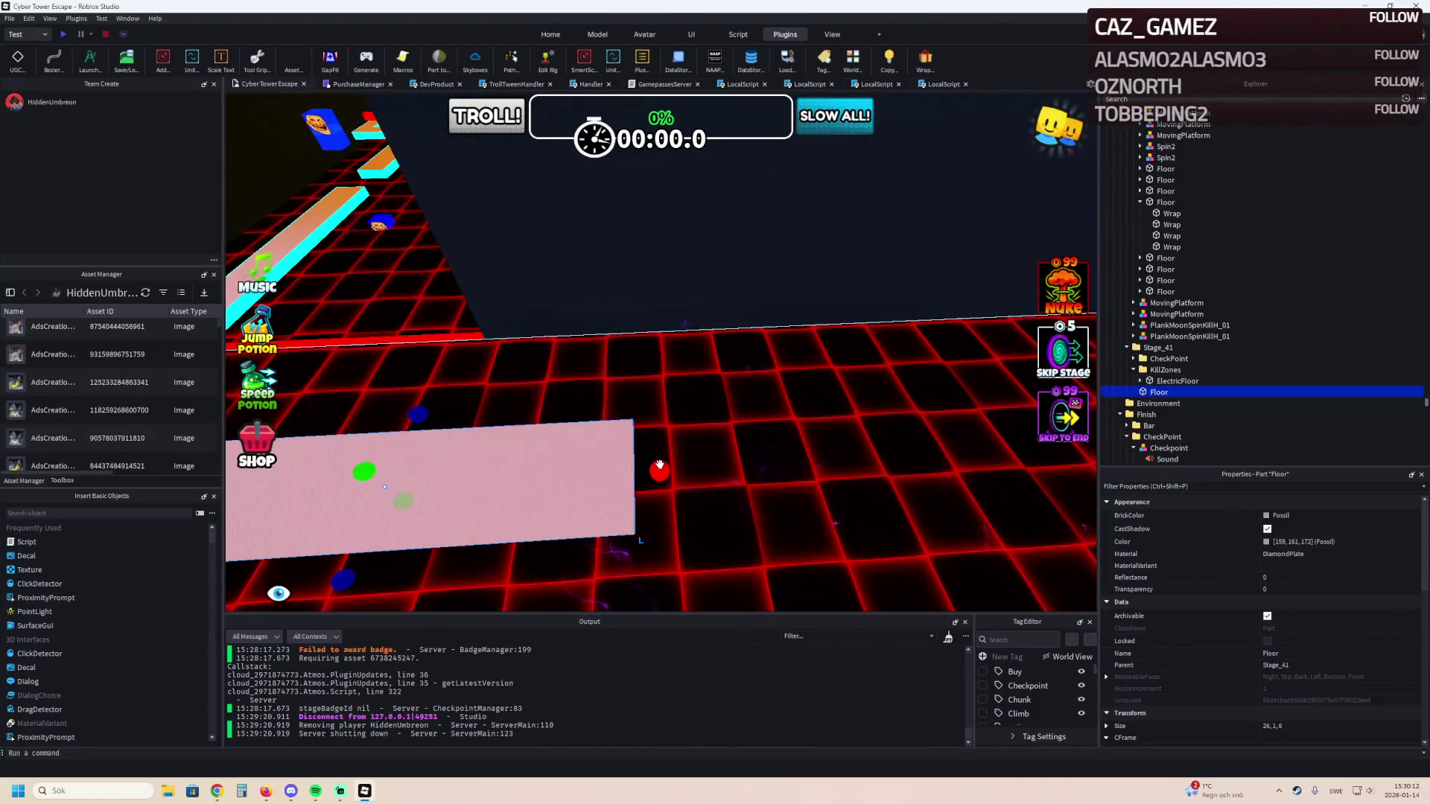
left_click_drag(776, 419, 844, 412)
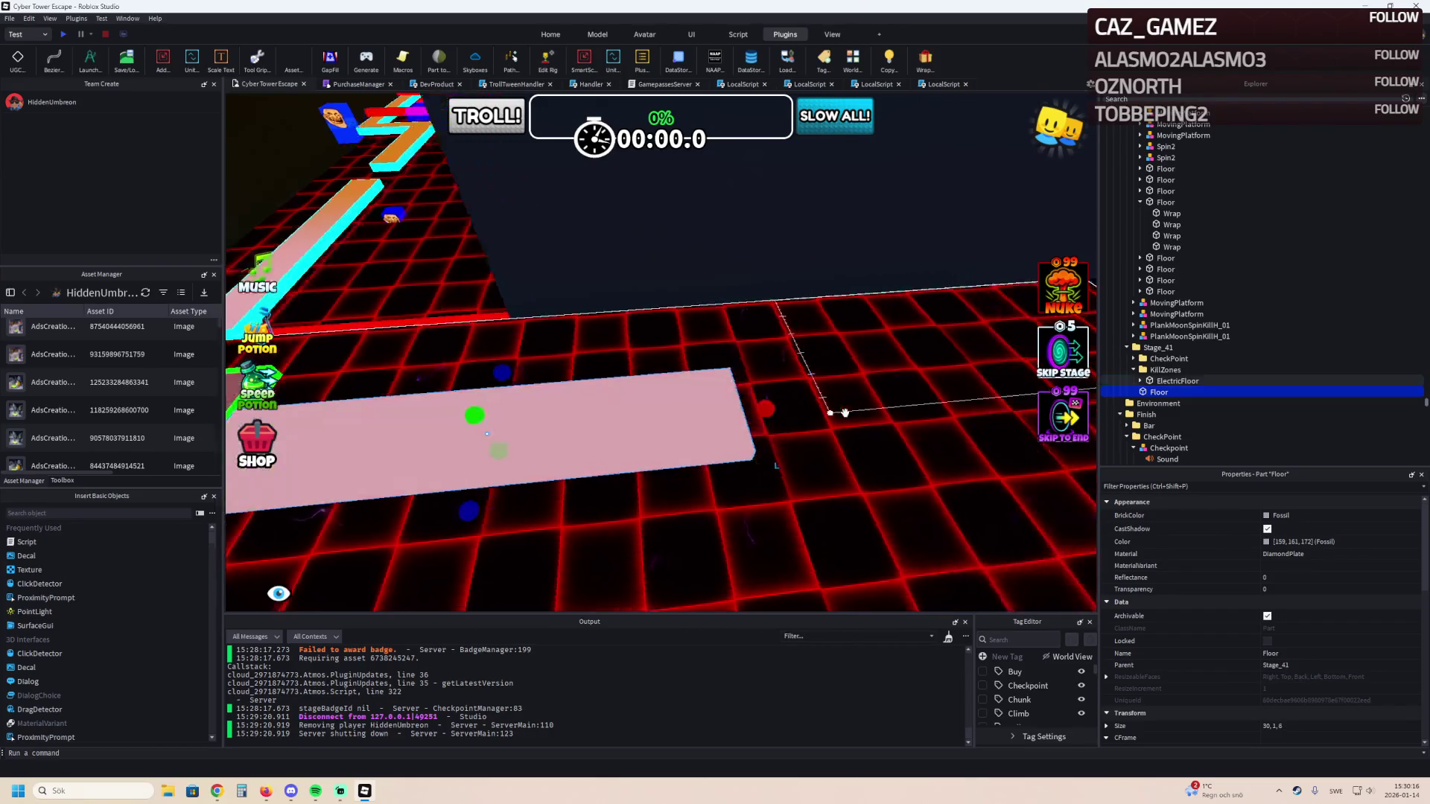
Duplicate the plank again and place the copy about 30 studs ahead along the X axis.
key("d")
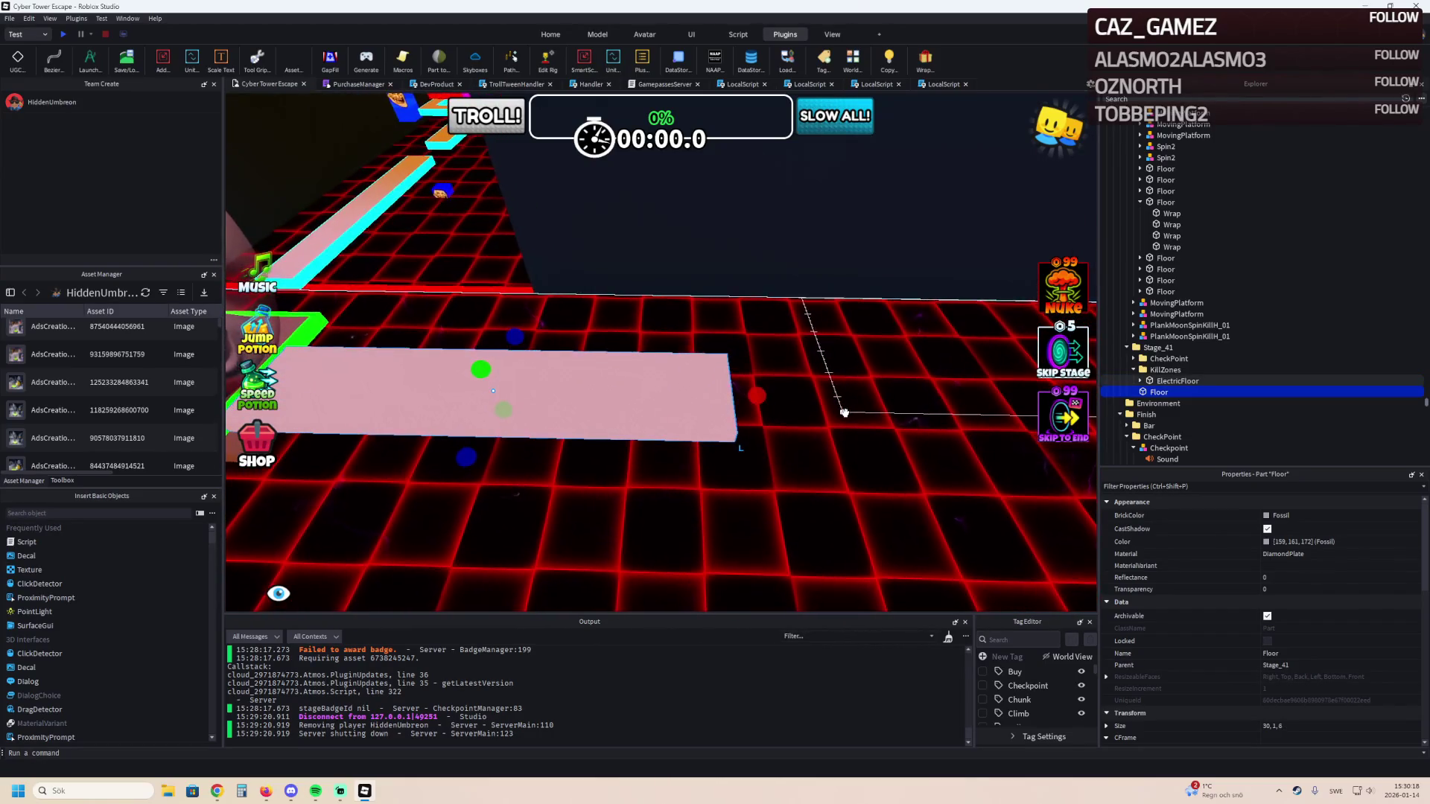
key("ctrl+d")
mouse_move(480, 395)
left_mouse_down()
mouse_move(484, 369)
mouse_move(951, 384)
mouse_move(931, 385)
left_mouse_up()
key("f")
left_click_drag(598, 385, 663, 382)
key("f")
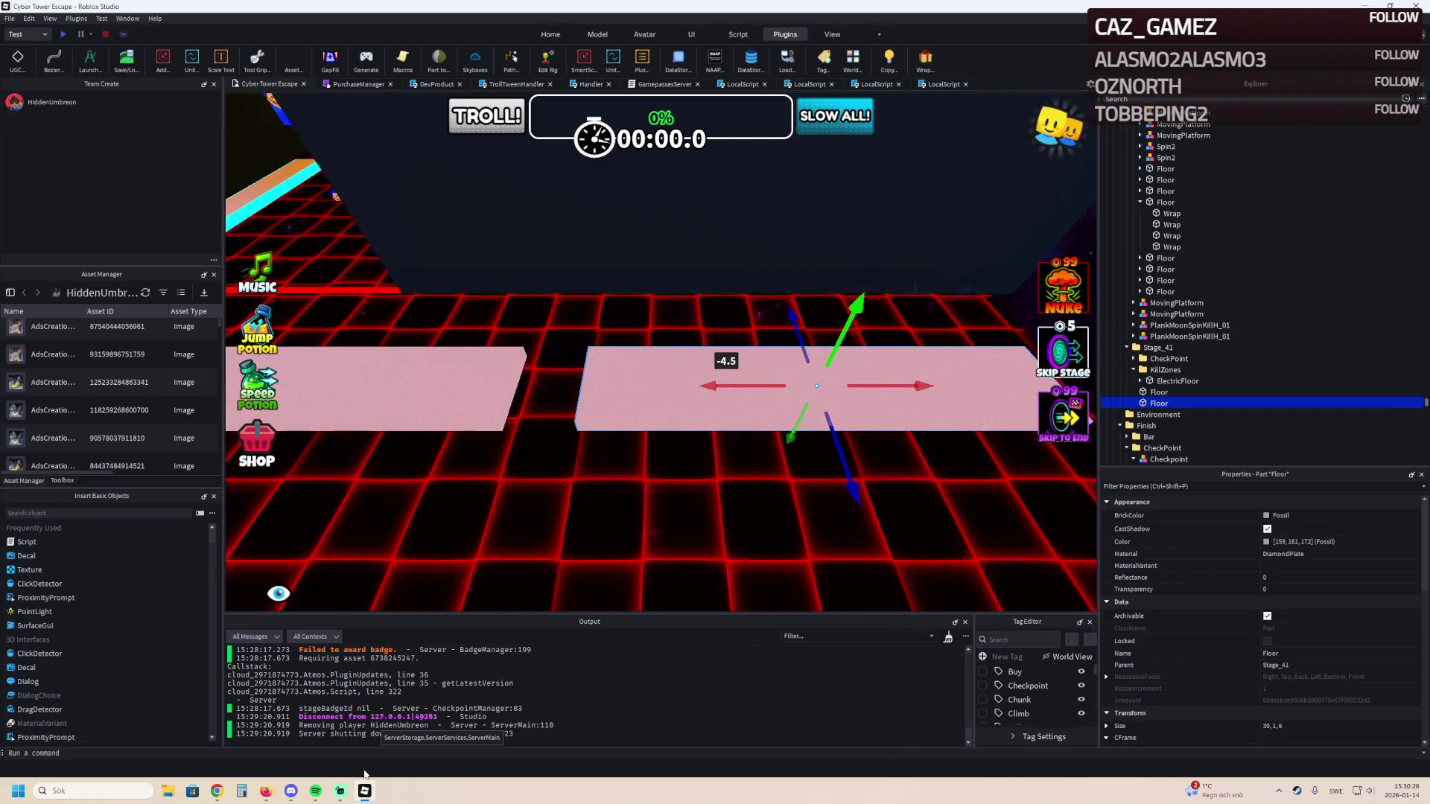
left_click(10, 18)
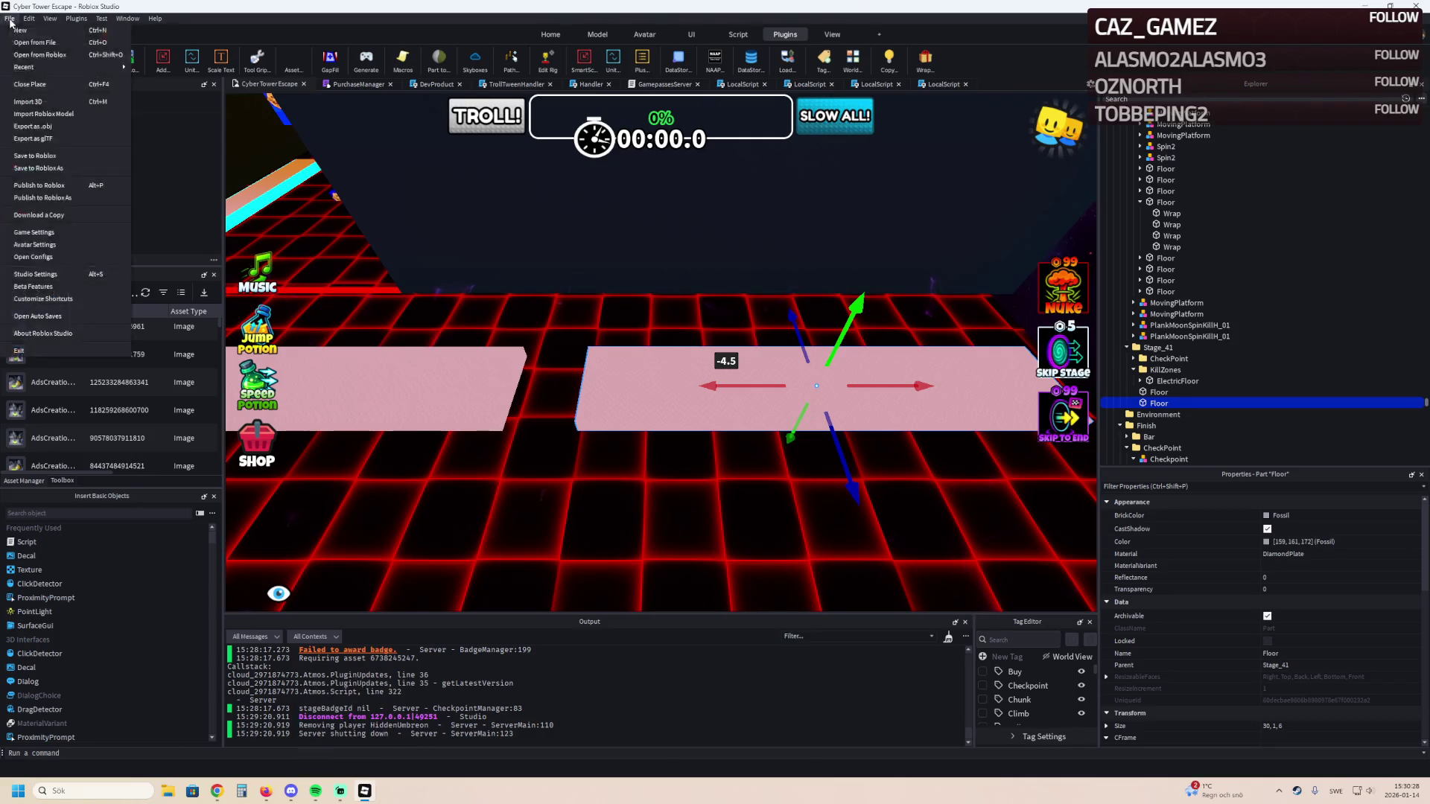
Open the Golden Tide Obby place and select the Spin hammer model under Stage_82.
mouse_move(50, 67)
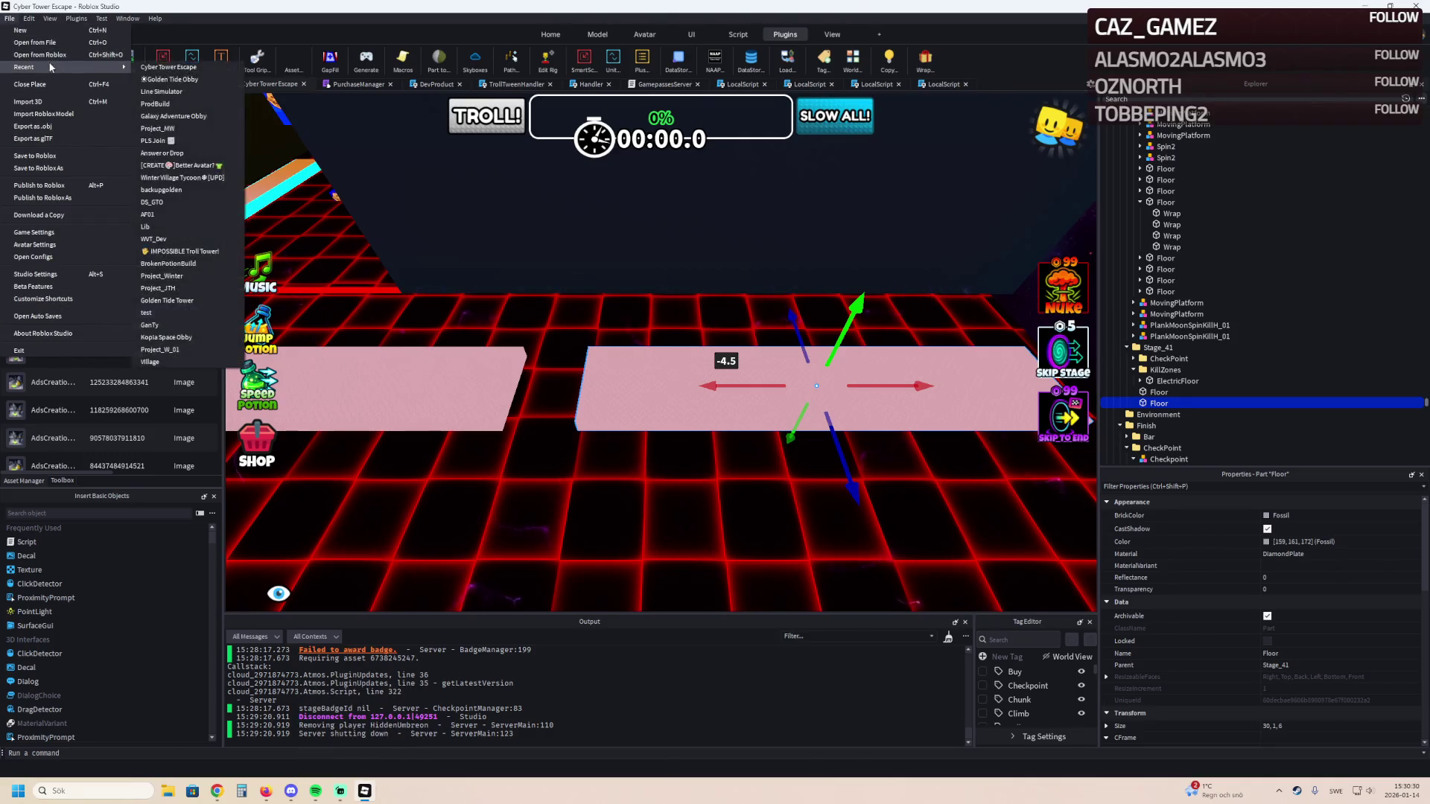
left_click(167, 79)
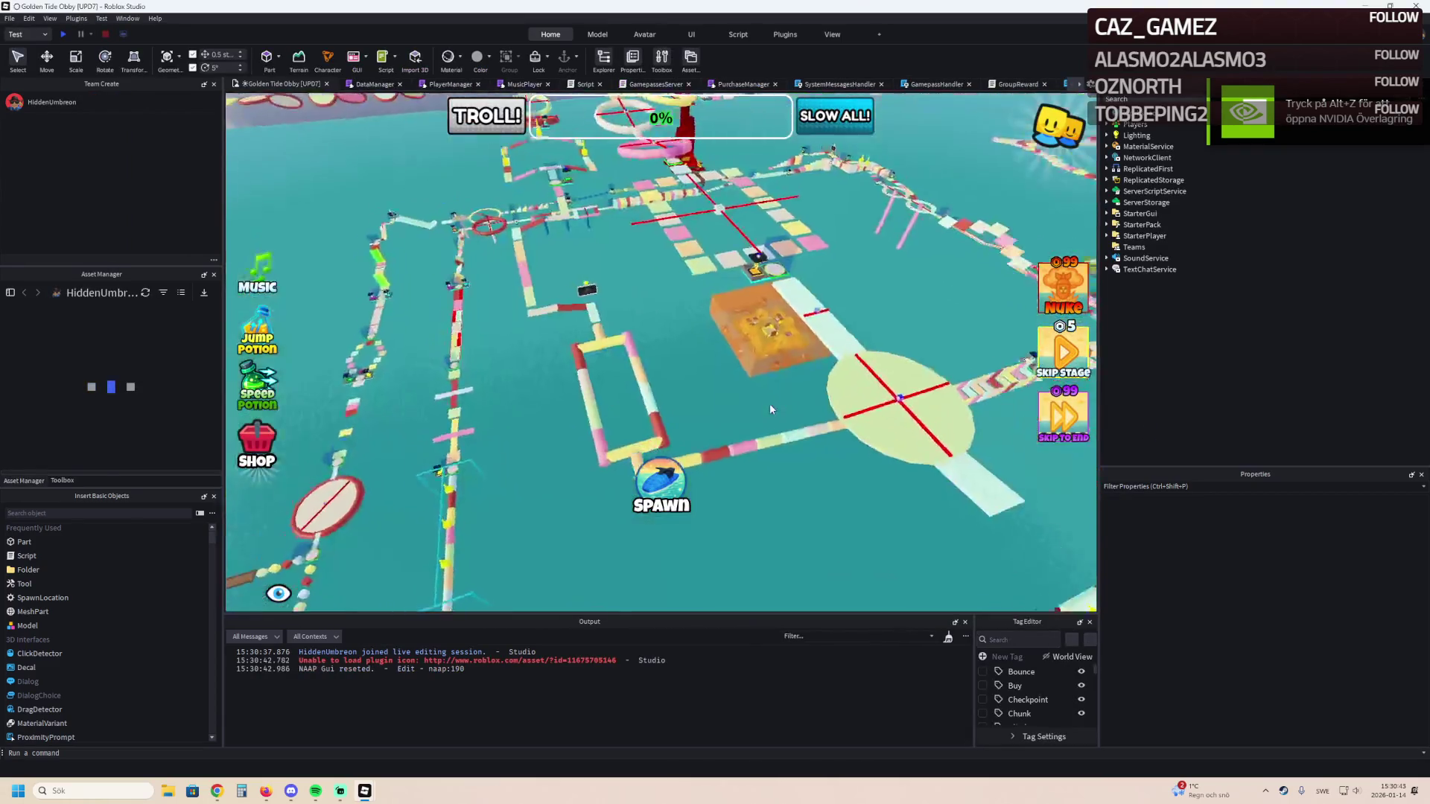
right_click(770, 409)
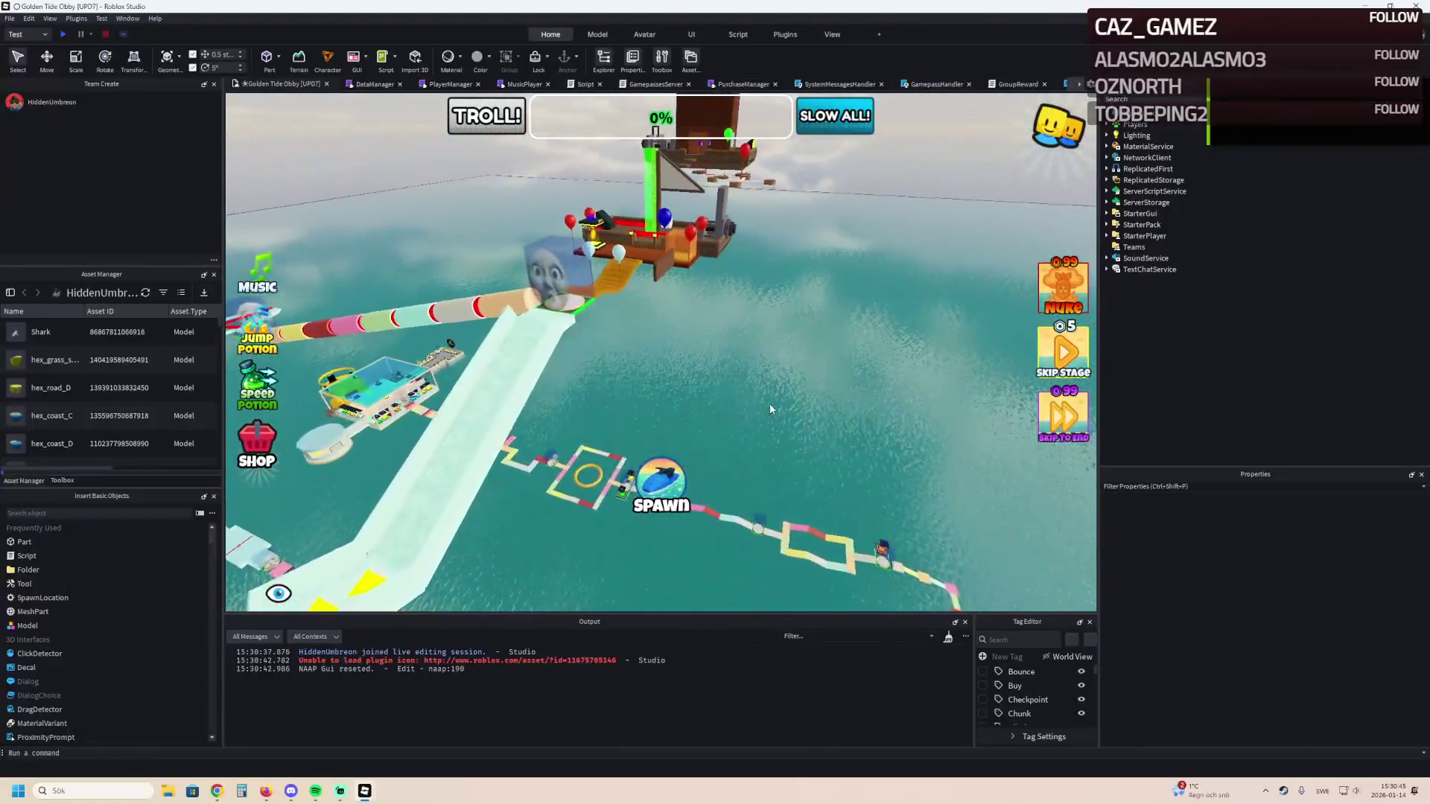
right_click(770, 409)
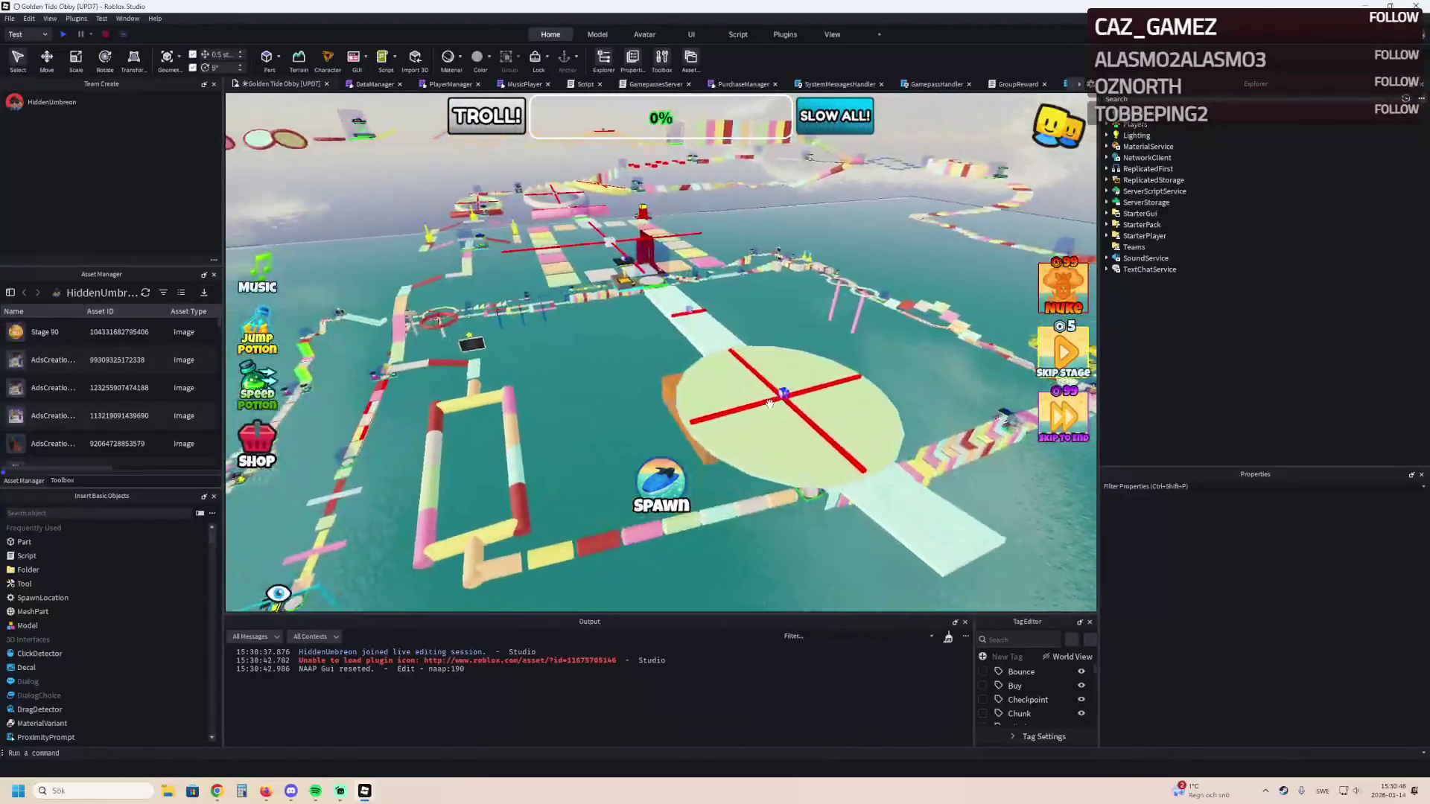
right_click(770, 405)
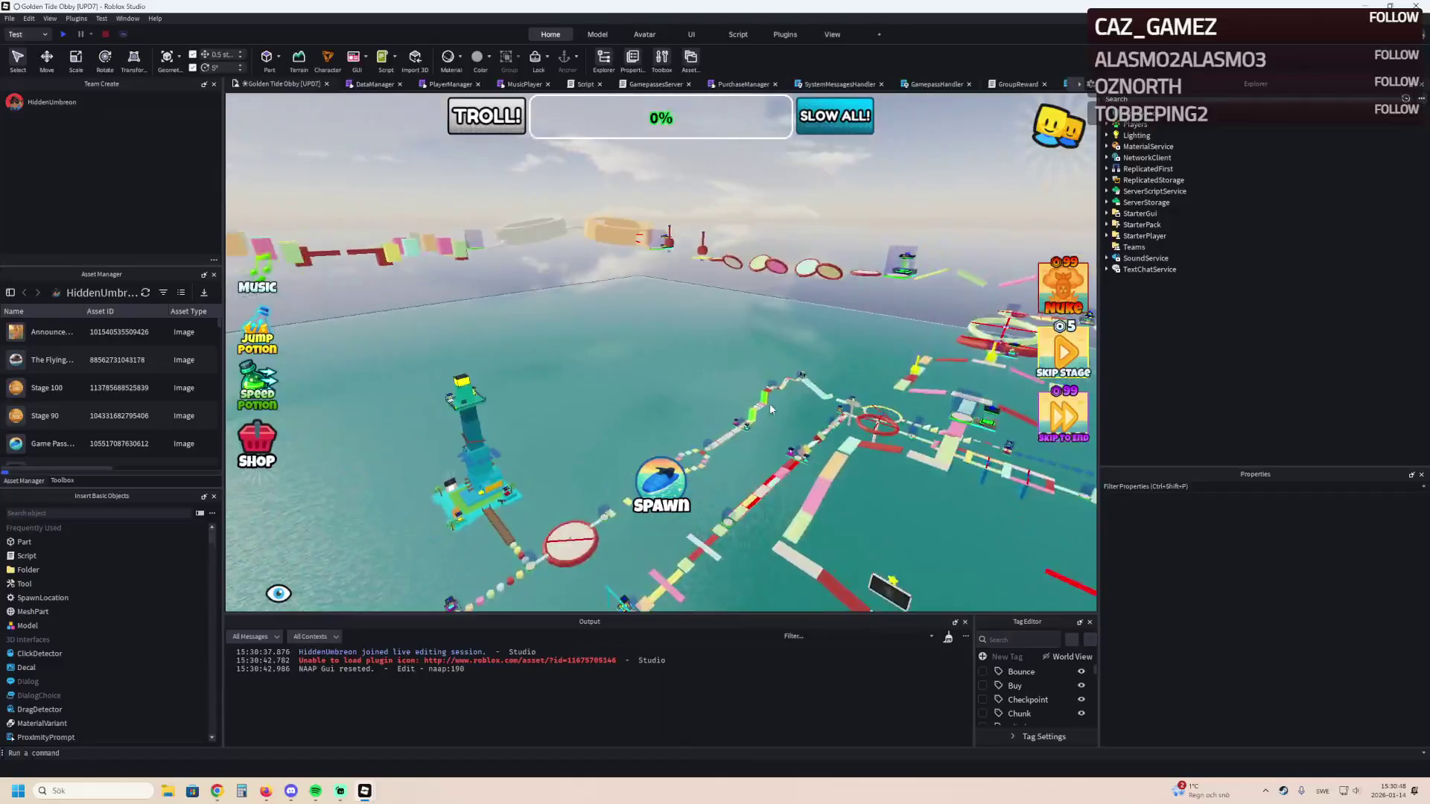
scroll(770, 406, "up", 3)
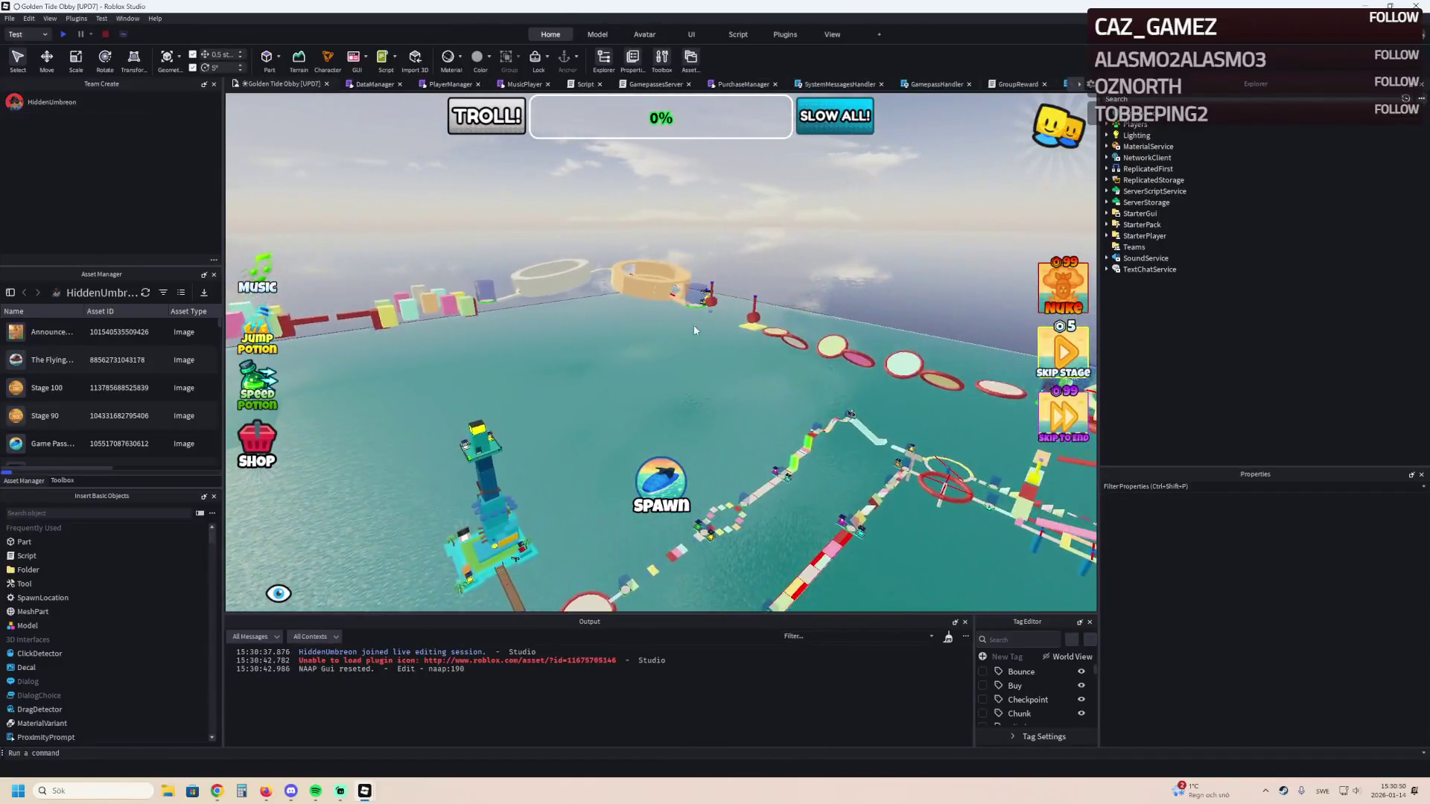
left_click(756, 316)
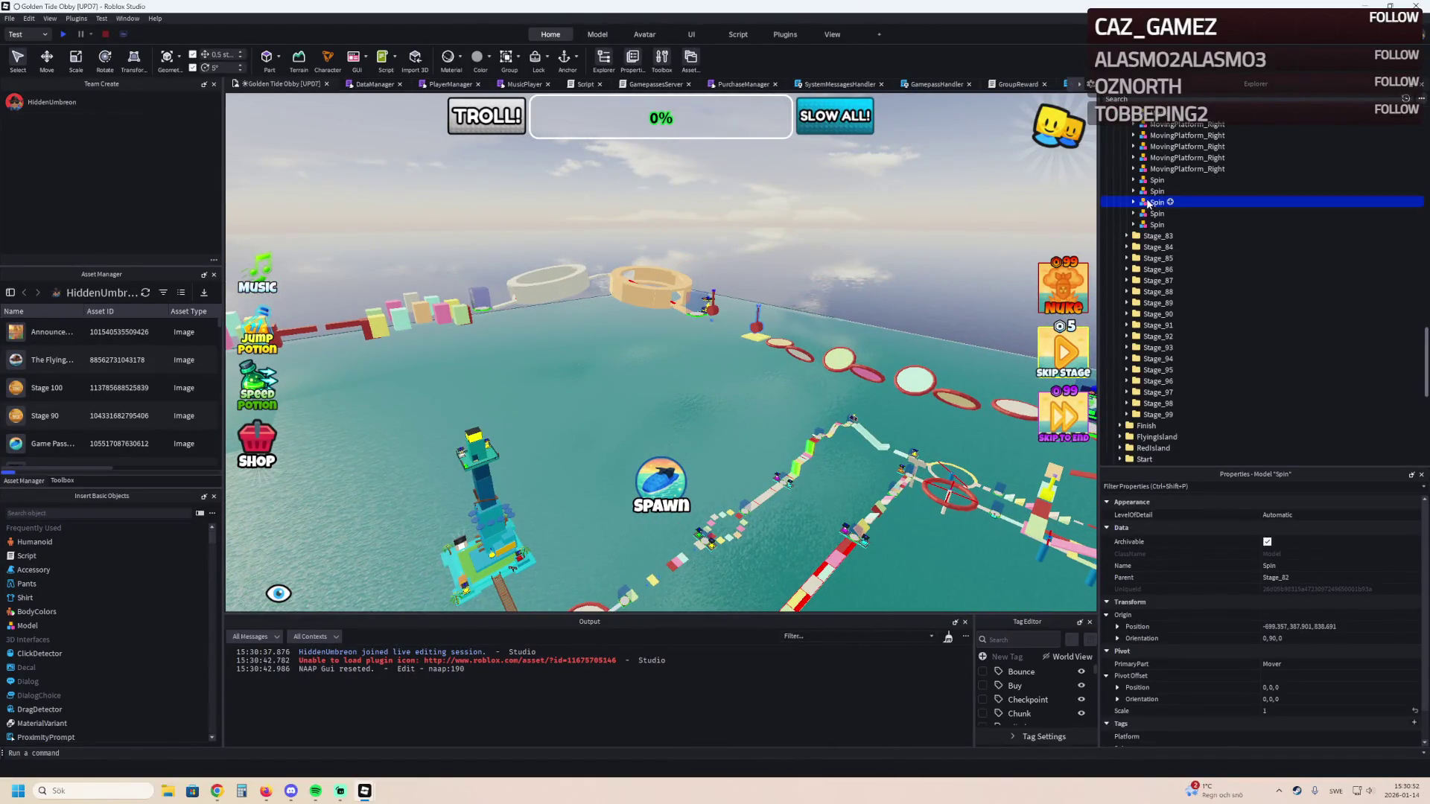
mouse_move(371, 796)
left_click(402, 736)
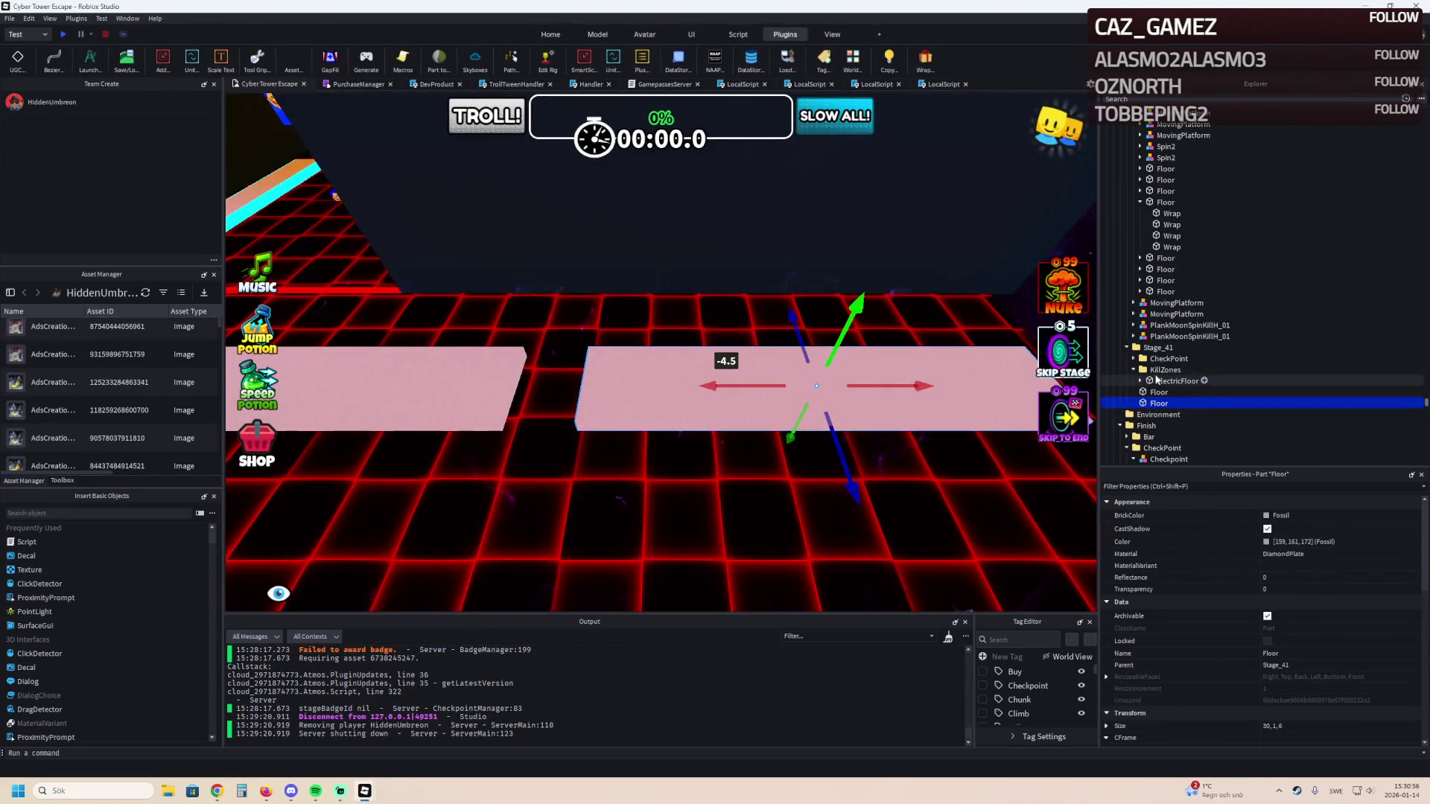
Paste the Spin hammer into Stage_41, shift it 17 studs along the path and lower it 5 studs.
right_click(1156, 350)
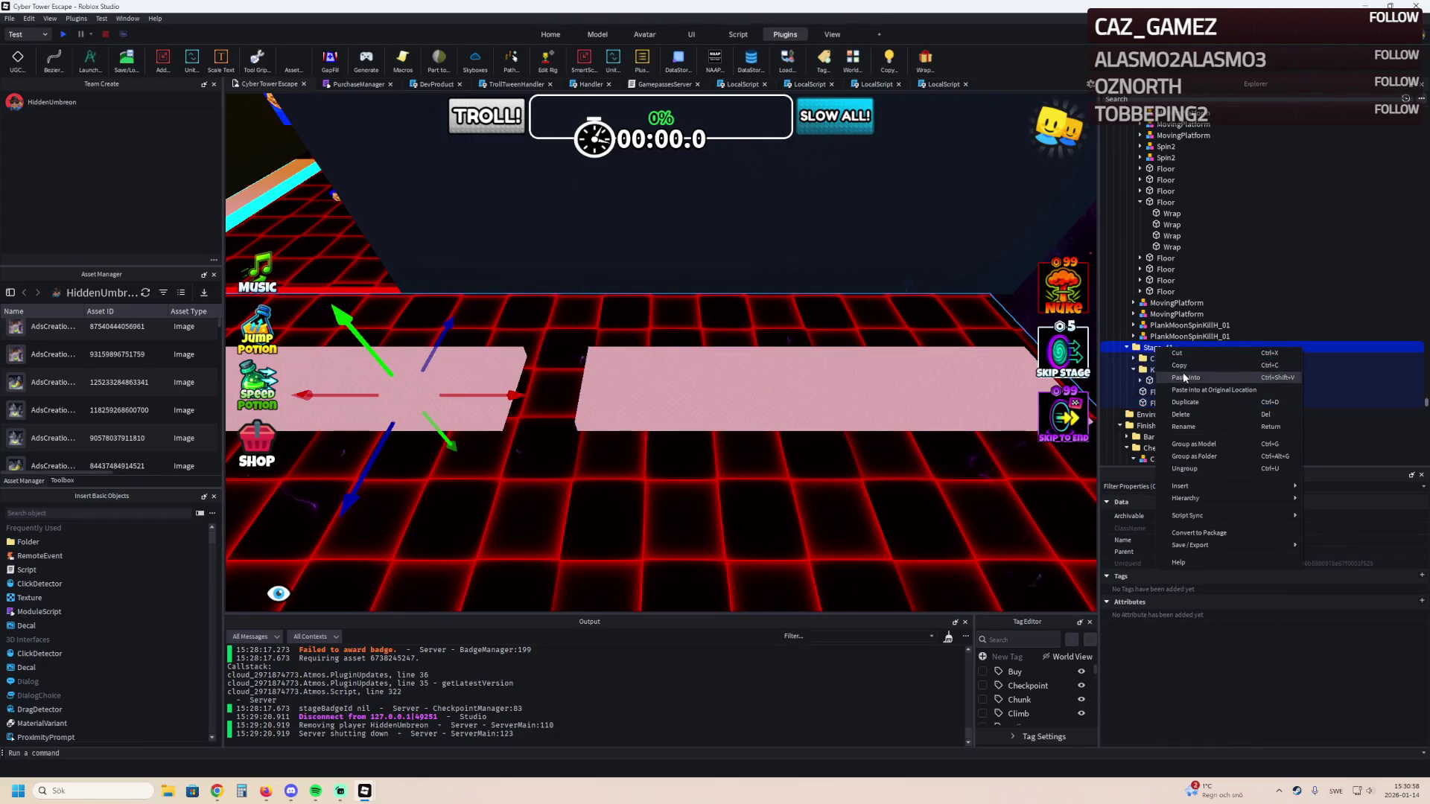
left_click(1185, 379)
mouse_move(789, 356)
left_mouse_down()
mouse_move(785, 268)
mouse_move(744, 312)
mouse_move(703, 304)
left_mouse_up()
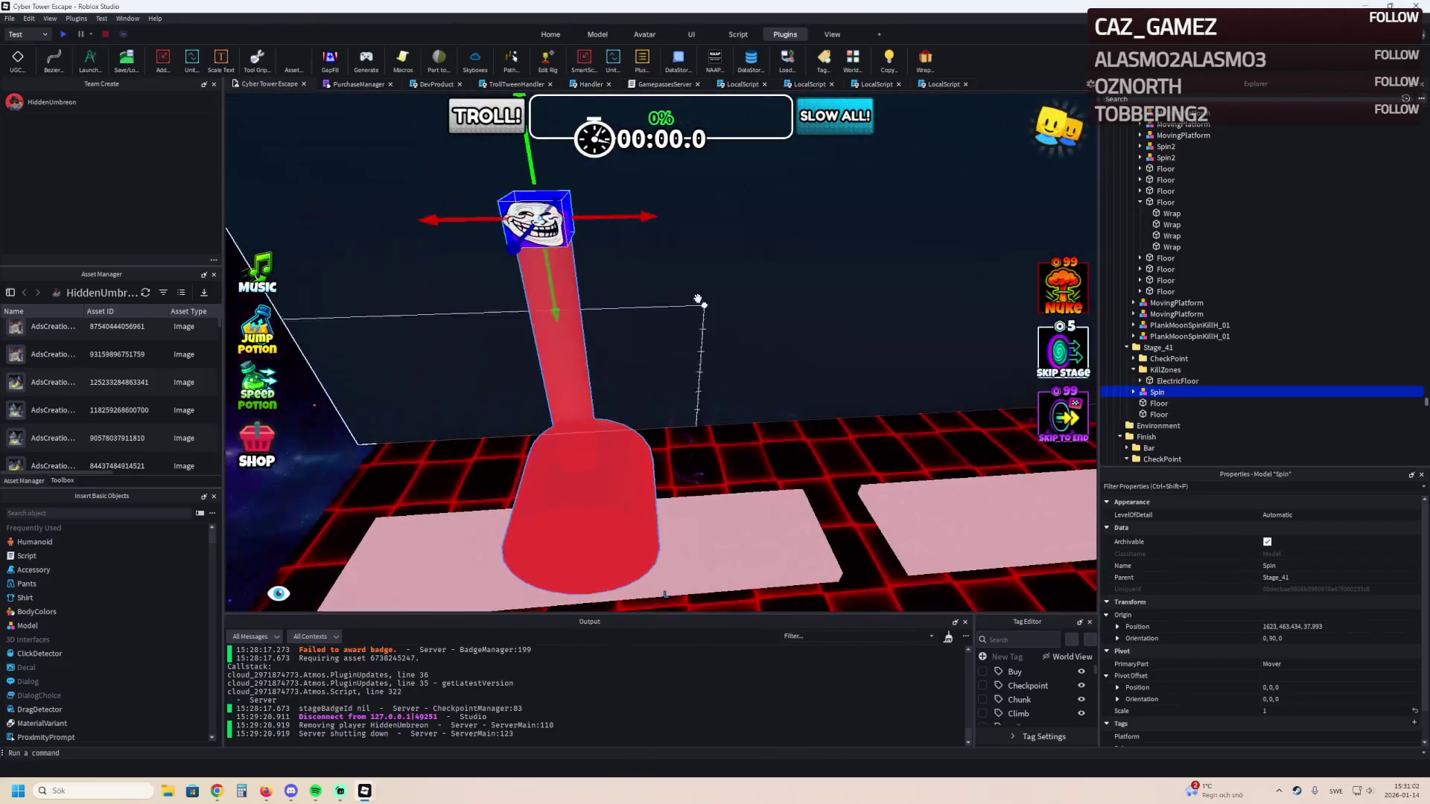
mouse_move(626, 221)
left_mouse_down()
mouse_move(676, 236)
mouse_move(642, 242)
left_mouse_up()
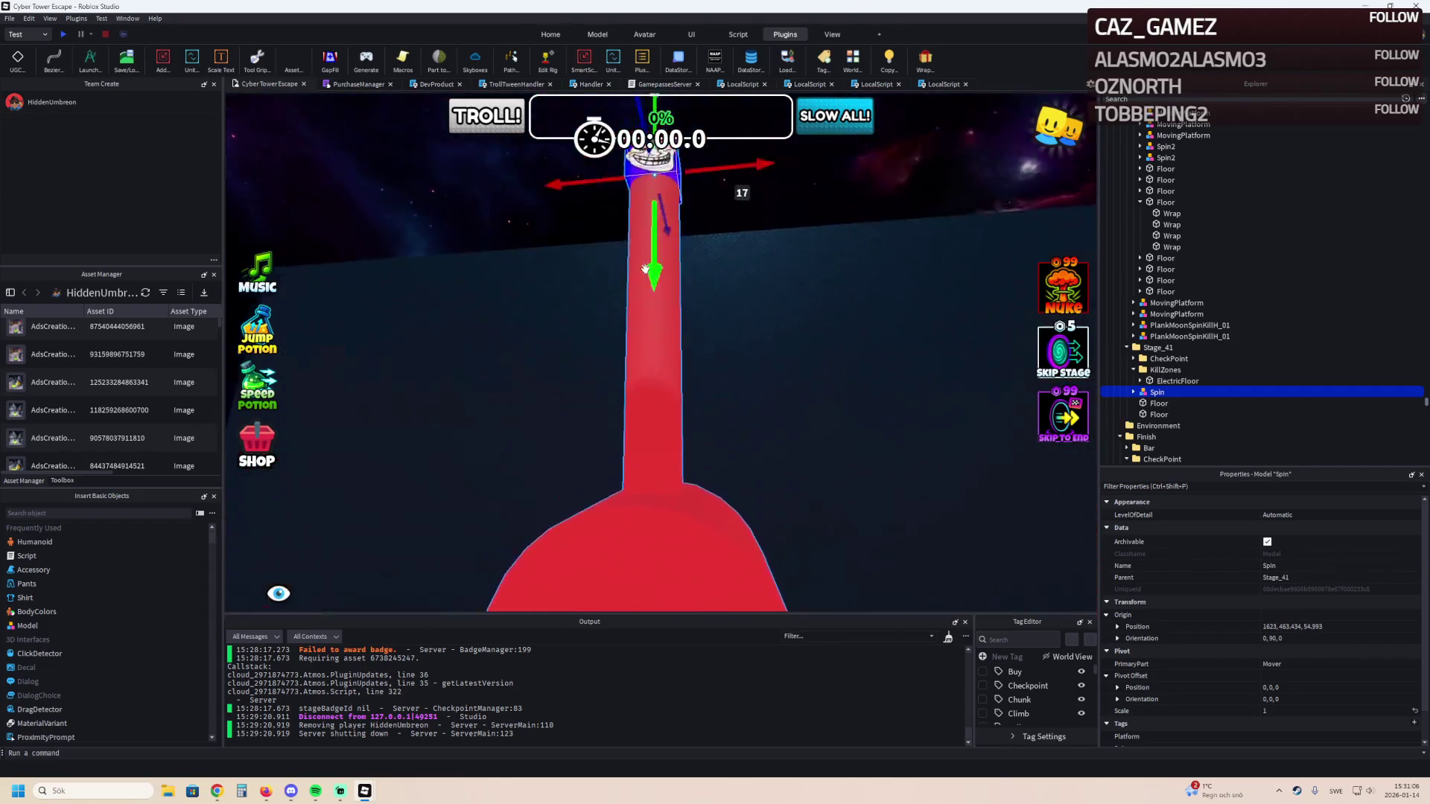
left_click_drag(662, 309, 666, 329)
mouse_move(639, 130)
left_mouse_down()
mouse_move(645, 242)
mouse_move(656, 237)
left_mouse_up()
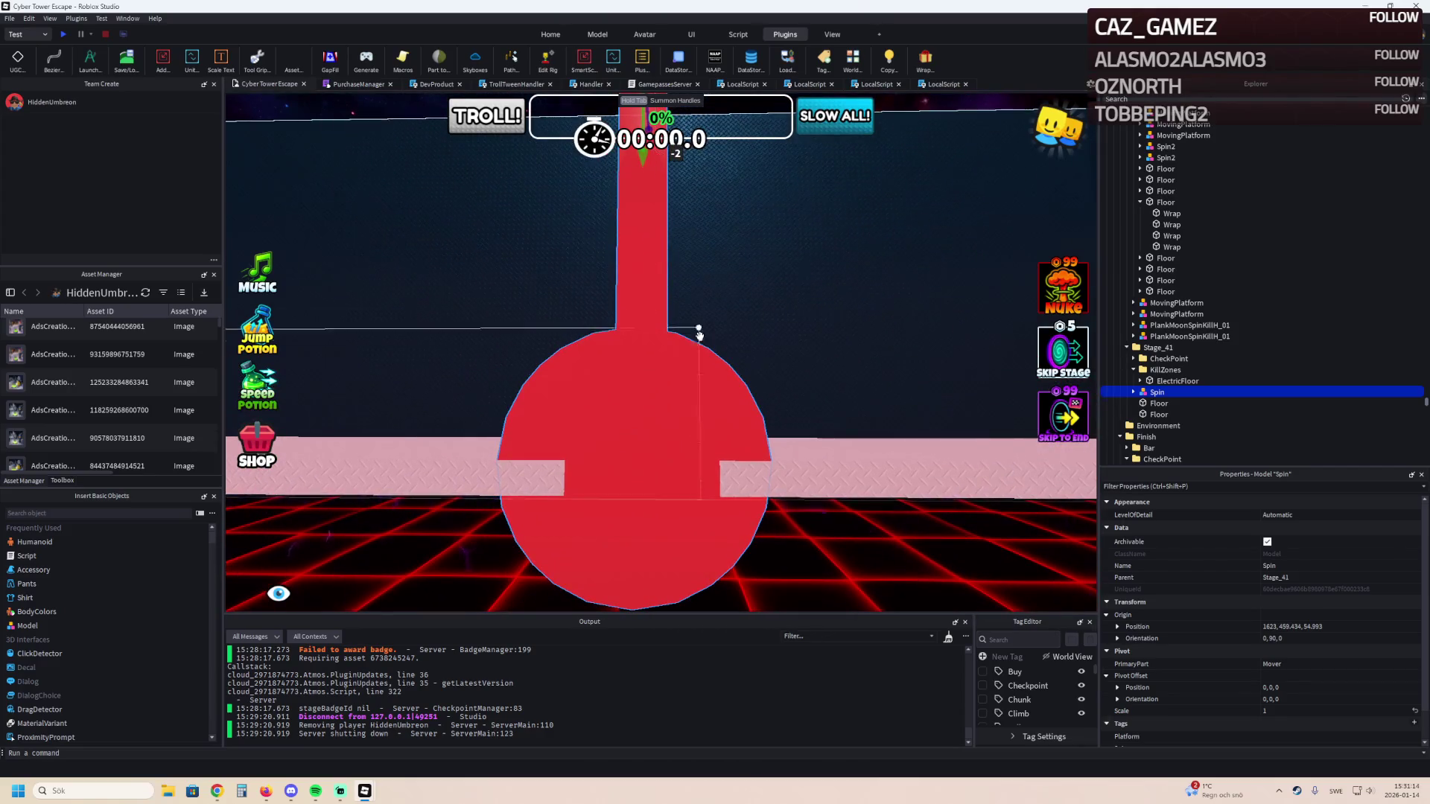
left_click(837, 467)
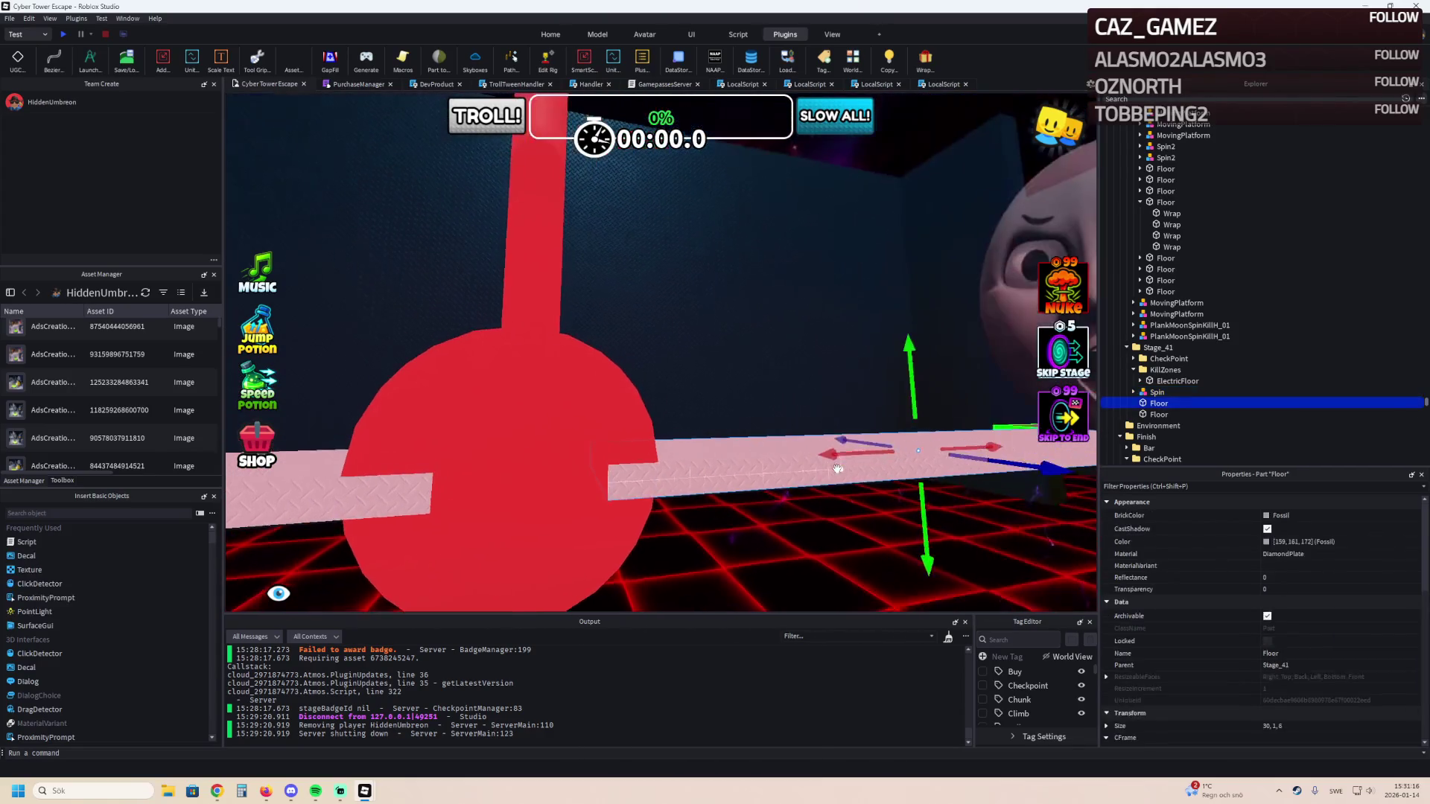
Move the Floor segment along the path and scale it to 4.5, 1, 6.
left_click_drag(840, 456, 418, 513)
key("ctrl+3")
scroll(417, 513, "up", 3)
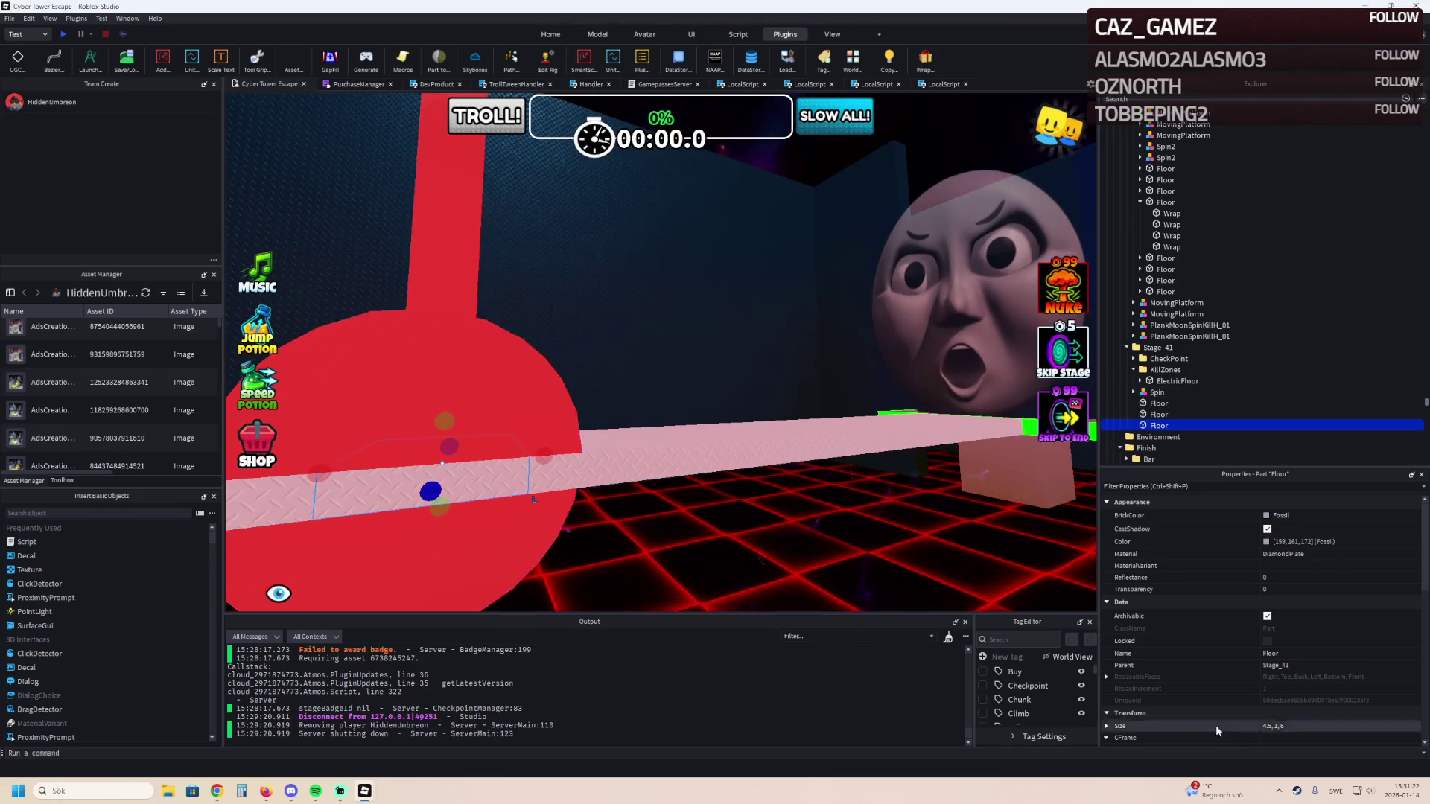
scroll(1311, 677, "down", 2)
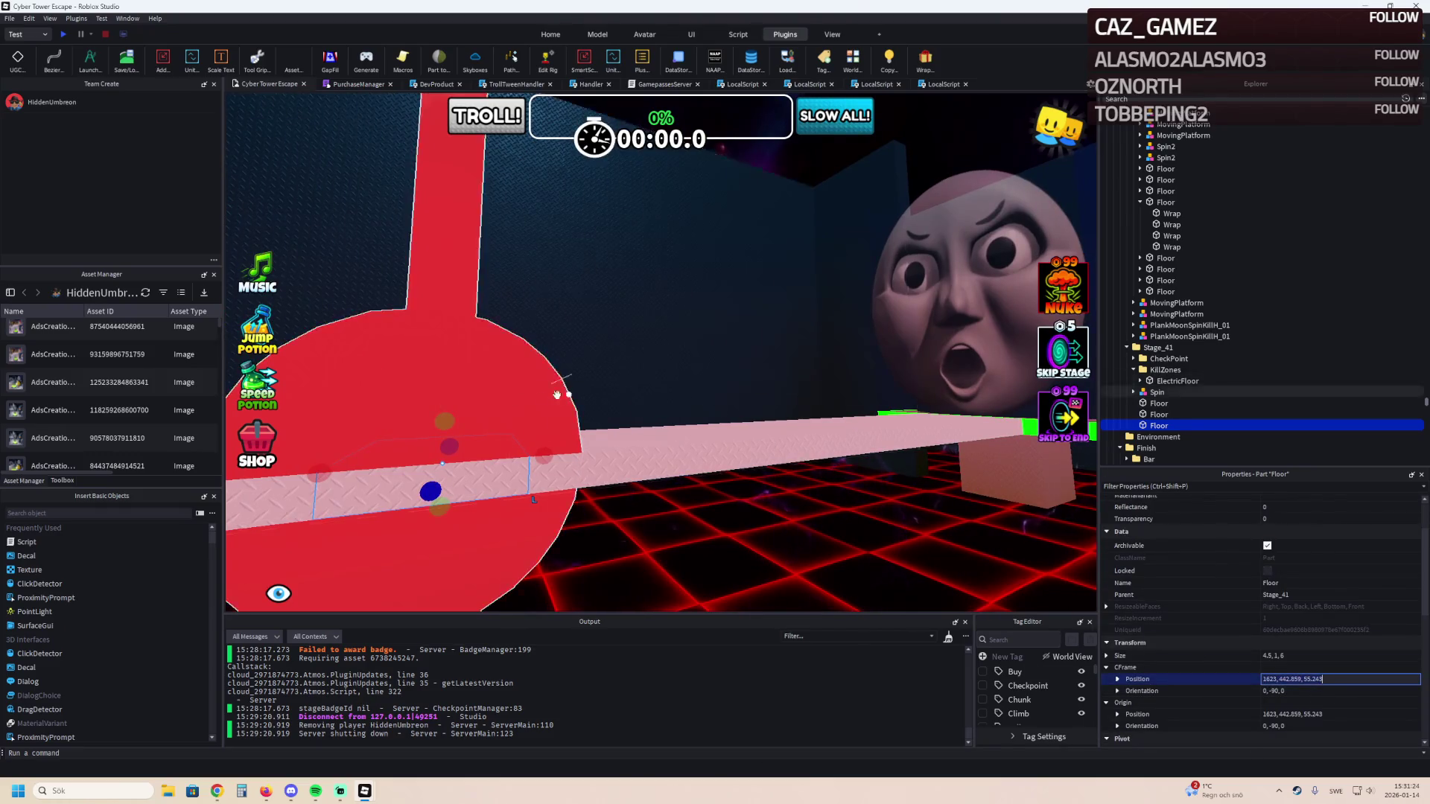
Paste the Floor's position into the Spin hammer, then raise it 13.5 and 3.5 studs.
left_click(705, 422)
key("Return")
key("f")
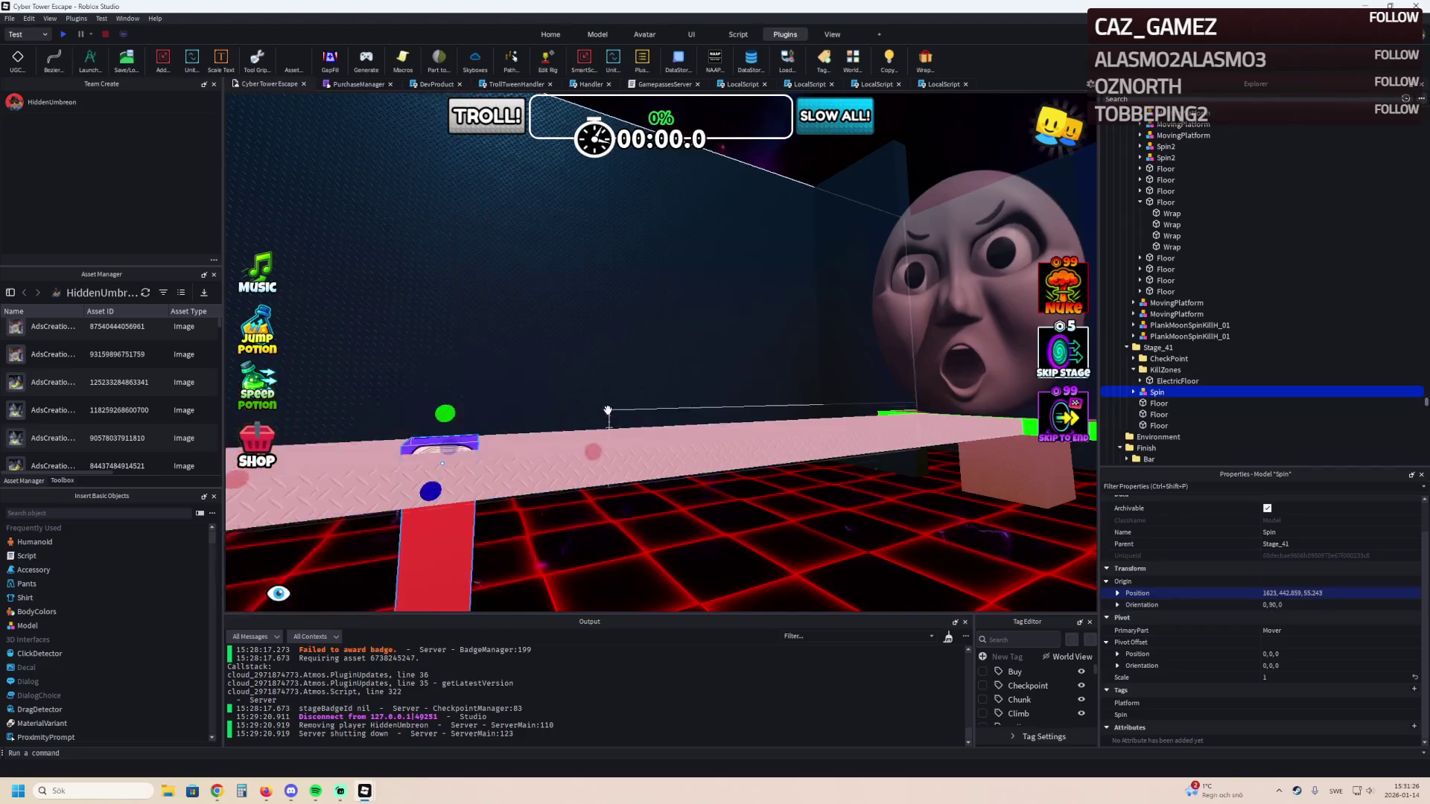
left_click_drag(638, 484, 572, 363)
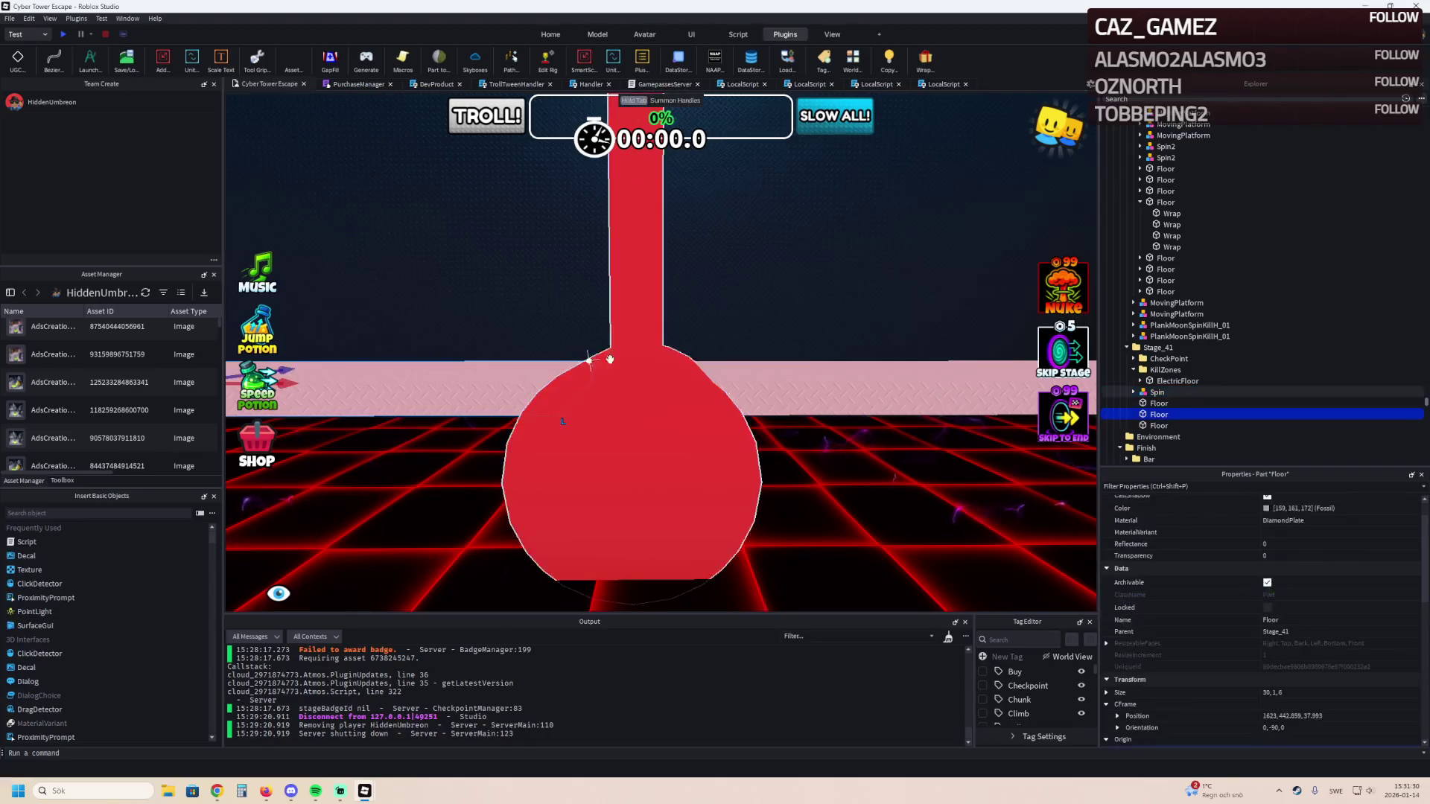
left_click(655, 439)
left_click(655, 440)
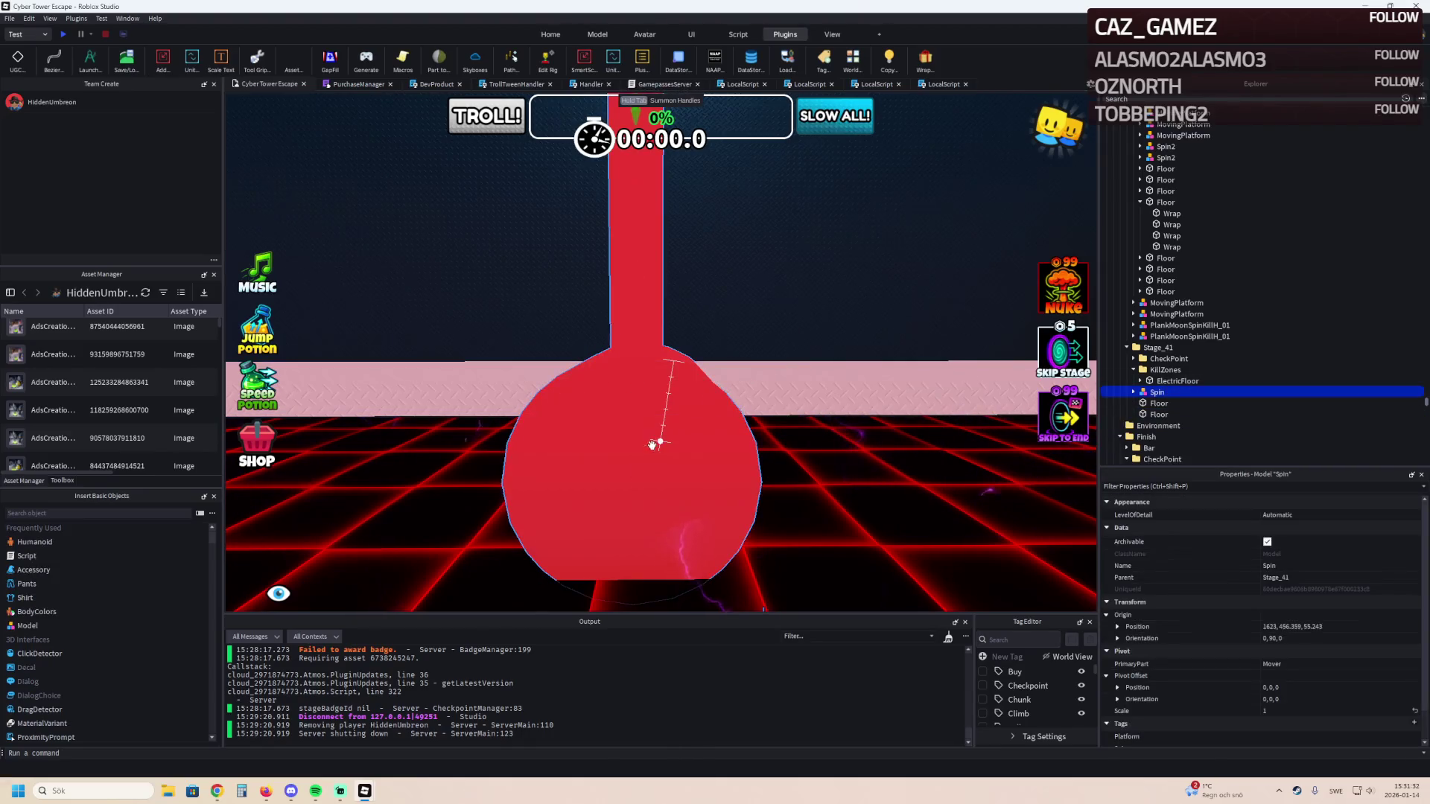
mouse_move(668, 335)
left_mouse_down()
mouse_move(667, 369)
mouse_move(665, 299)
left_mouse_up()
Fine-tune the hammer's height so its head sits right on the pink plank.
scroll(665, 302, "up", 5)
scroll(663, 304, "down", 5)
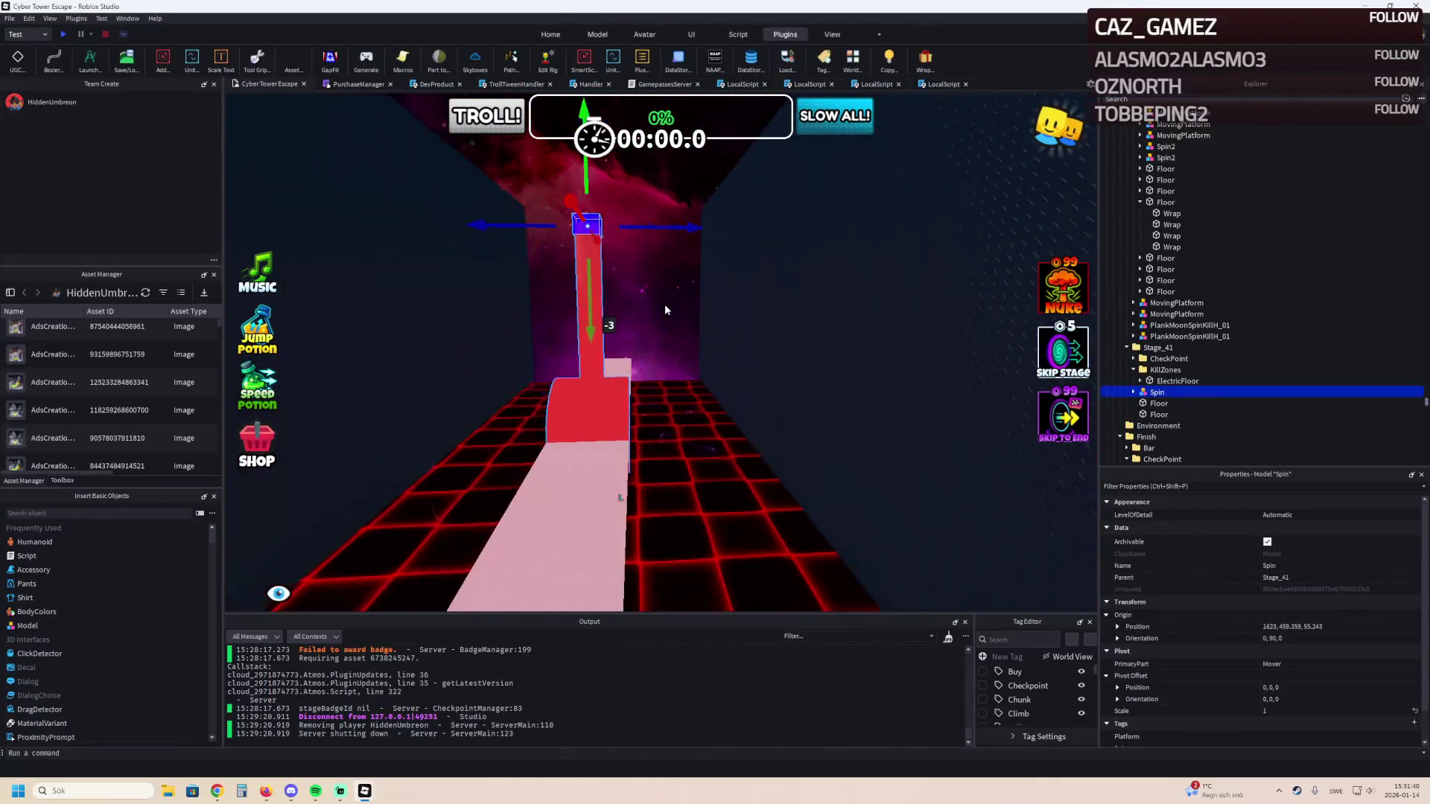
scroll(664, 309, "up", 4)
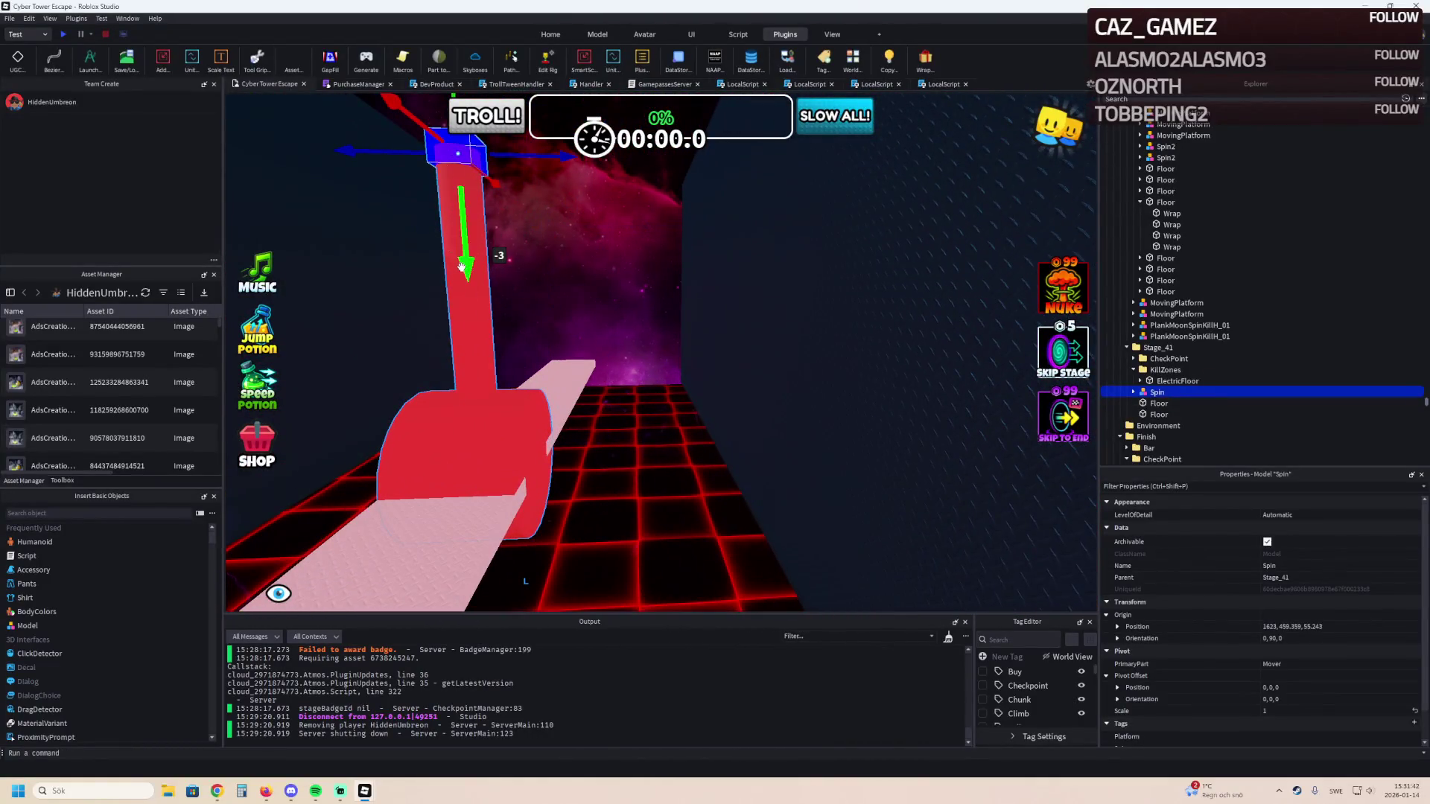
left_click_drag(461, 266, 451, 233)
right_click(452, 233)
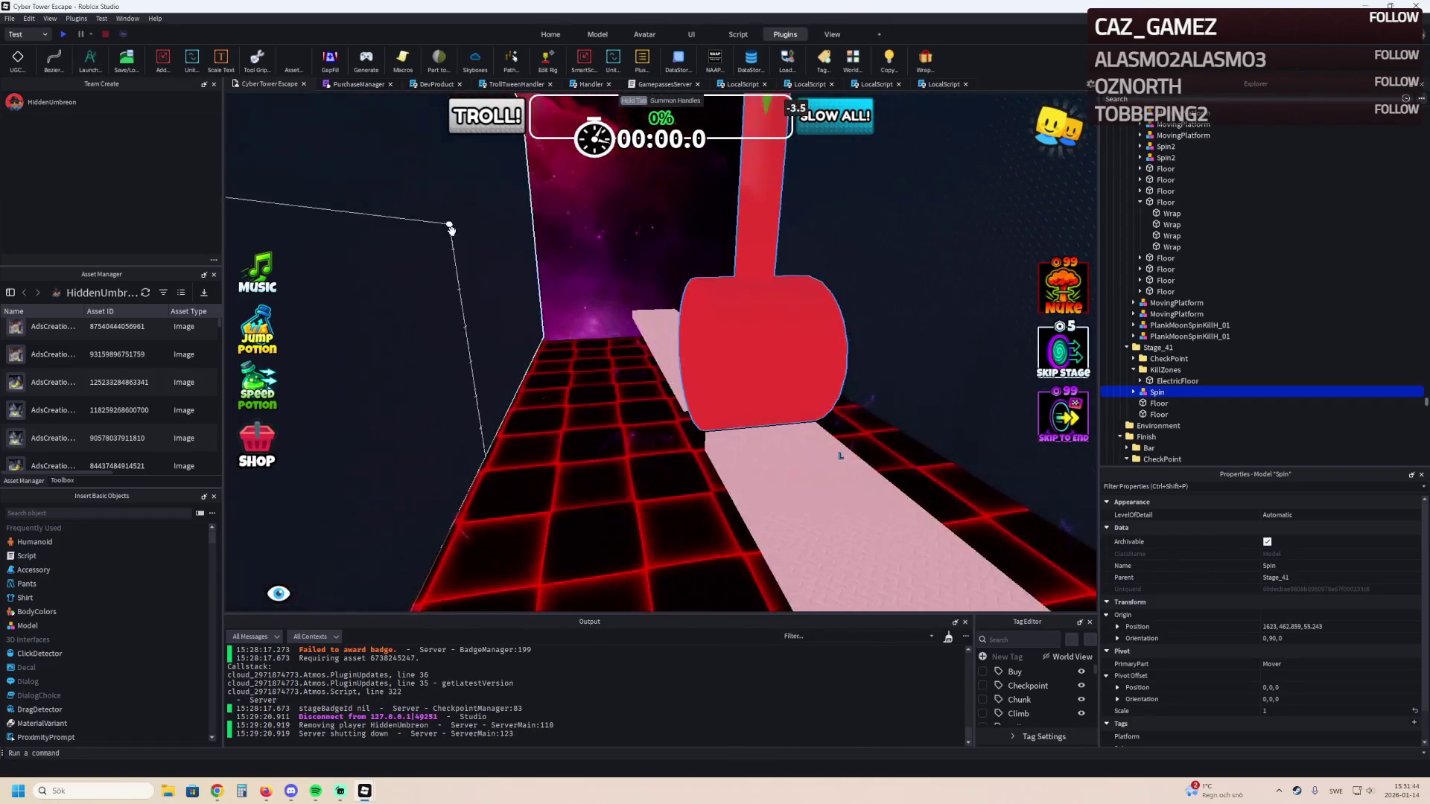
key("f")
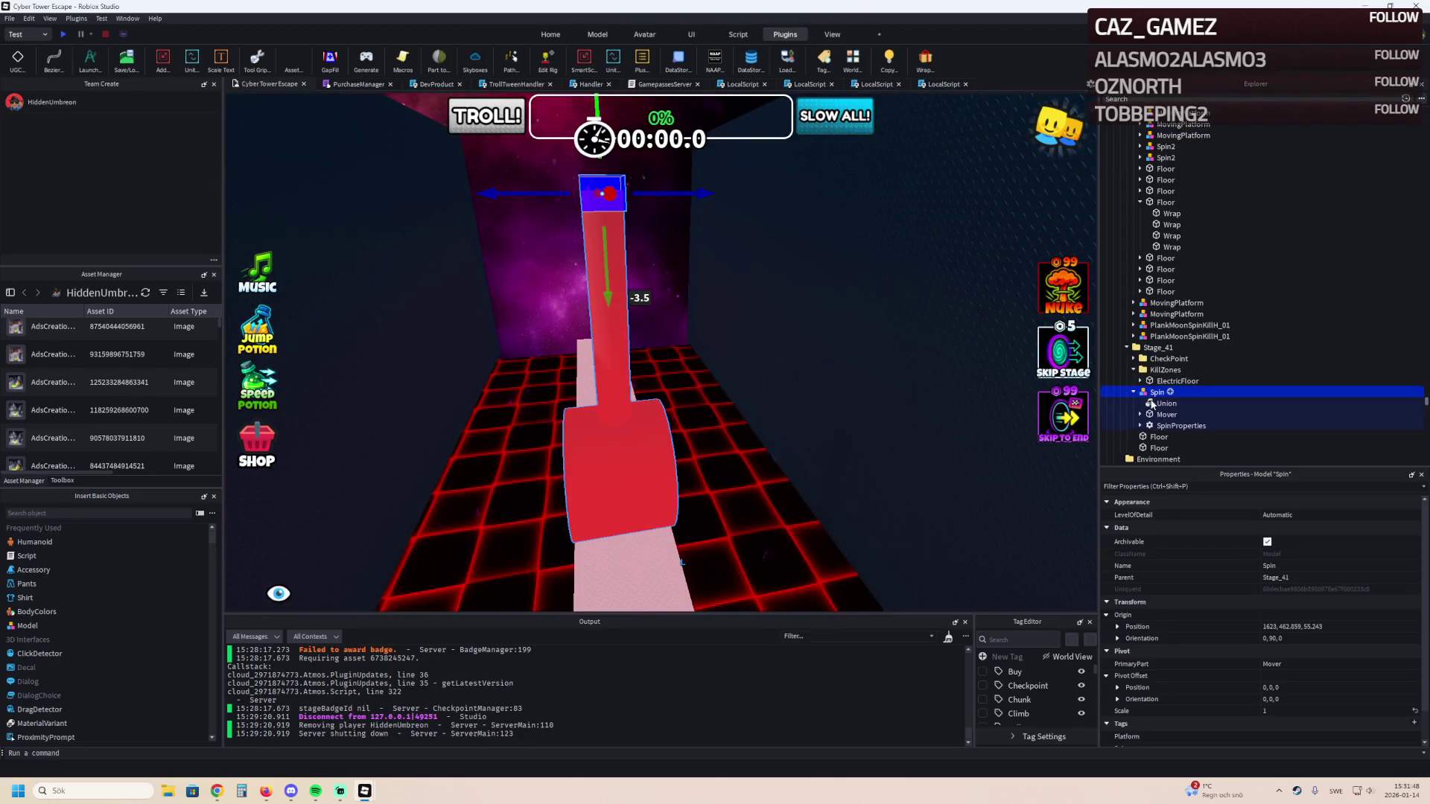
left_click(1150, 402)
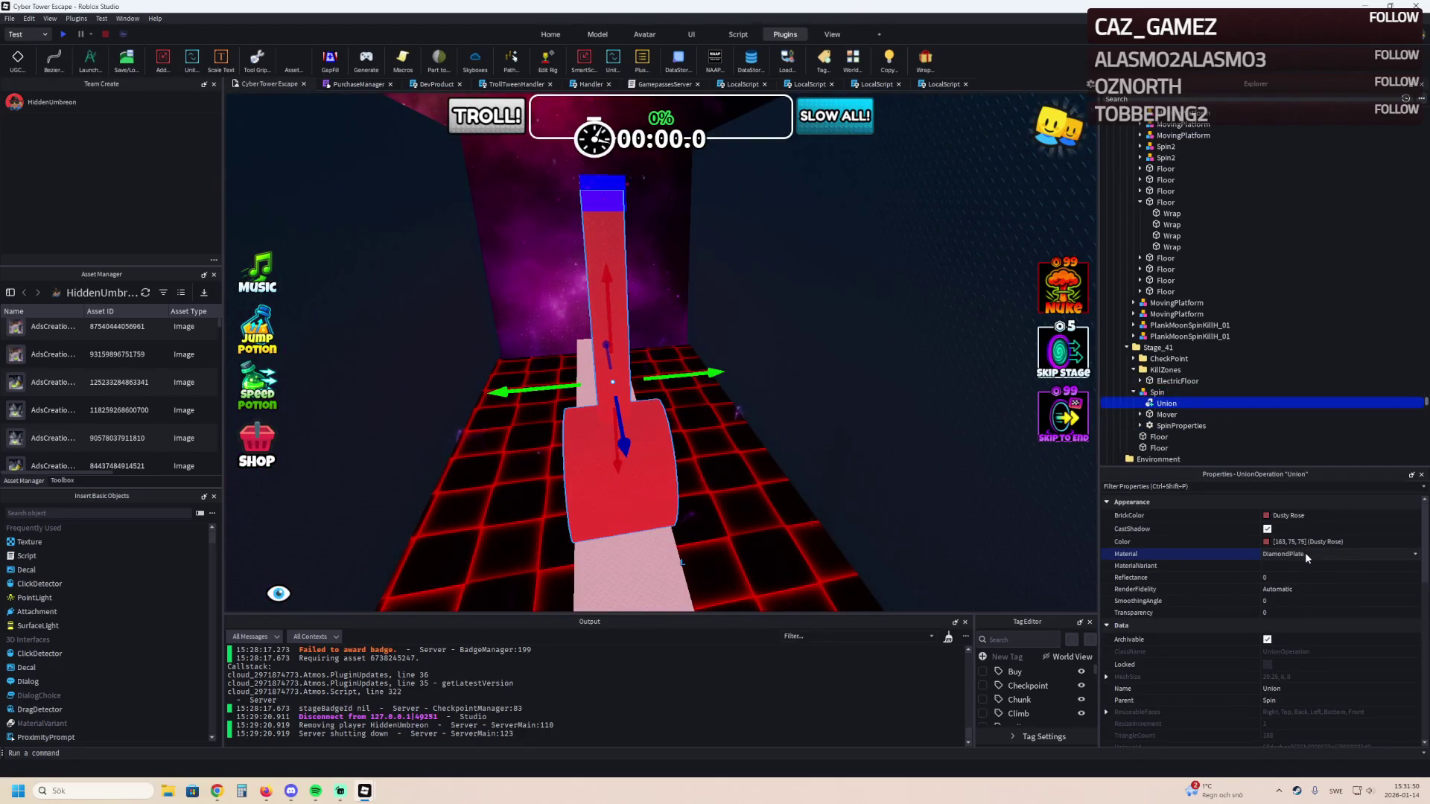
Change the hammer Union's BrickColor from Dusty Rose to Smoky grey, then launch a playtest.
right_click(779, 503)
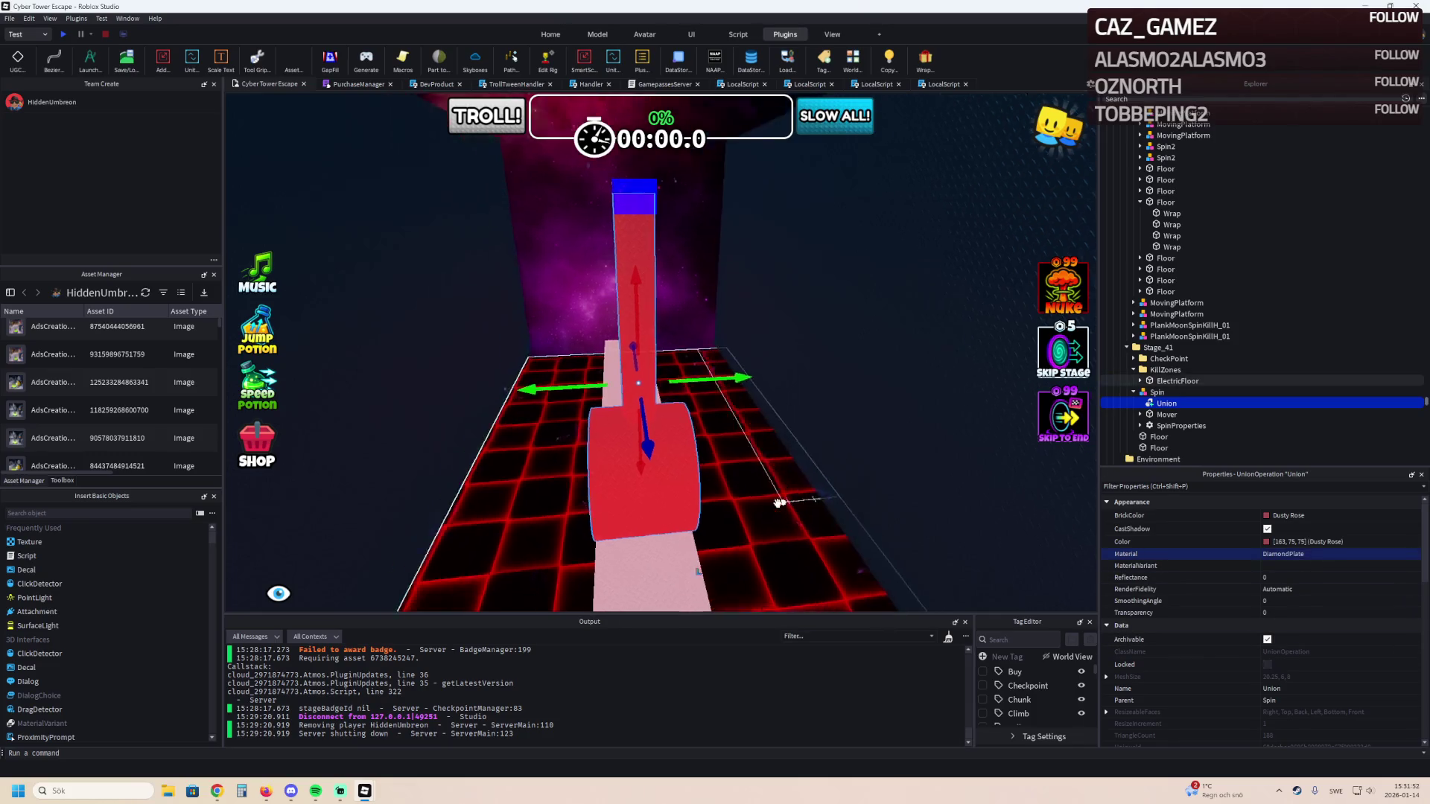
scroll(779, 503, "up", 5)
left_click(1281, 514)
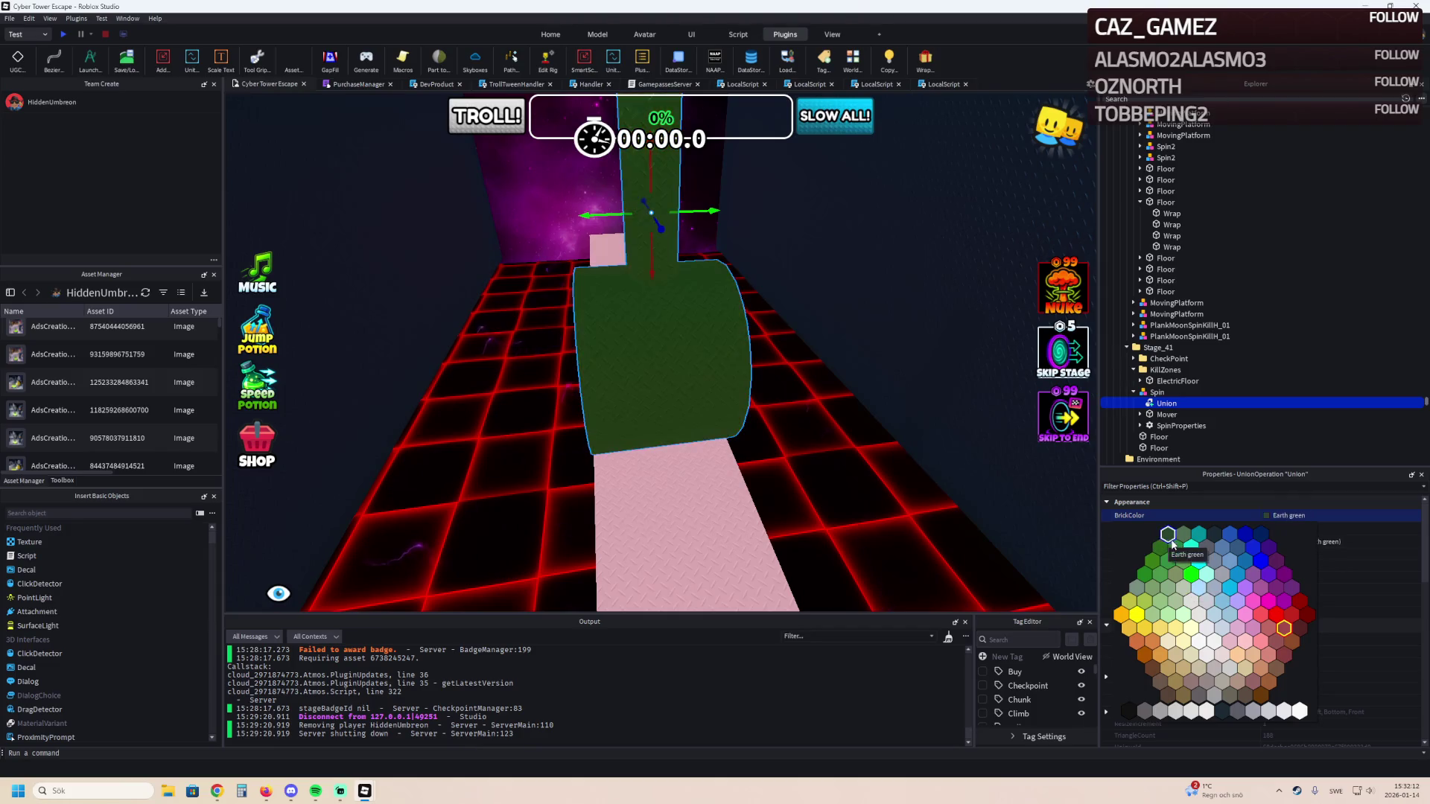
left_click(1192, 552)
left_click(1206, 548)
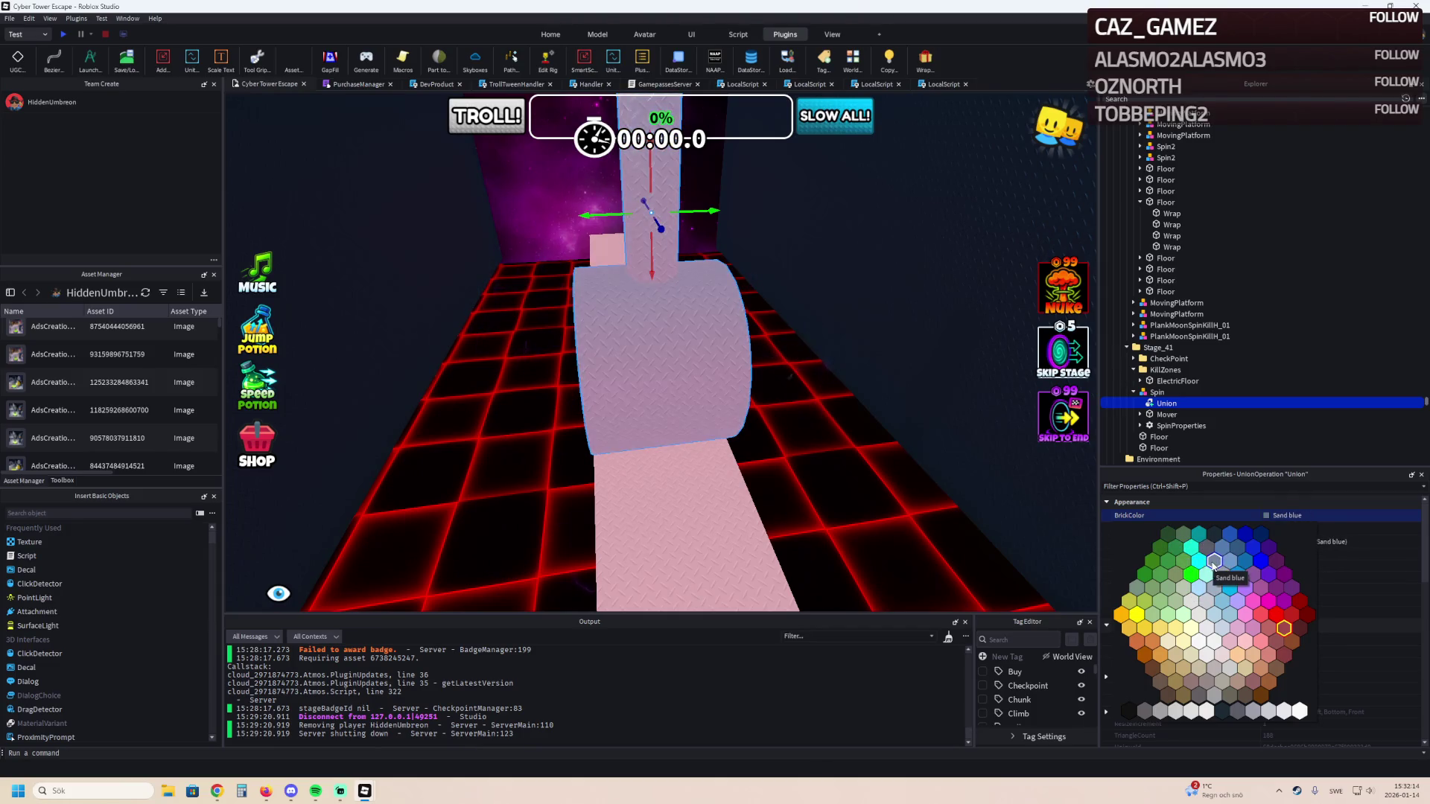
left_click_drag(834, 432, 832, 430)
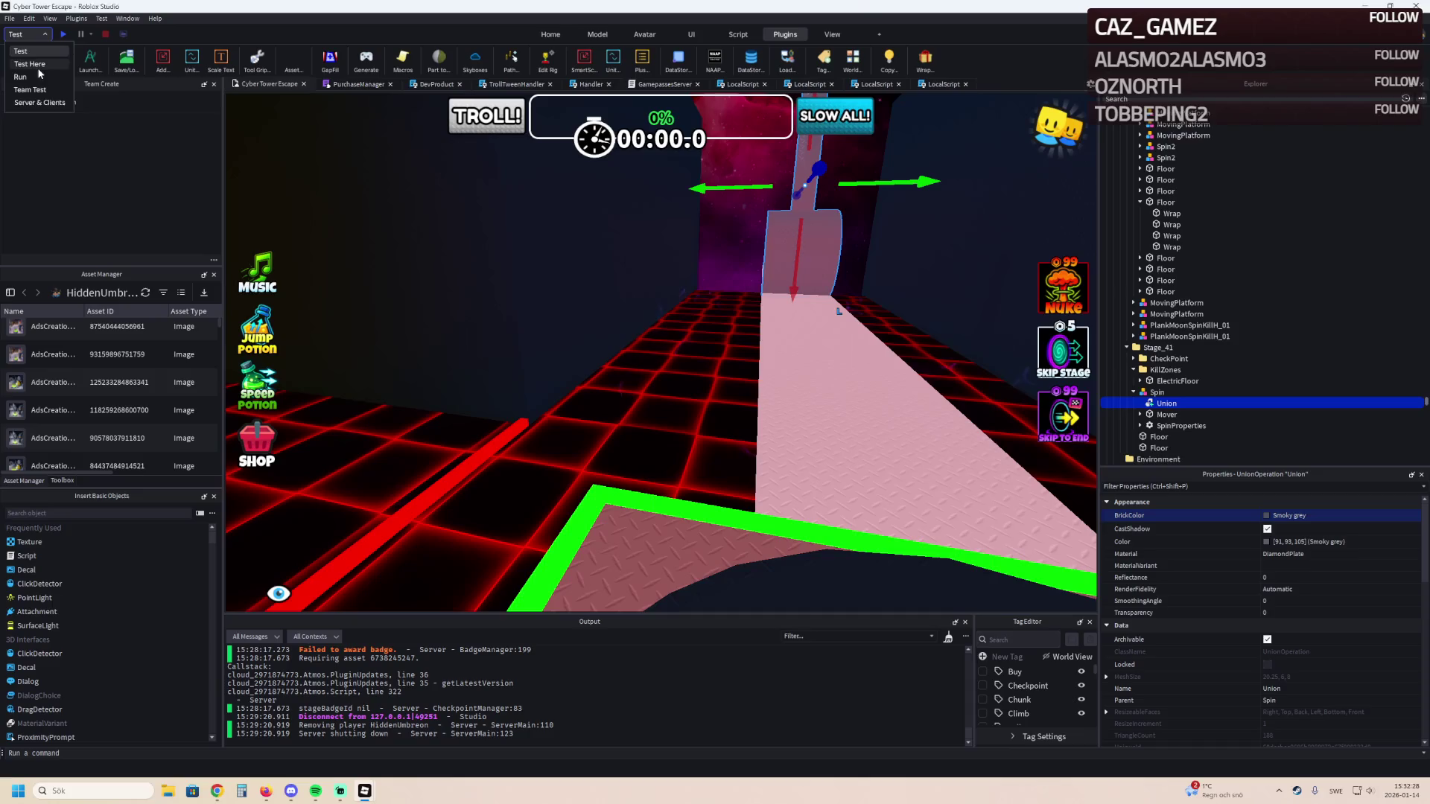
left_click(64, 34)
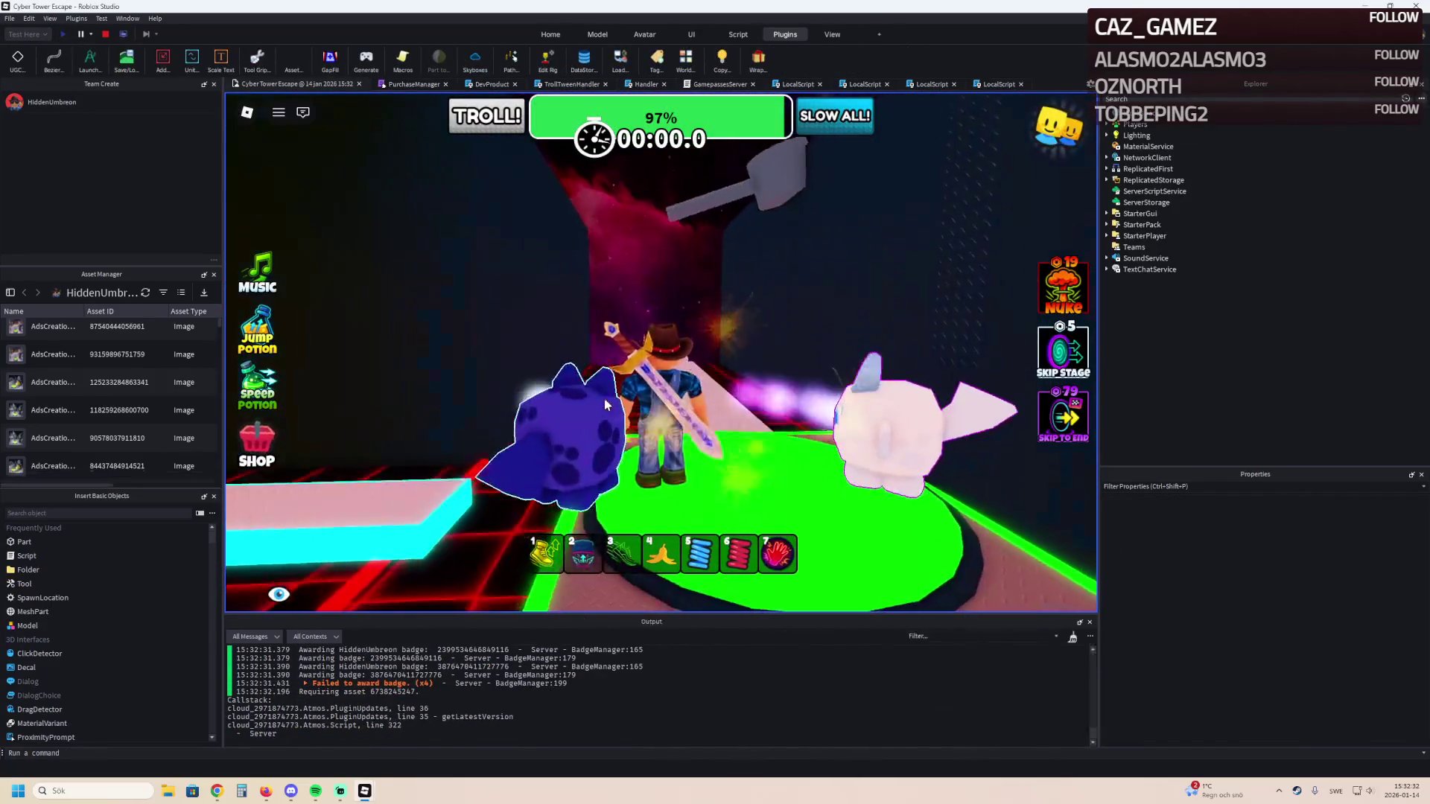
Walk the avatar along the pink path past the pillar, then stop the playtest.
key("Right")
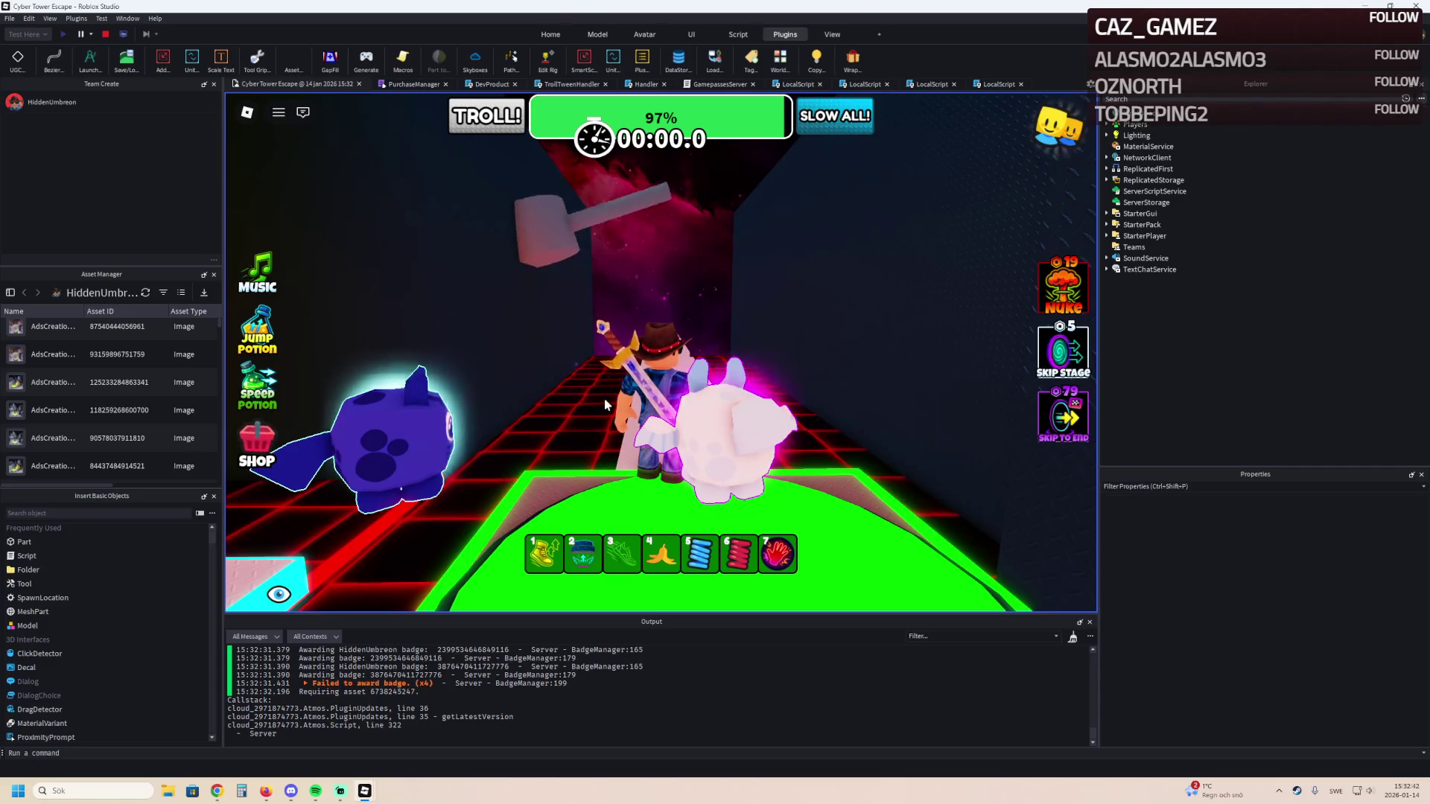
key("w")
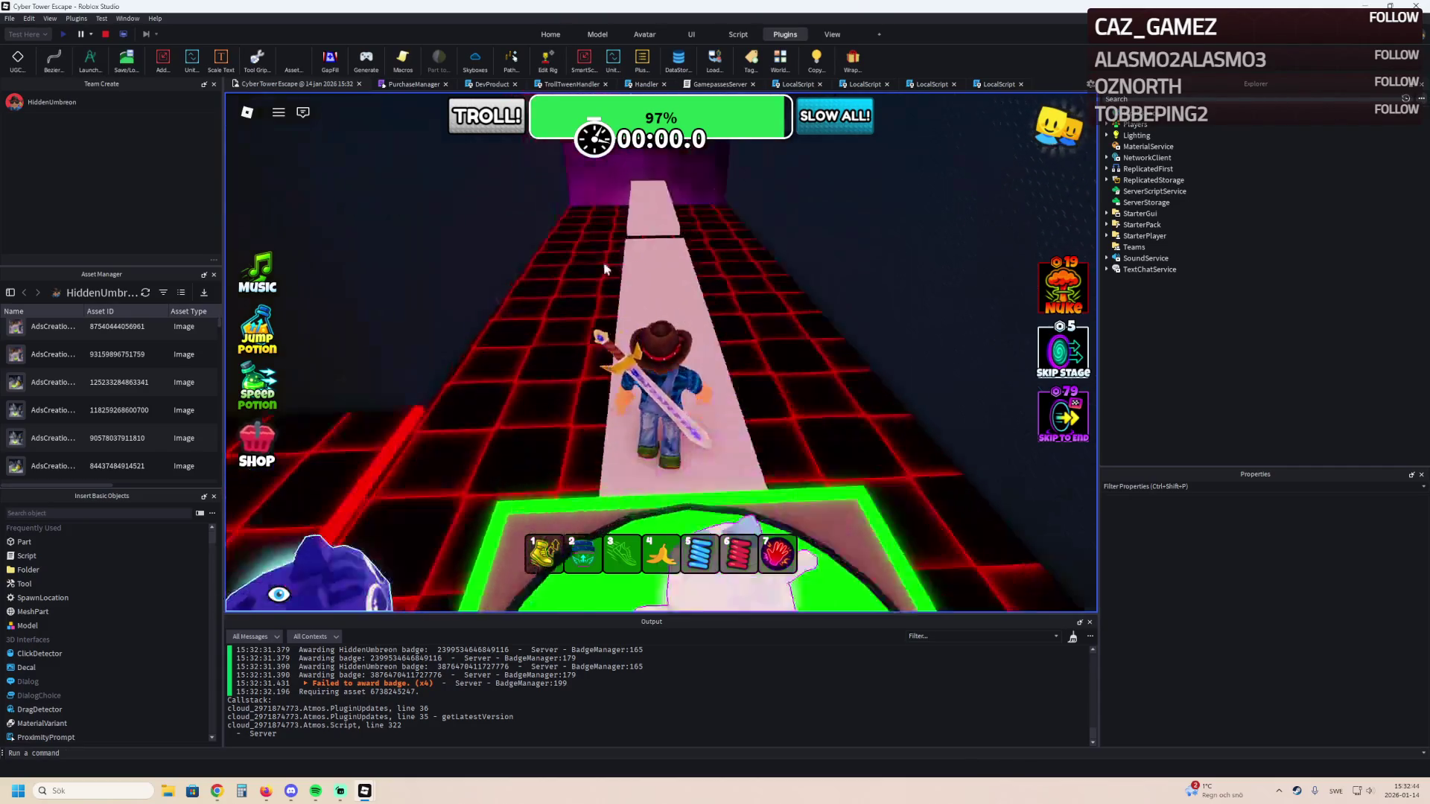
key("w")
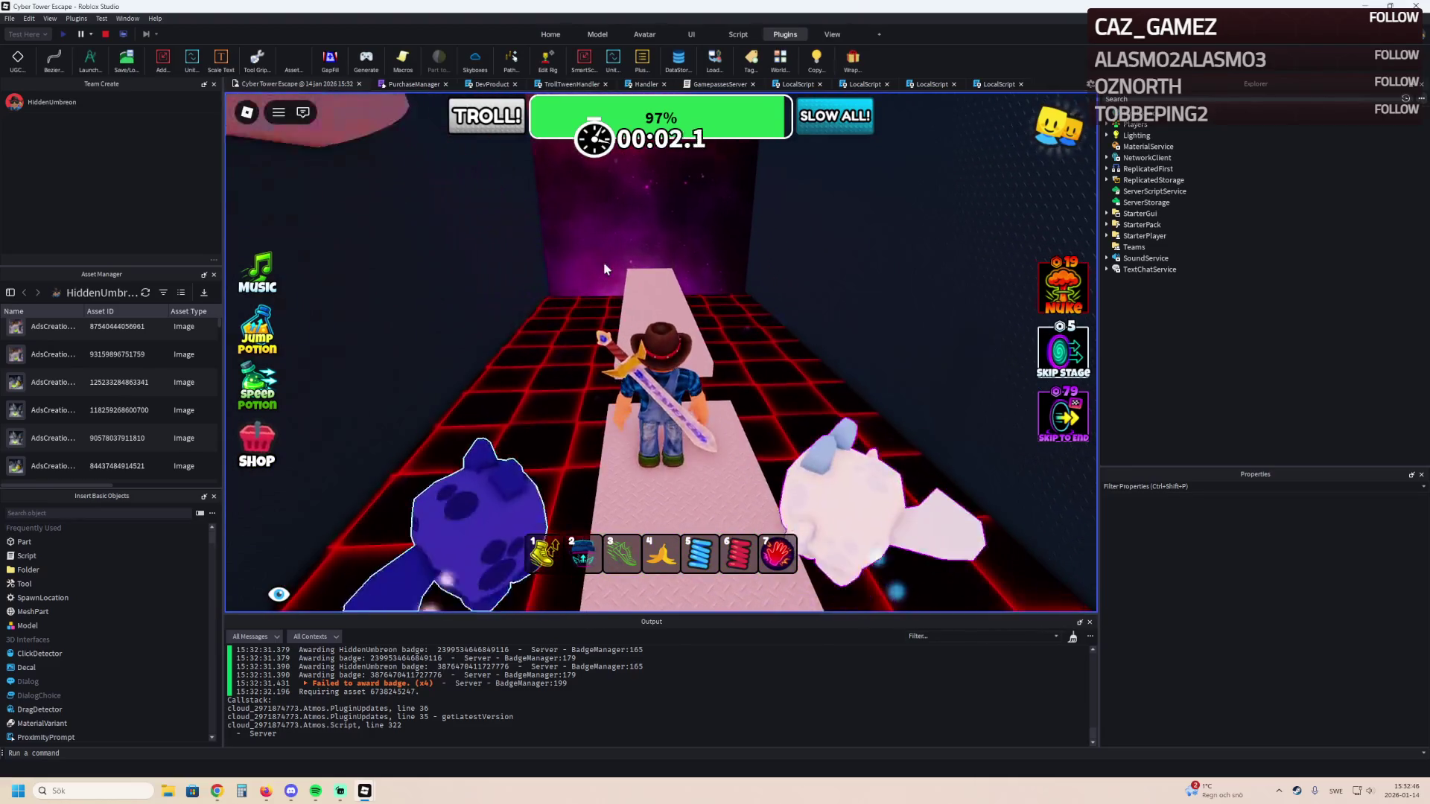
key("a")
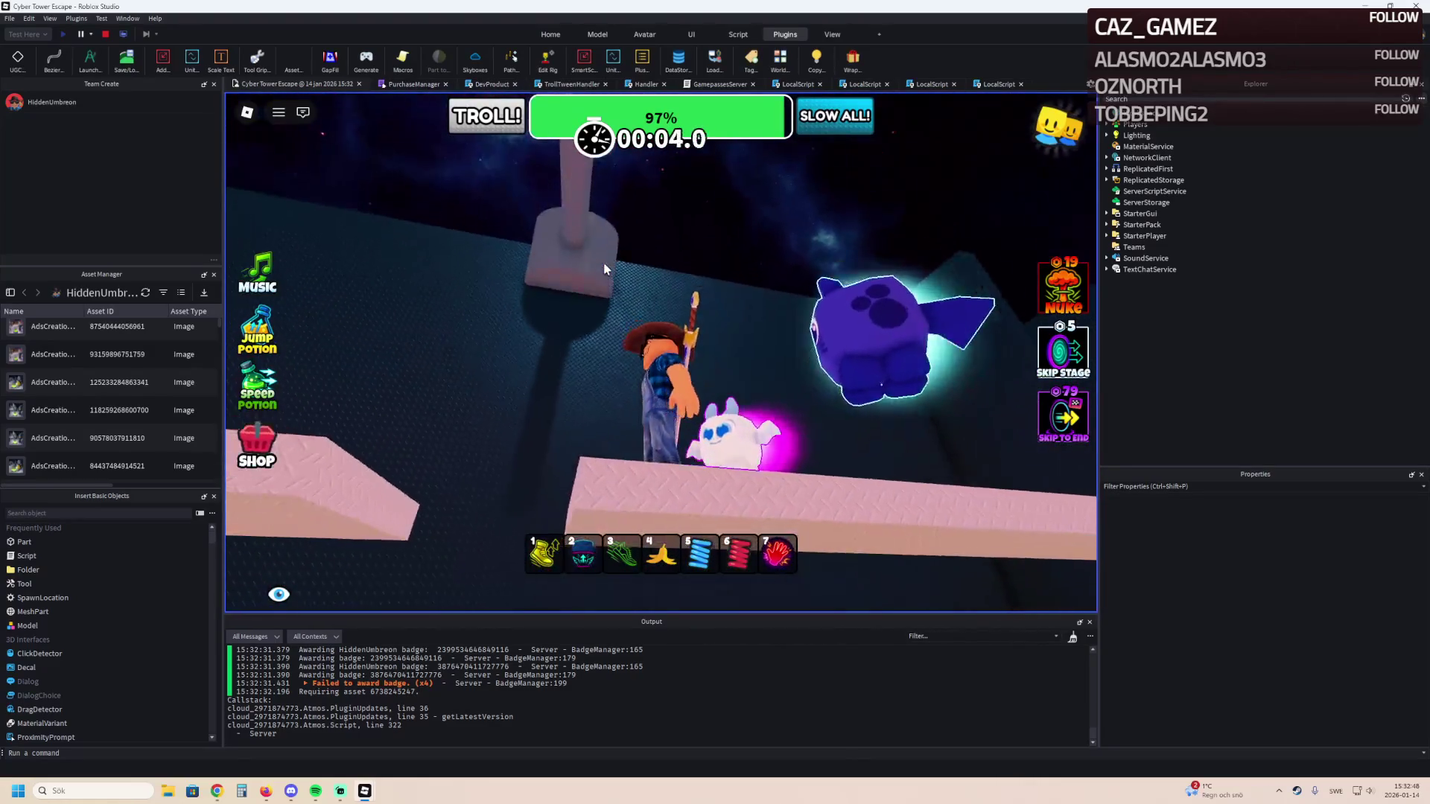
key("w")
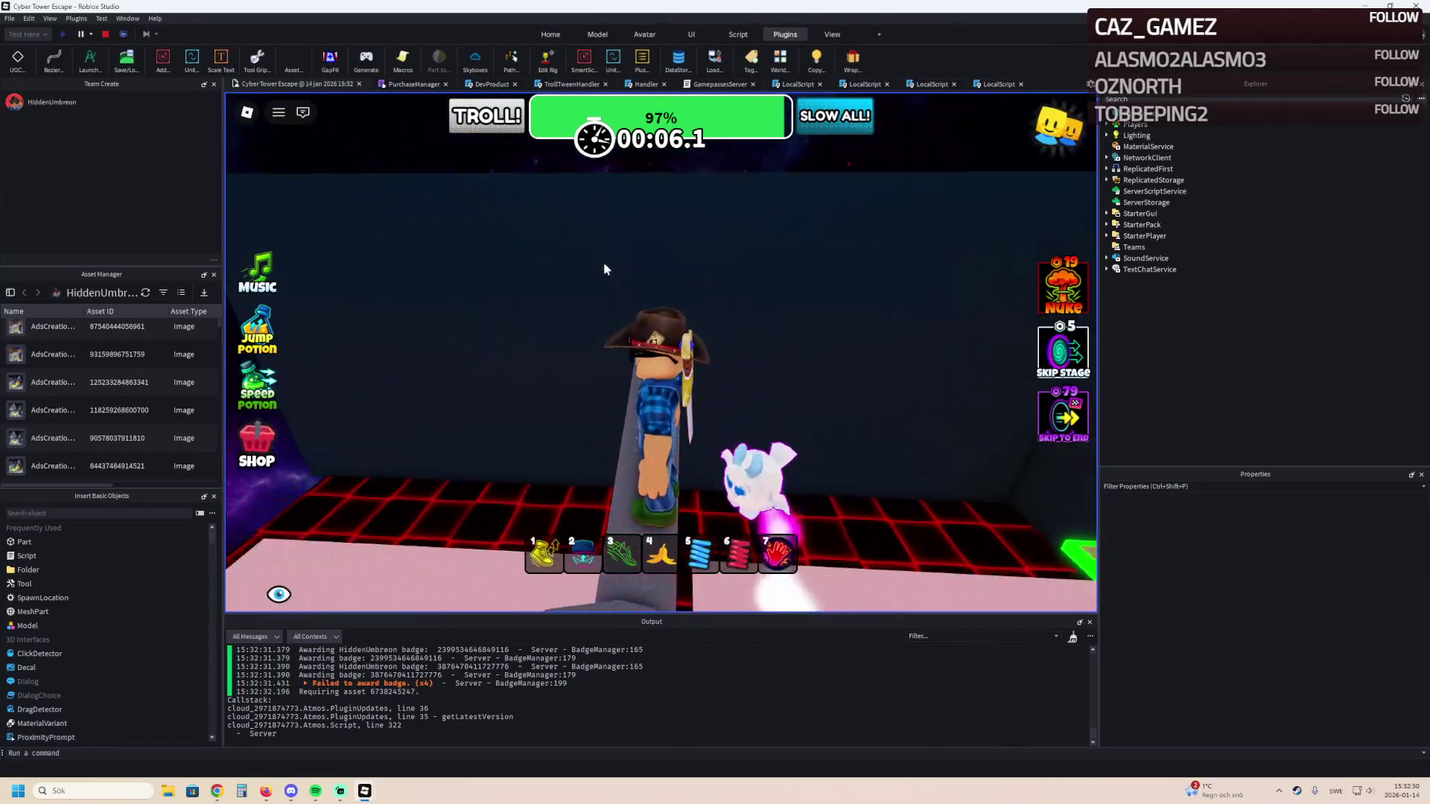
key("s")
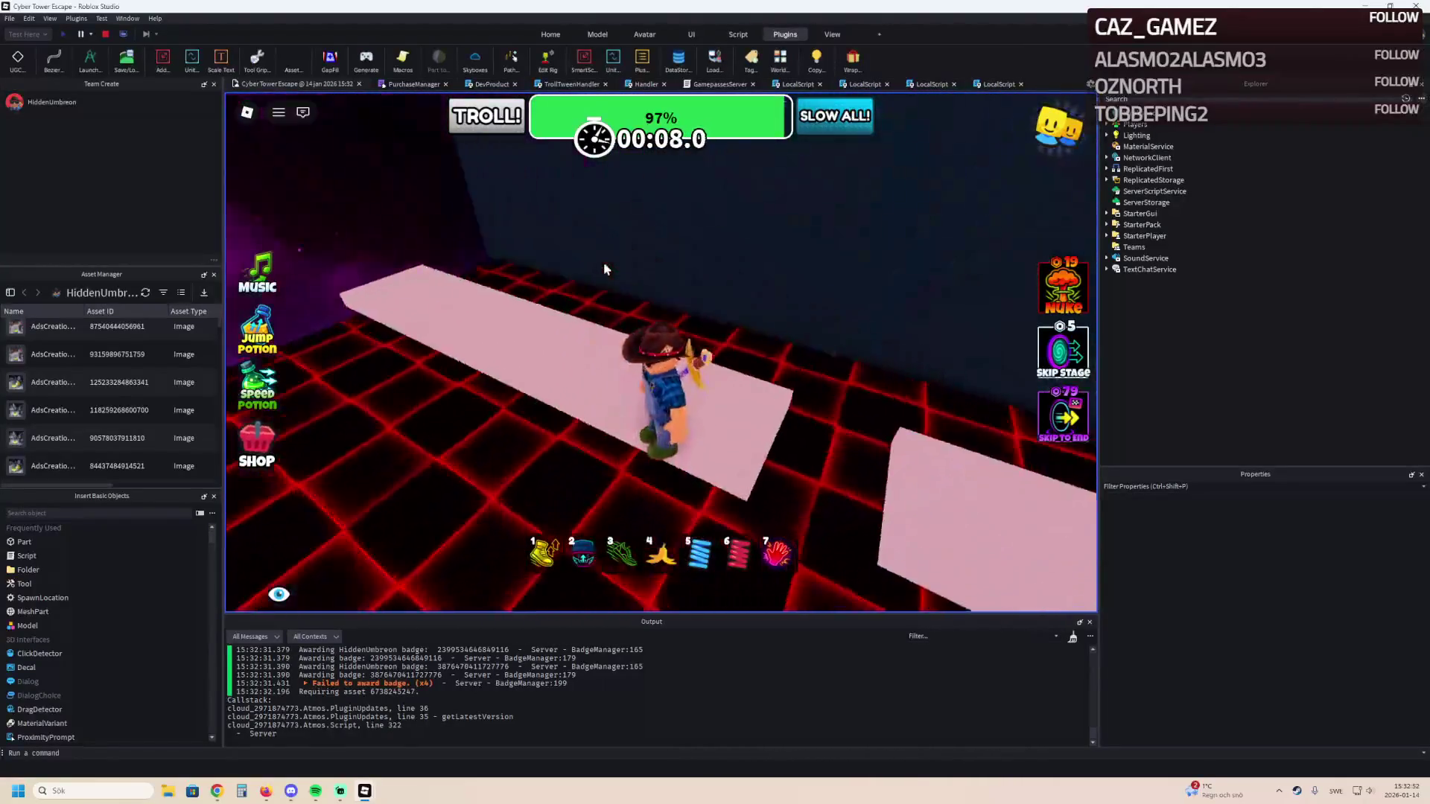
key("d")
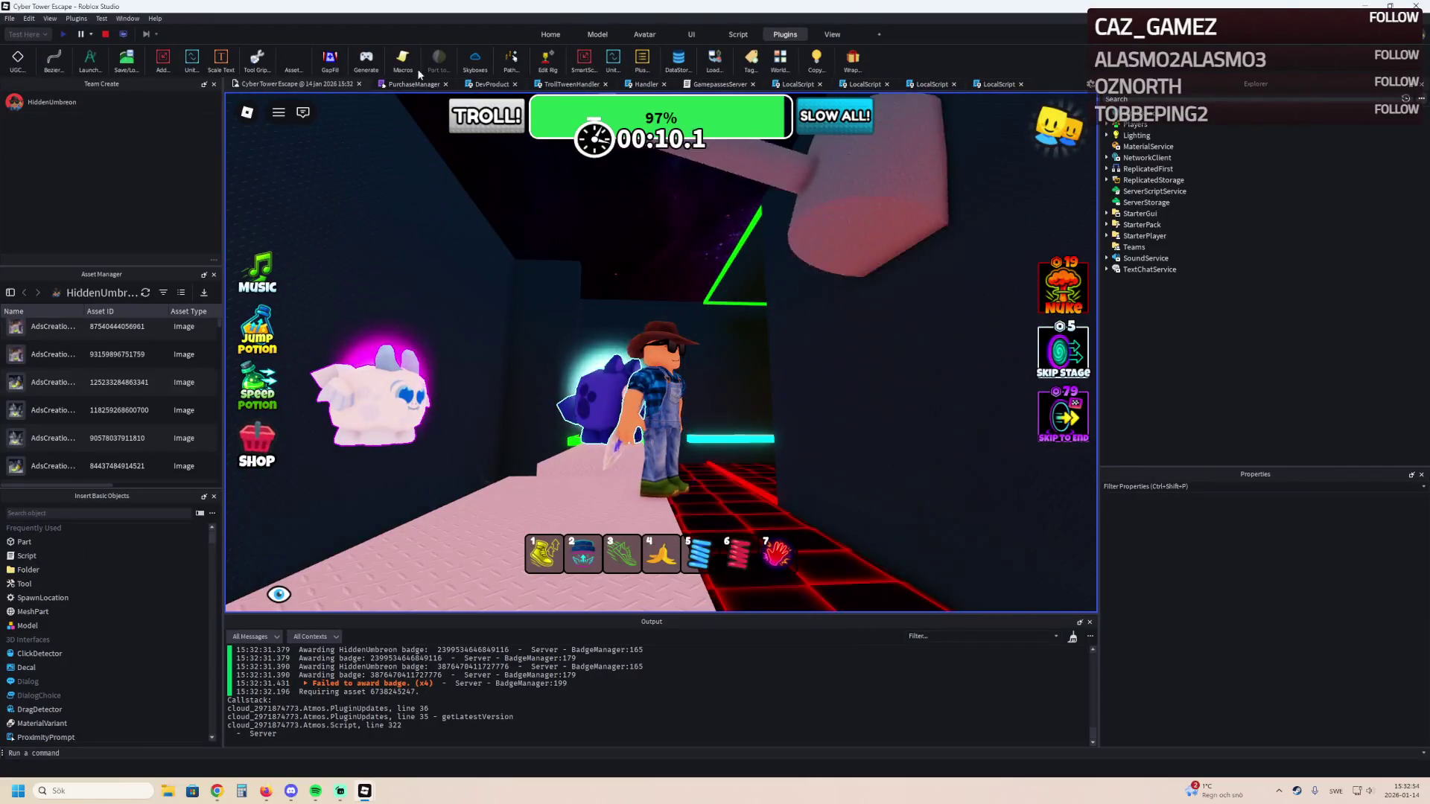
left_click(106, 35)
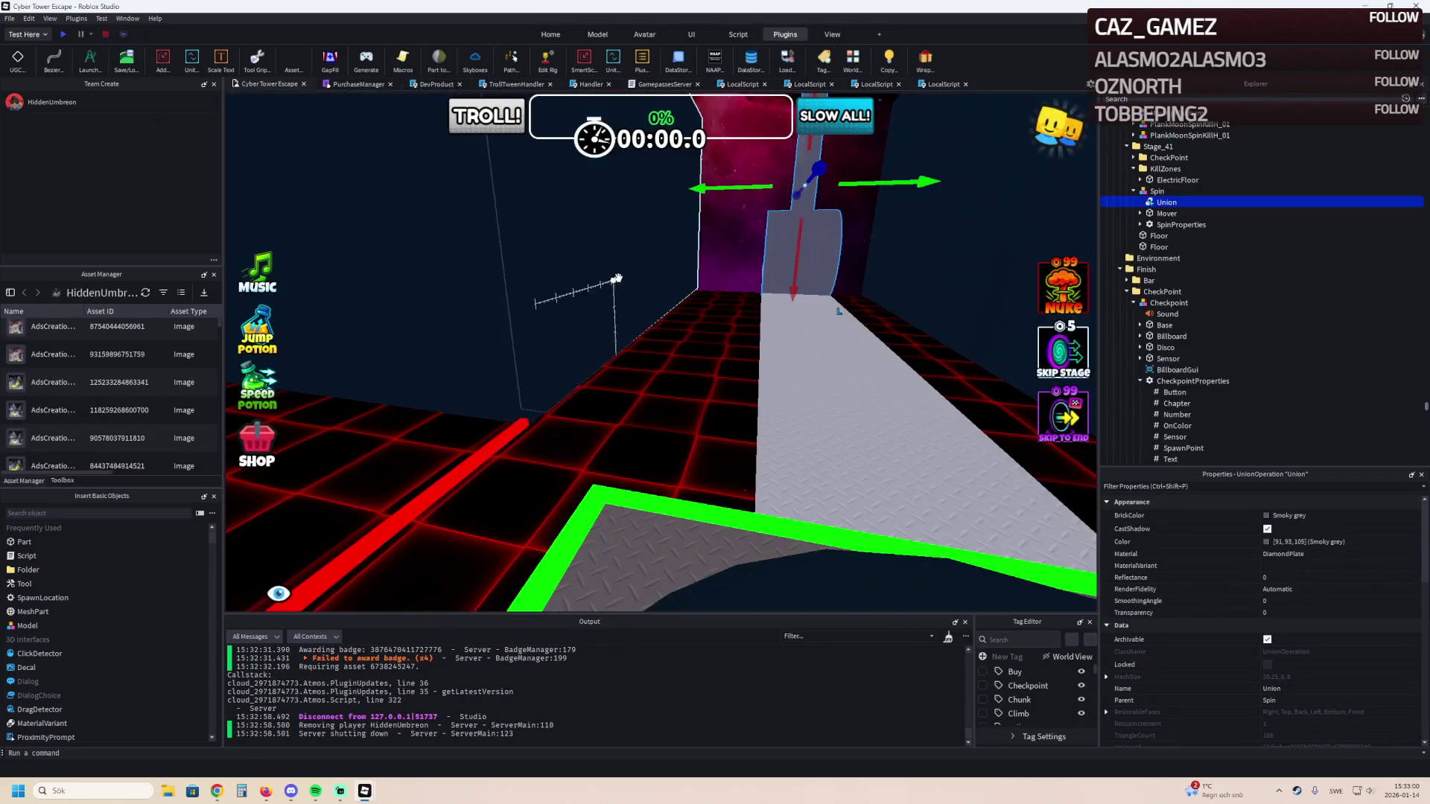
Inspect Mover's WeldConstraint and the SpinProperties Duration, then reselect the hammer Union.
key("f")
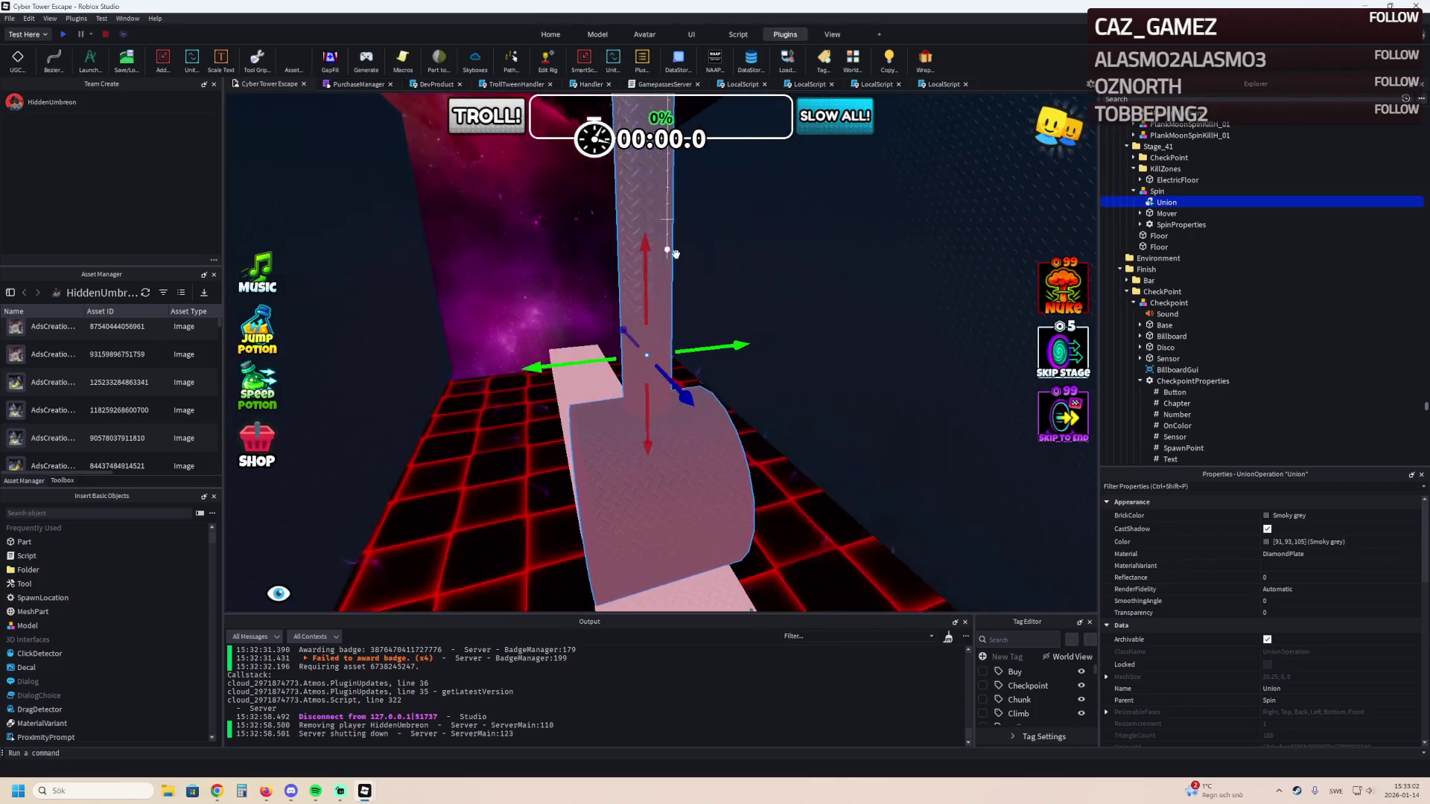
left_click(1139, 224)
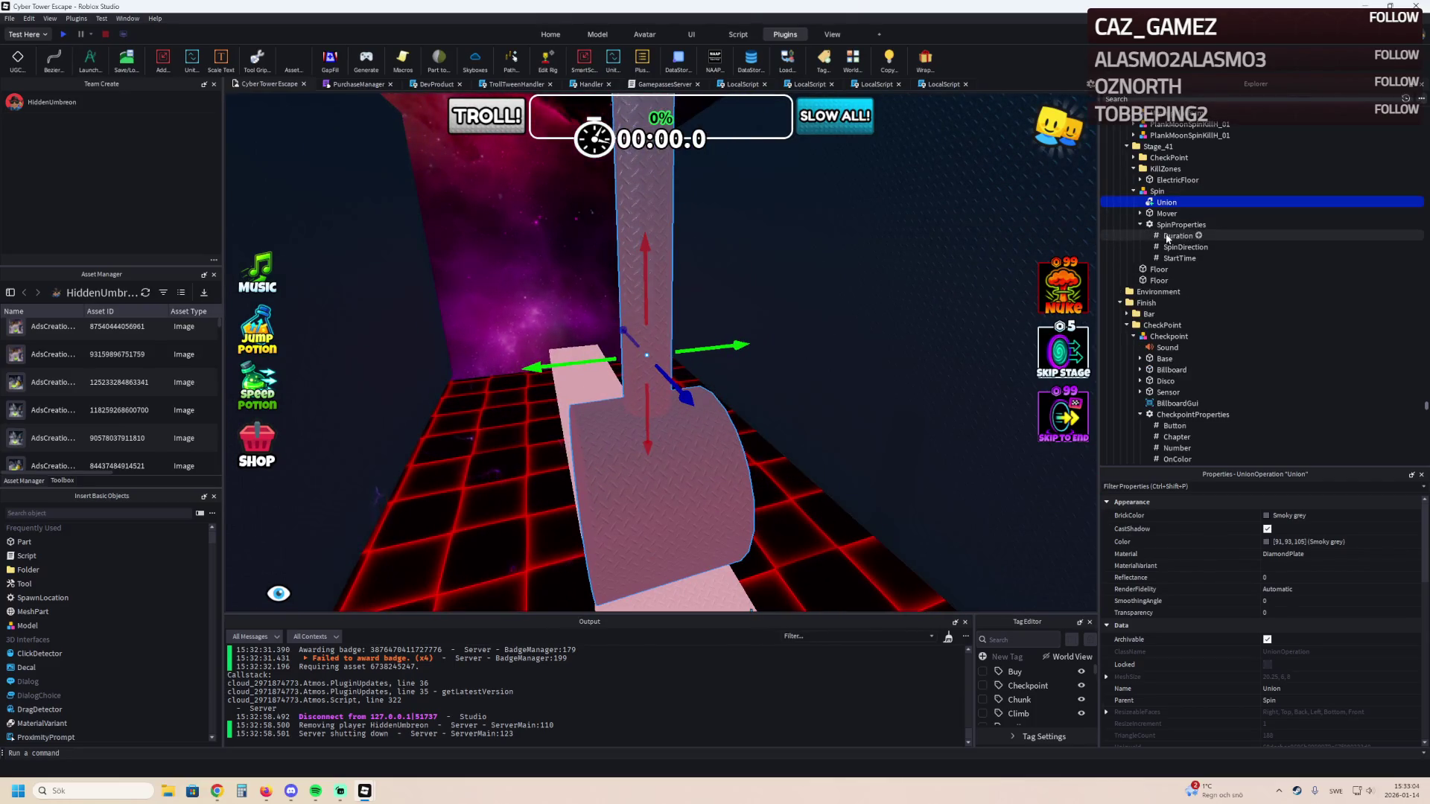
left_click(1172, 236)
left_click(1141, 213)
left_click(1167, 225)
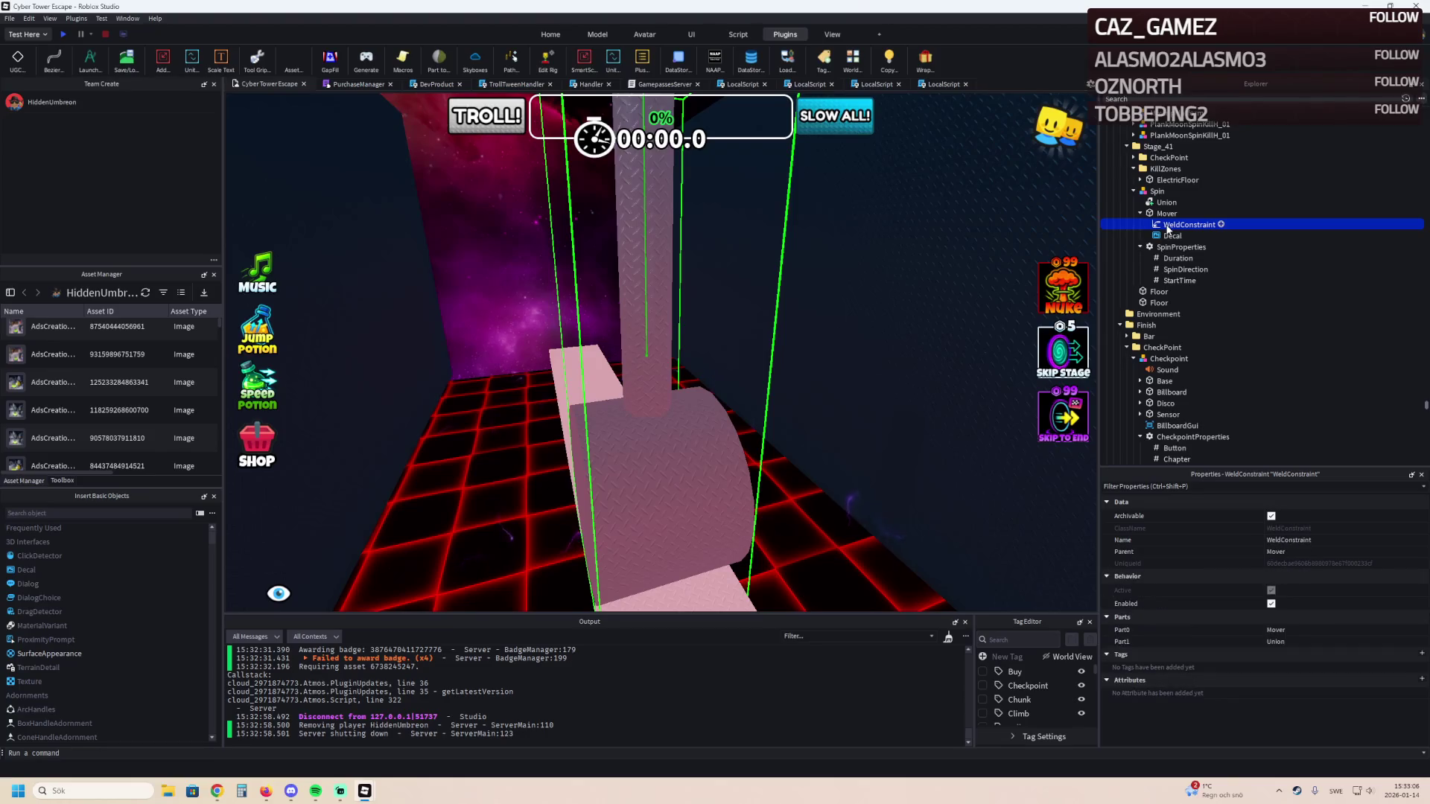
key("f")
left_click(1124, 203)
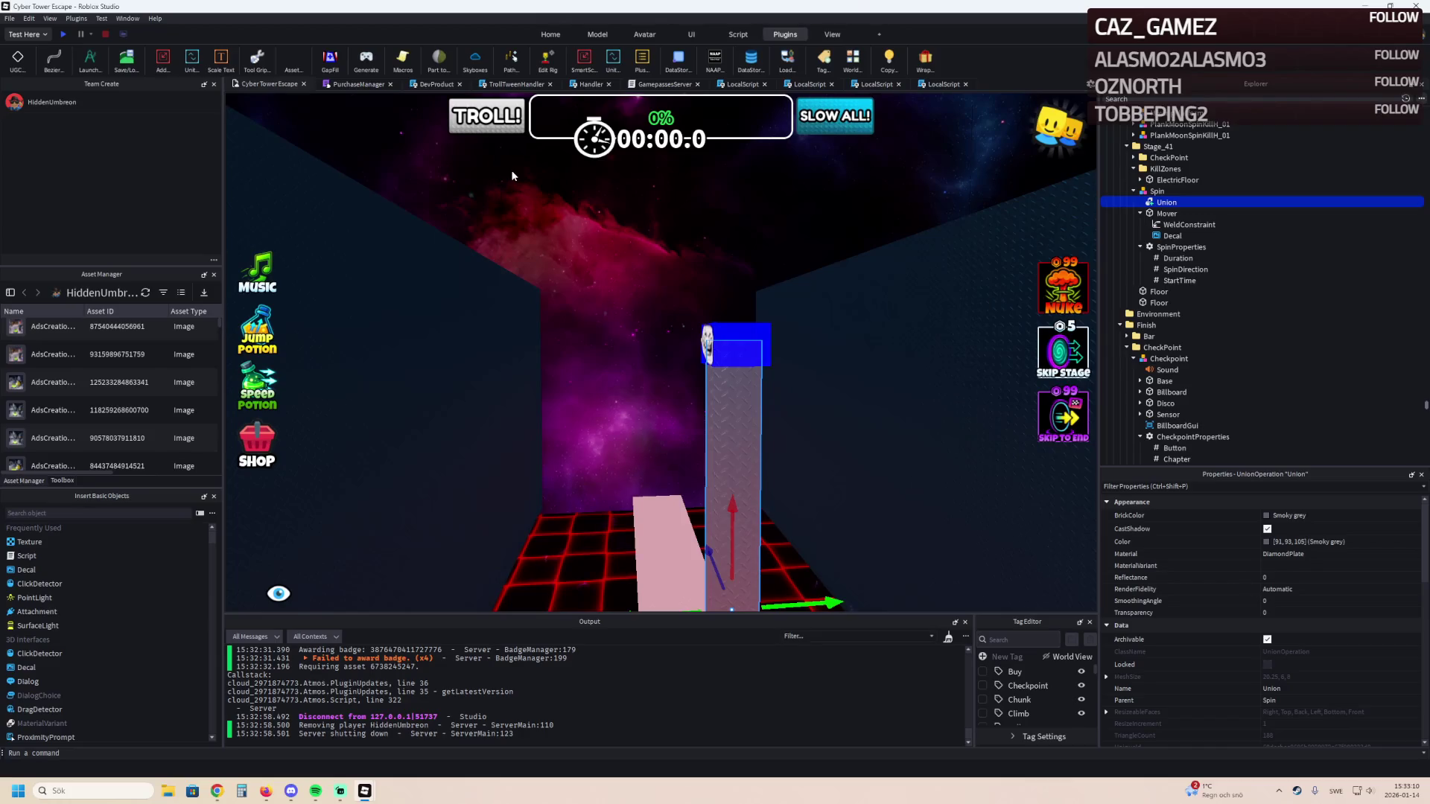
Separate the hammer Union and shorten the yellow pillar to 10.5 studs.
key("ctrl+shift+u")
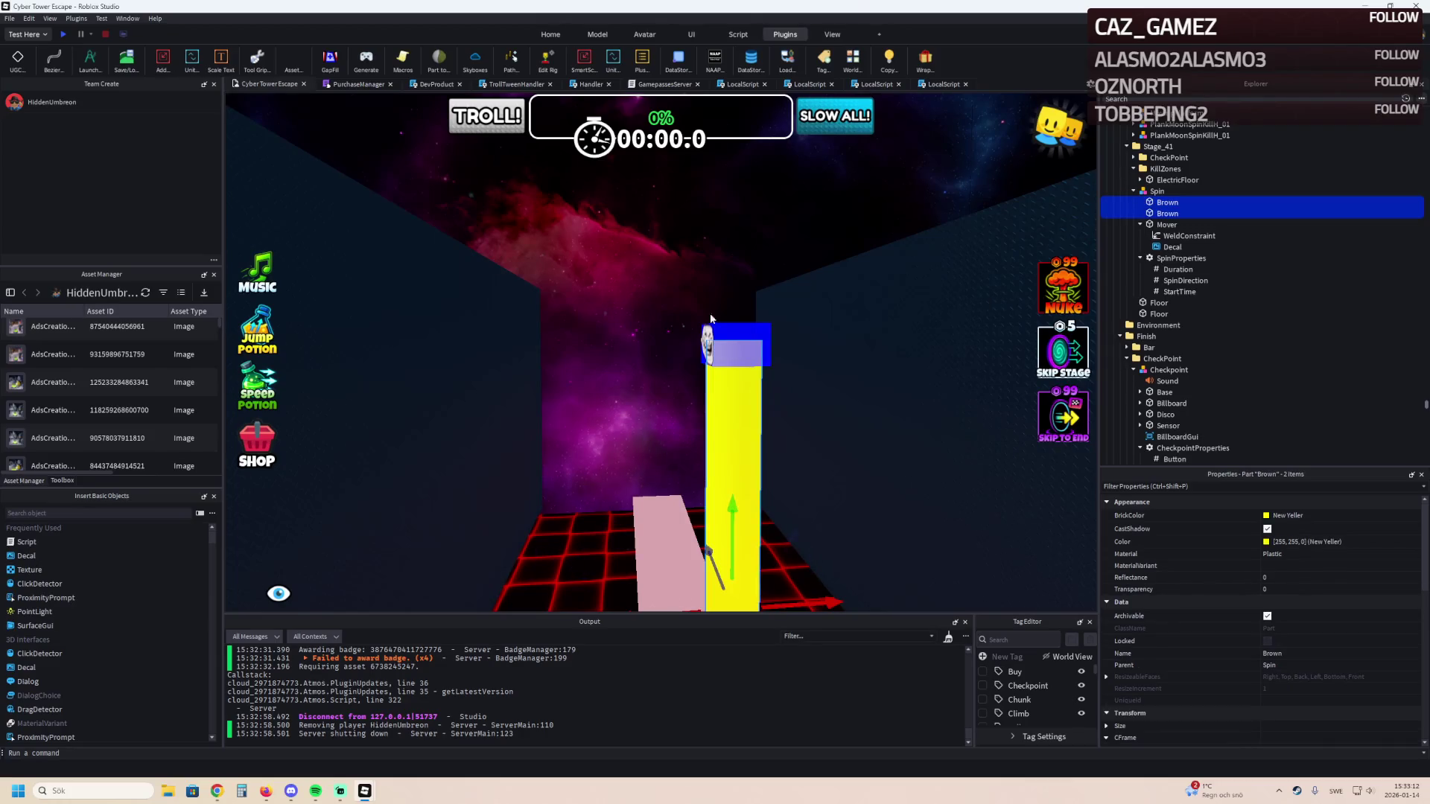
left_click(711, 320)
key("f")
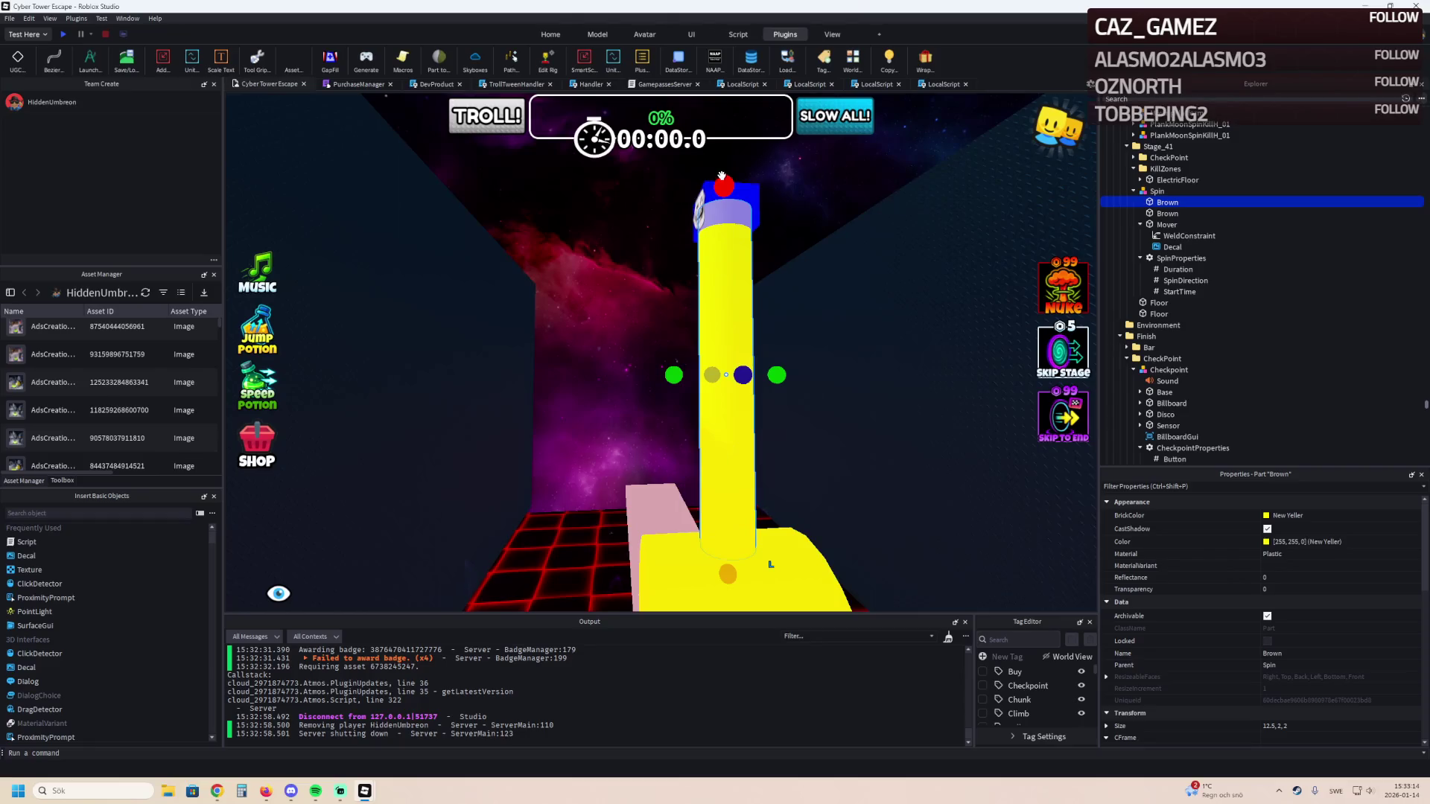
left_click_drag(725, 184, 727, 191)
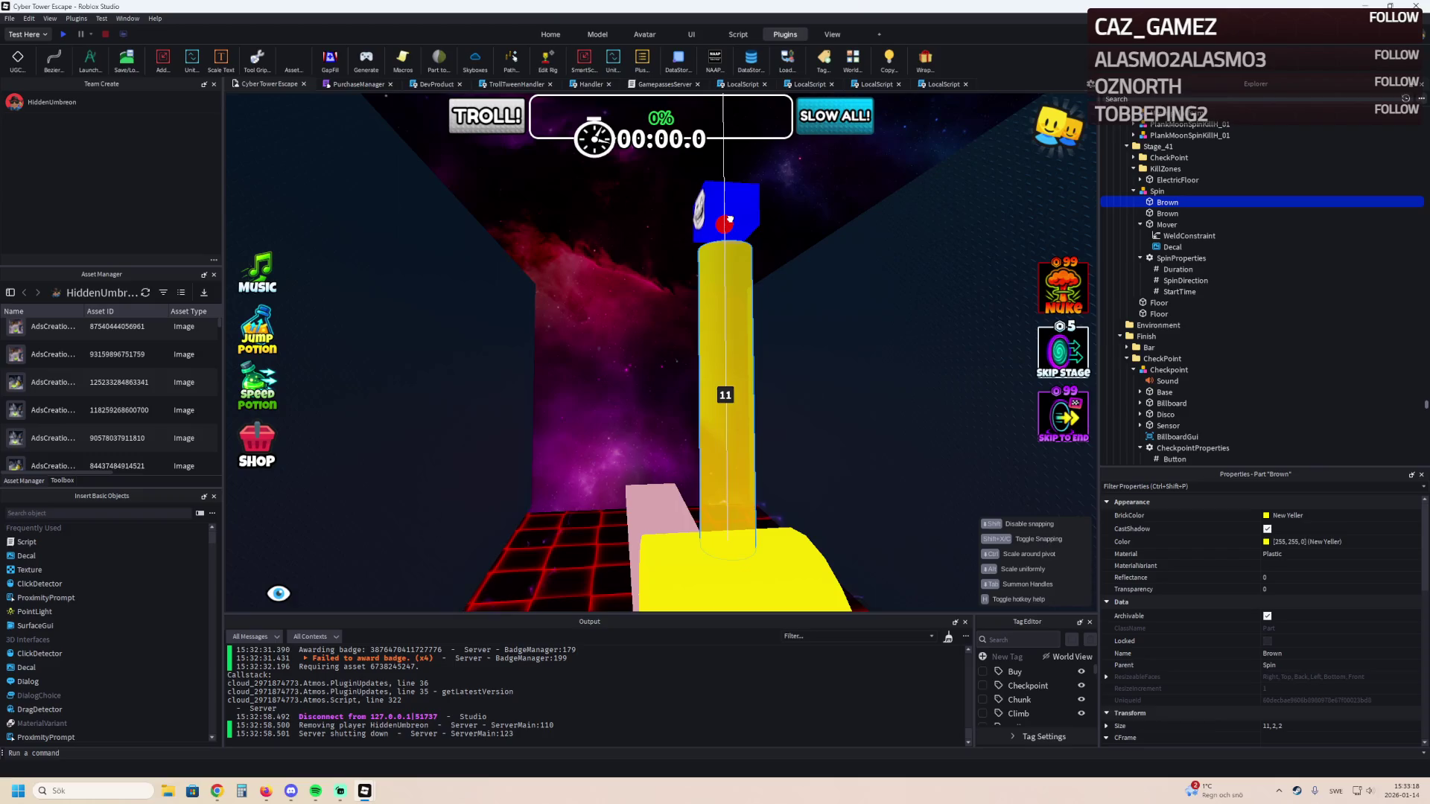
left_click_drag(733, 205, 727, 208)
scroll(727, 208, "down", 5)
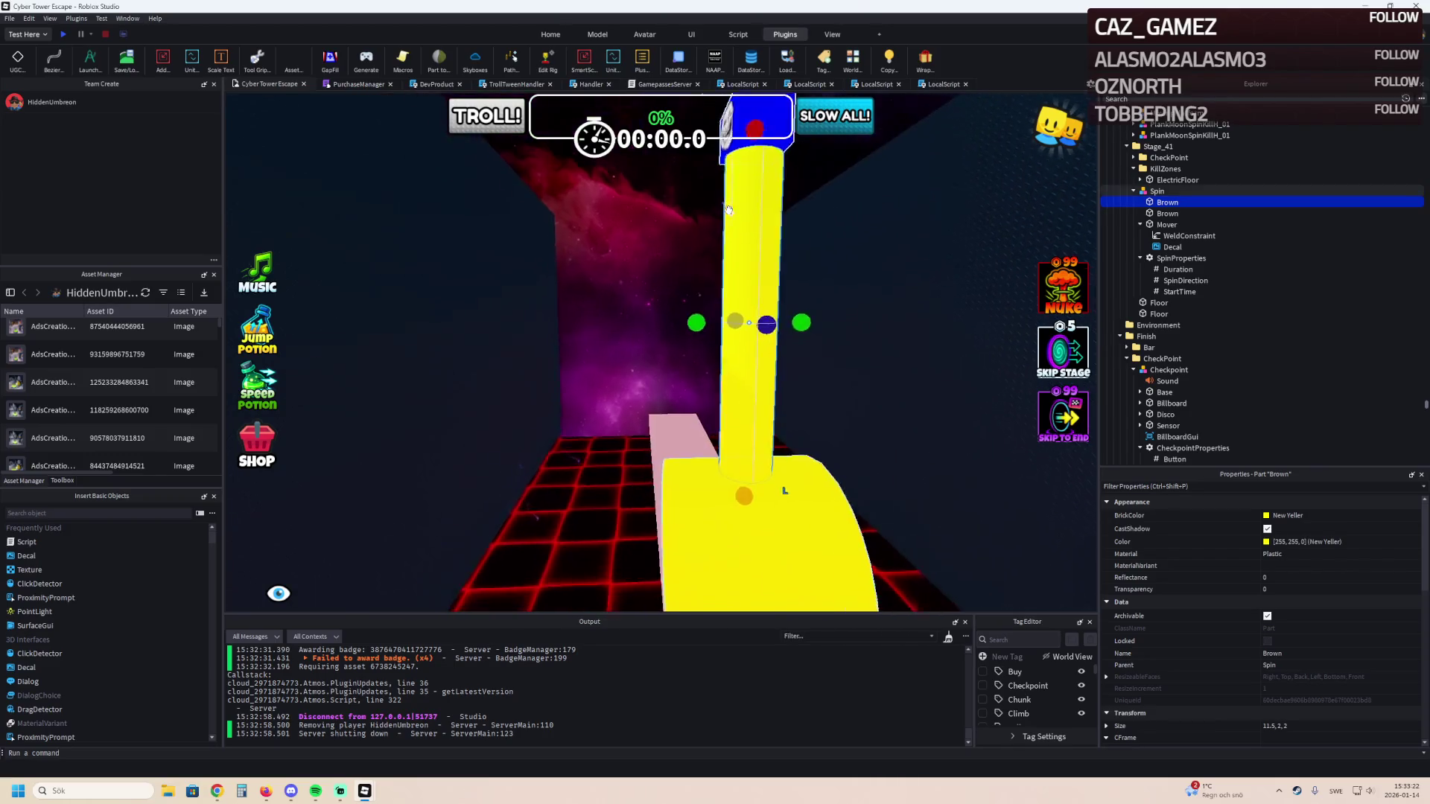
scroll(727, 209, "up", 3)
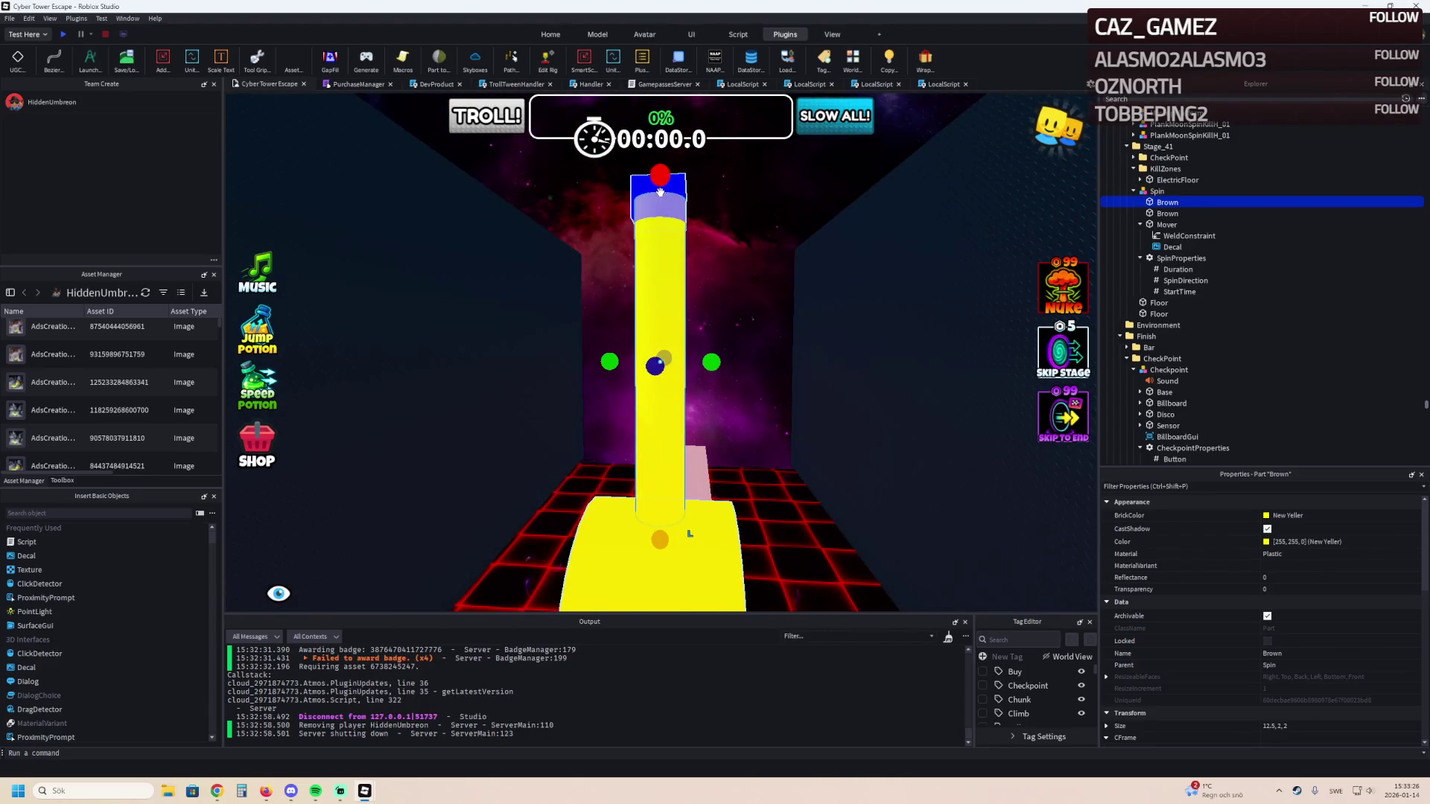
left_click_drag(660, 192, 659, 184)
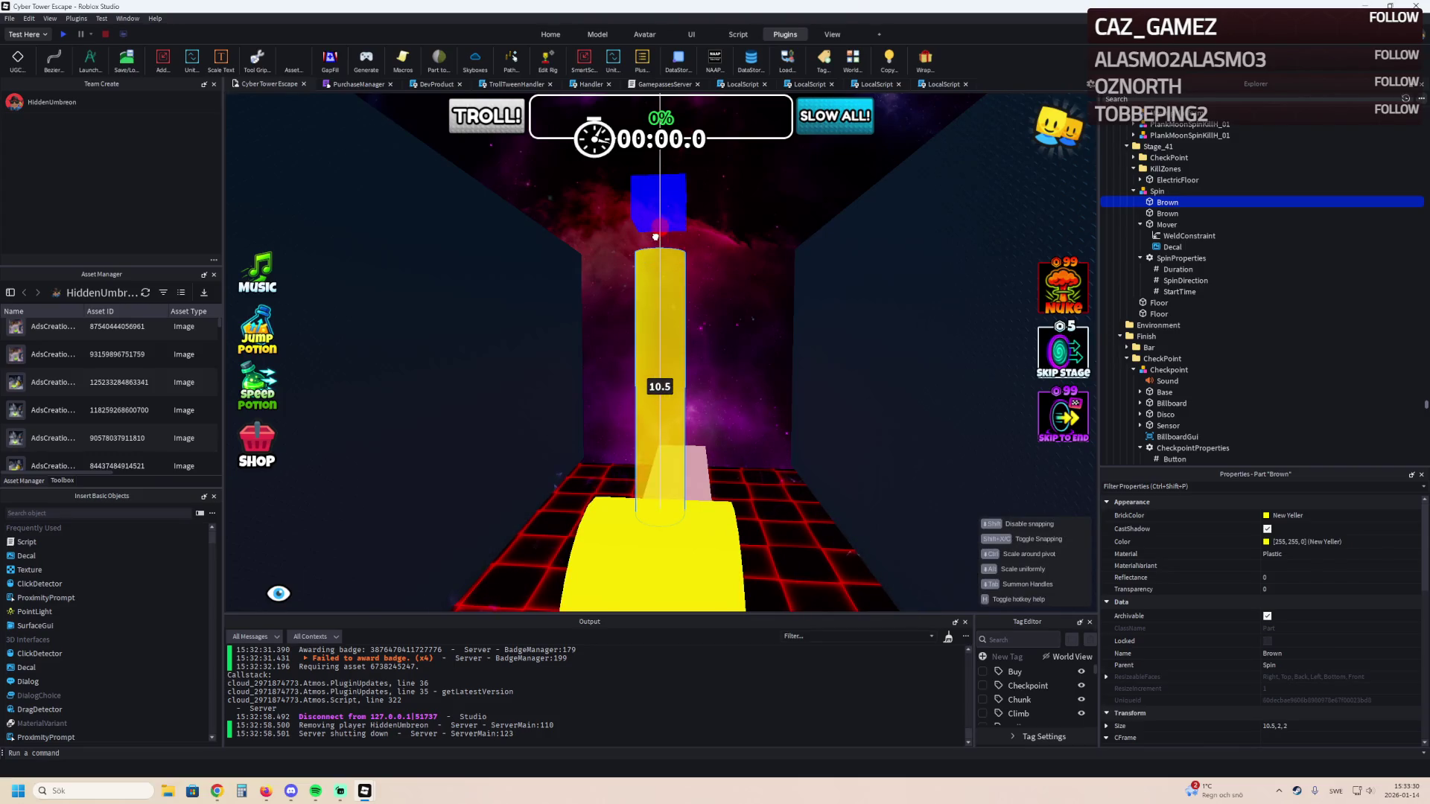
left_click_drag(655, 237, 656, 237)
Select both Brown parts and raise them together.
left_click(1167, 213, "ctrl")
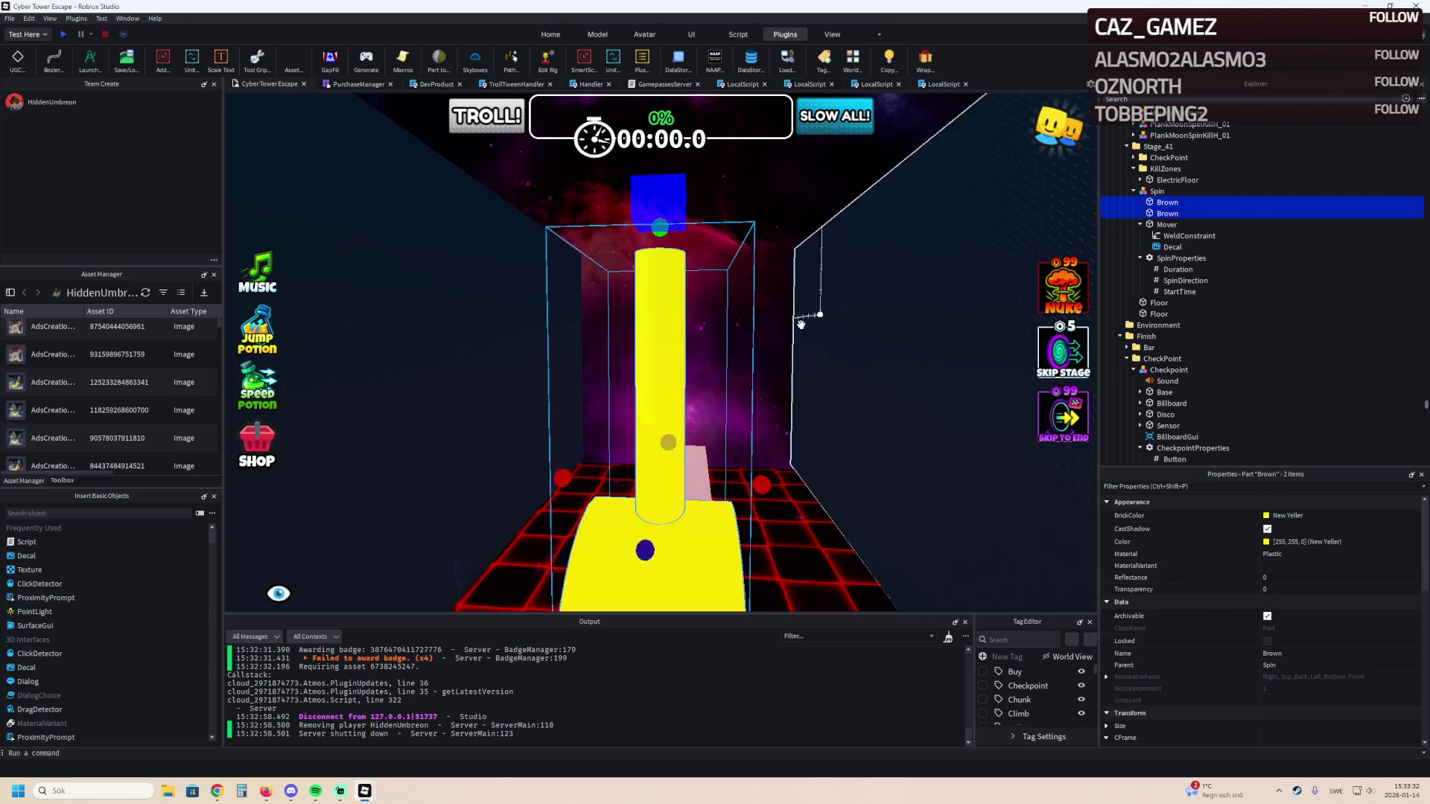
left_click_drag(671, 379, 667, 335)
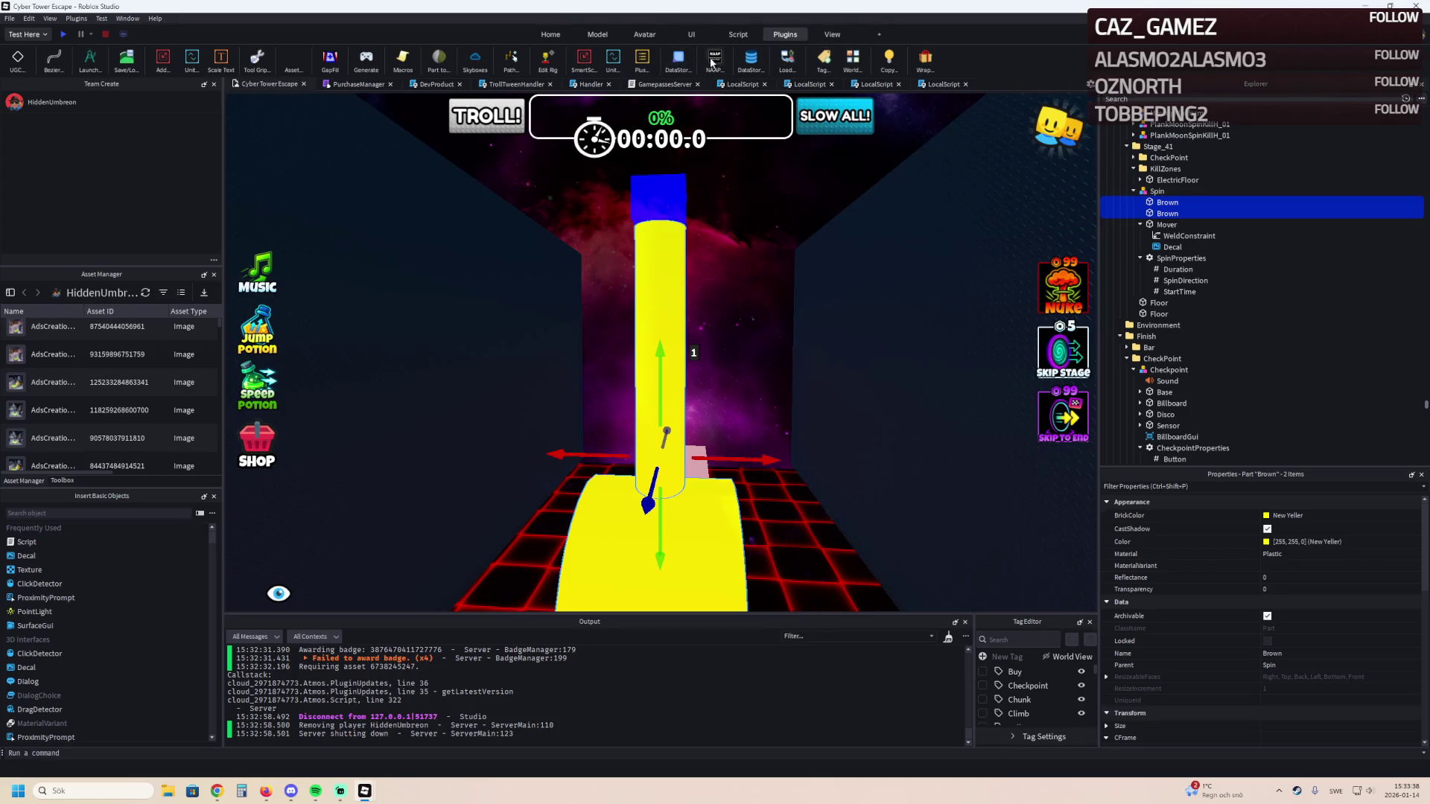
left_click(599, 37)
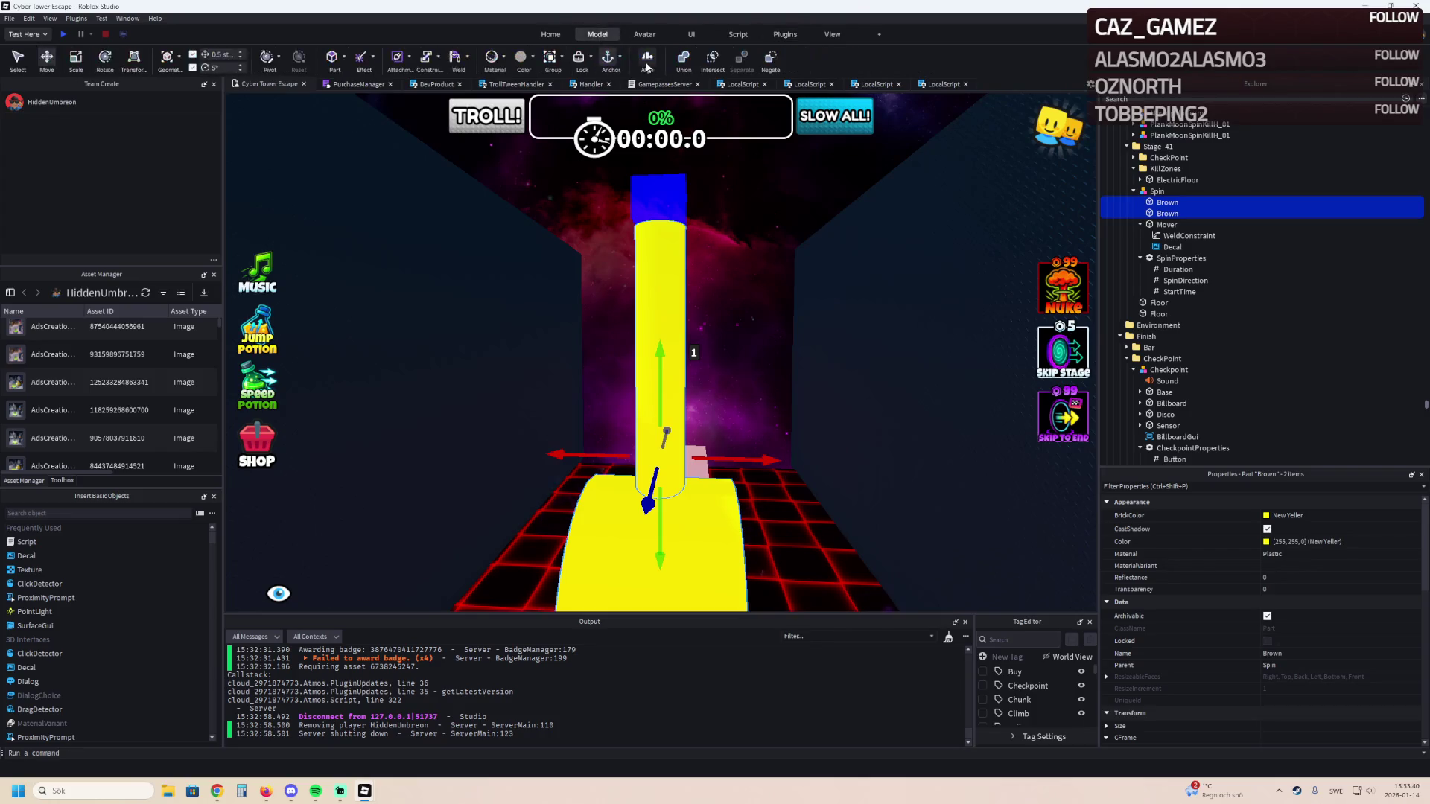
Union the two Brown parts and set Mover's WeldConstraint Part1 to the new Union.
left_click(685, 59)
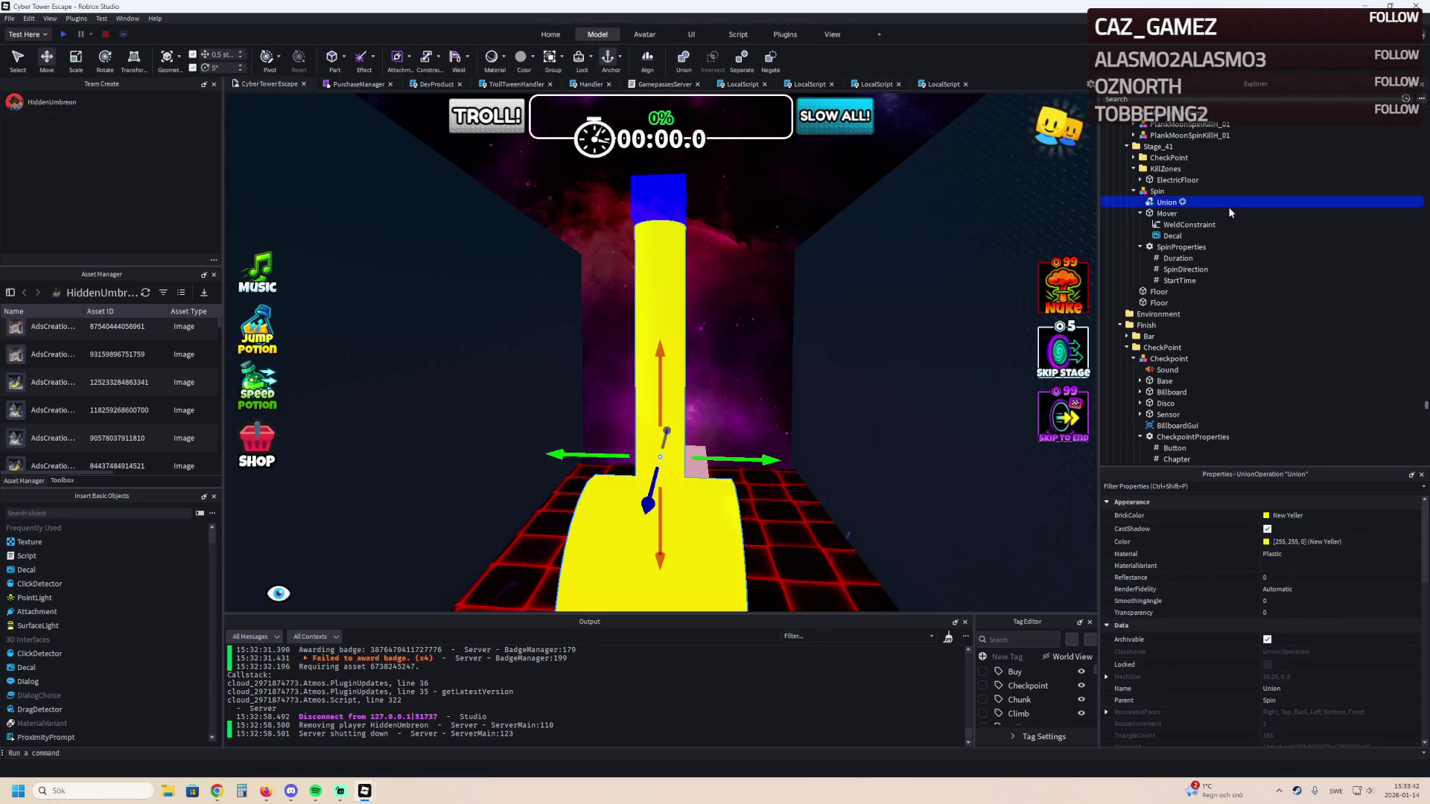
left_click(1190, 224)
left_click(1297, 640)
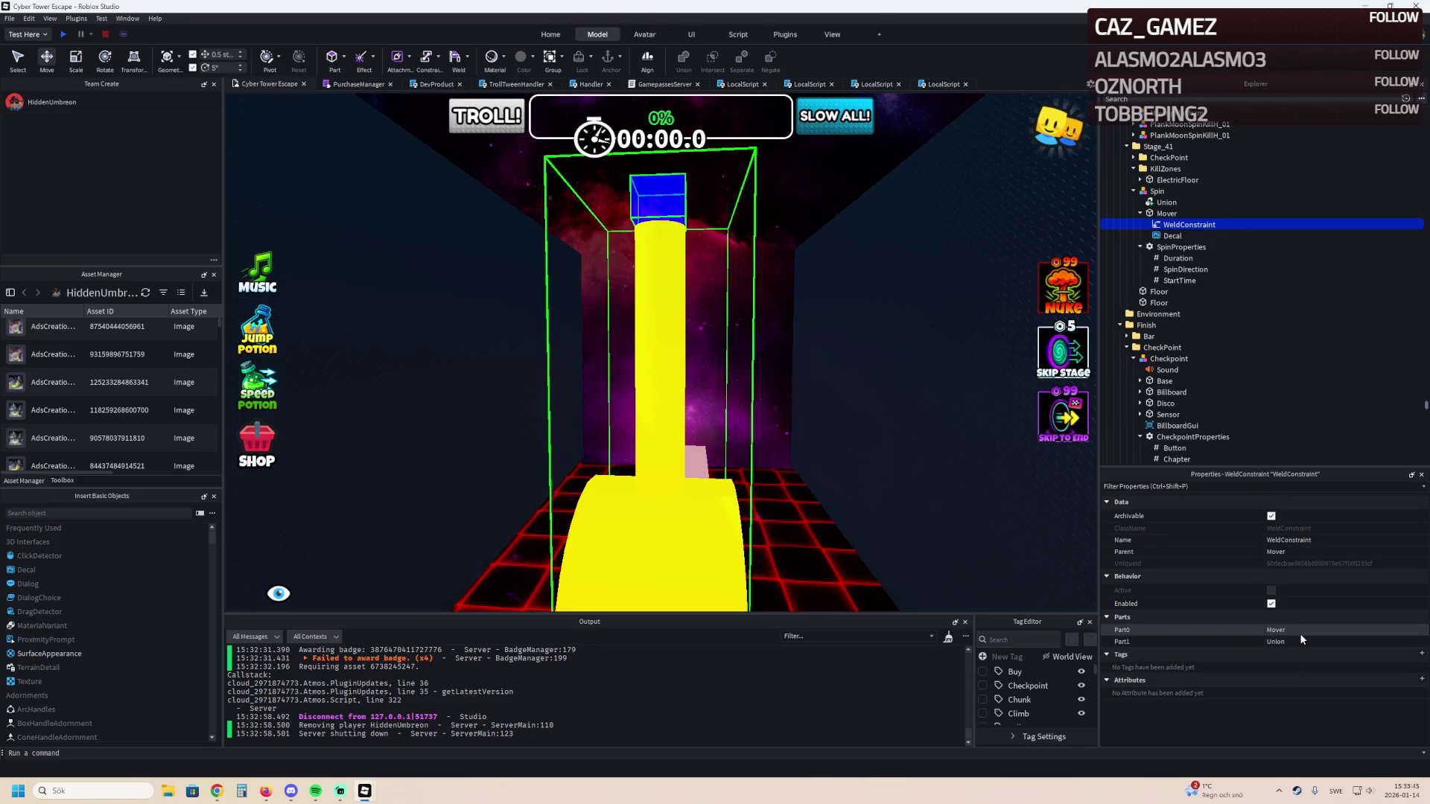
left_click(1165, 202)
scroll(1284, 543, "down", 5)
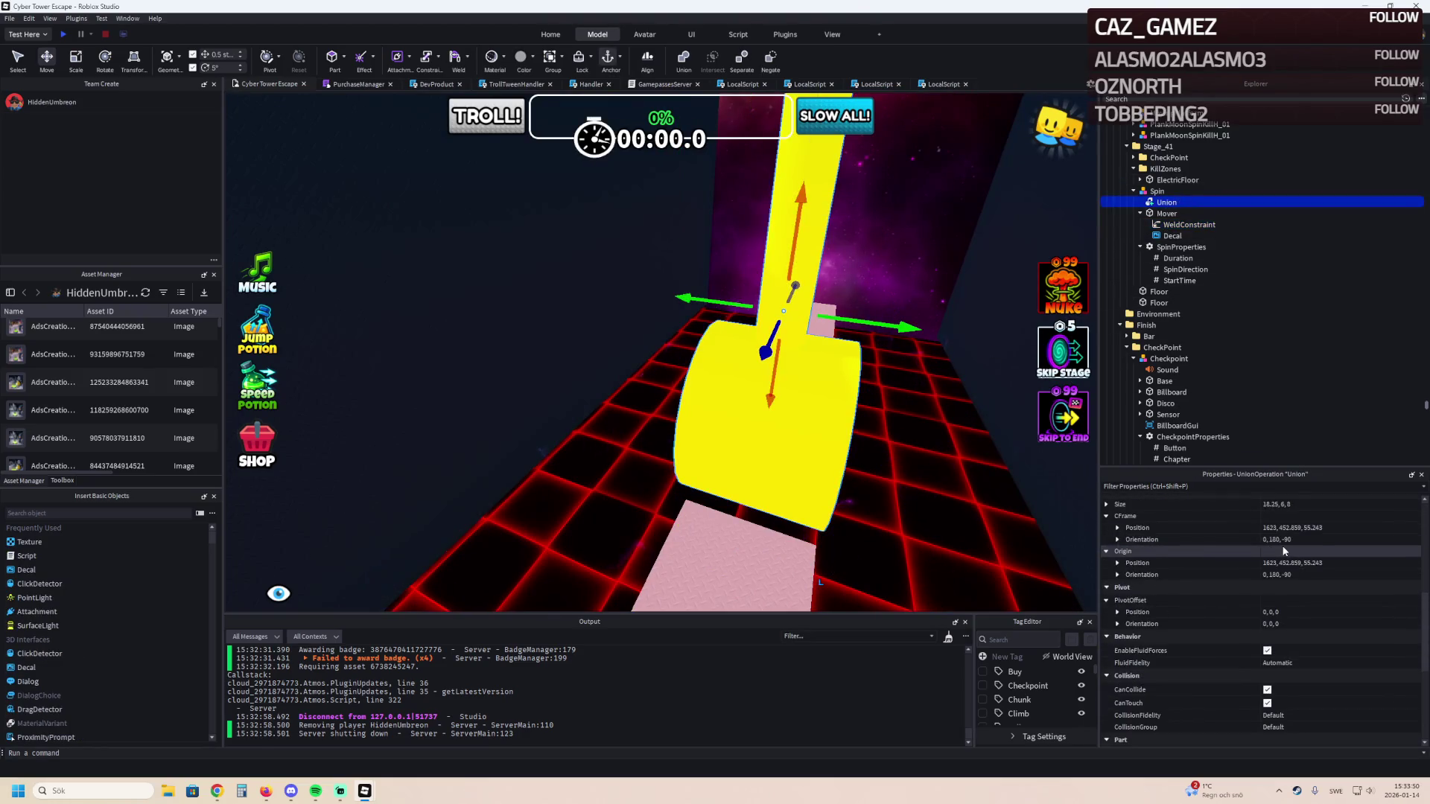
Try BrickColor swatches on the Union, settling on Cocoa.
scroll(1281, 542, "up", 5)
left_click(1269, 519)
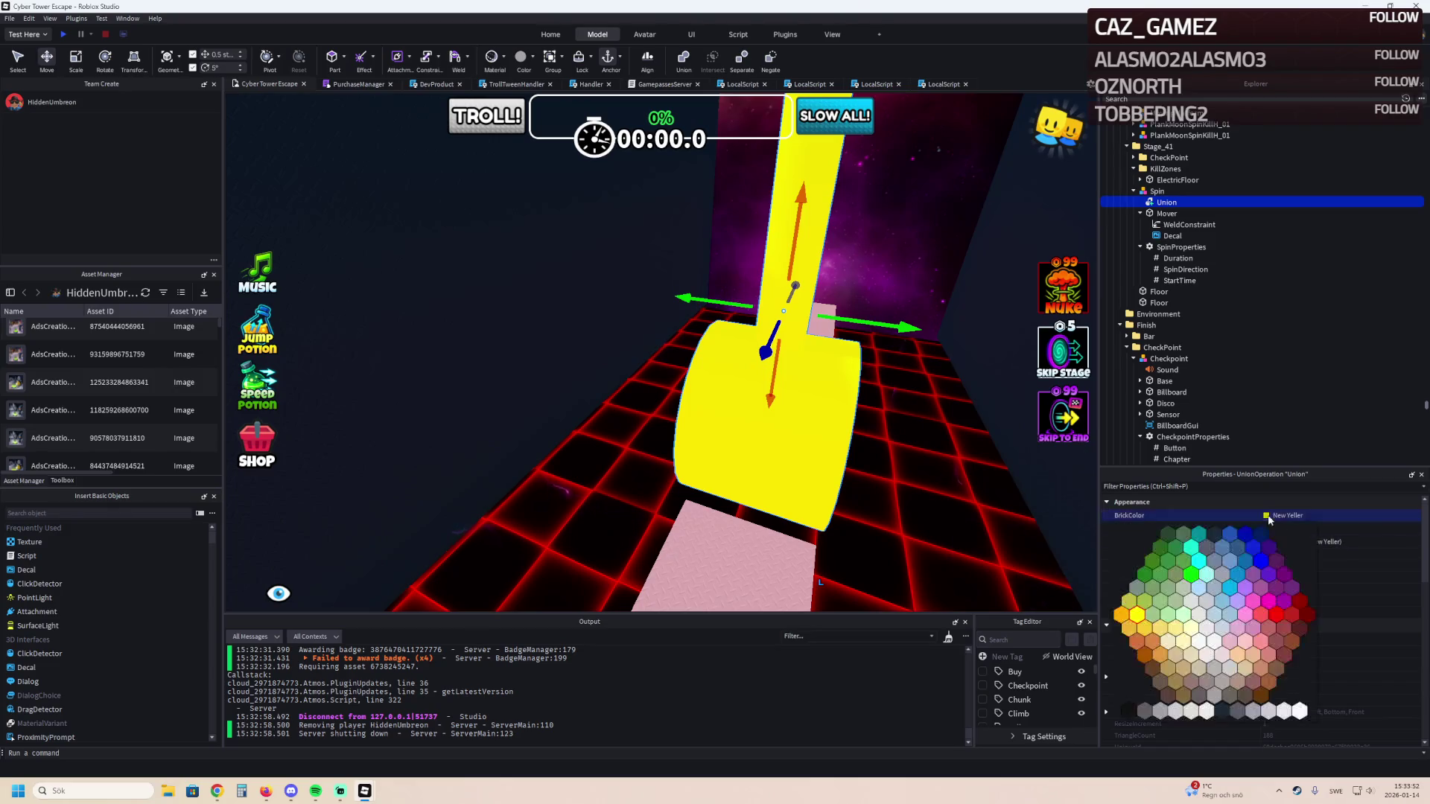
scroll(1348, 560, "down", 3)
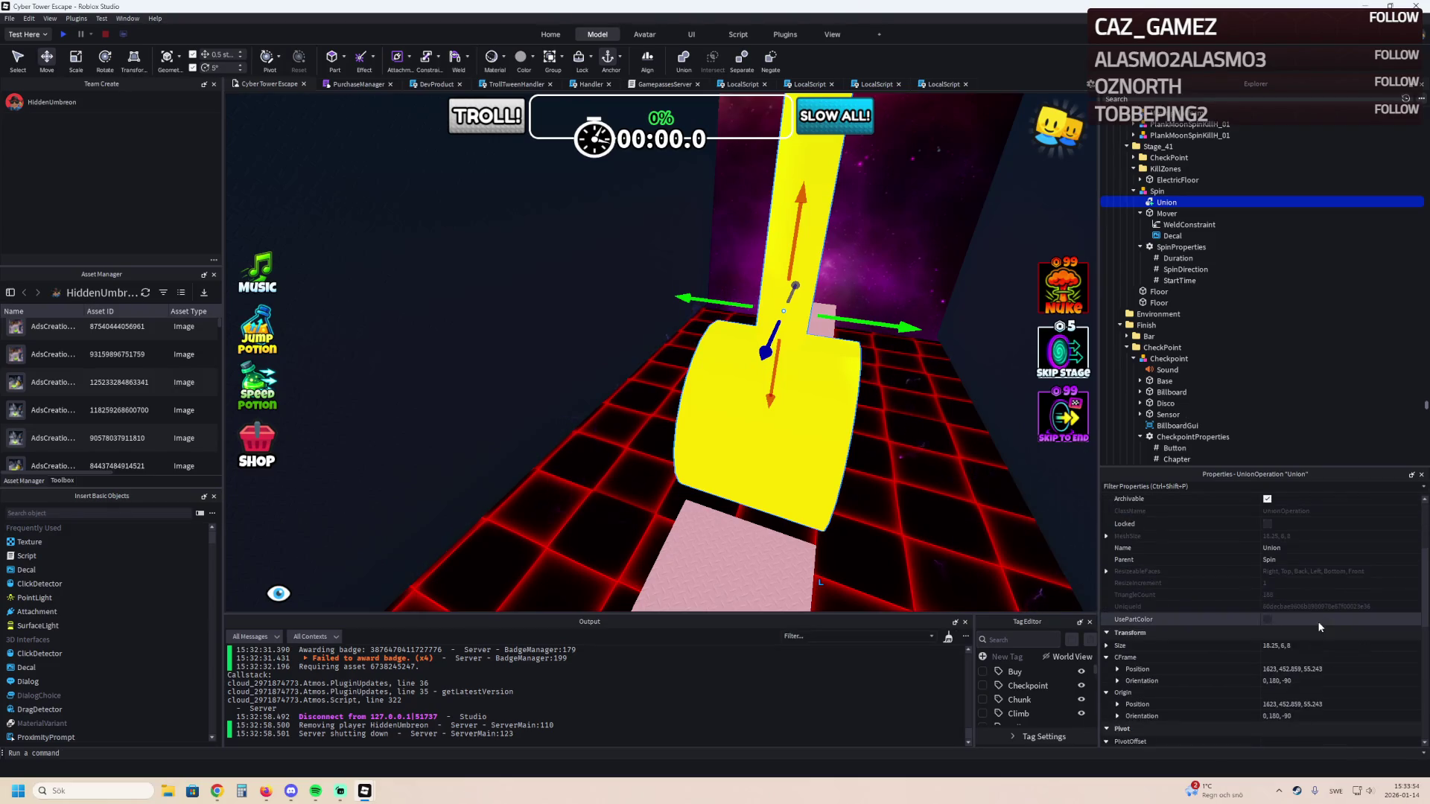
scroll(1274, 566, "up", 4)
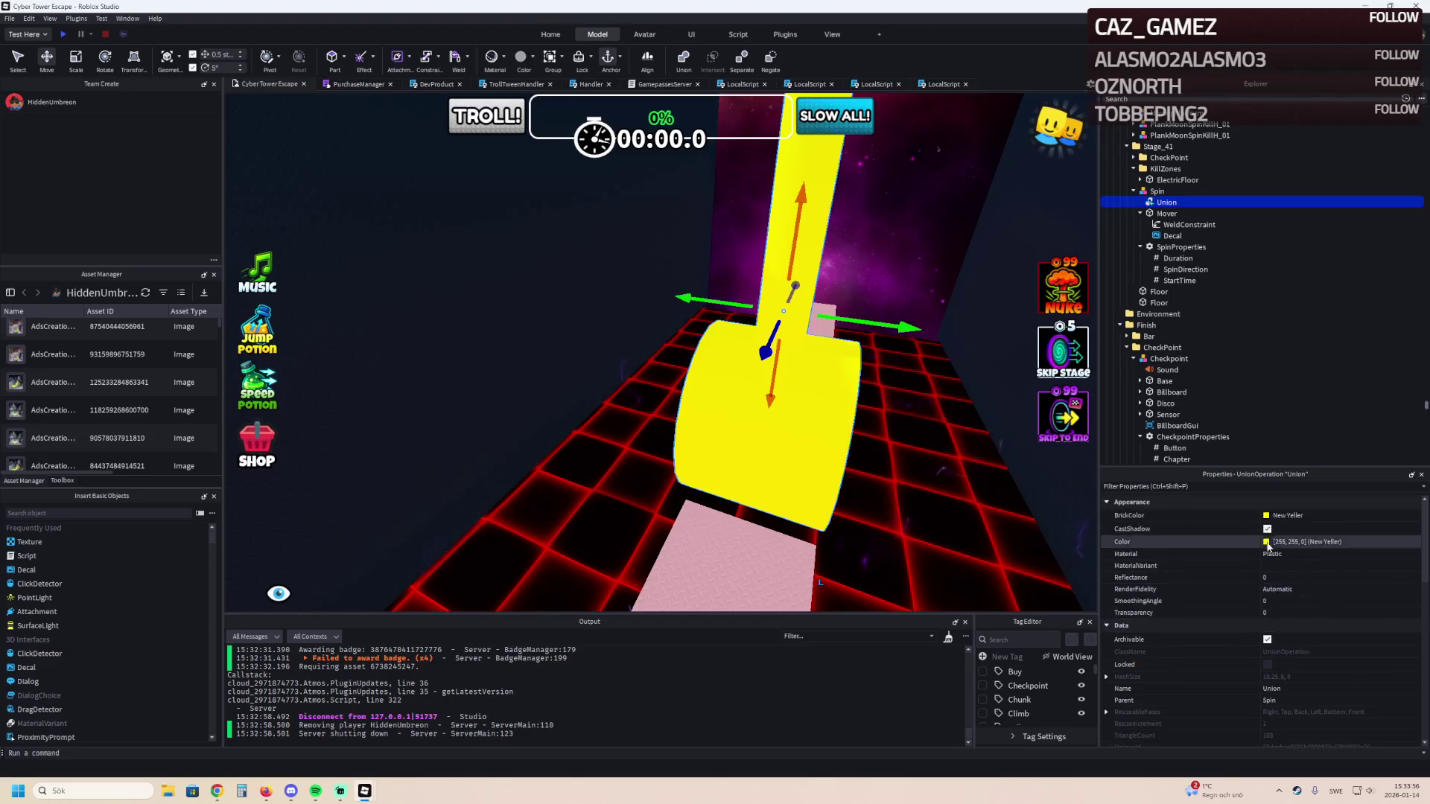
left_click(1269, 515)
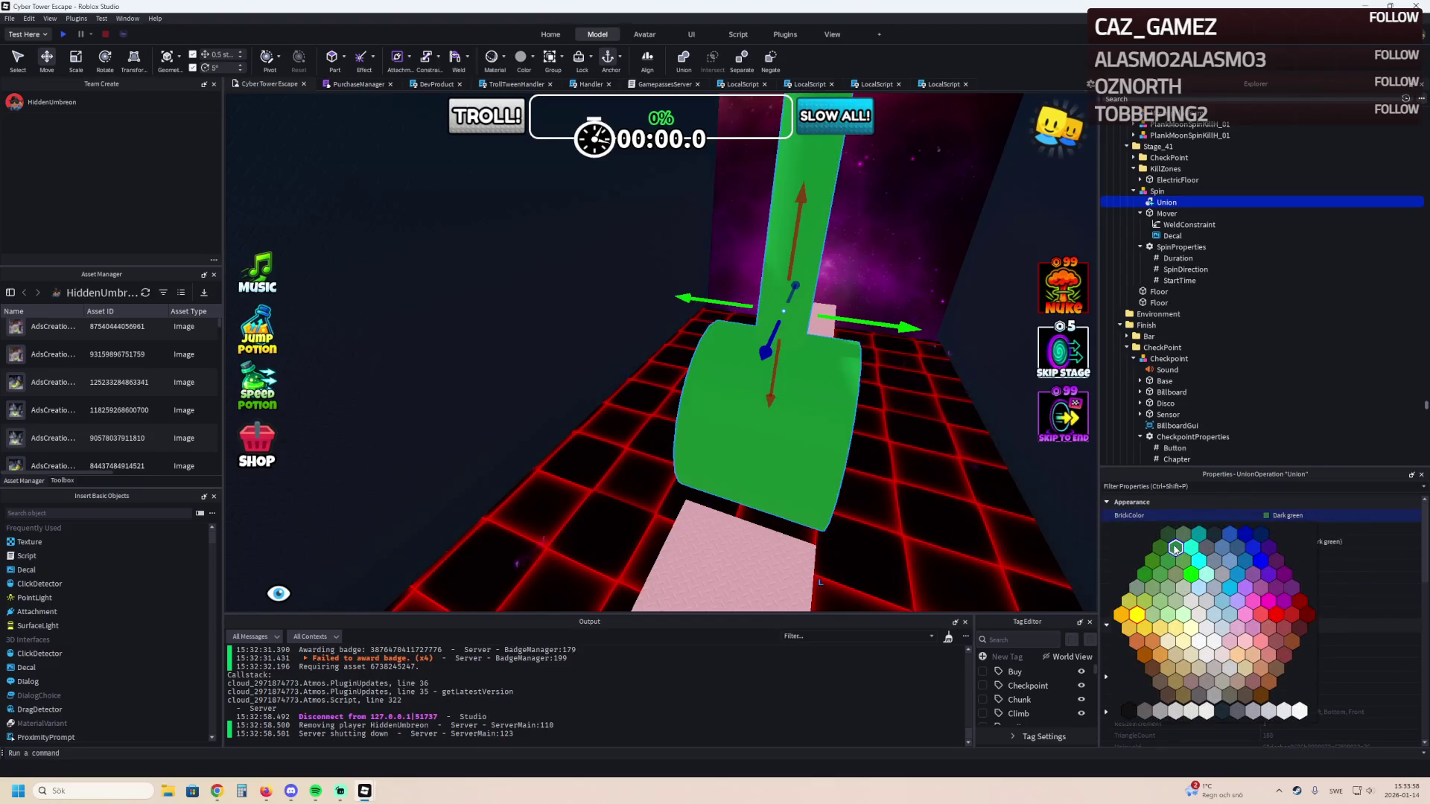
left_click(1326, 511)
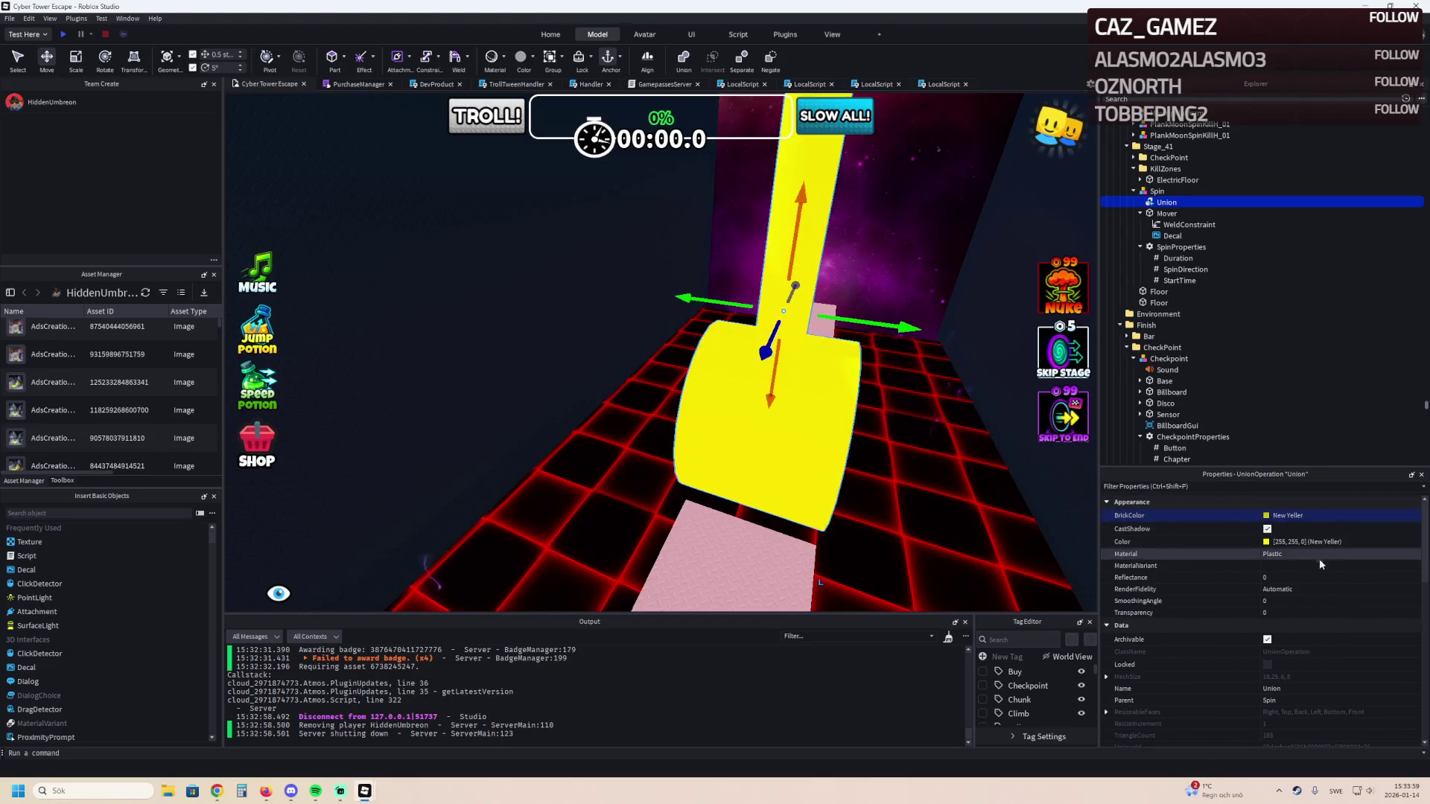
left_click(1276, 517)
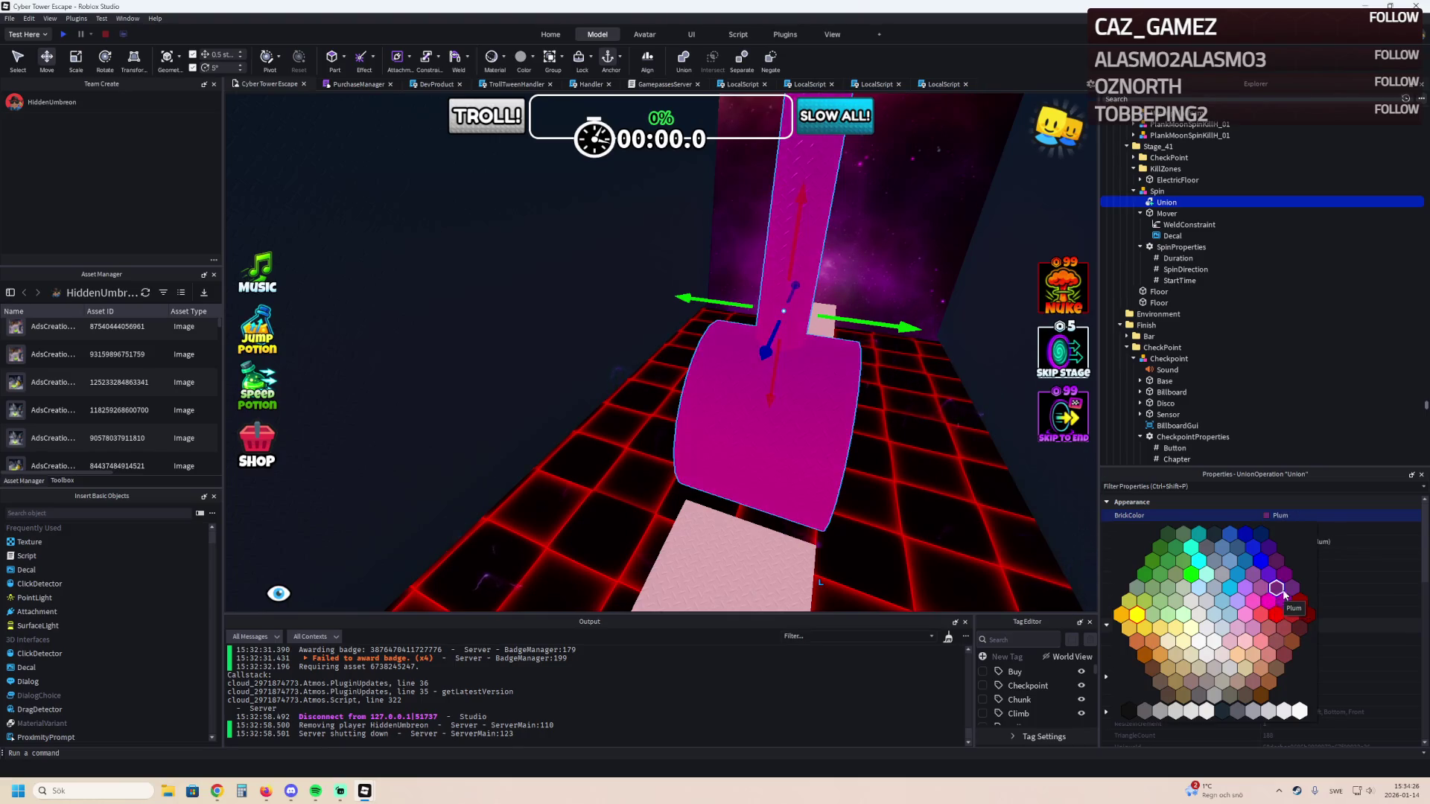
left_click(1300, 629)
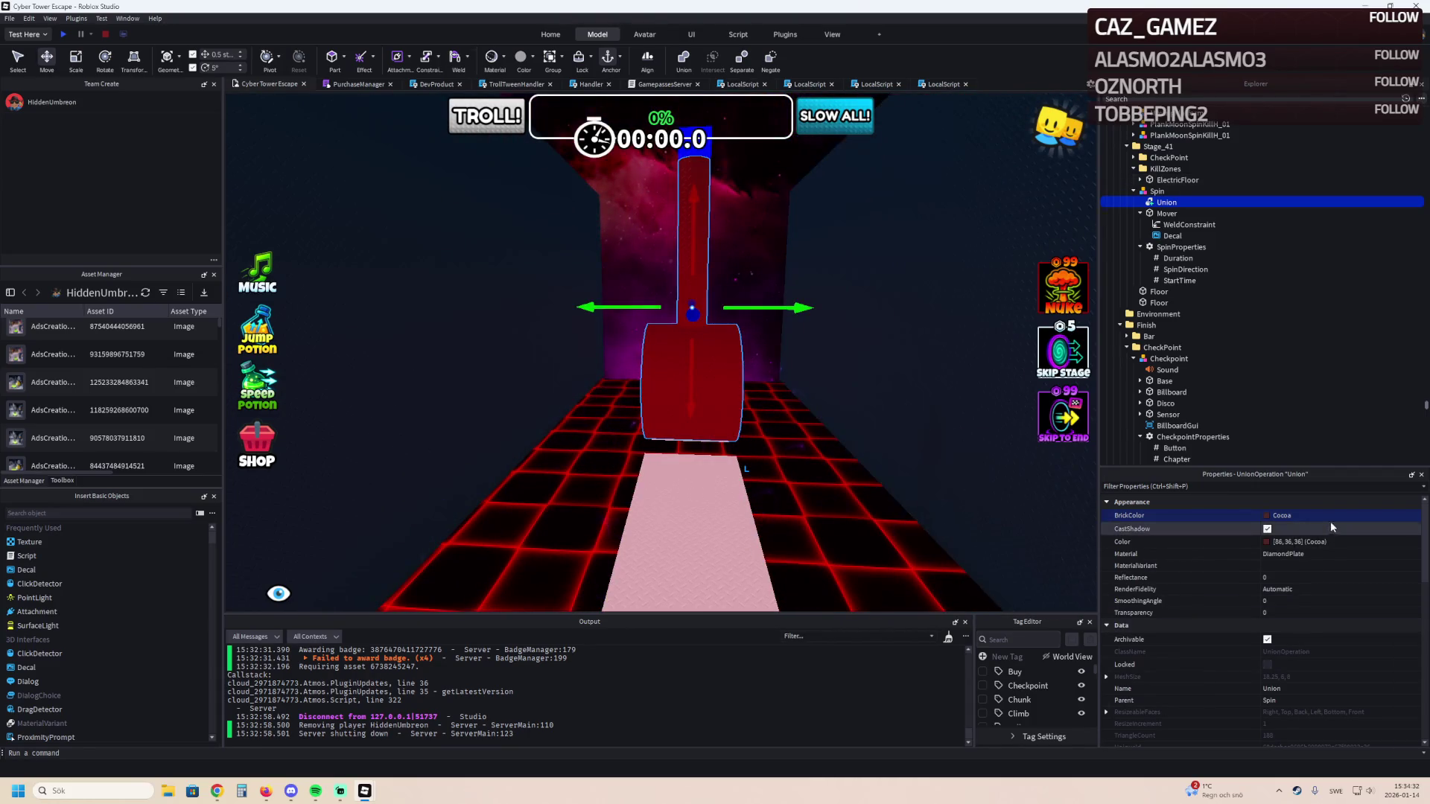
Use the custom Color dialog to make the Union a very dark red (56, 18, 18).
left_click(1270, 542)
left_click_drag(773, 277, 1091, 353)
mouse_move(1167, 445)
left_mouse_down()
mouse_move(1166, 460)
mouse_move(1164, 399)
mouse_move(1163, 456)
left_mouse_up()
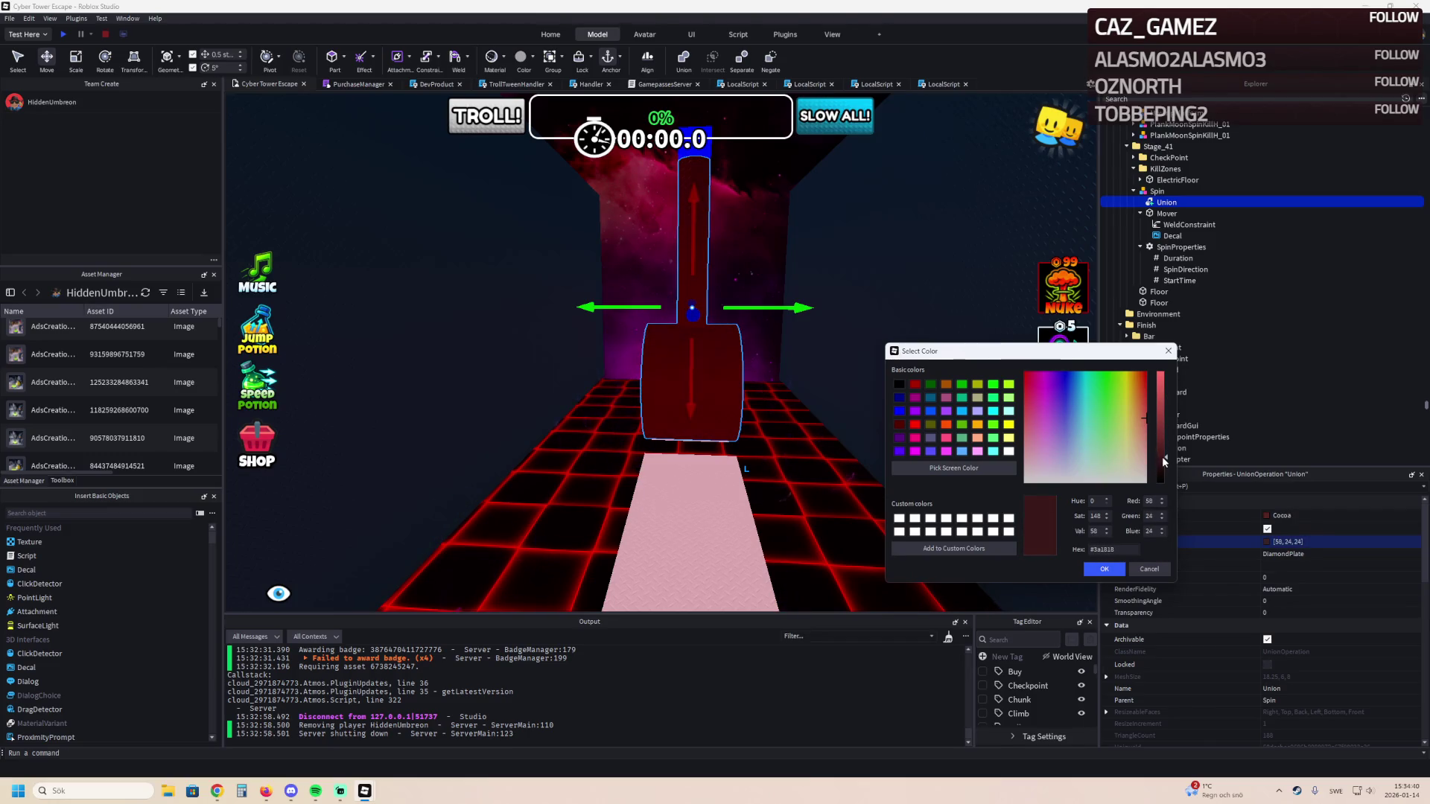
mouse_move(1140, 423)
left_mouse_down()
mouse_move(1095, 428)
mouse_move(1143, 439)
mouse_move(1152, 465)
mouse_move(1149, 447)
left_mouse_up()
left_click(1110, 571)
scroll(836, 344, "up", 5)
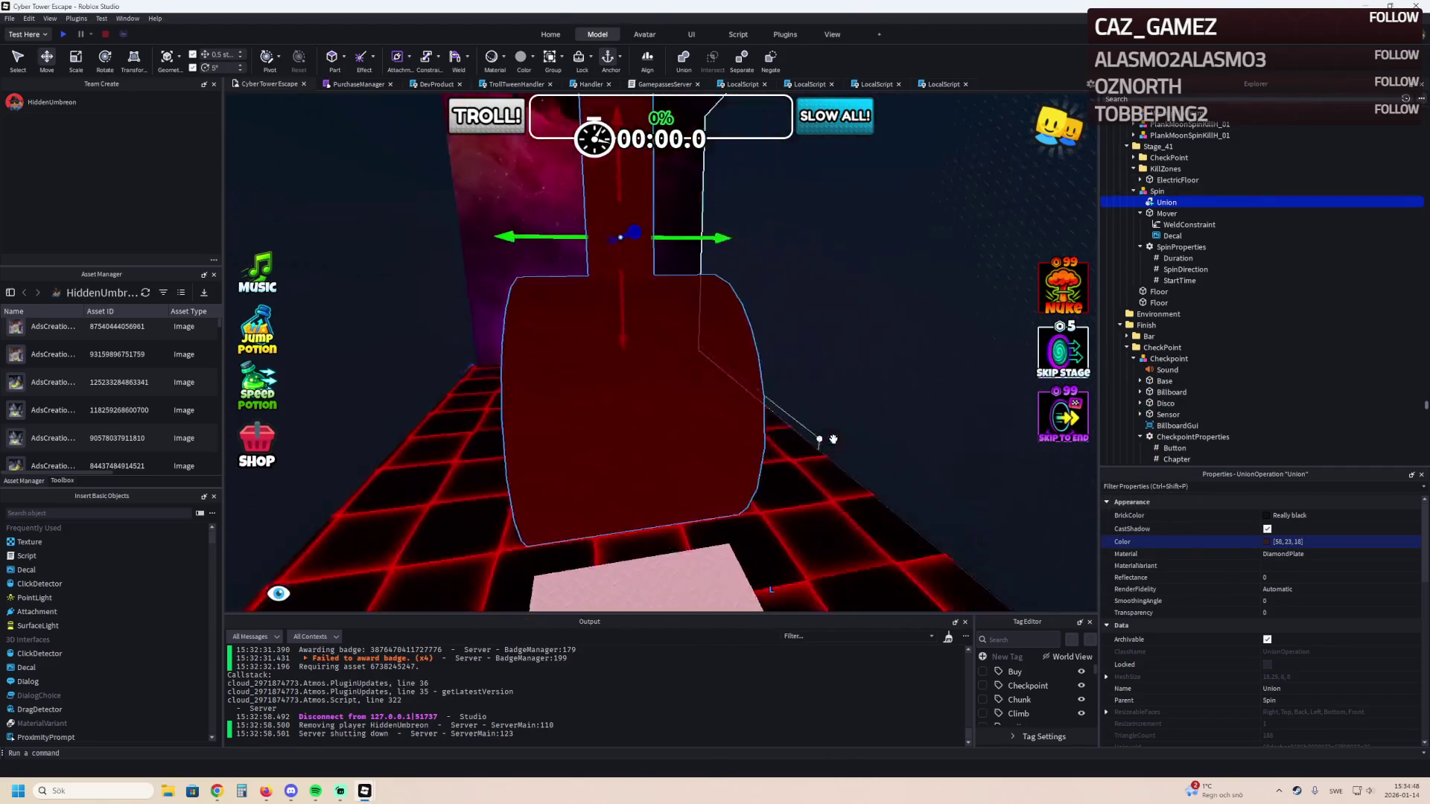
Fly the camera toward the stage, run a brief playtest, and stop it.
key("w")
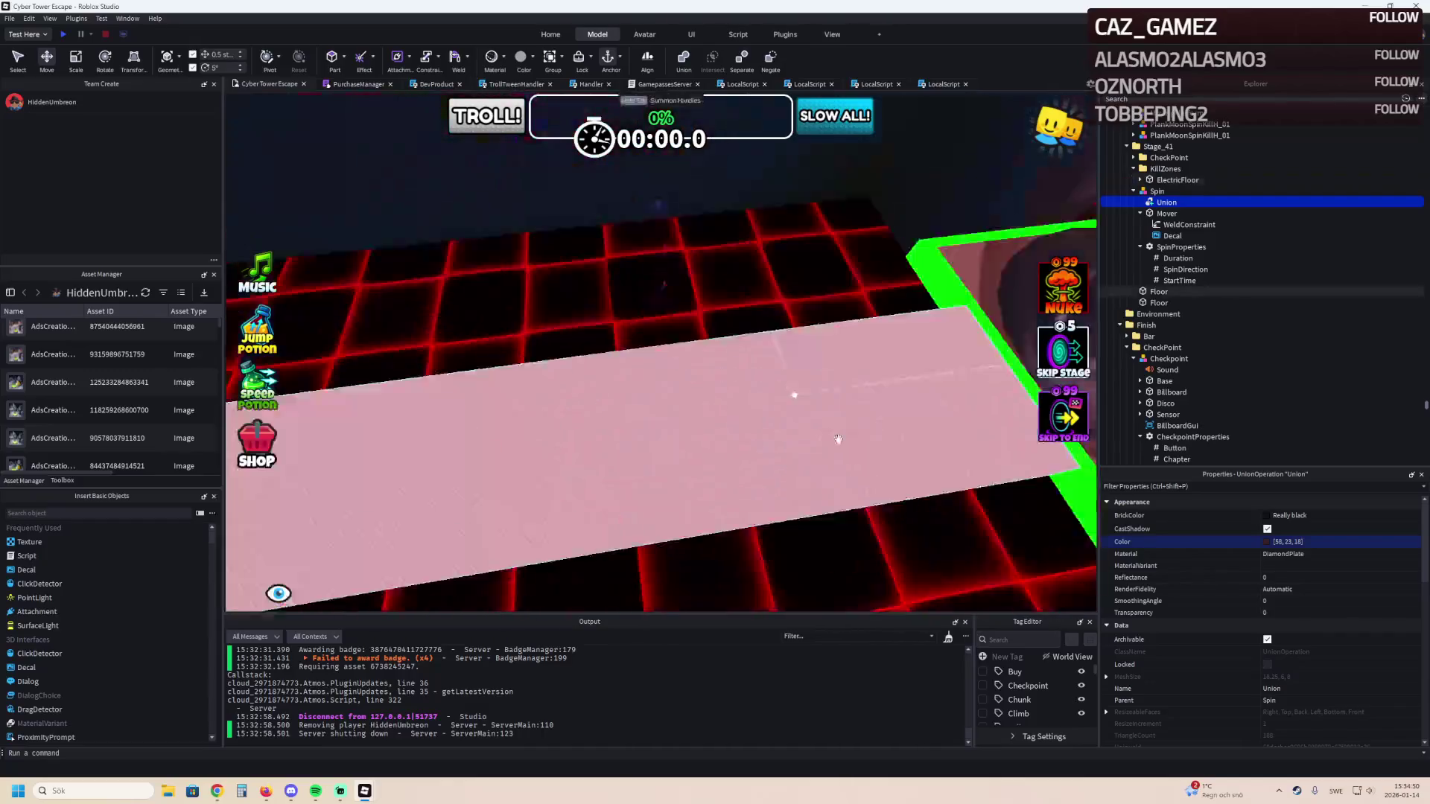
key("w")
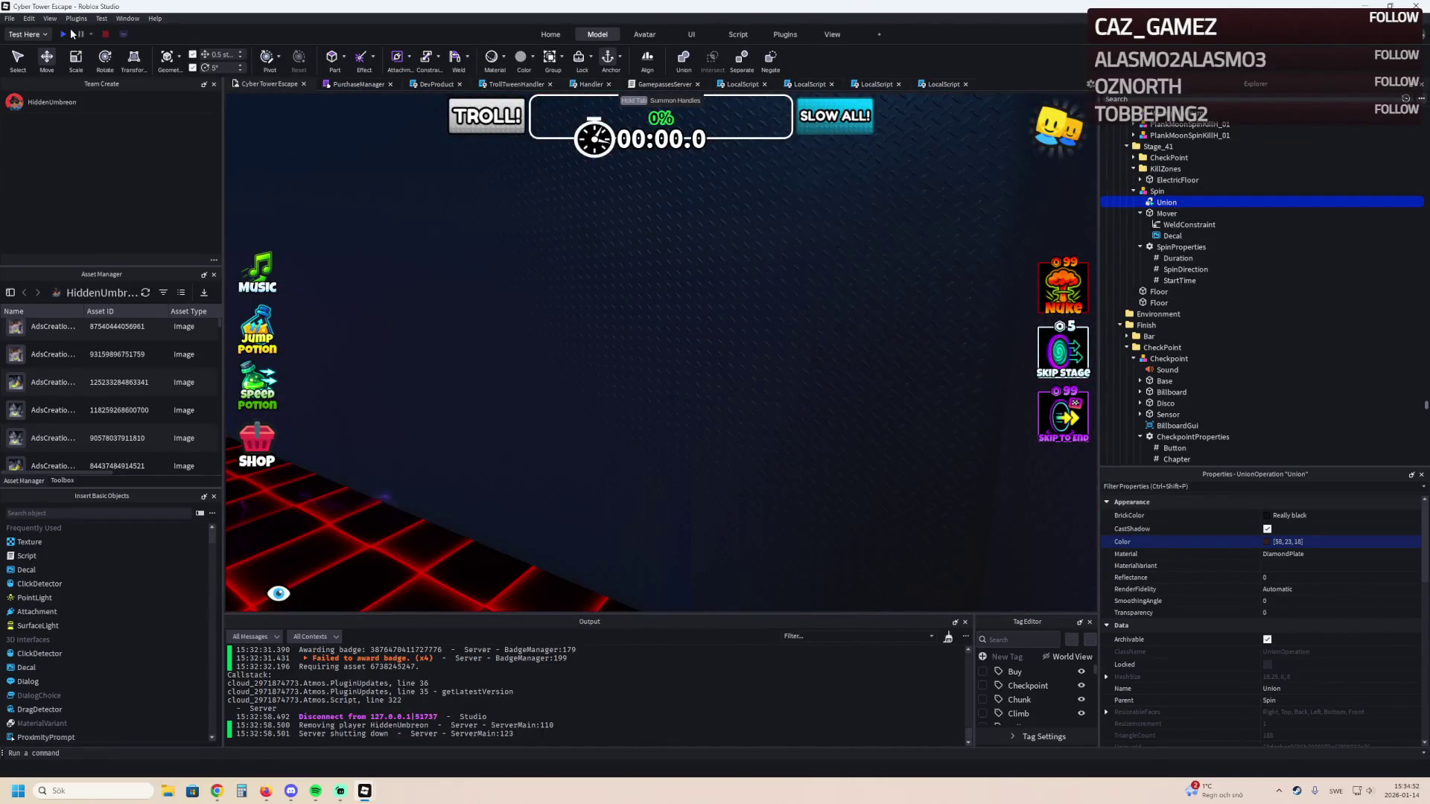
left_click(65, 35)
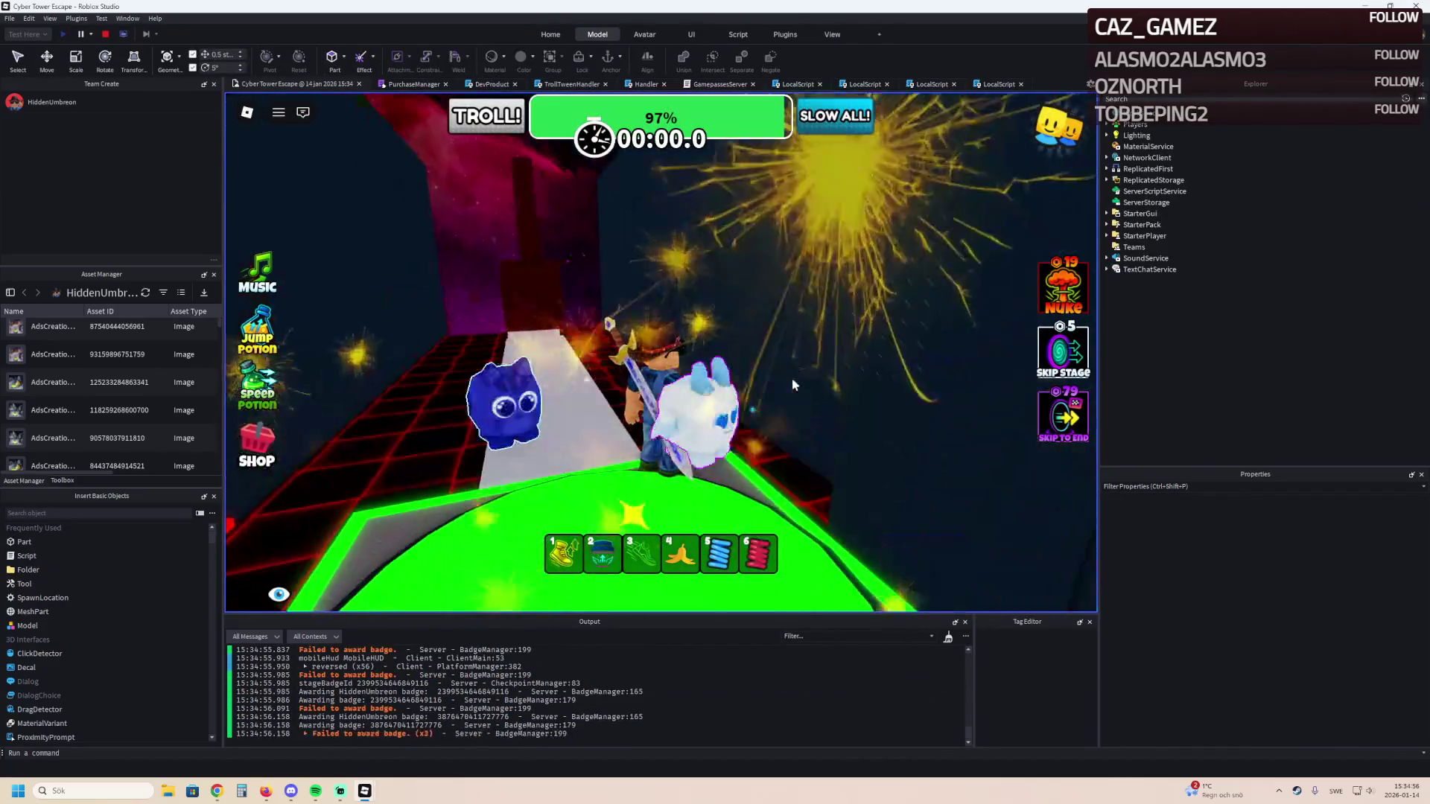
key("w")
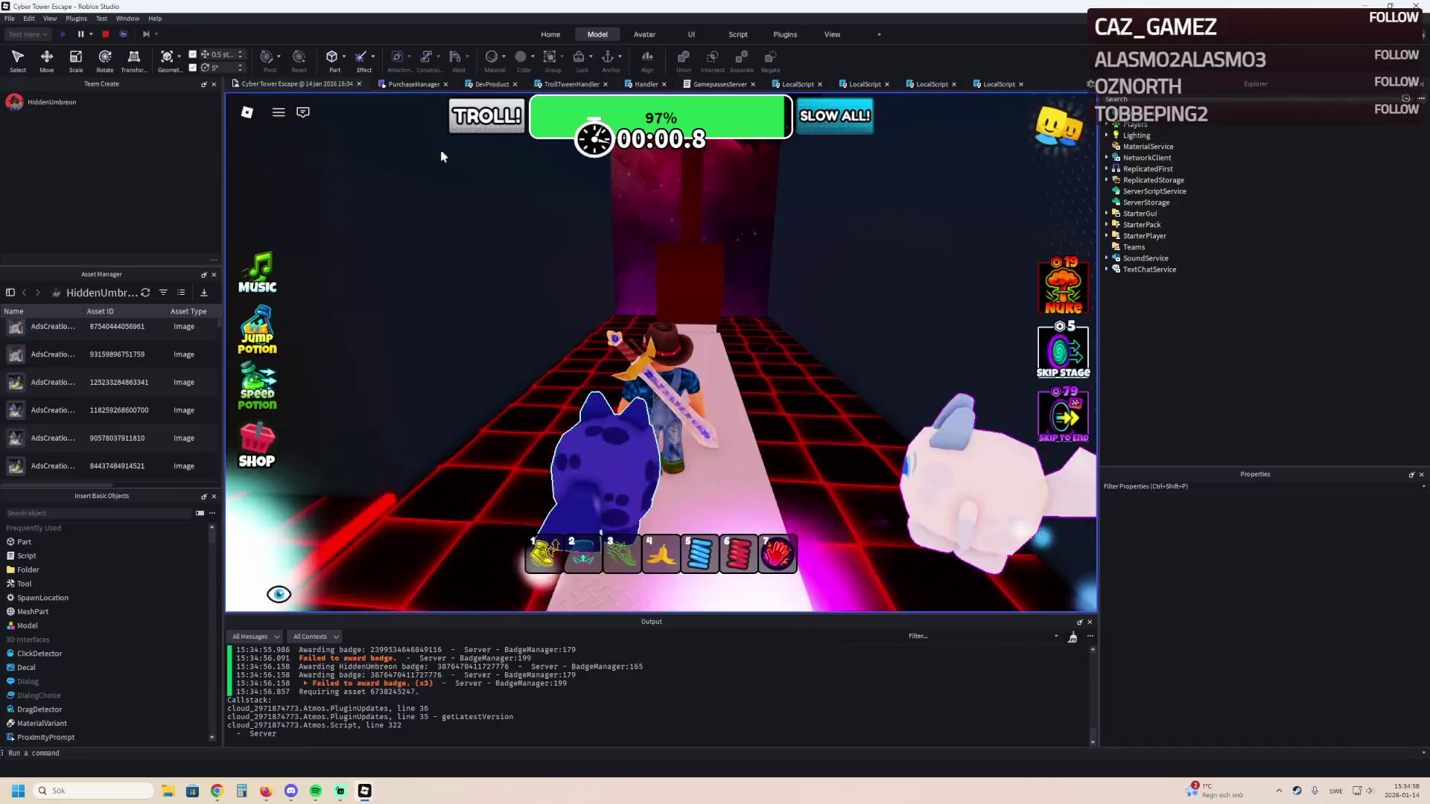
left_click(105, 34)
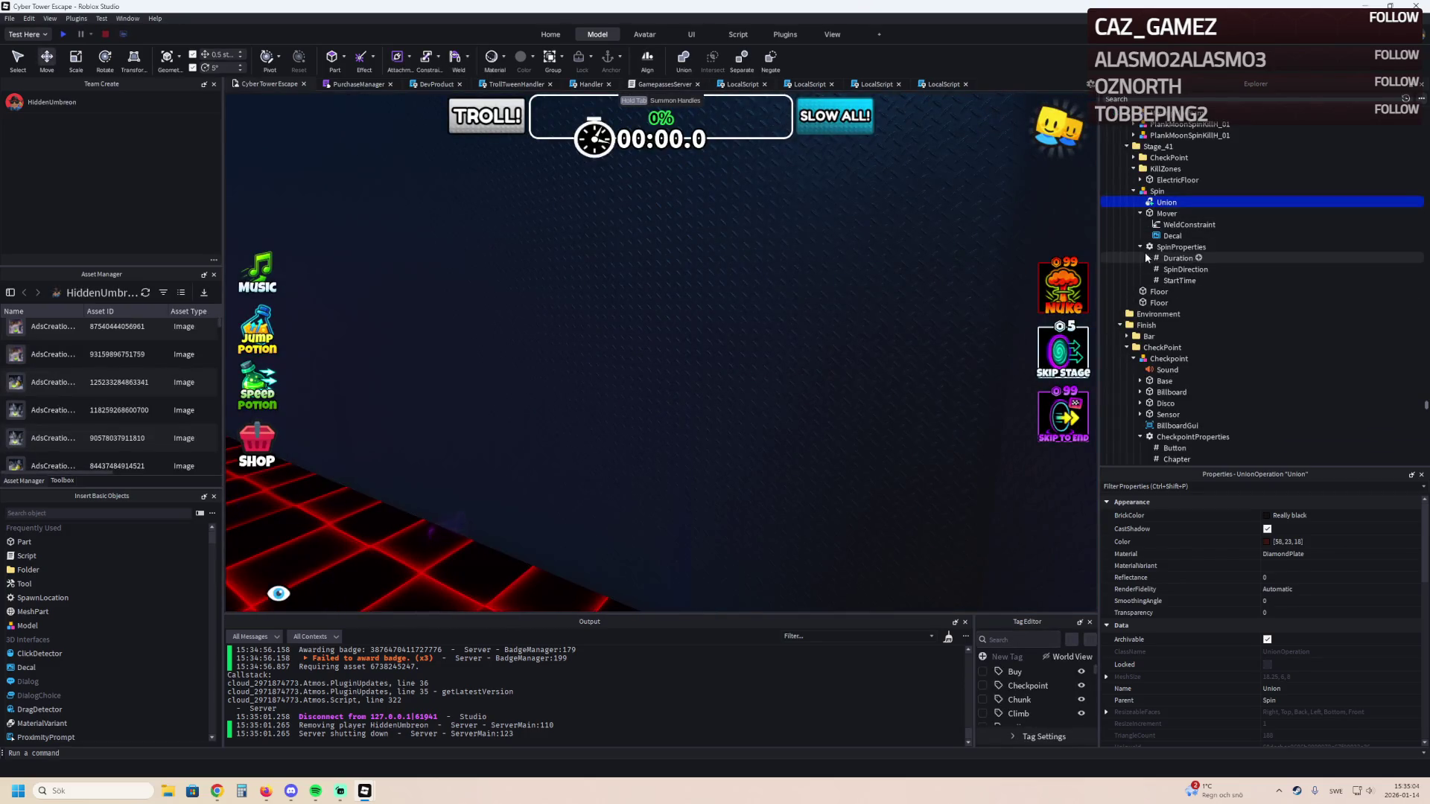
Confirm the WeldConstraint is enabled and joins Mover to Union, then relaunch a playtest.
left_click(1176, 224)
left_click(1271, 604)
left_click(1285, 629)
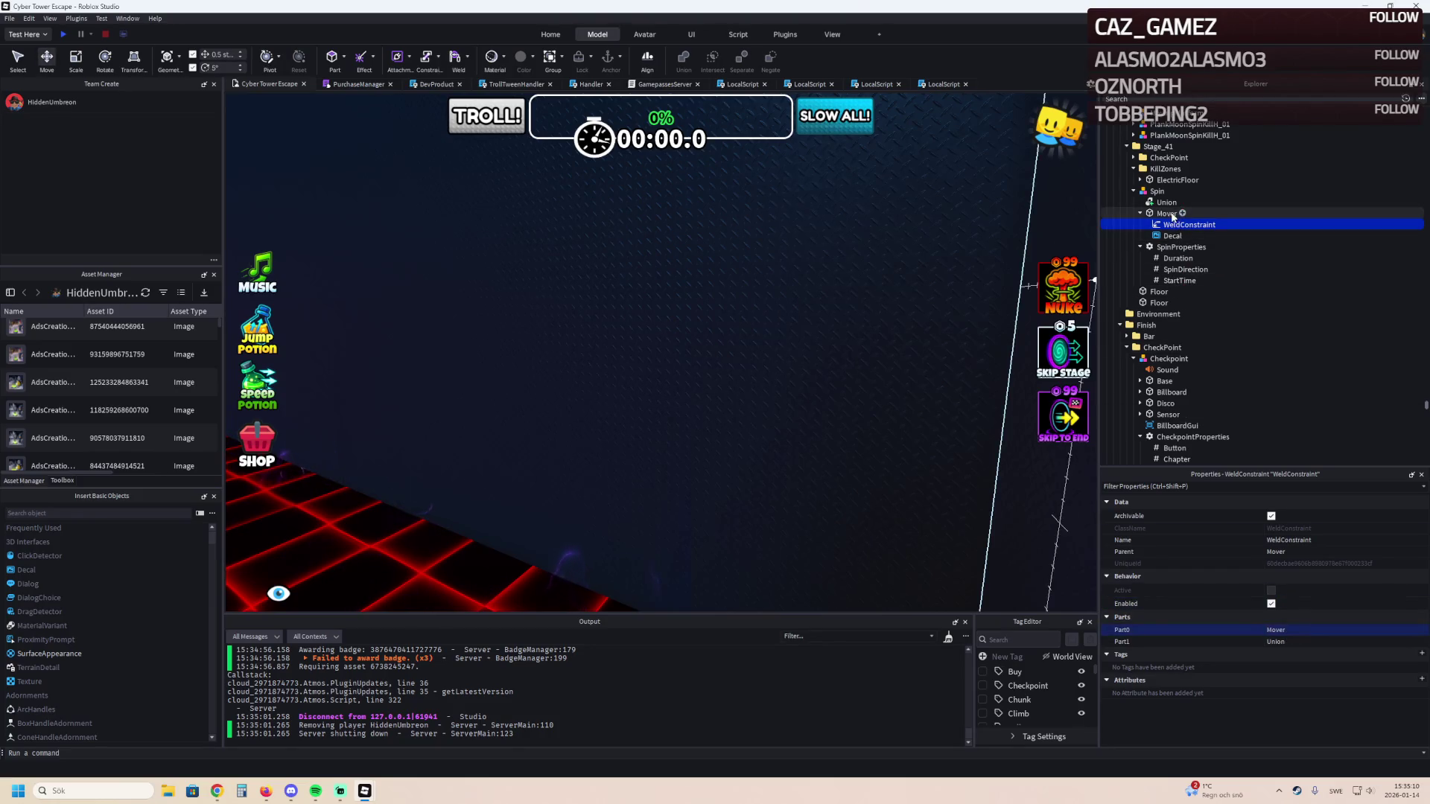
left_click(1298, 639)
left_click(1166, 202)
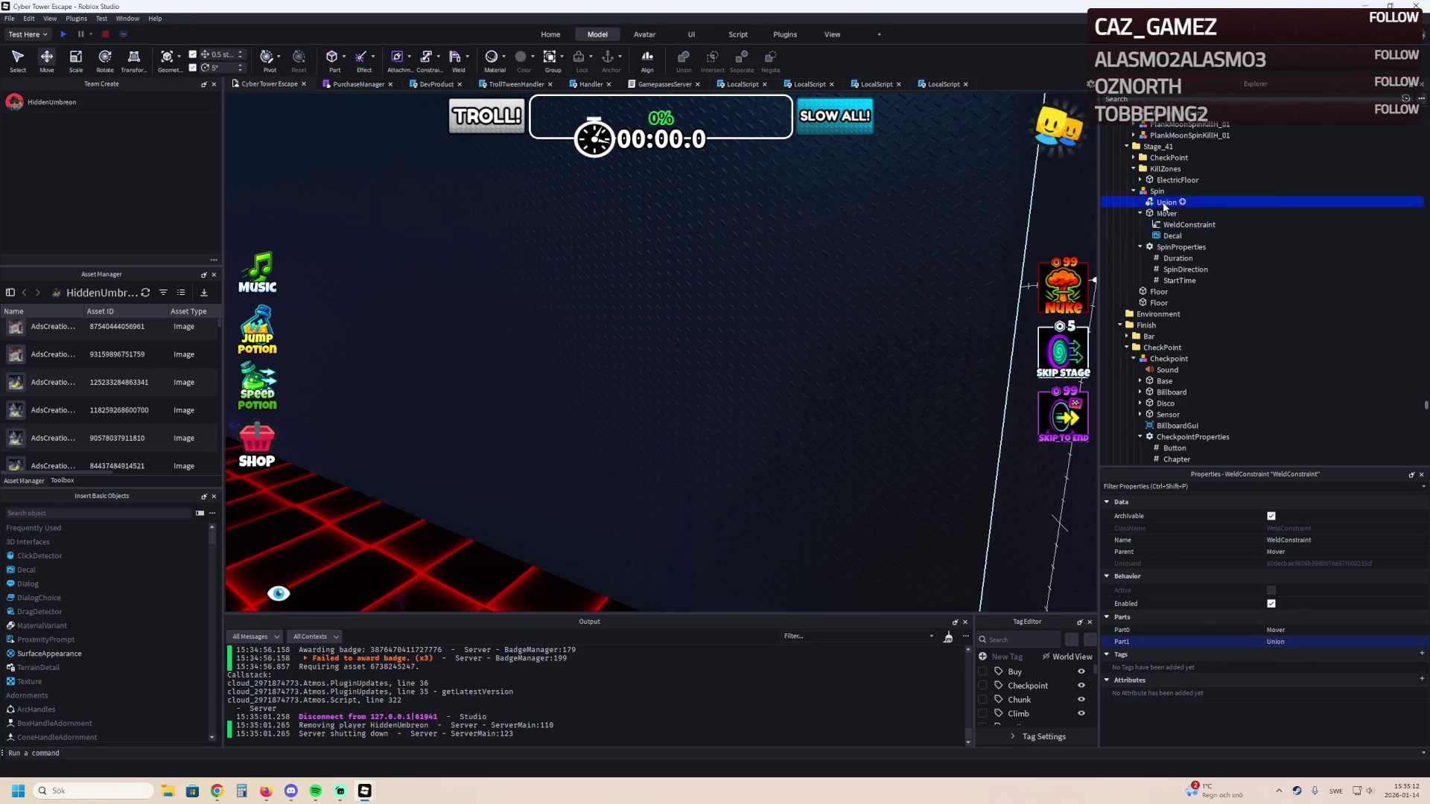
key("f")
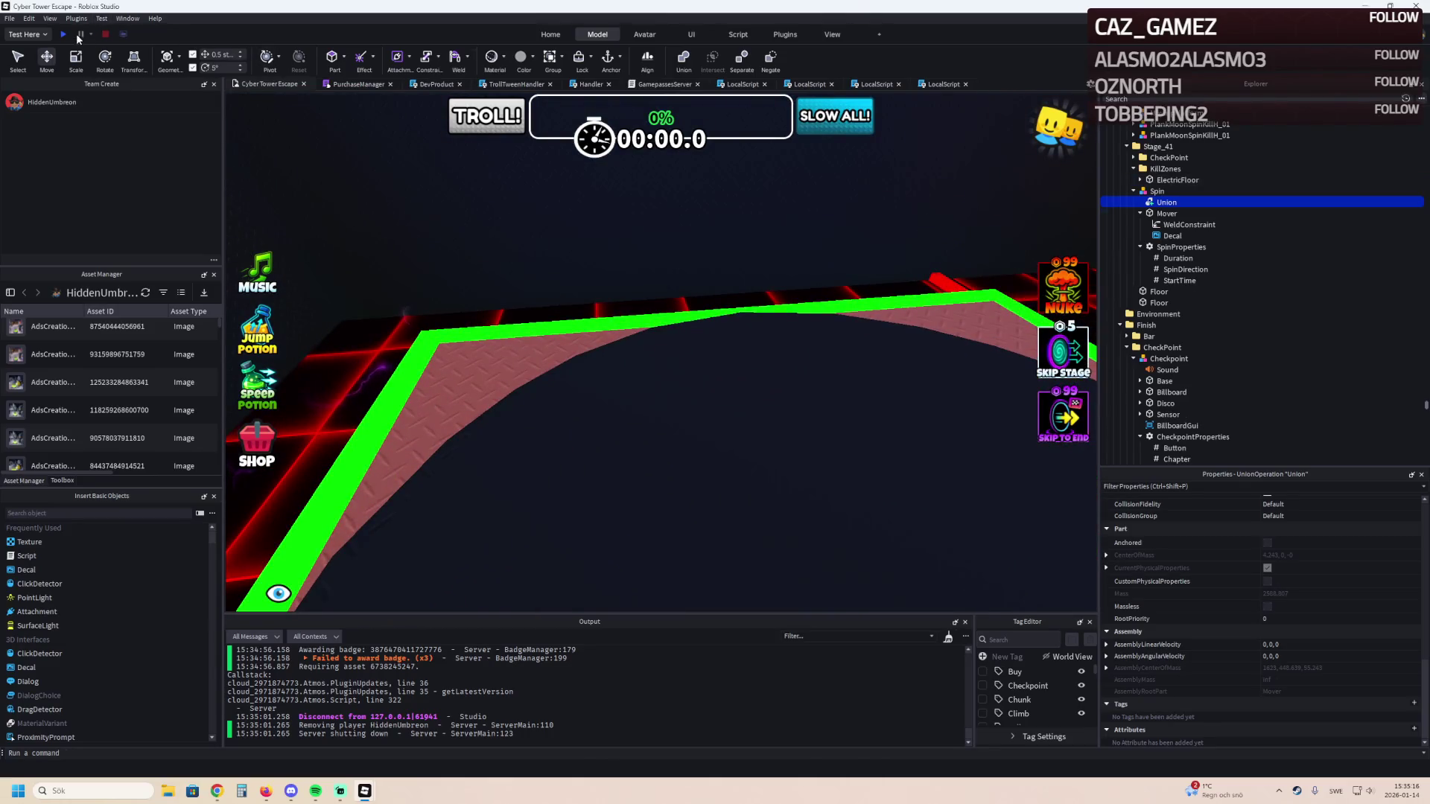
left_click(66, 34)
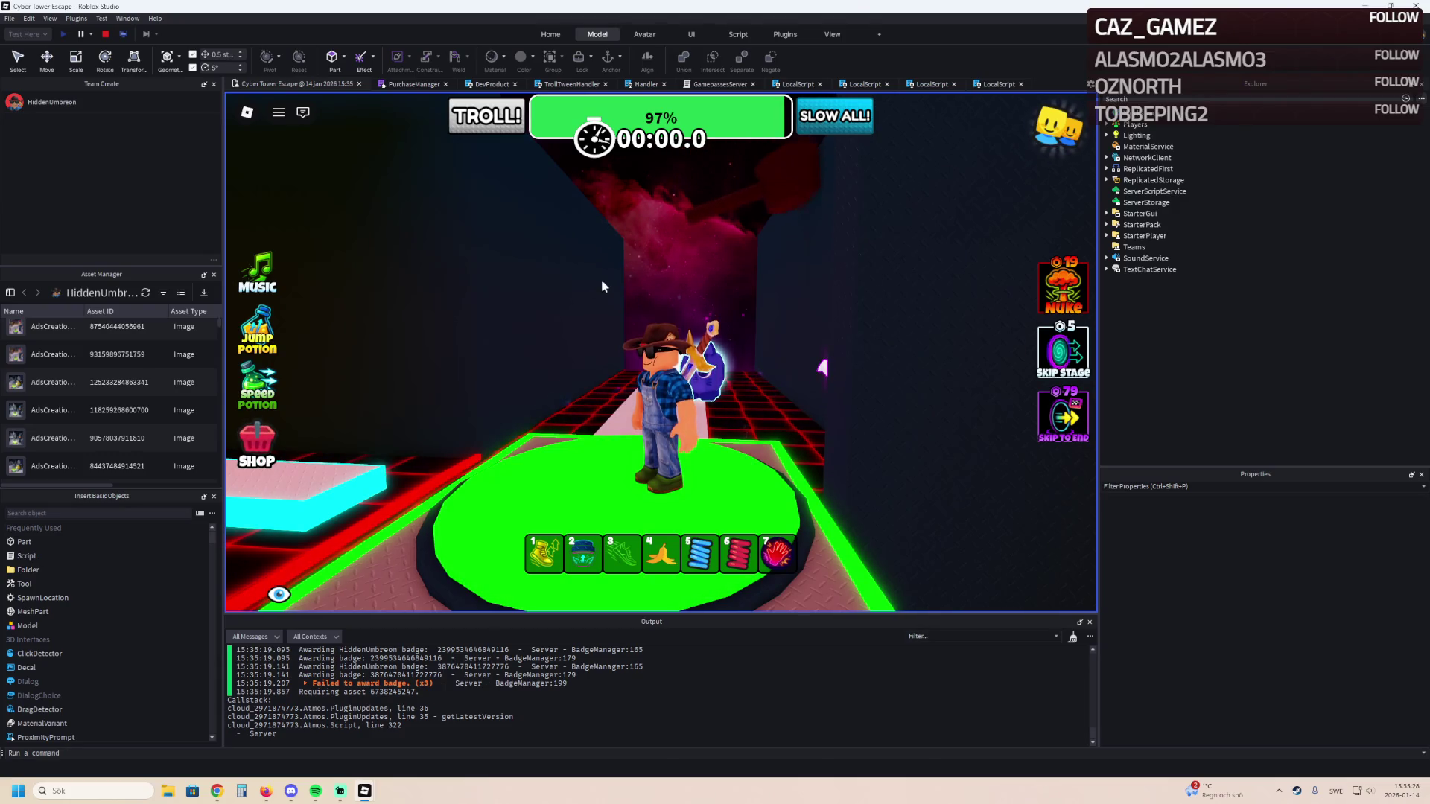
key("w")
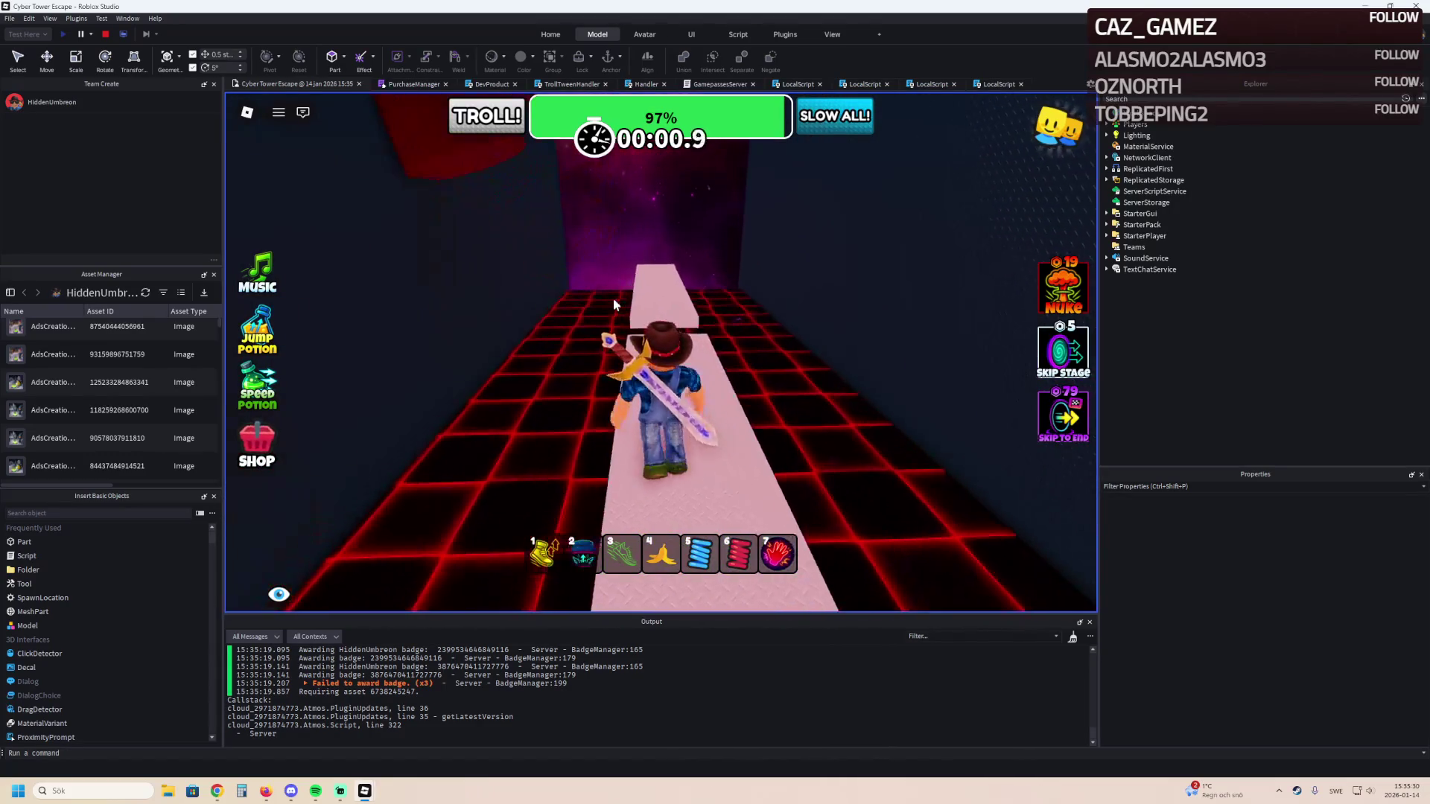
key("a")
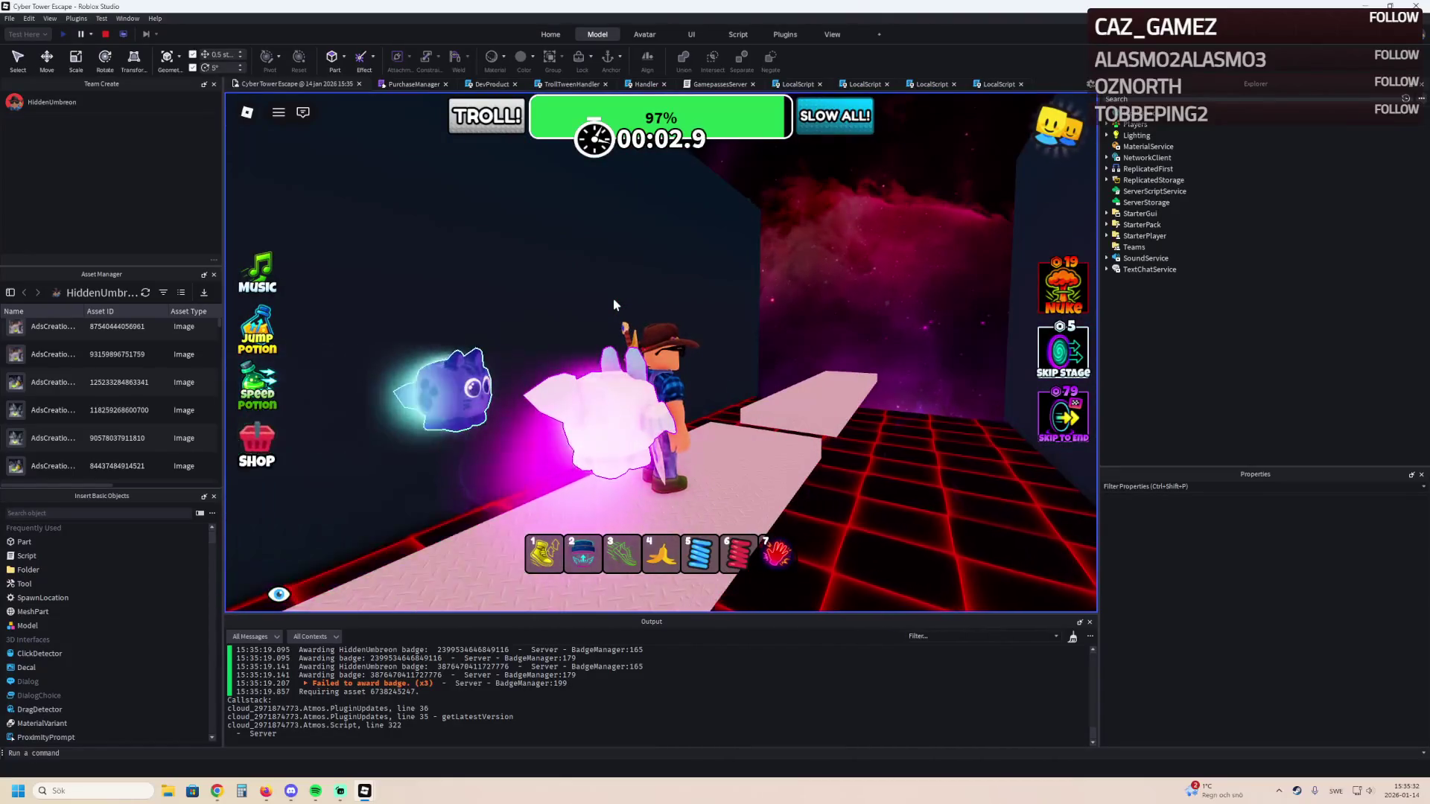
key("d")
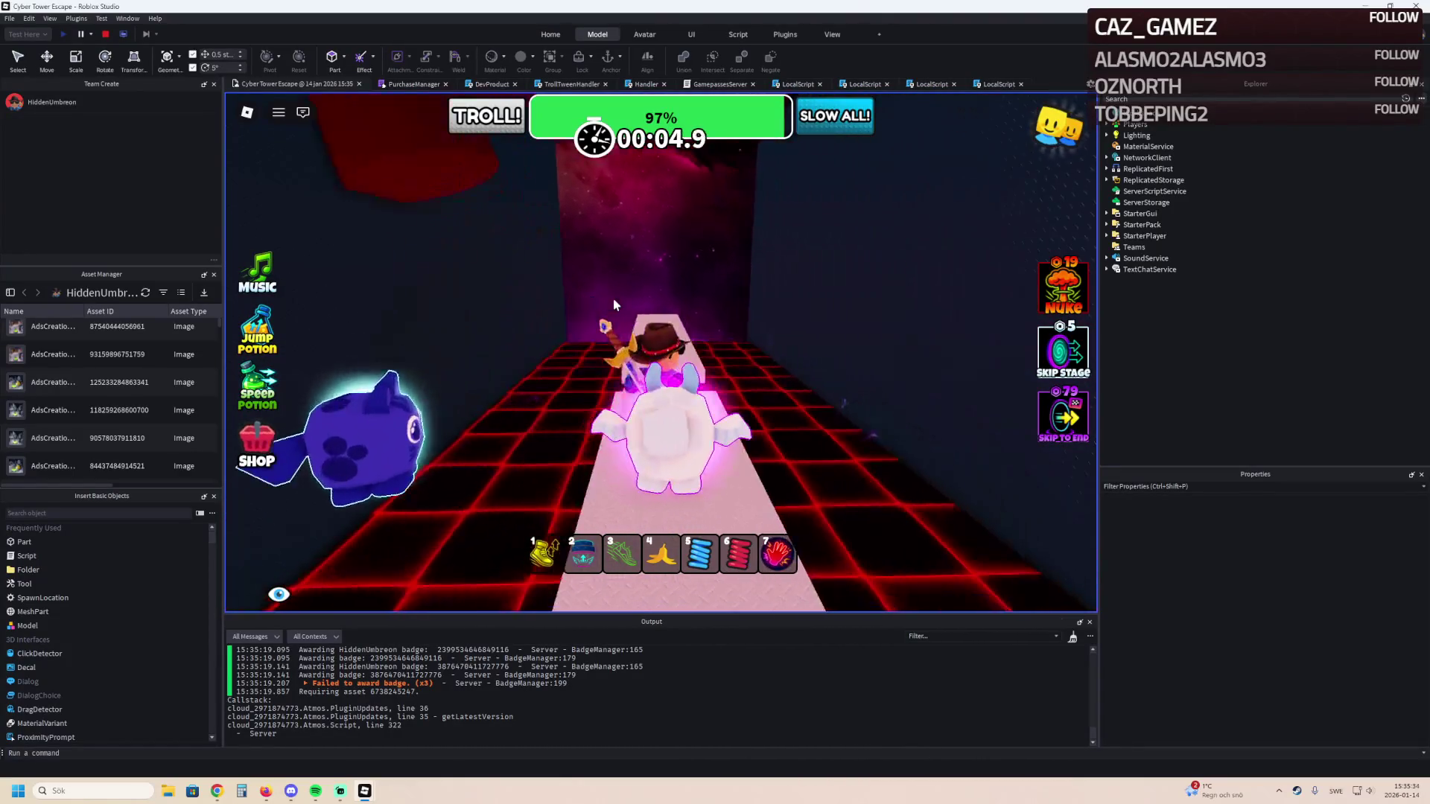
key("w")
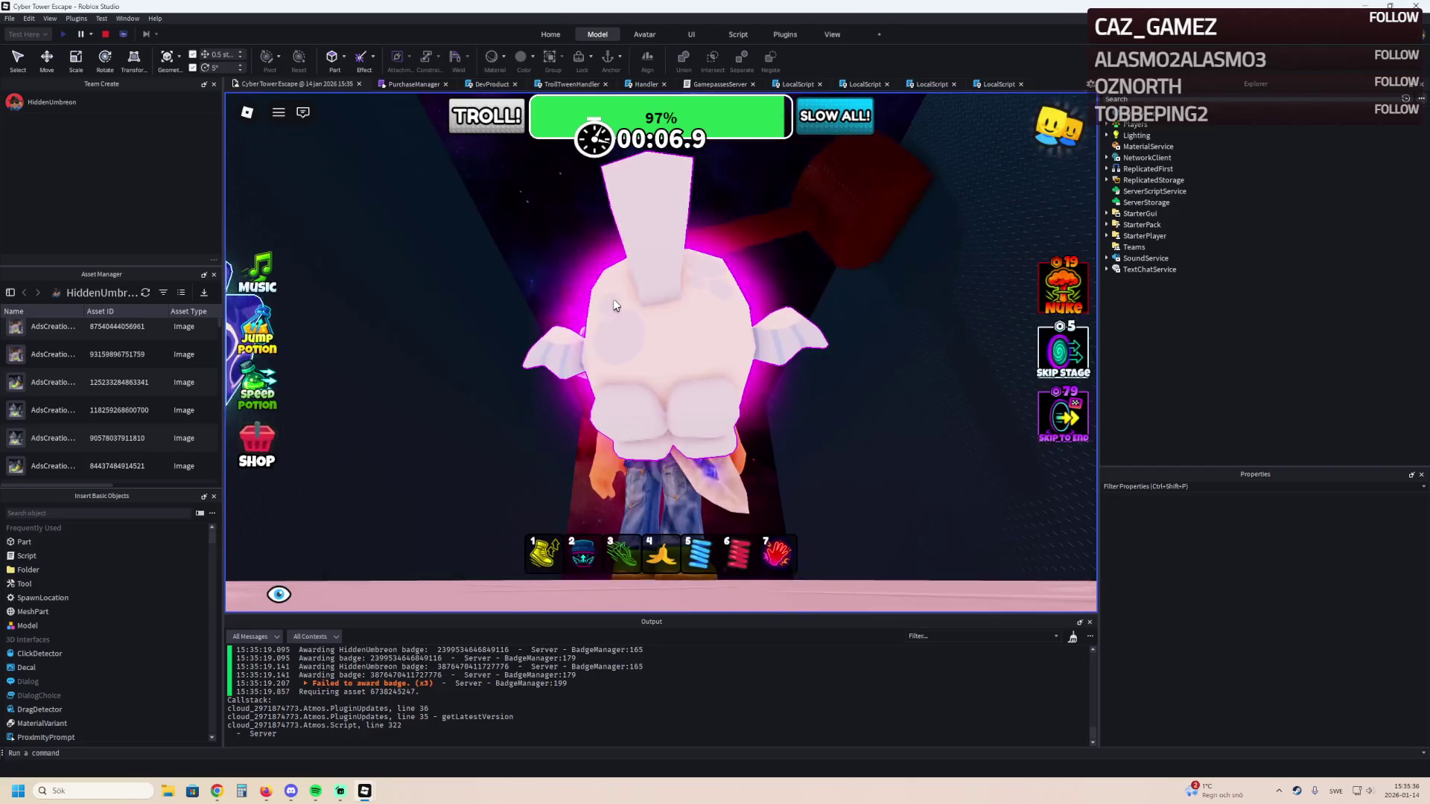
key("w")
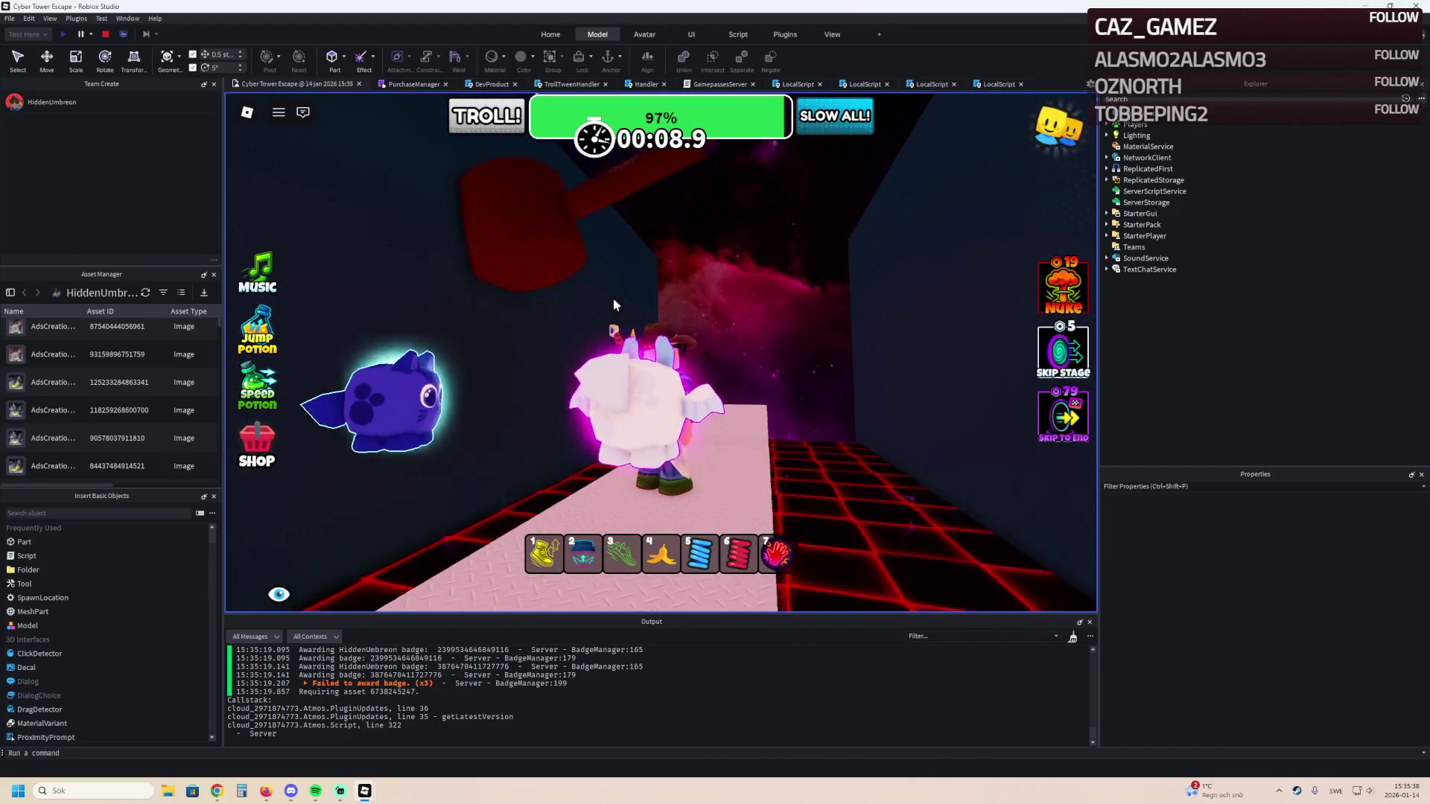
left_click(105, 34)
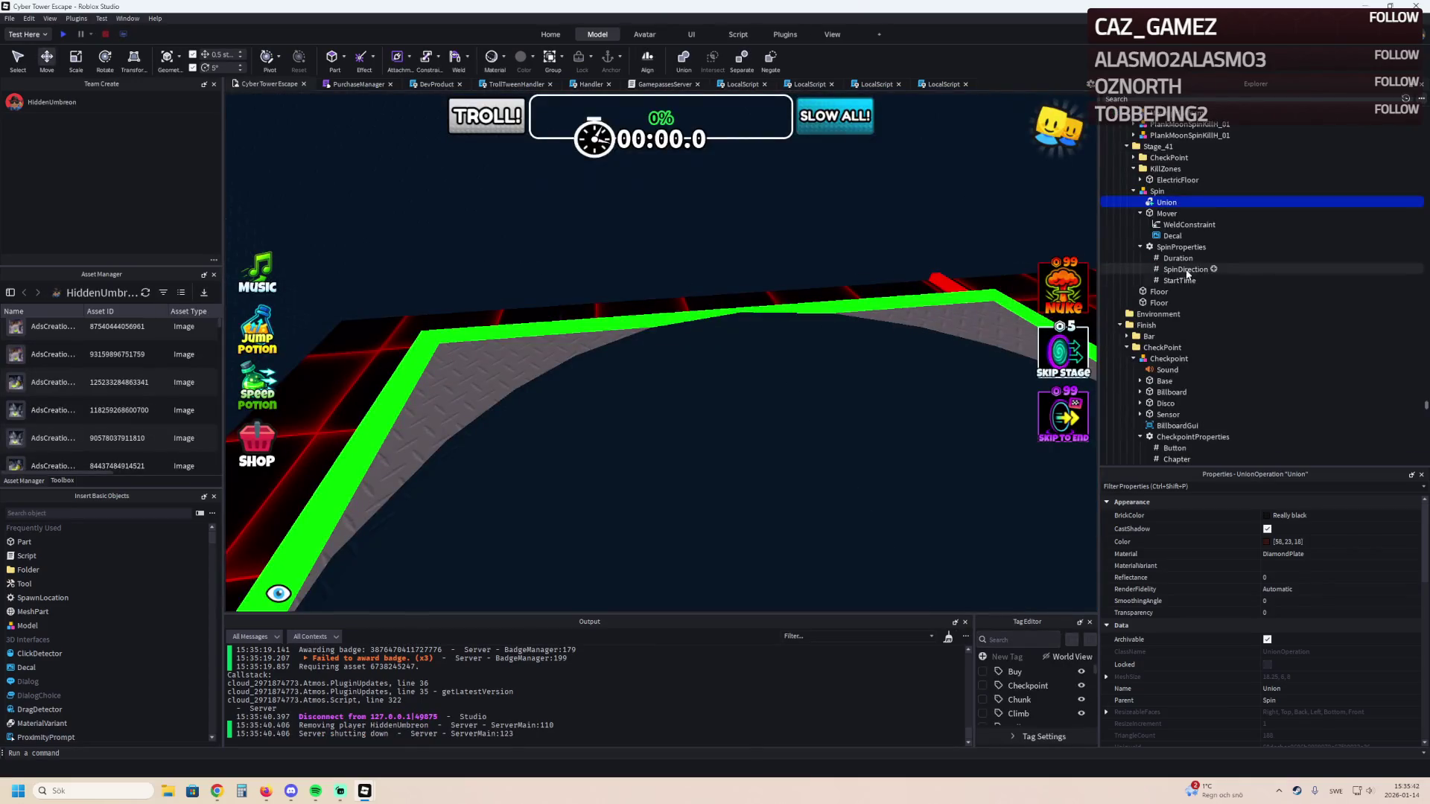
key("f")
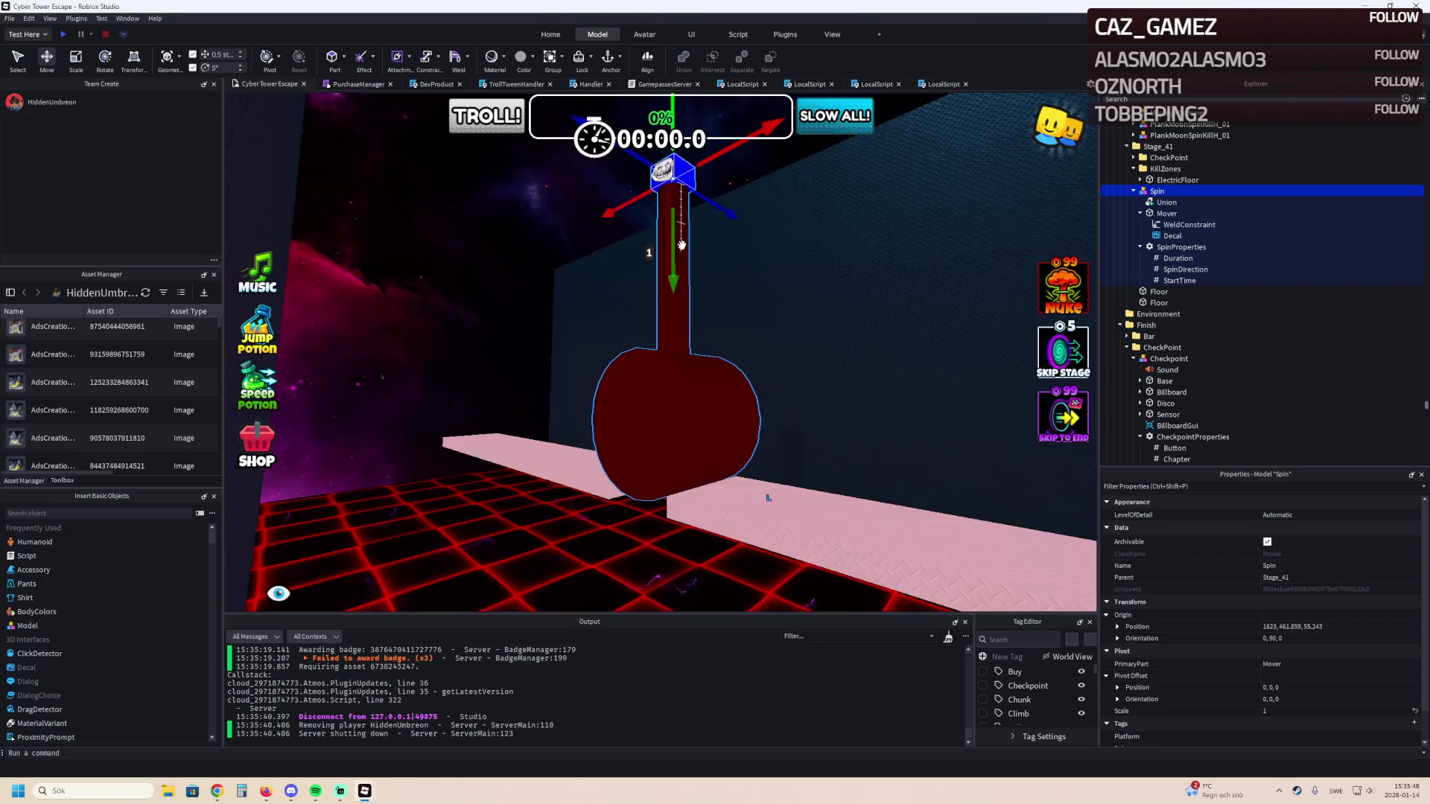
key("f")
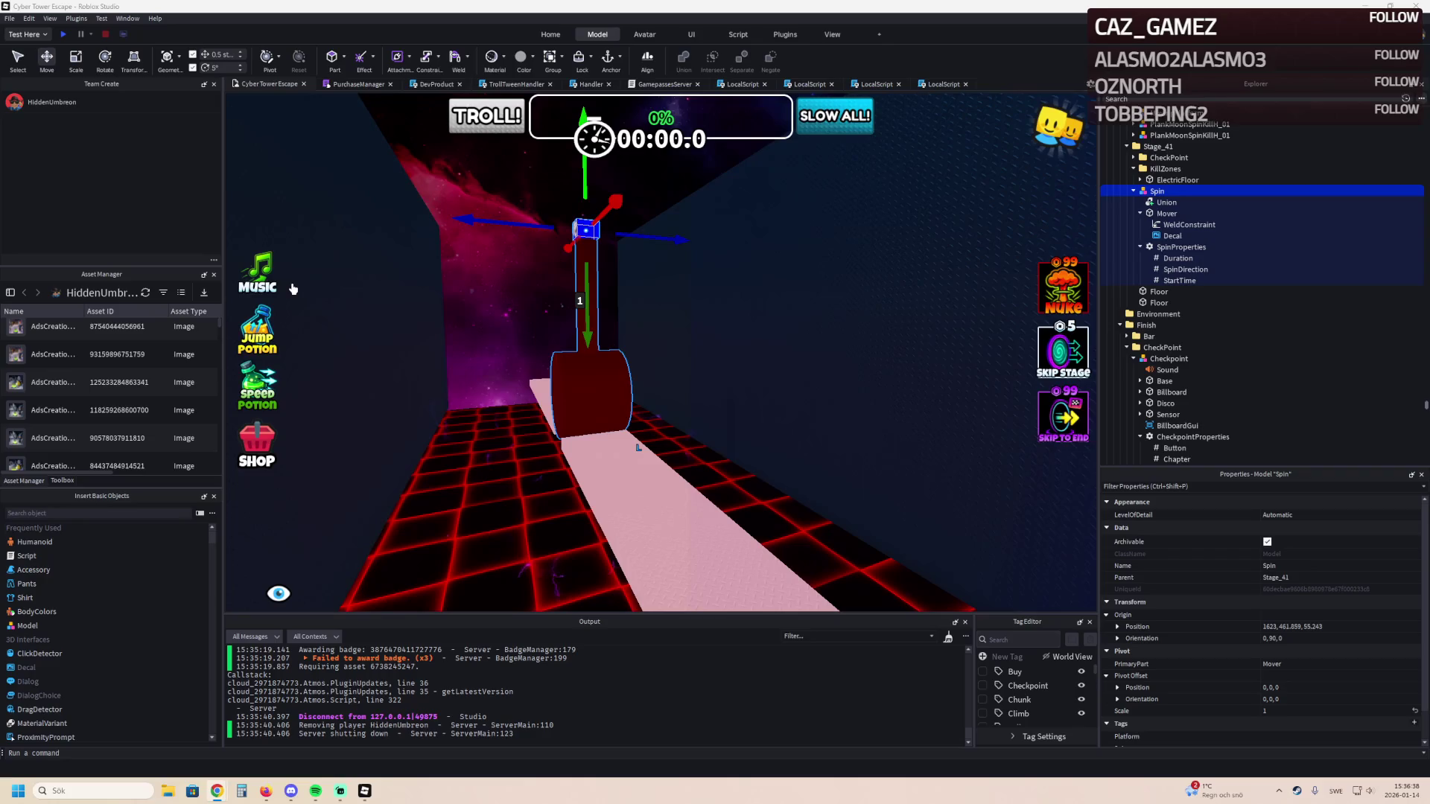
key("a")
key("a")
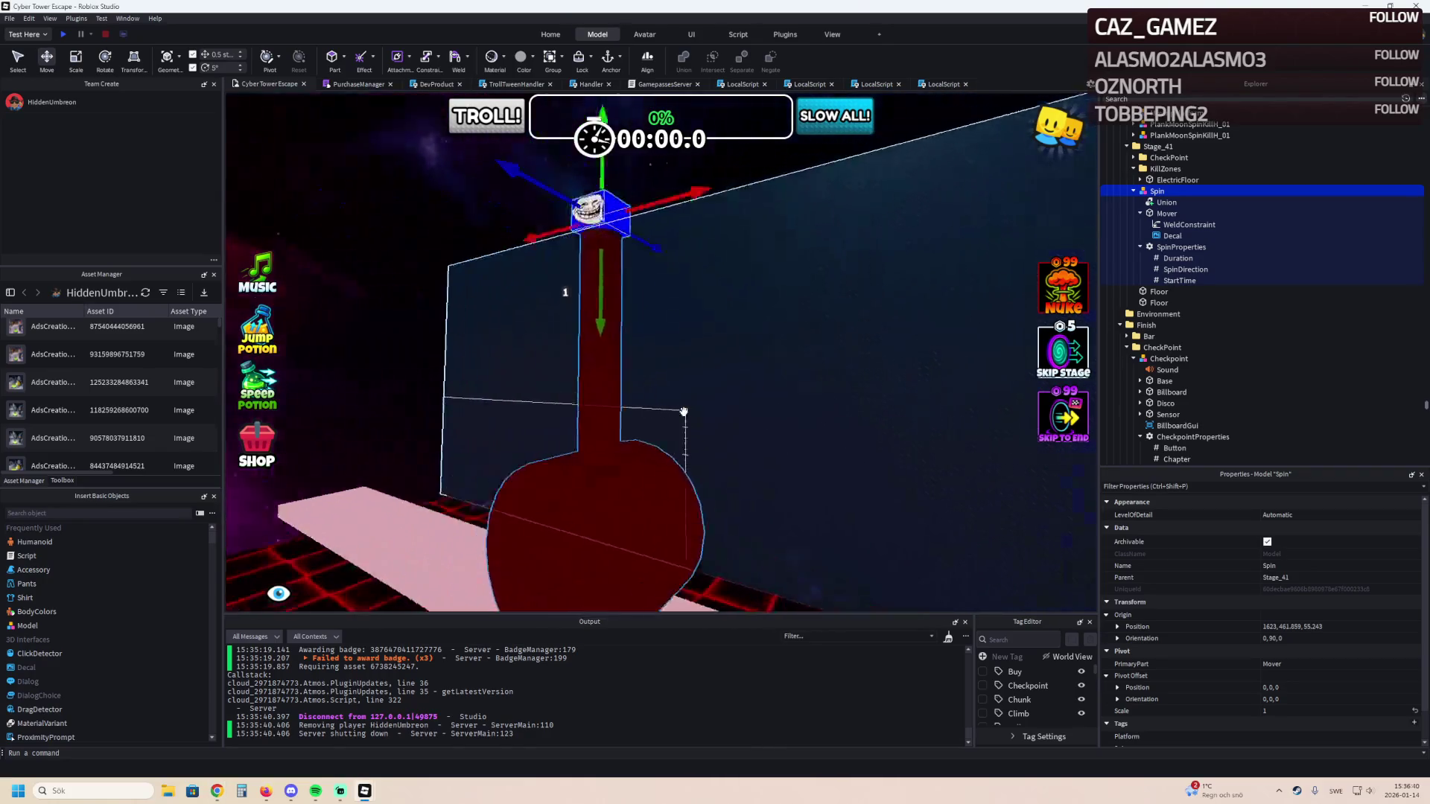
key("Left")
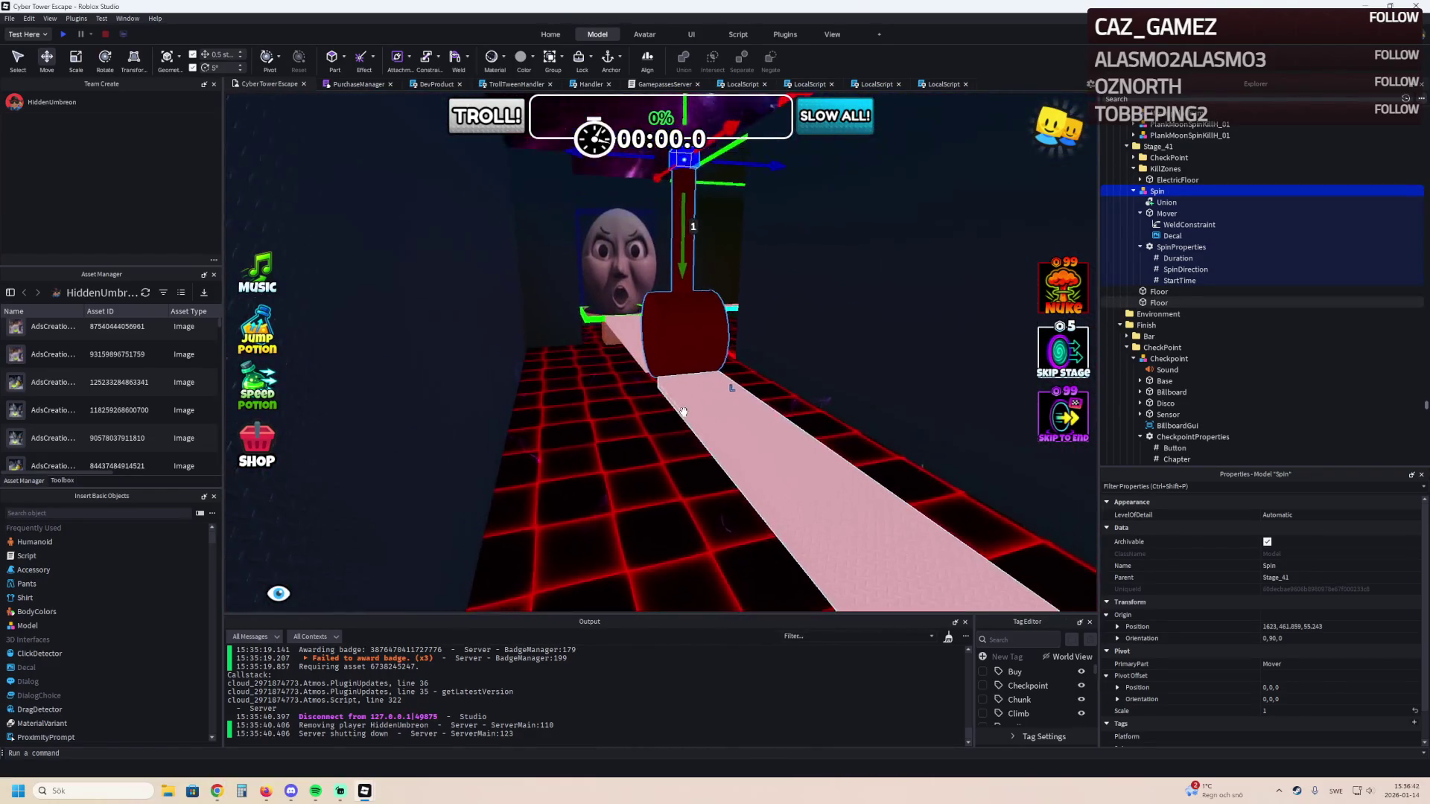
key("w")
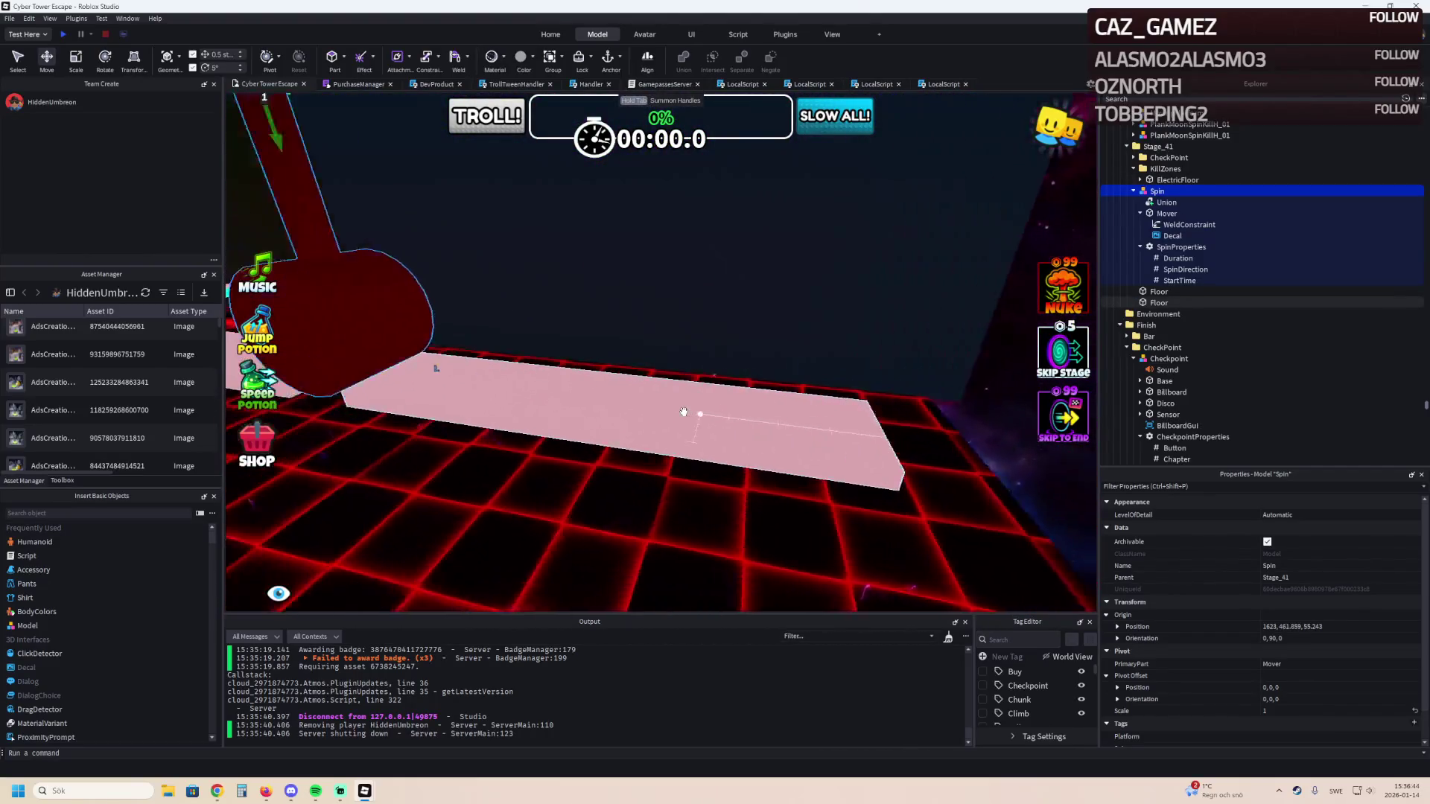
left_click(902, 484)
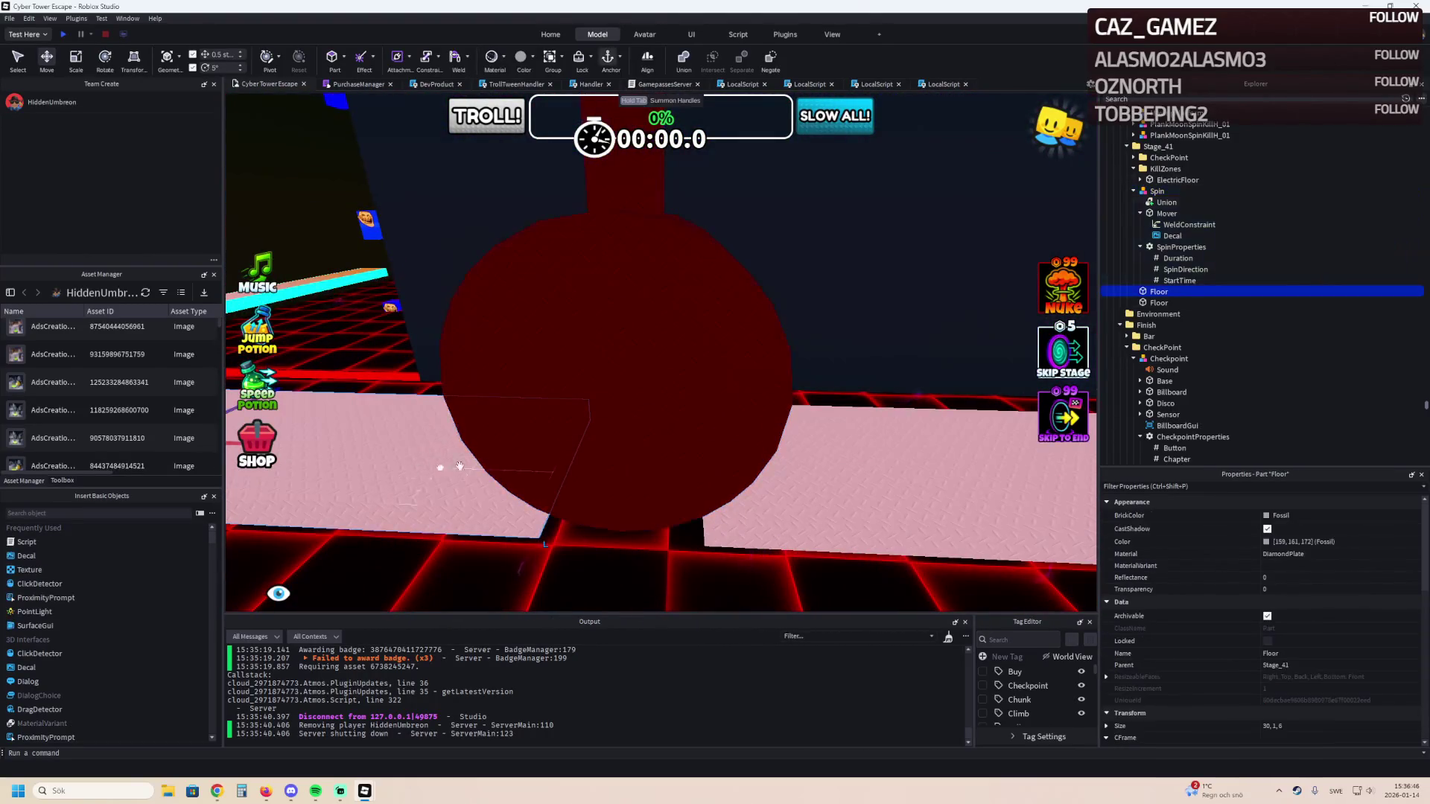
Duplicate the Floor pieces and slide the copies further along the walkway.
key("ctrl+d")
mouse_move(415, 415)
left_mouse_down()
mouse_move(600, 392)
mouse_move(603, 442)
mouse_move(575, 439)
mouse_move(613, 430)
left_mouse_up()
left_click(428, 338)
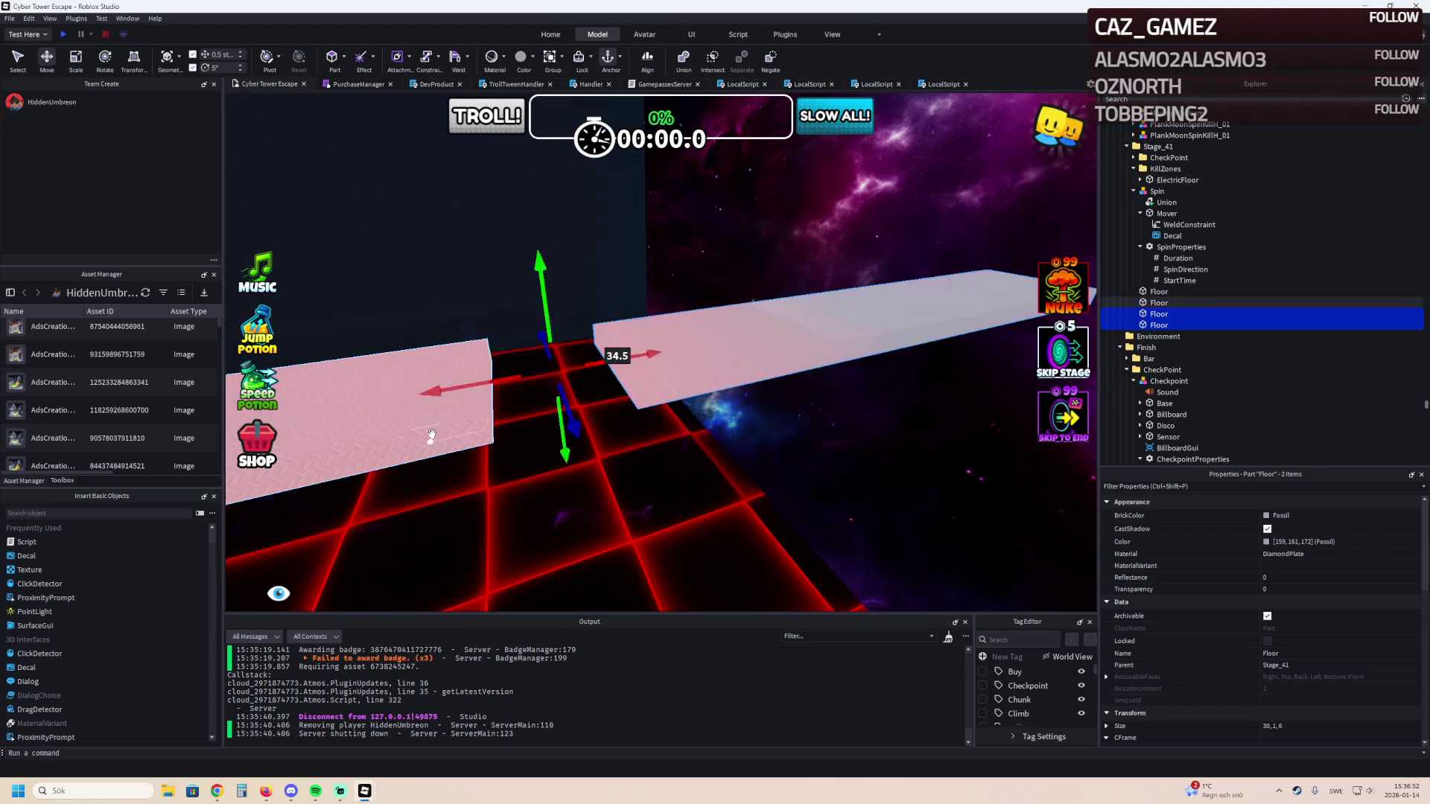
Drag the Spin hammer copy further down the walkway.
scroll(582, 394, "up", 3)
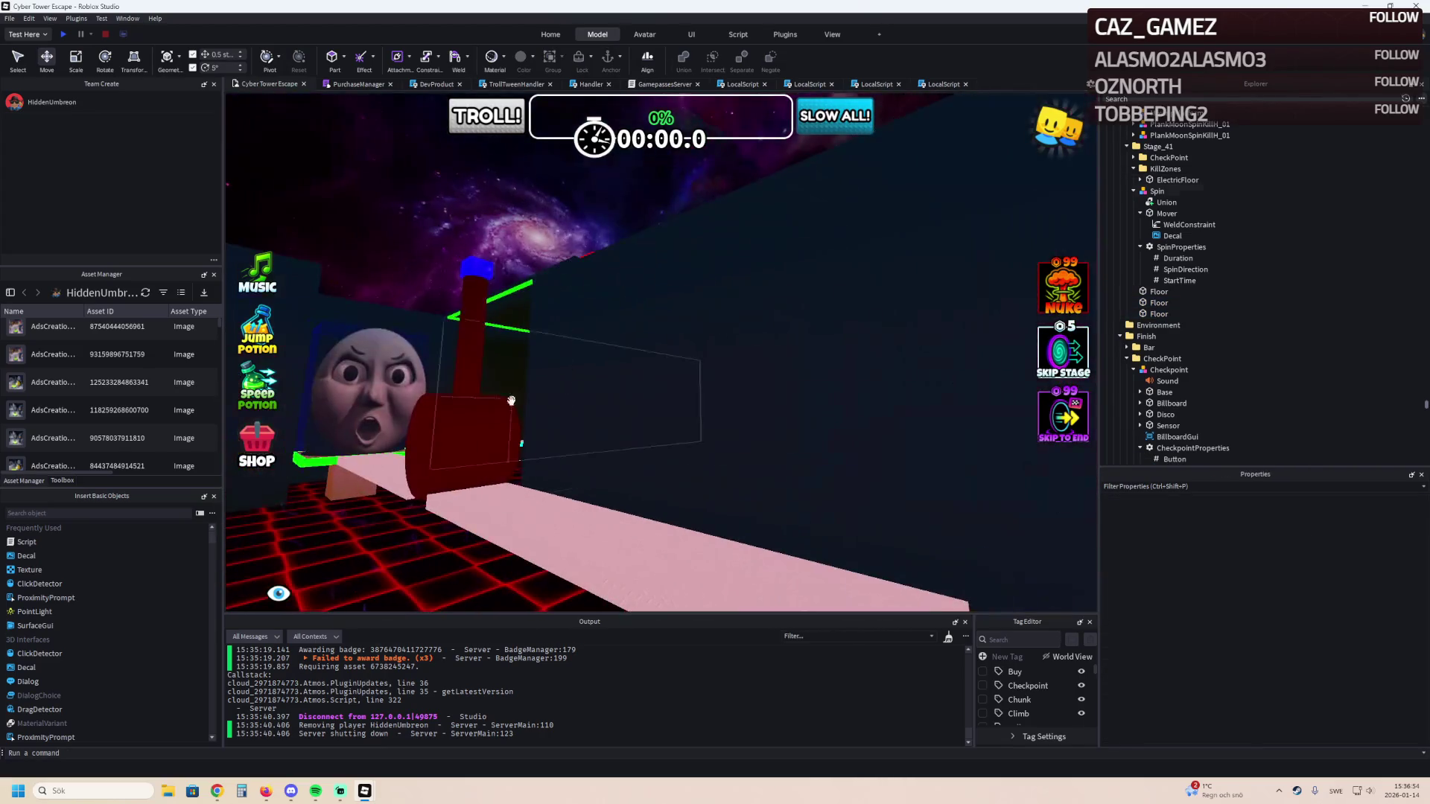
left_click(533, 286)
mouse_move(523, 244)
left_mouse_down()
mouse_move(698, 305)
mouse_move(746, 388)
mouse_move(716, 402)
left_mouse_up()
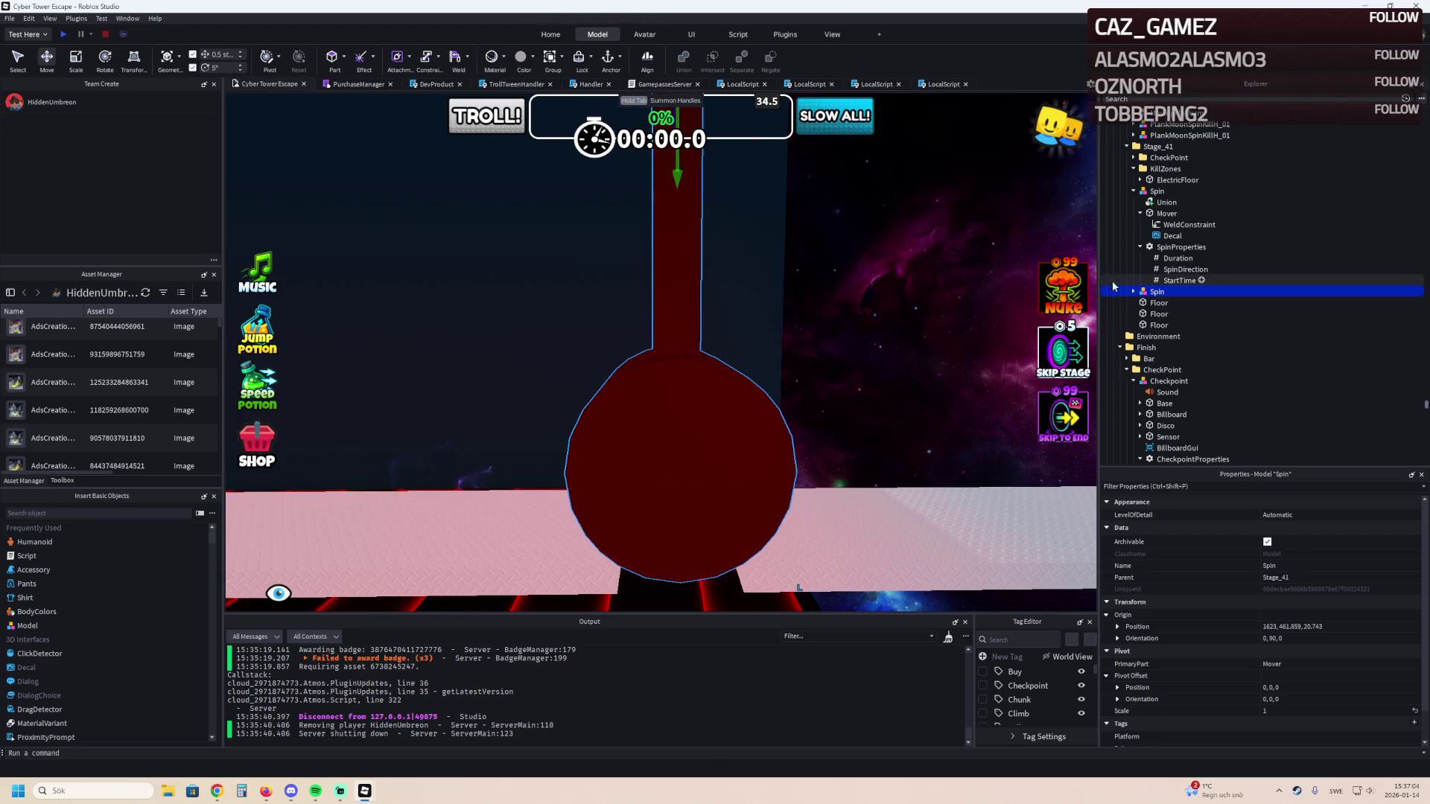
Reverse the new spinner's SpinDirection to -20, 0, 0.
left_click(1133, 292)
left_click(1140, 326)
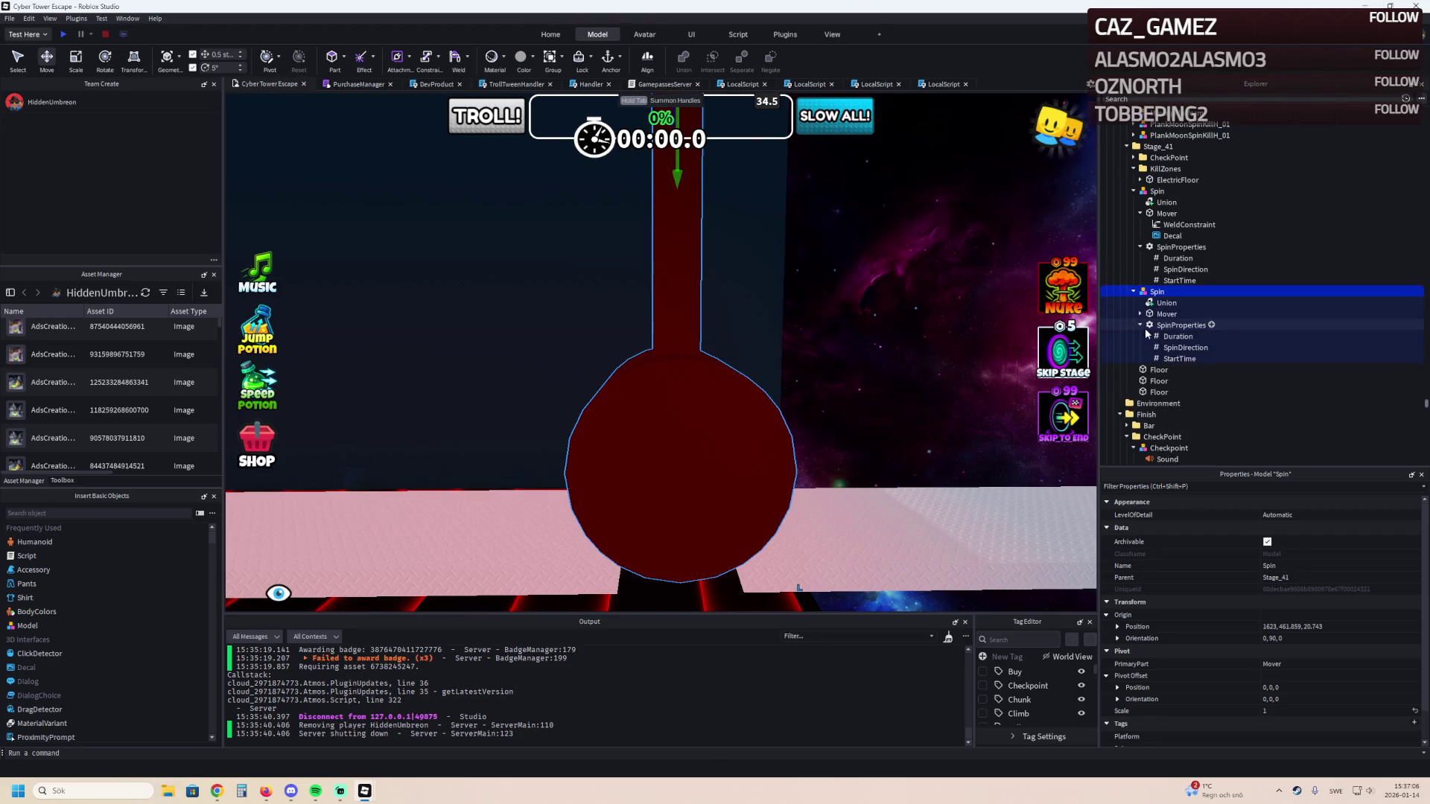
left_click(1177, 337)
left_click(1181, 347)
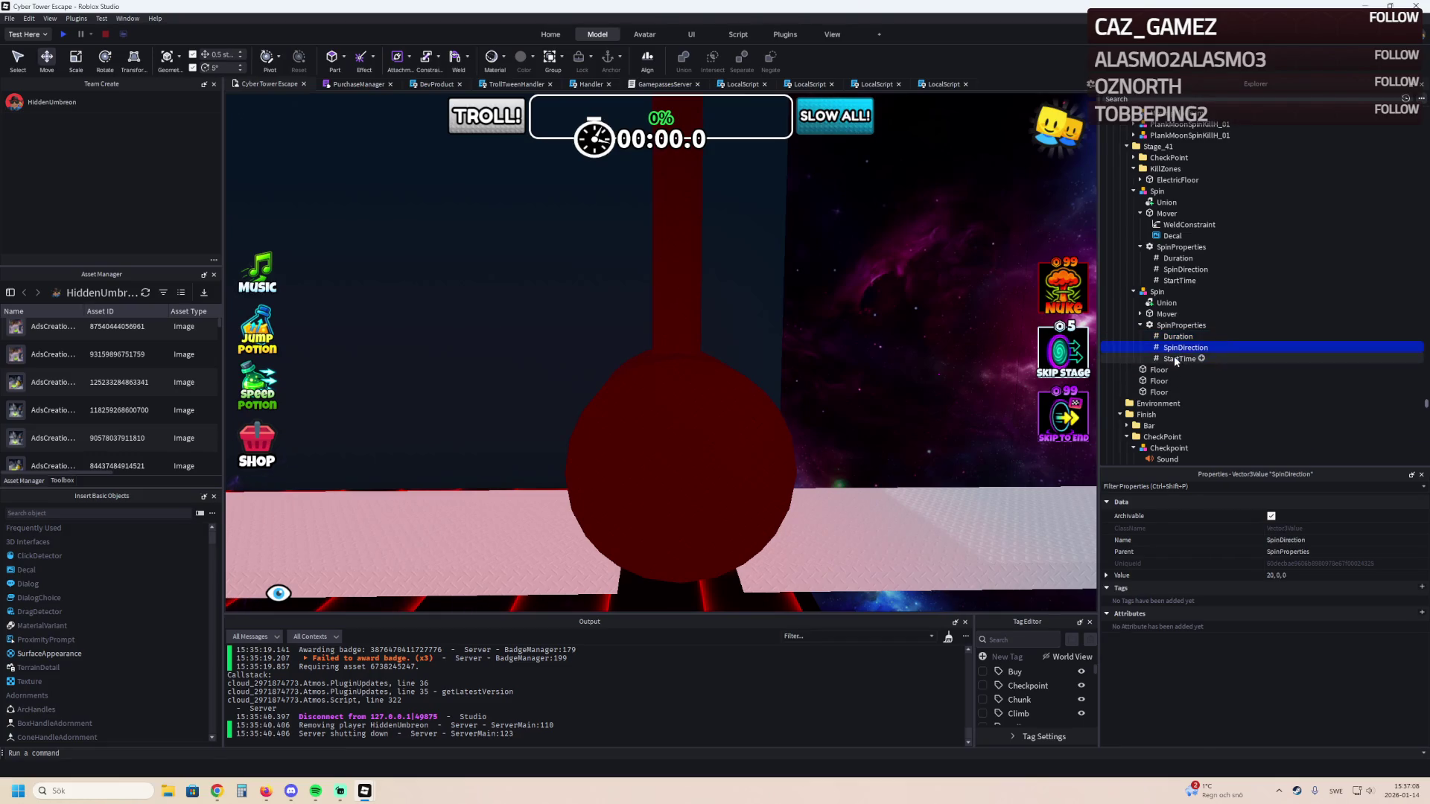
left_click(1293, 576)
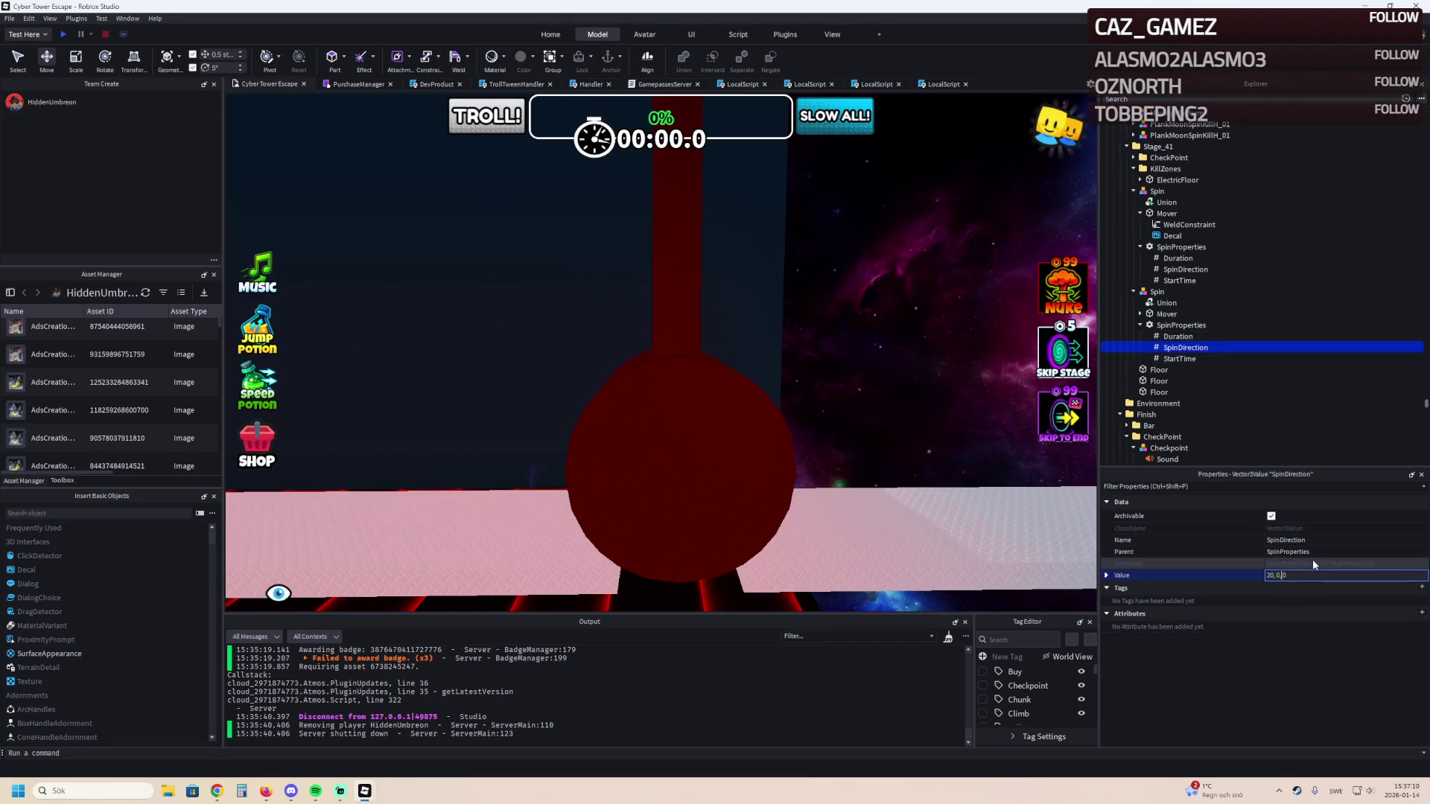
key("Left")
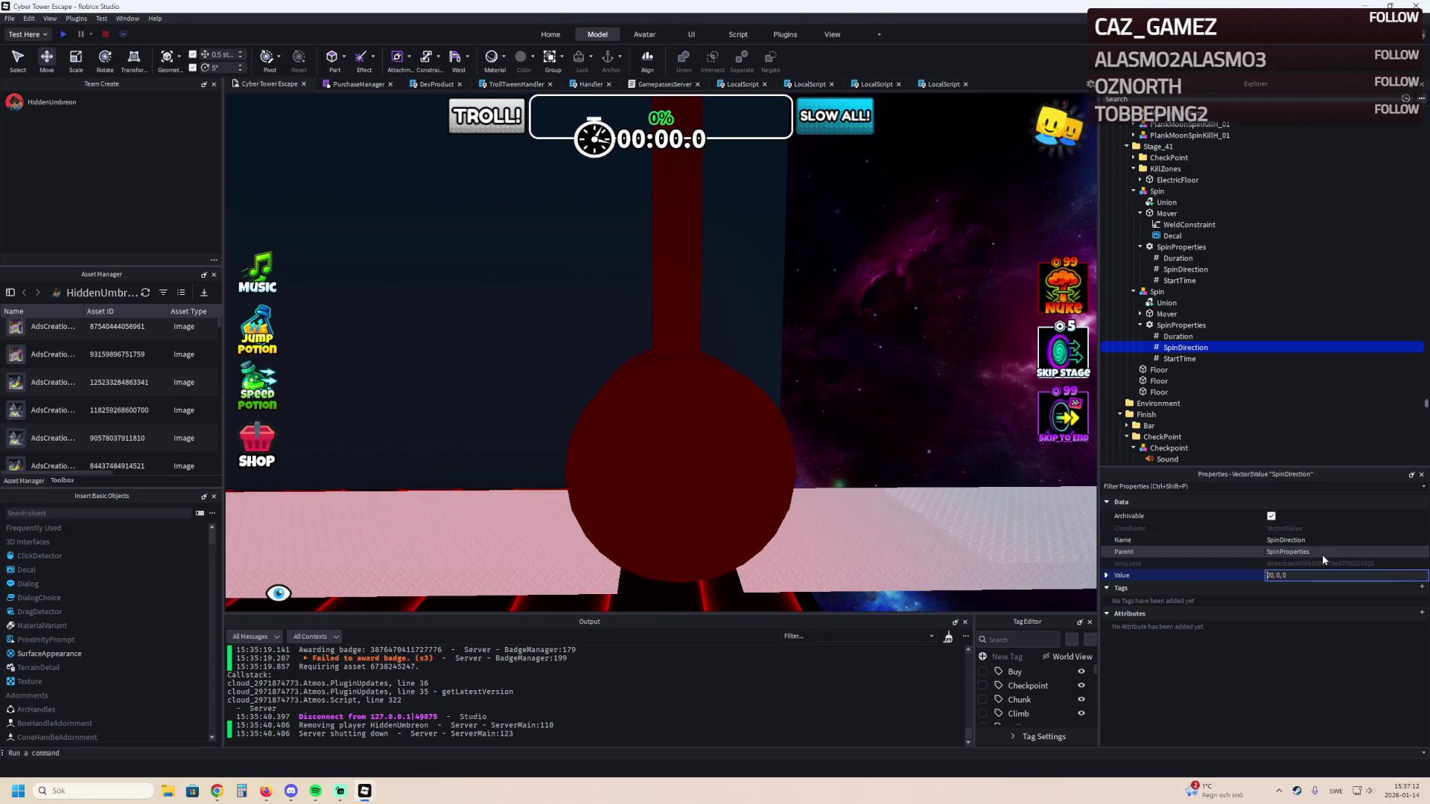
type("-")
key("Return")
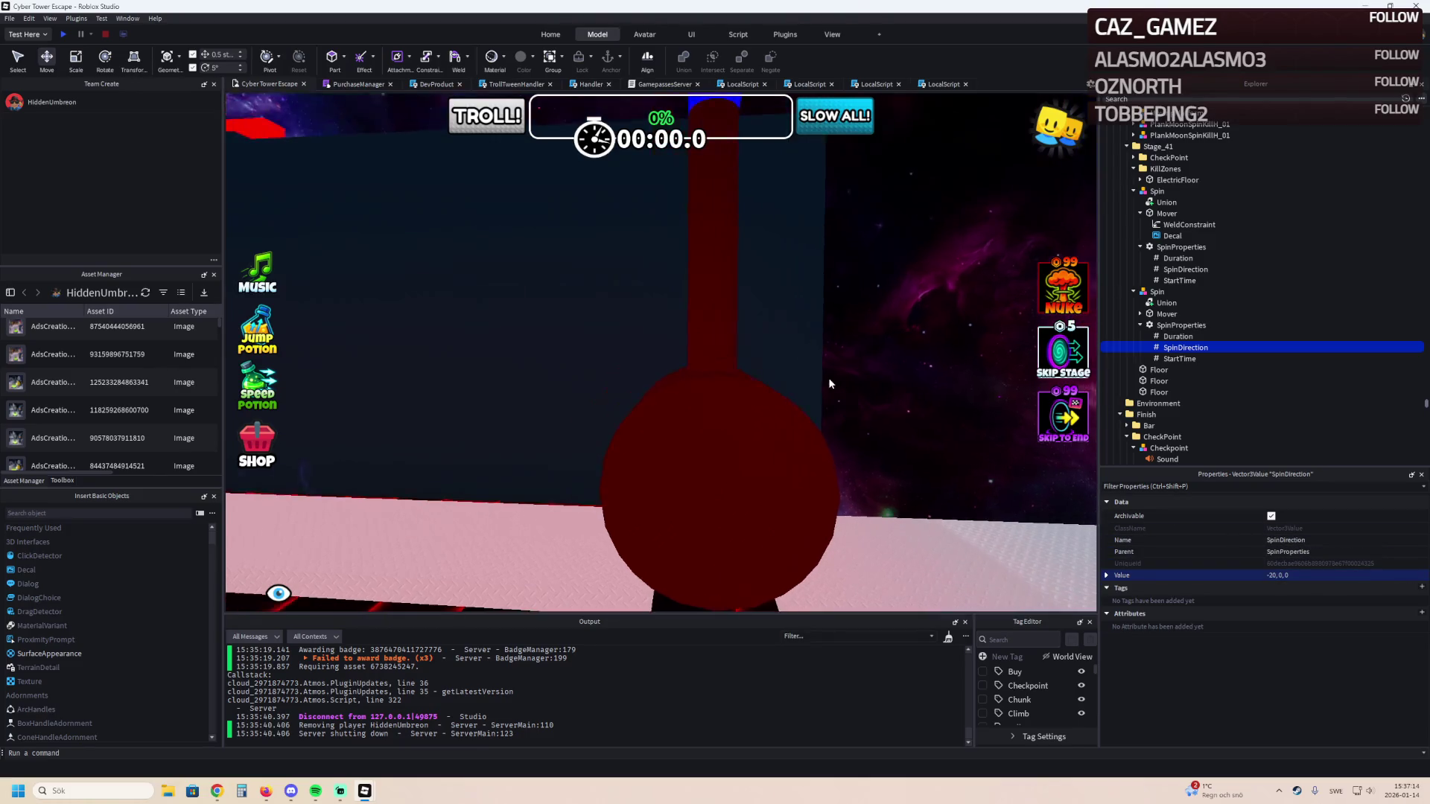
Set the new spinner's StartTime to 0 and start a playtest of the level.
left_click(1168, 360)
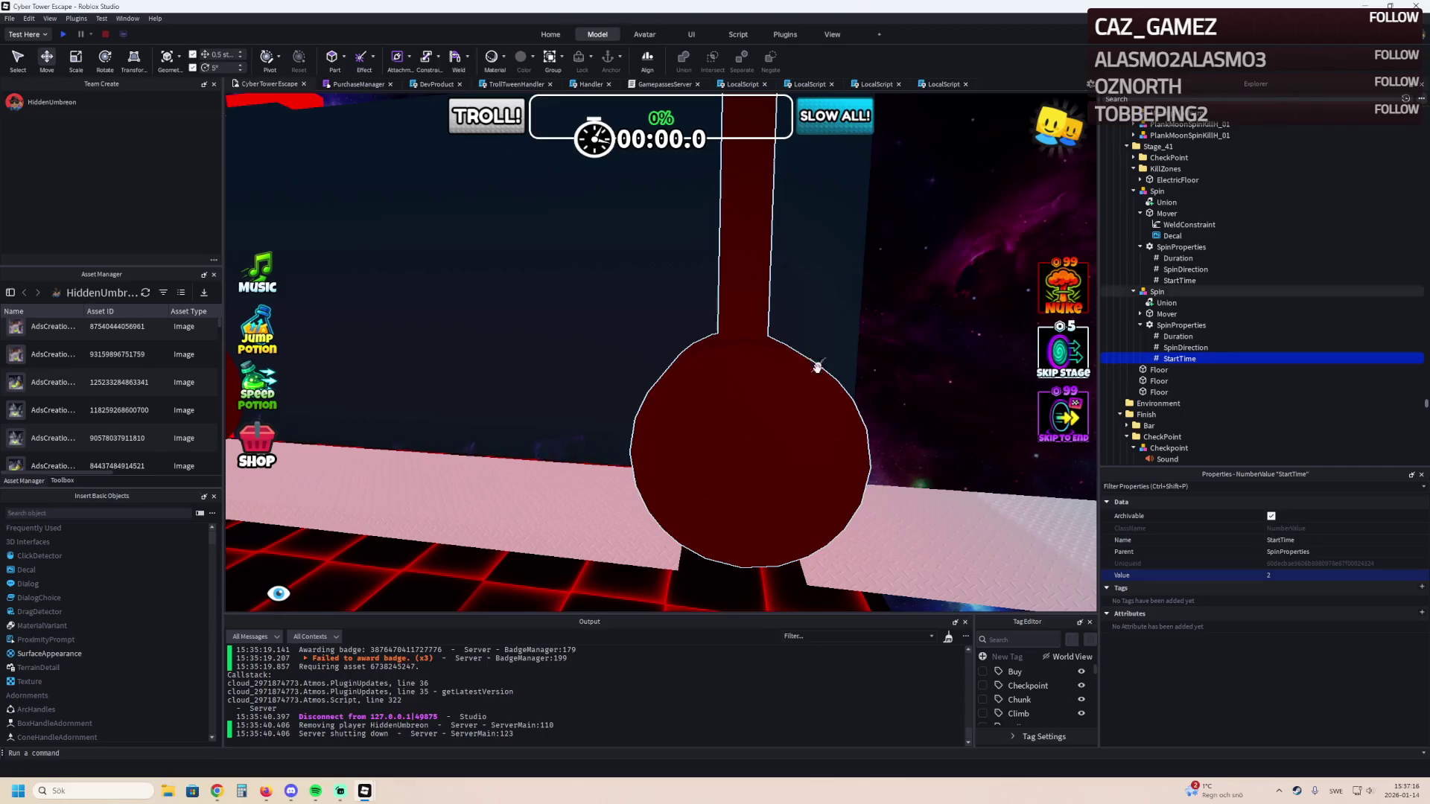
scroll(628, 374, "down", 5)
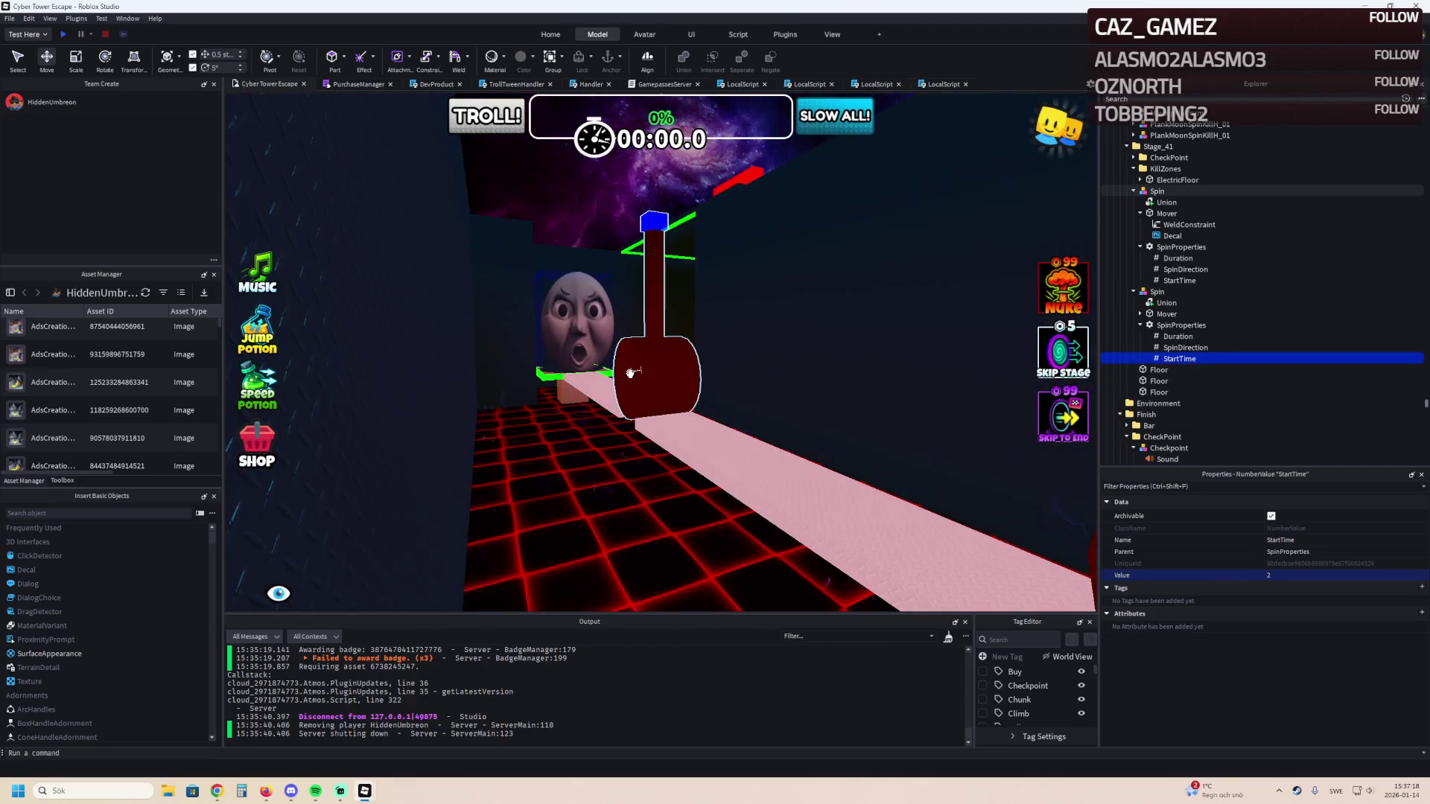
left_click(1302, 575)
type("0")
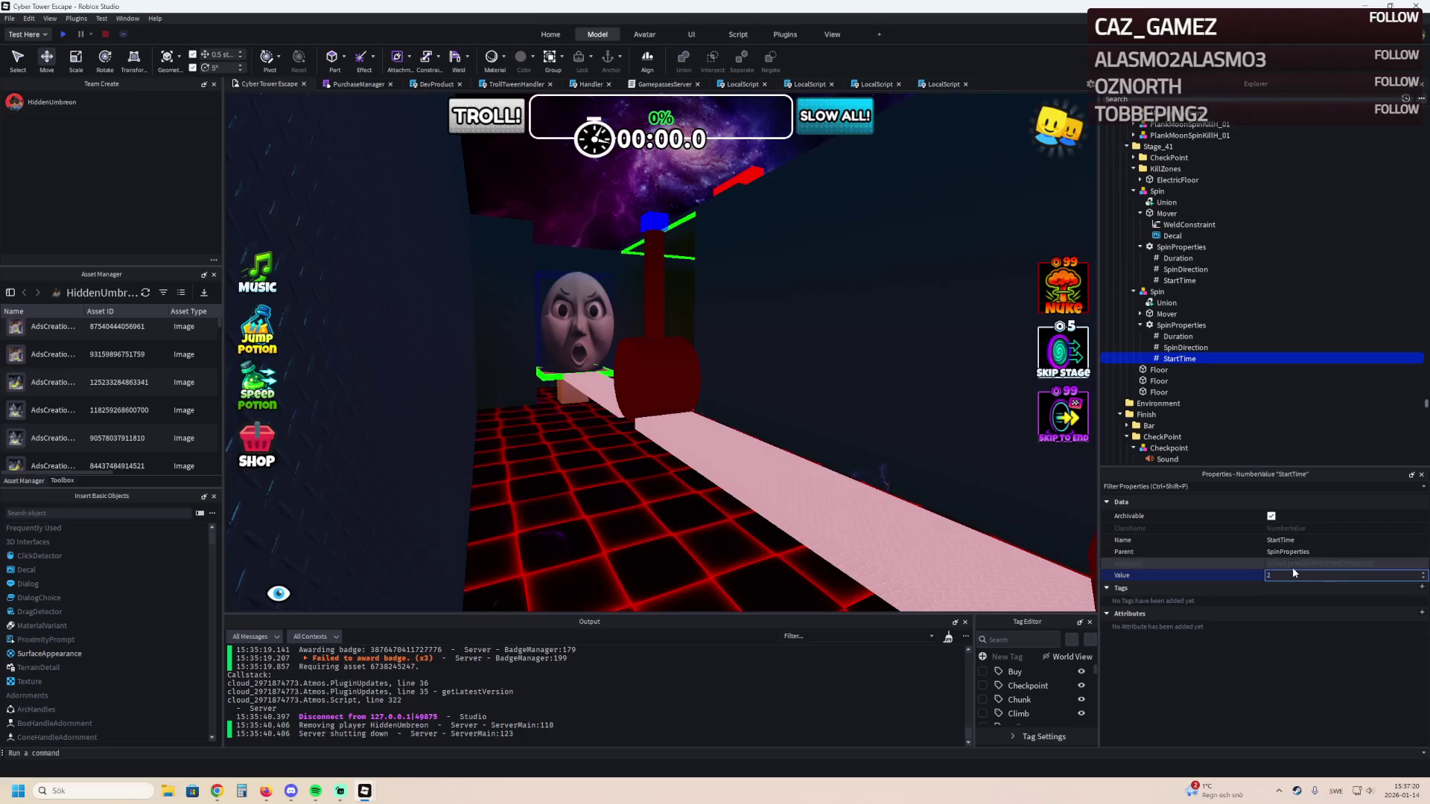
key("Return")
scroll(761, 414, "up", 10)
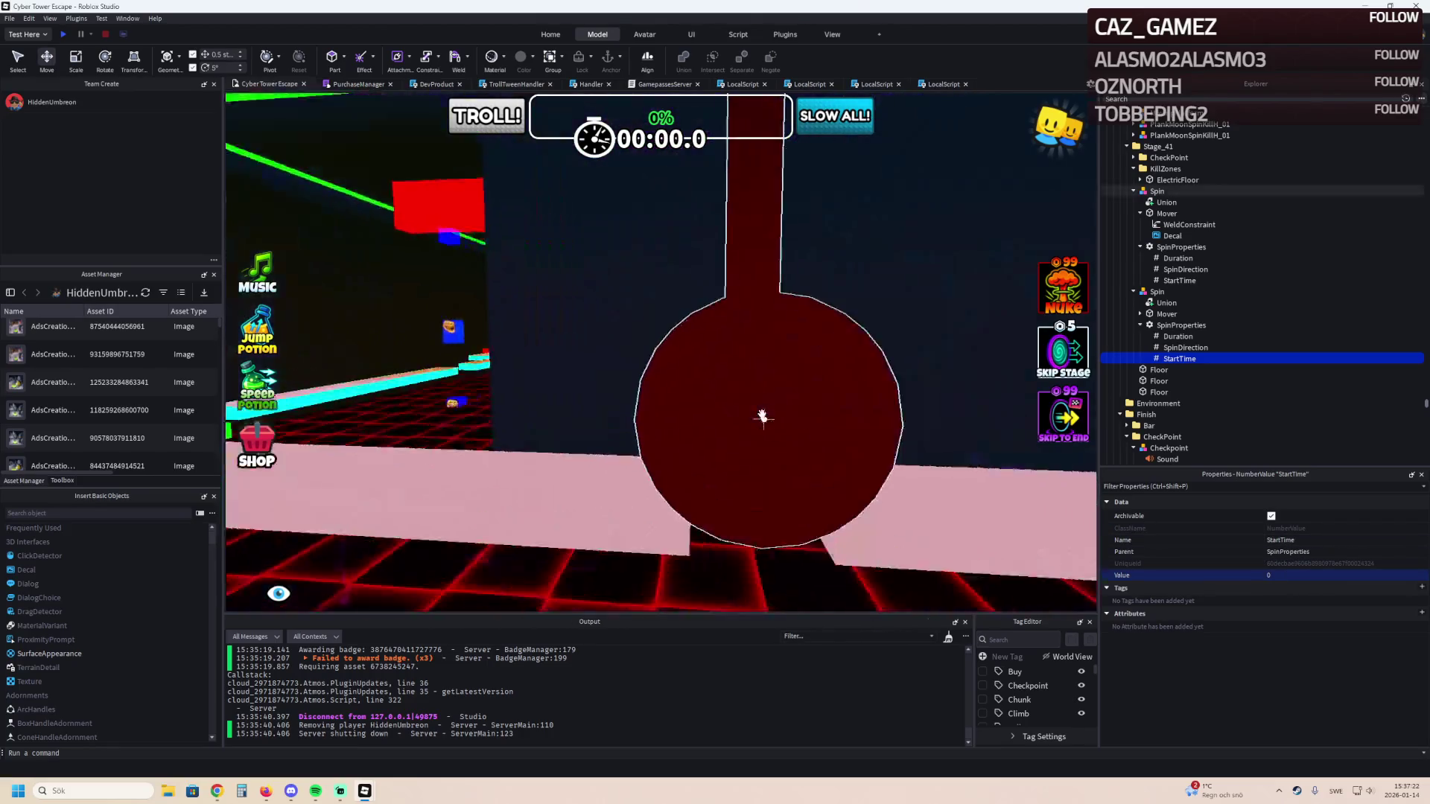
scroll(762, 414, "up", 10)
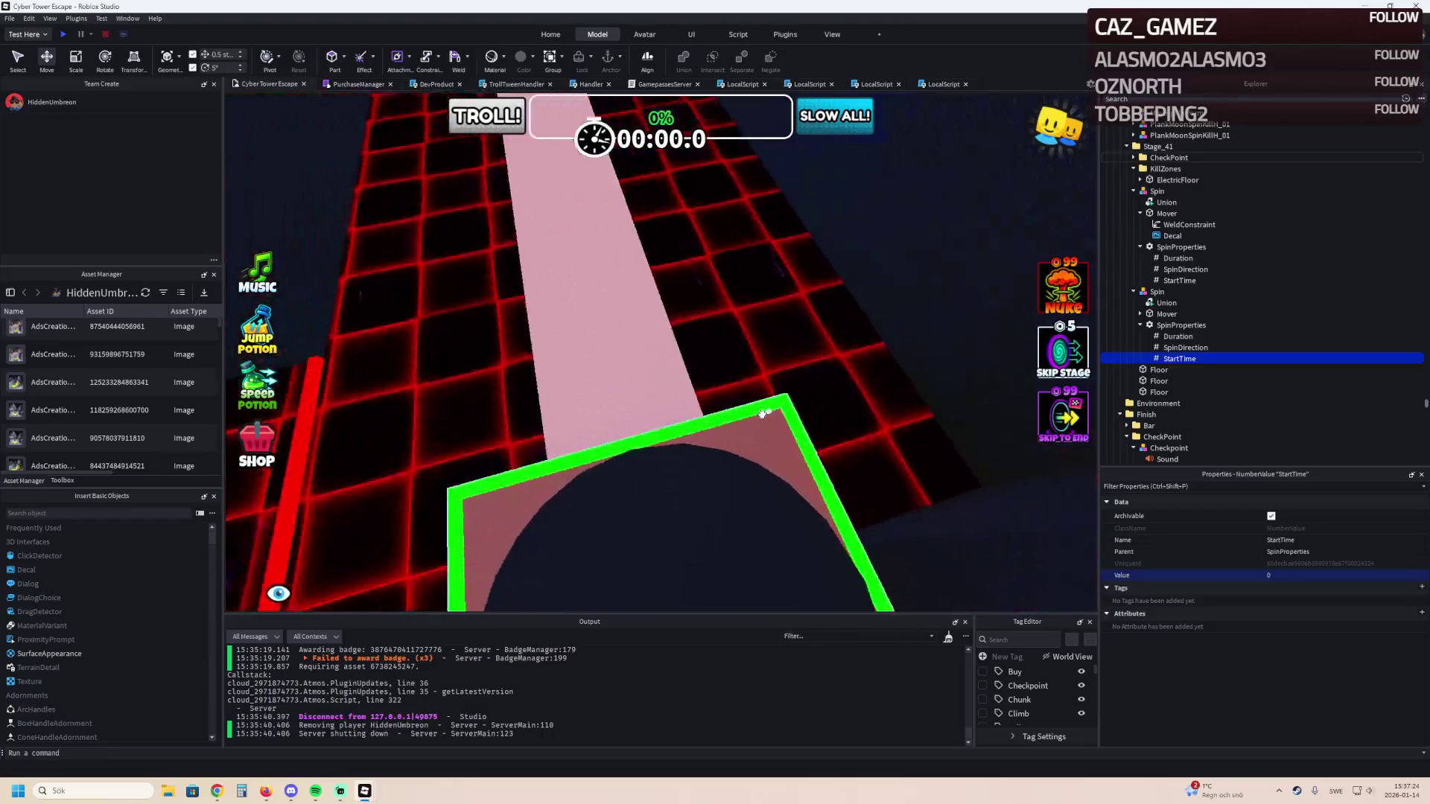
left_click(65, 35)
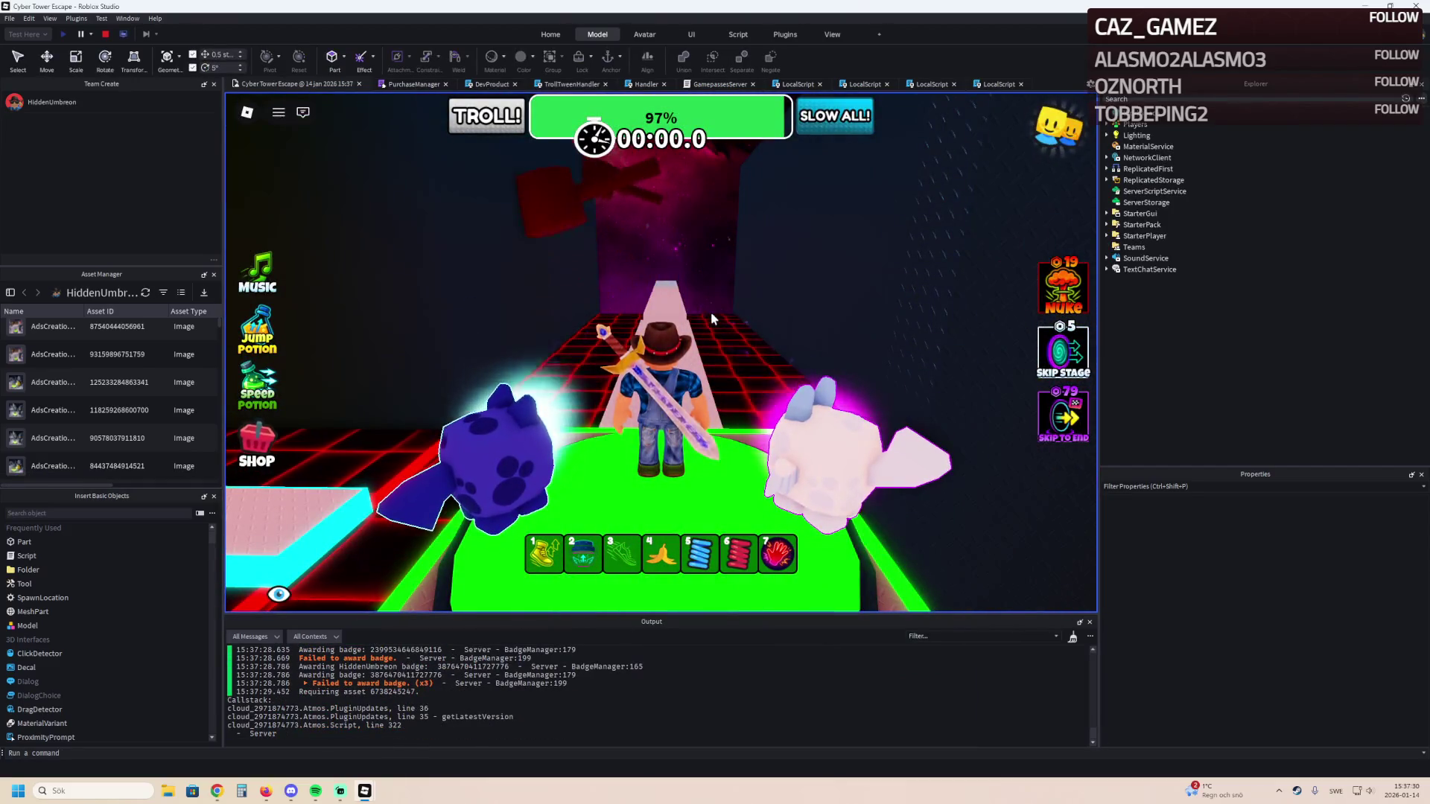
Run the character forward along the pink walkway, then stop the playtest.
key("w")
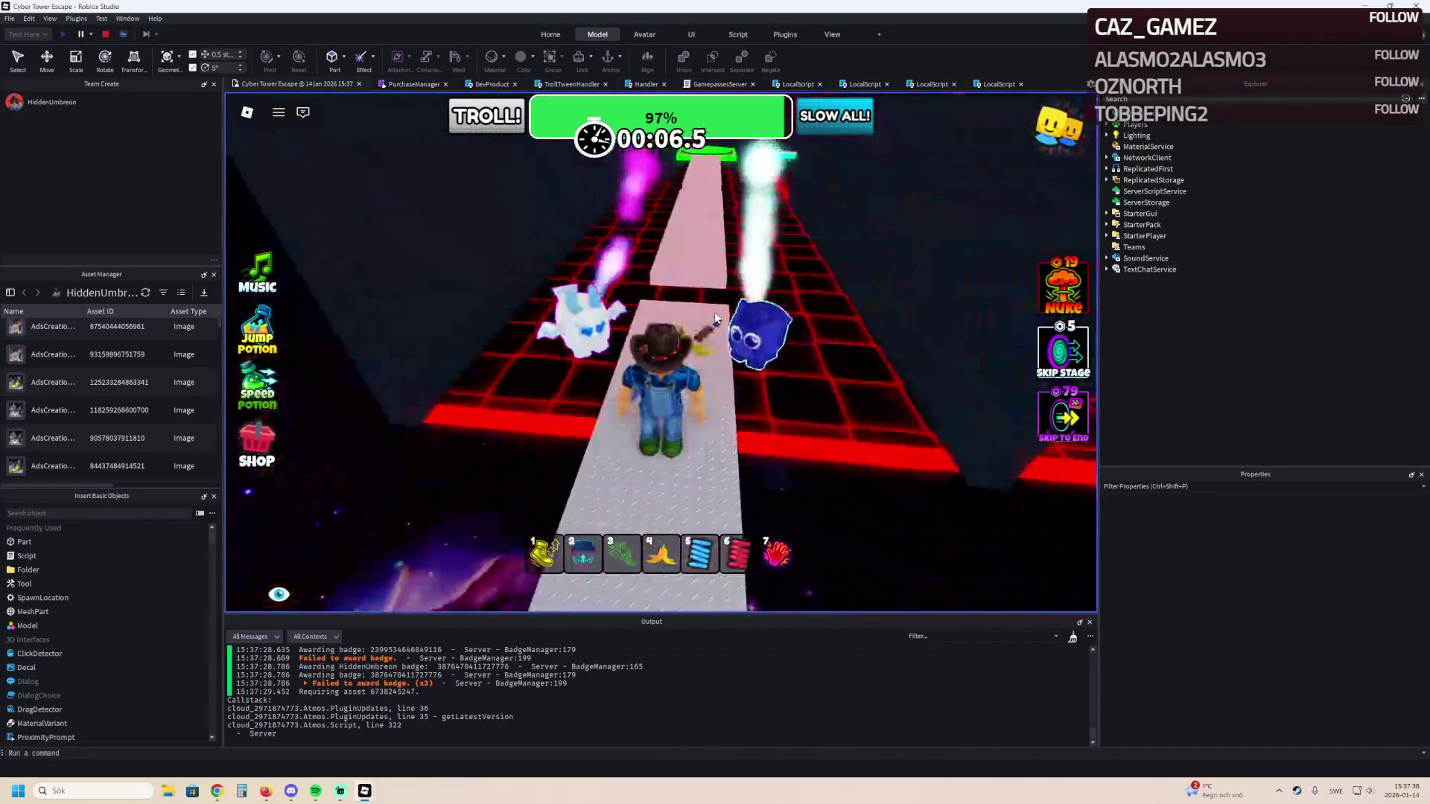
left_click(109, 33)
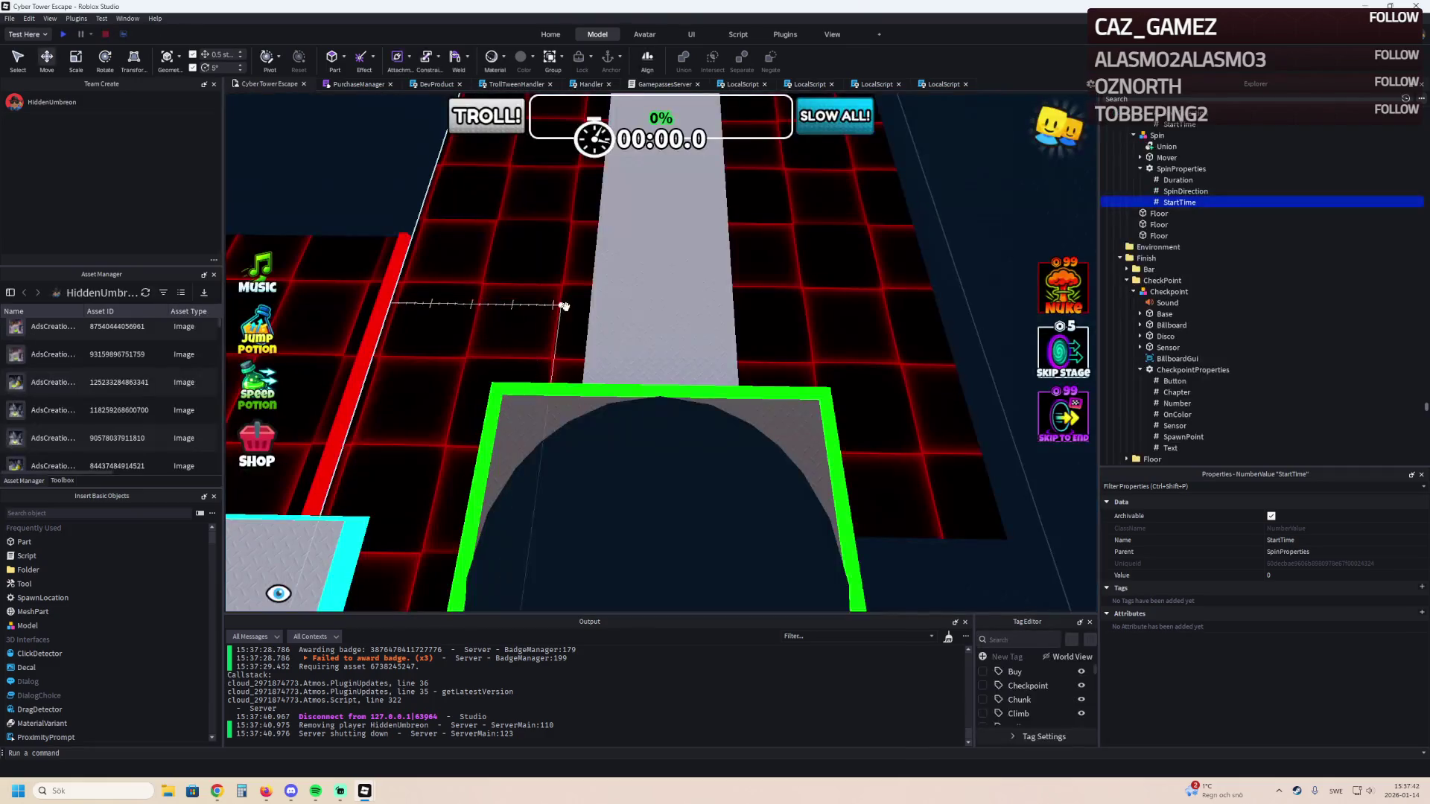
Narrow the Floor strip to size 30, 1, 5 with the Scale tool.
key("ctrl+3")
left_click_drag(733, 226, 727, 226)
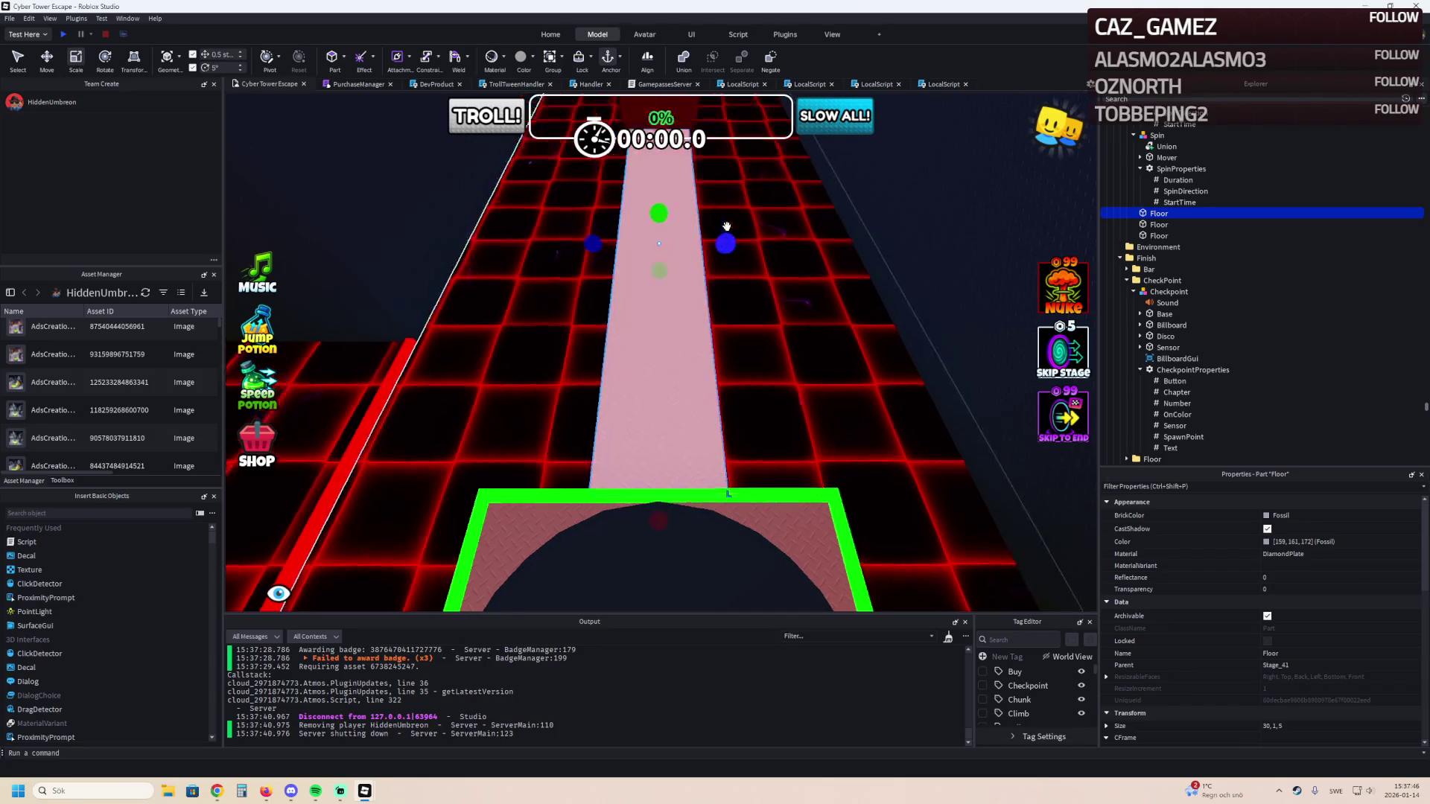
key("w")
left_click(731, 236)
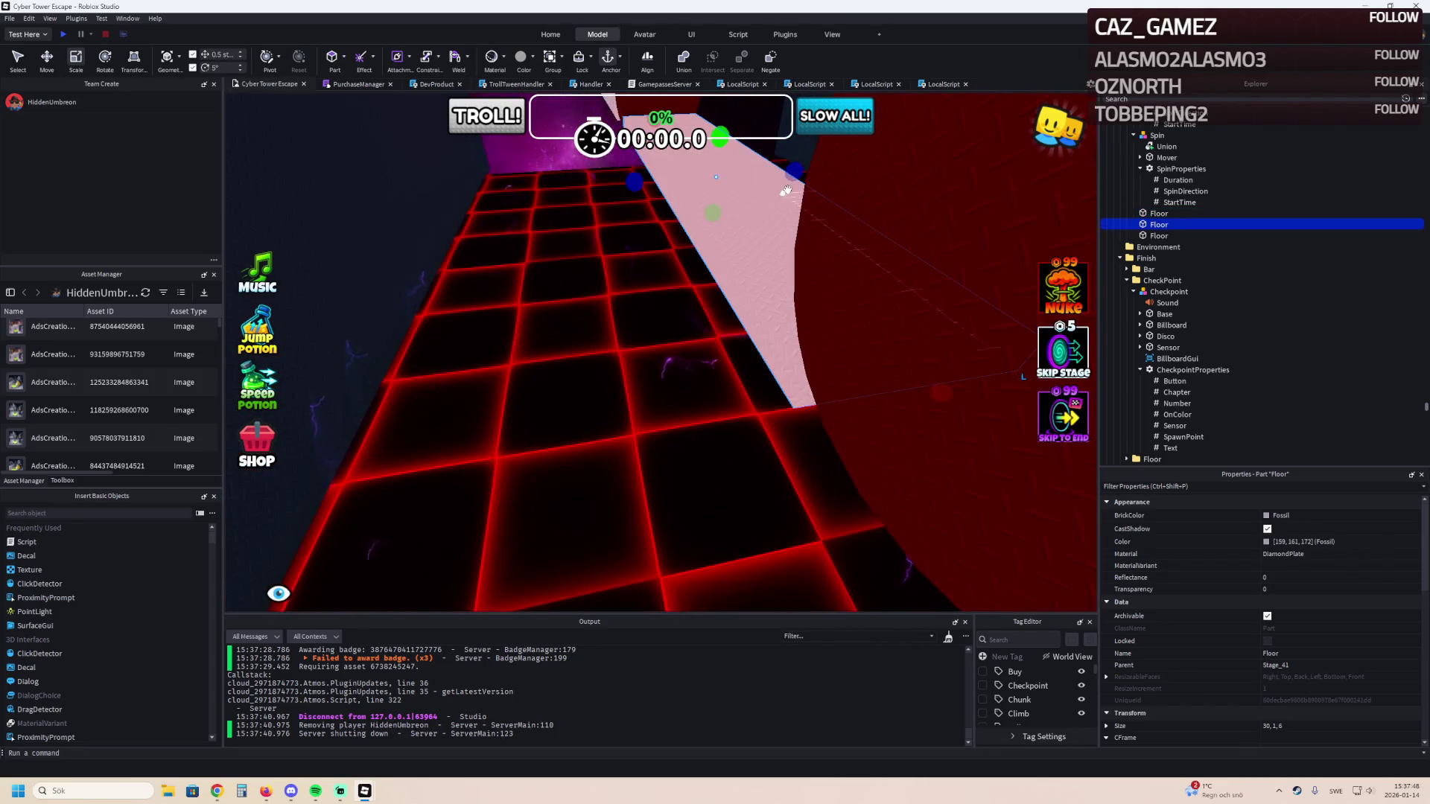
left_click_drag(792, 177, 795, 173)
Give both selected pink Floor strips cyan edges with the Wrap Platform plugin.
key("f")
left_click(744, 304, "ctrl")
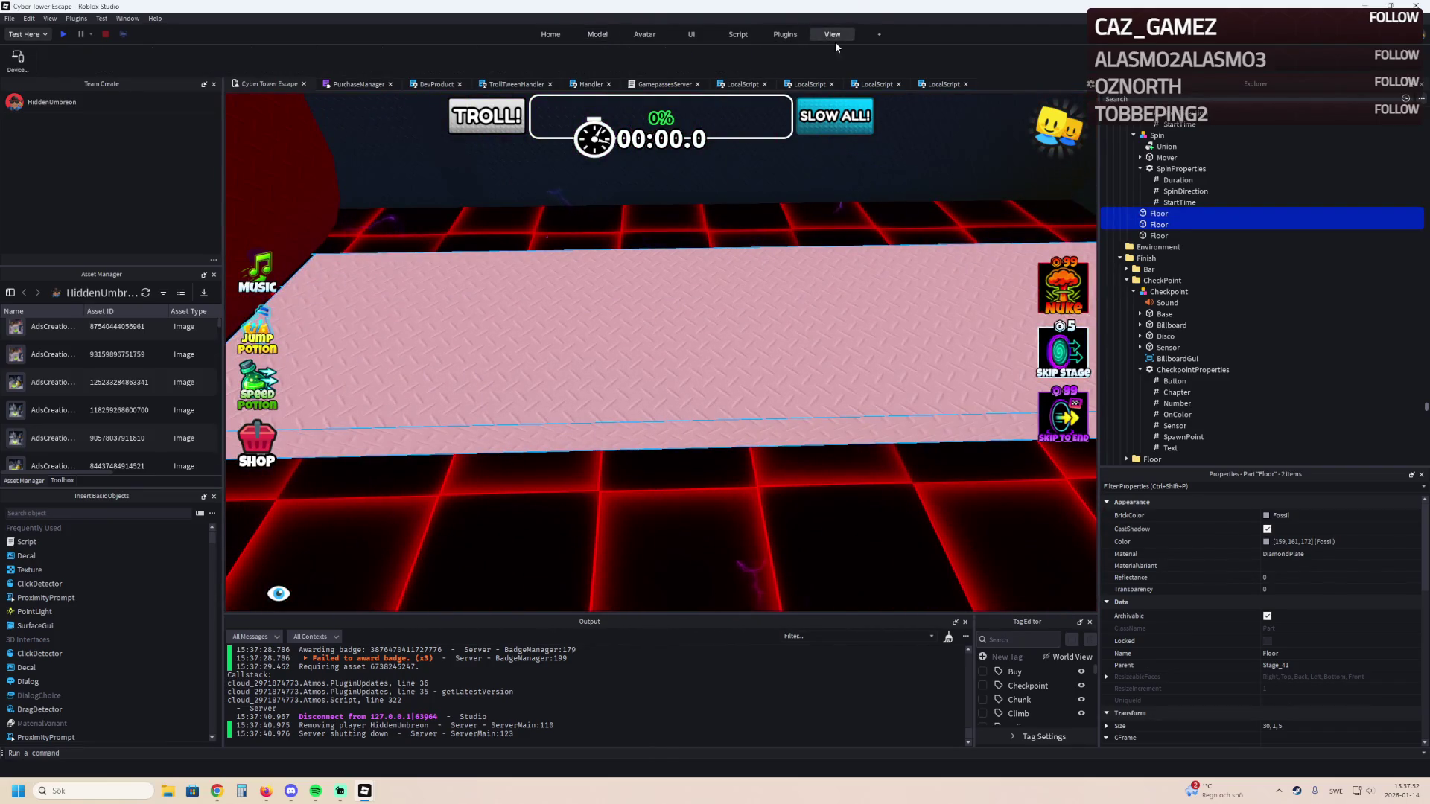
left_click(787, 34)
left_click(922, 60)
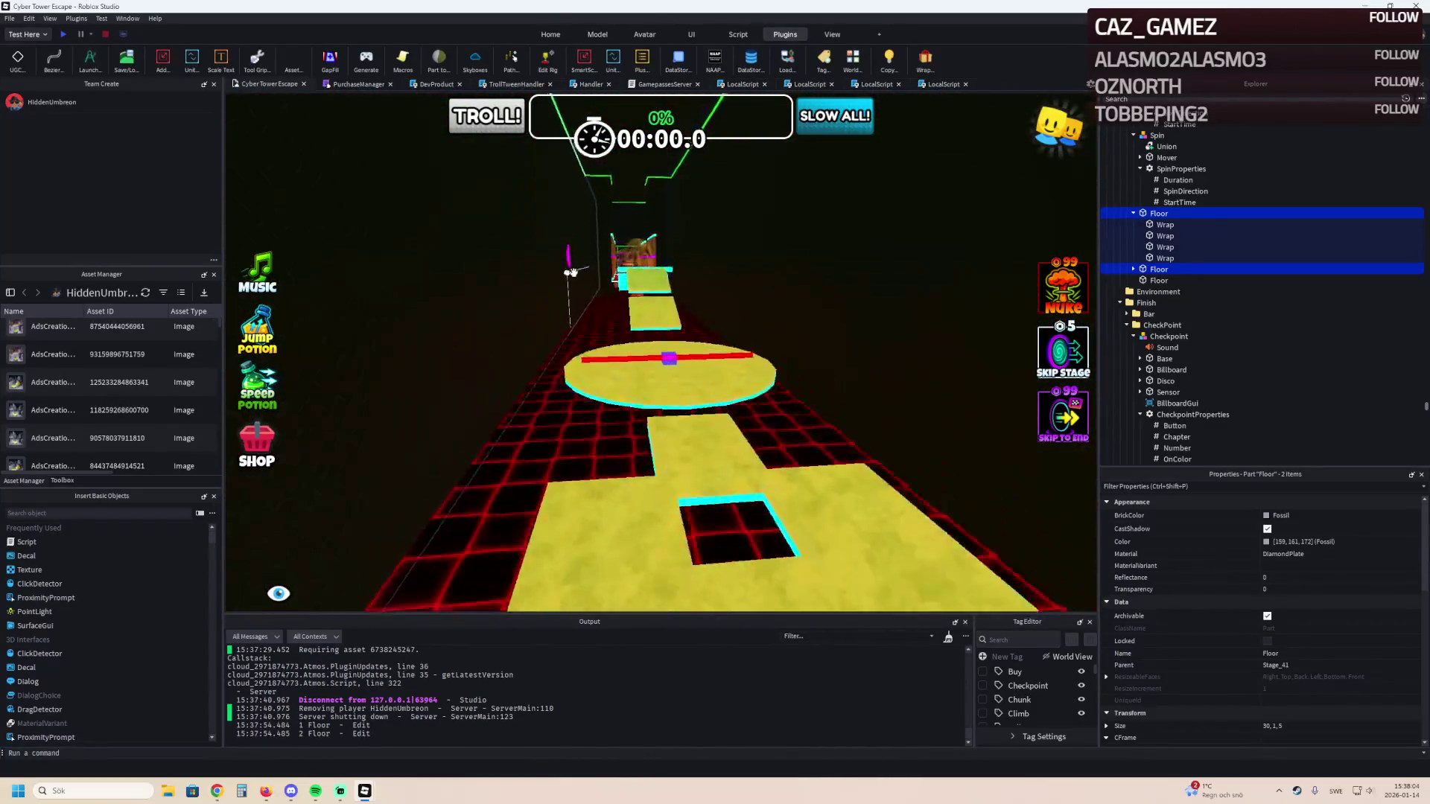
Take the Smoky grey colour from an existing Part for the stage 41 Floor.
key("w")
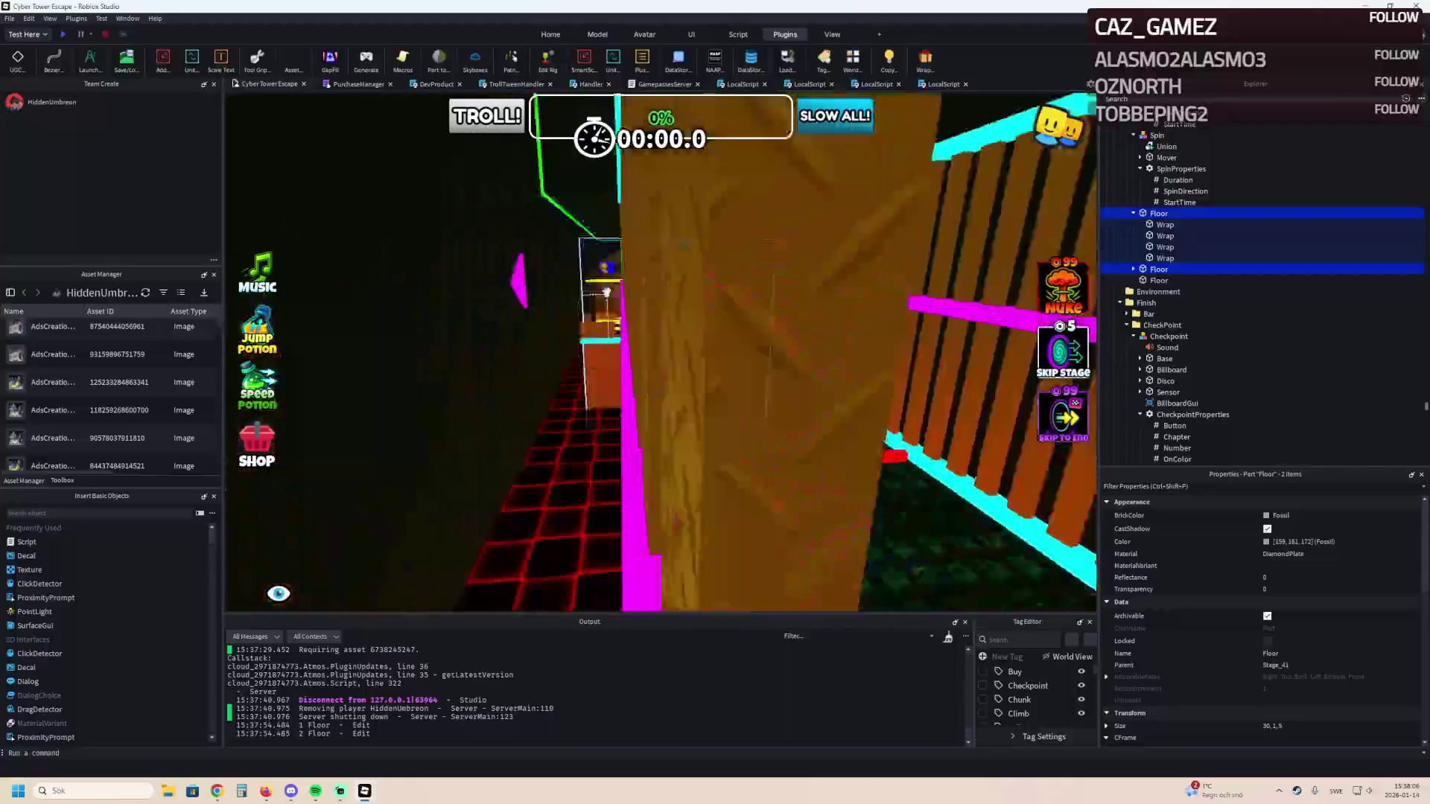
scroll(661, 393, "down", 5)
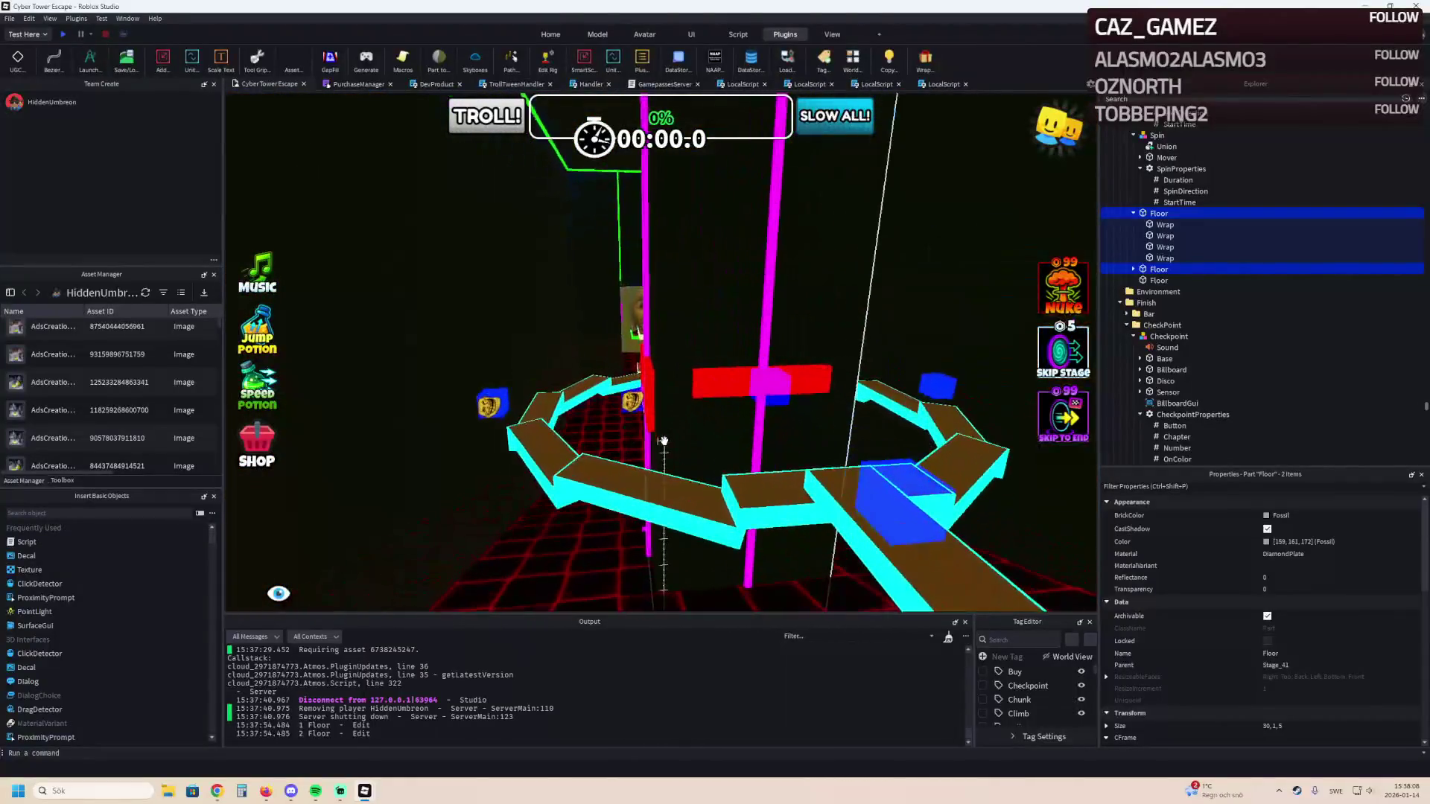
left_click(641, 482)
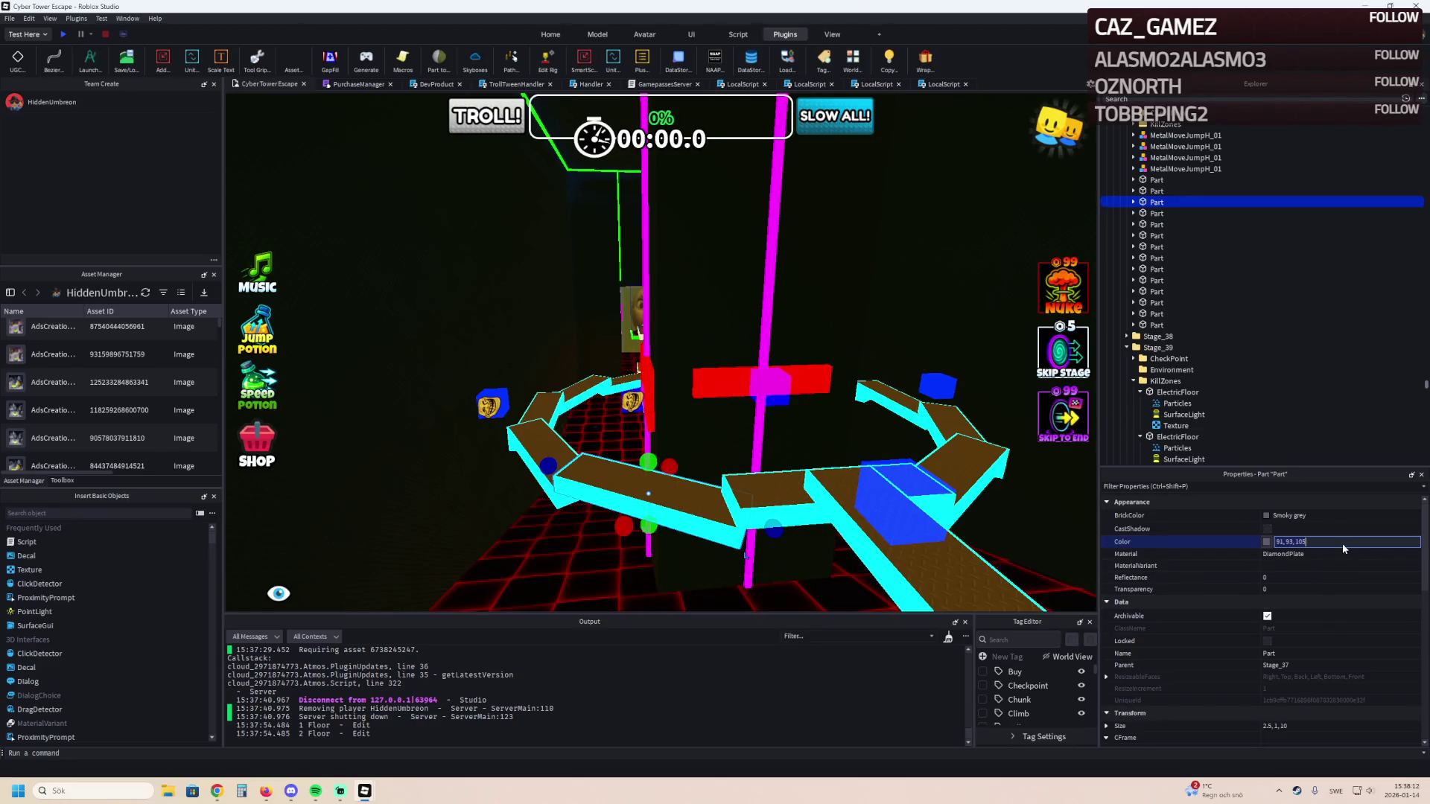
key("f")
scroll(881, 461, "up", 5)
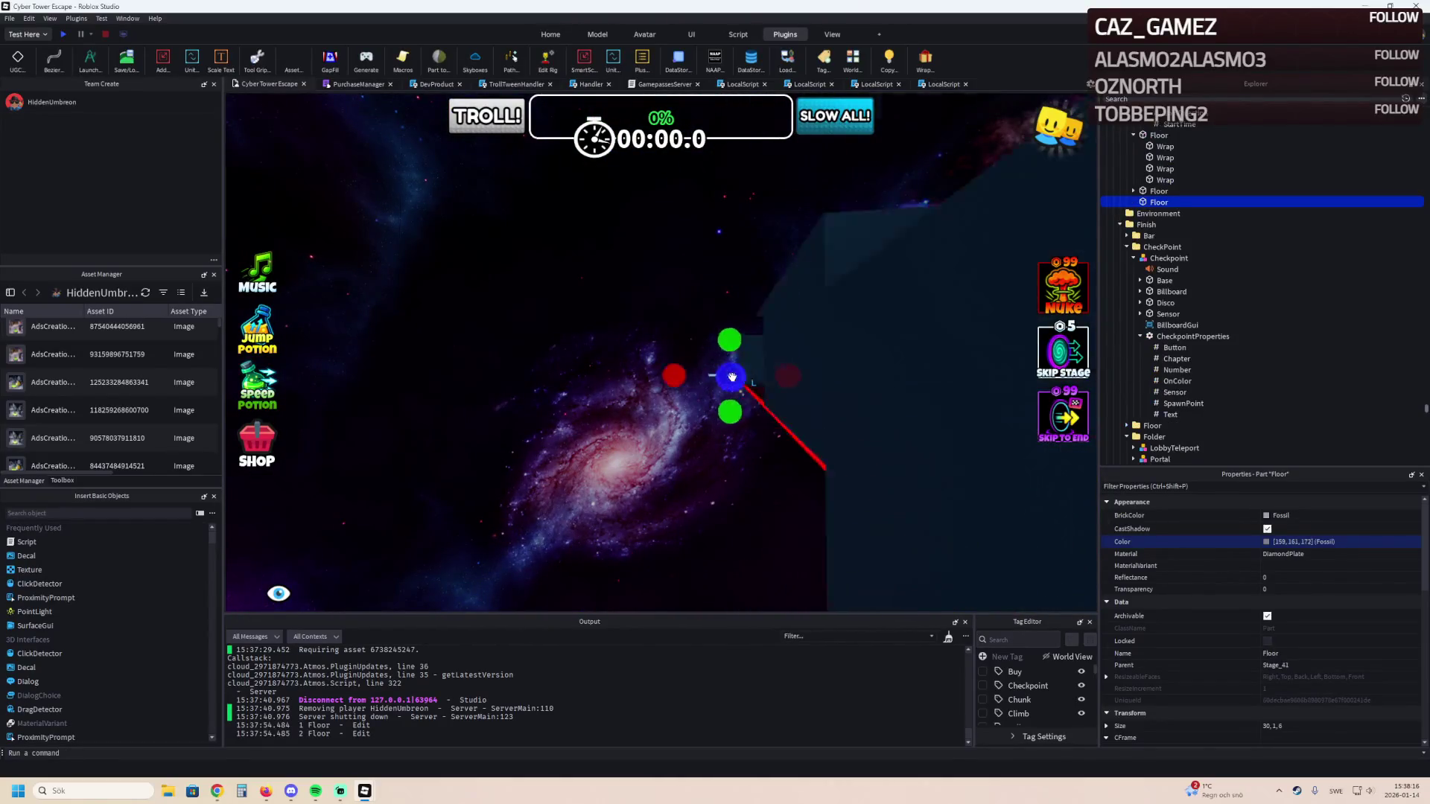
left_click(658, 357)
key("ctrl+z")
Paste Color 91, 93, 105 into the farther pink Floor's Color property.
left_click(931, 300)
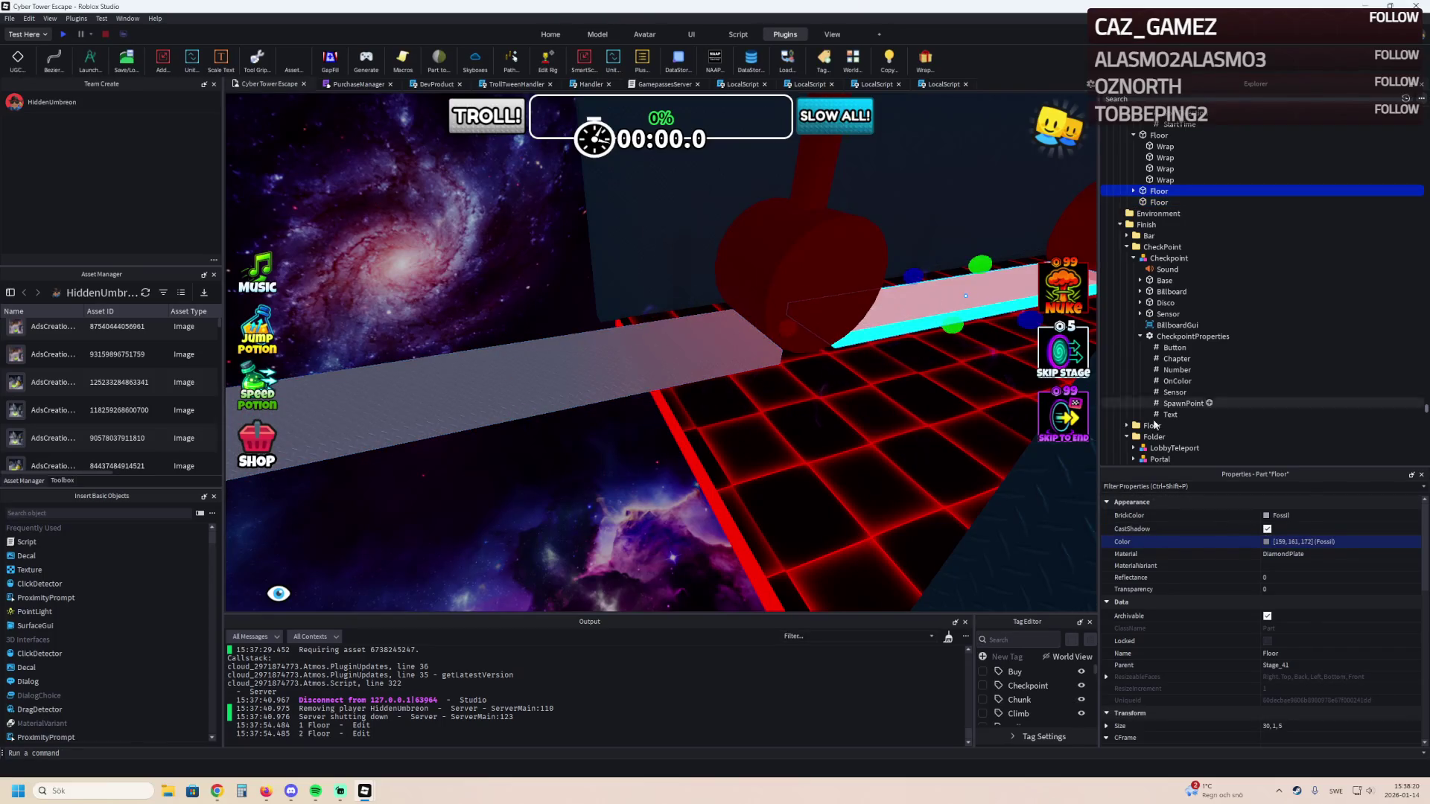
left_click(1333, 538)
type("91, 93, 105")
left_click(1269, 529)
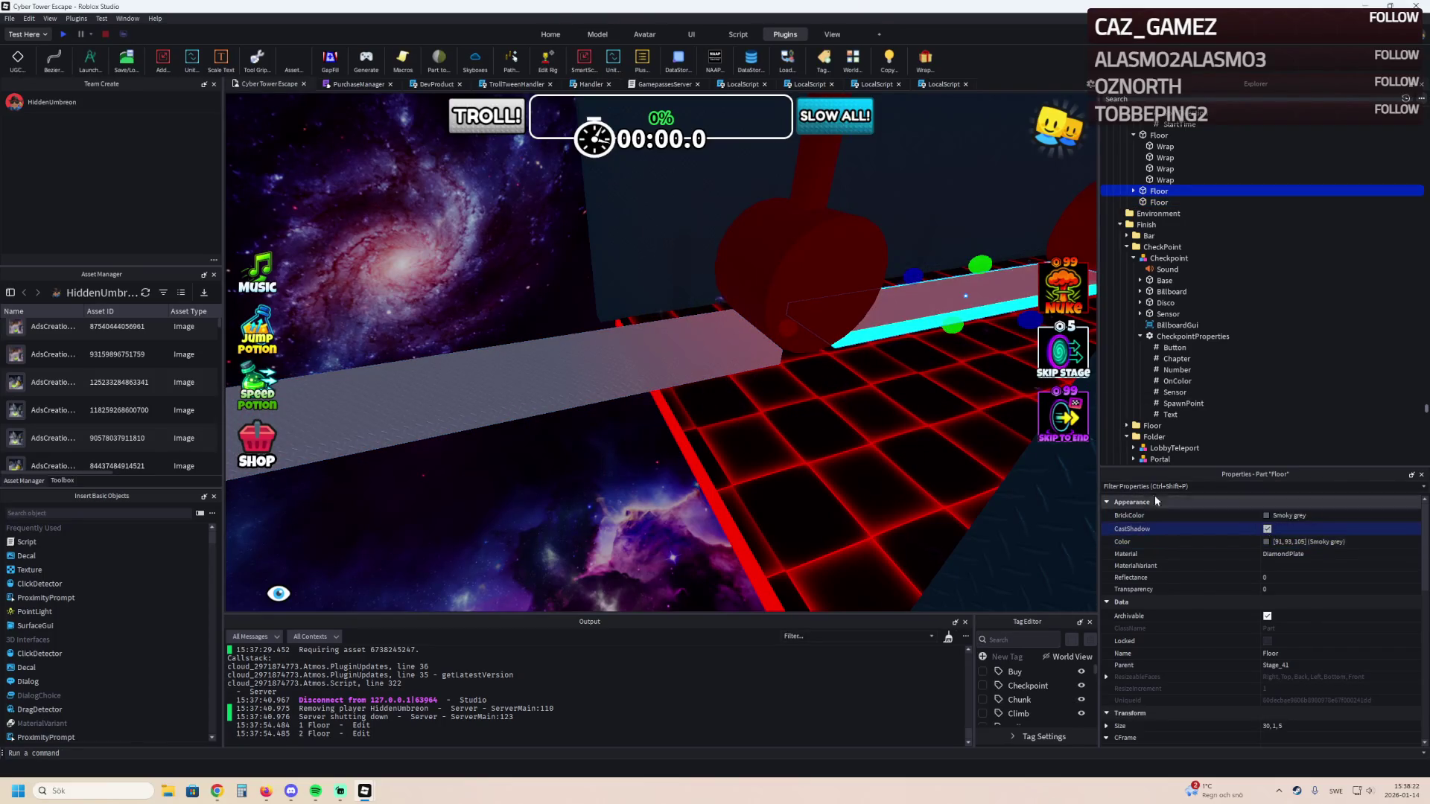
left_click(715, 357)
key("f")
left_click(752, 195)
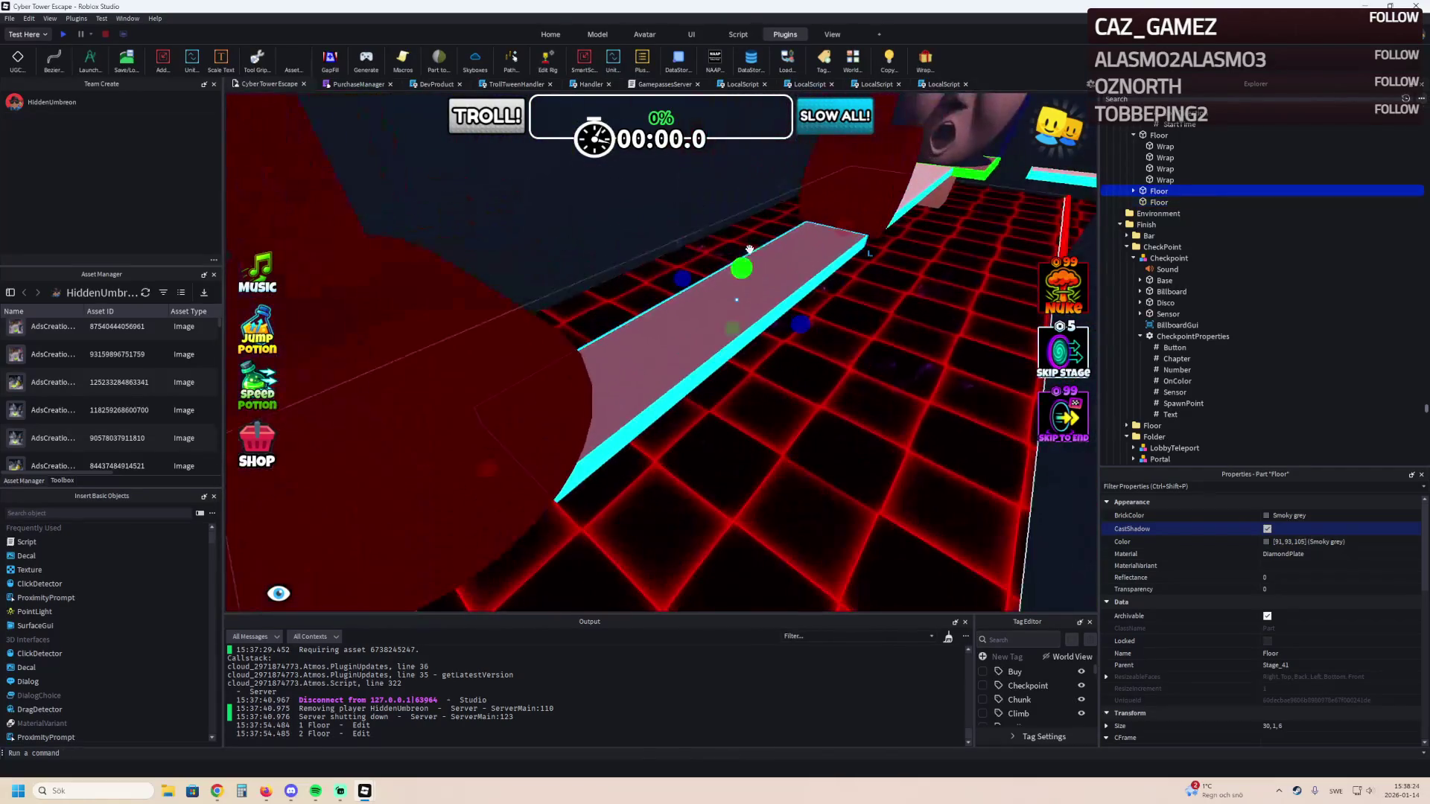
key("f")
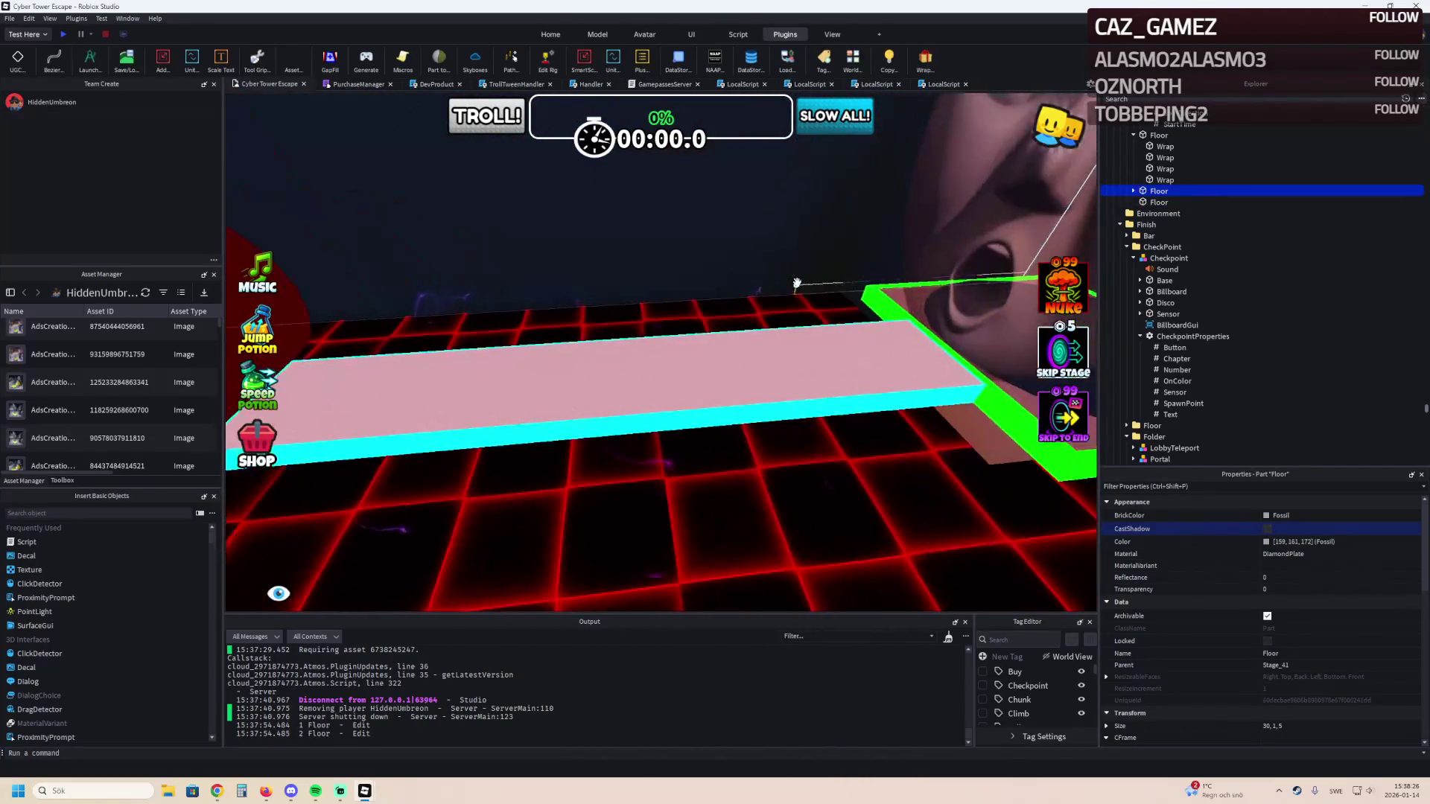
Set three more pink Floor strips to Smoky grey [91, 93, 105].
left_click(583, 366)
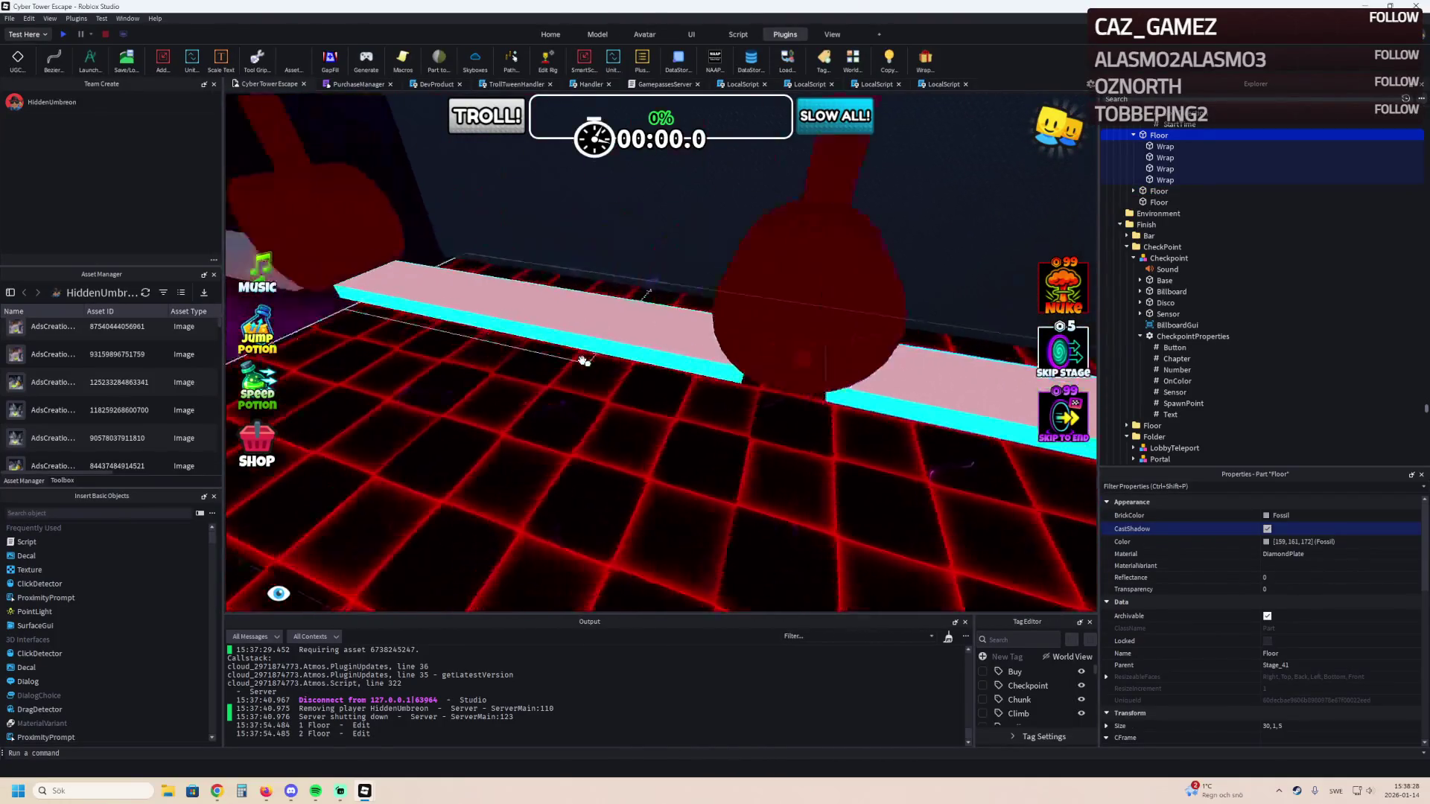
left_click(494, 314, "ctrl")
left_click(467, 302, "ctrl")
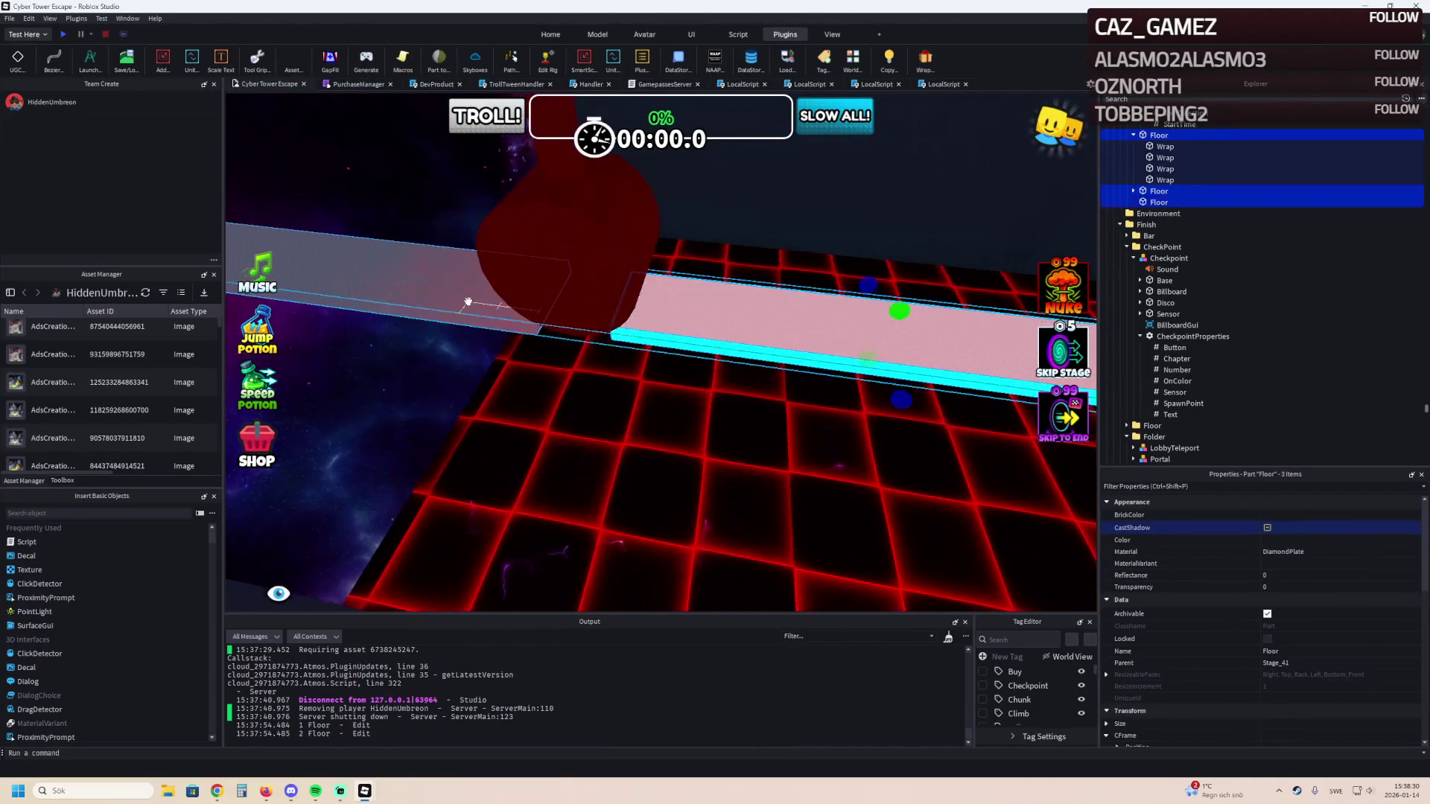
left_click(1325, 537)
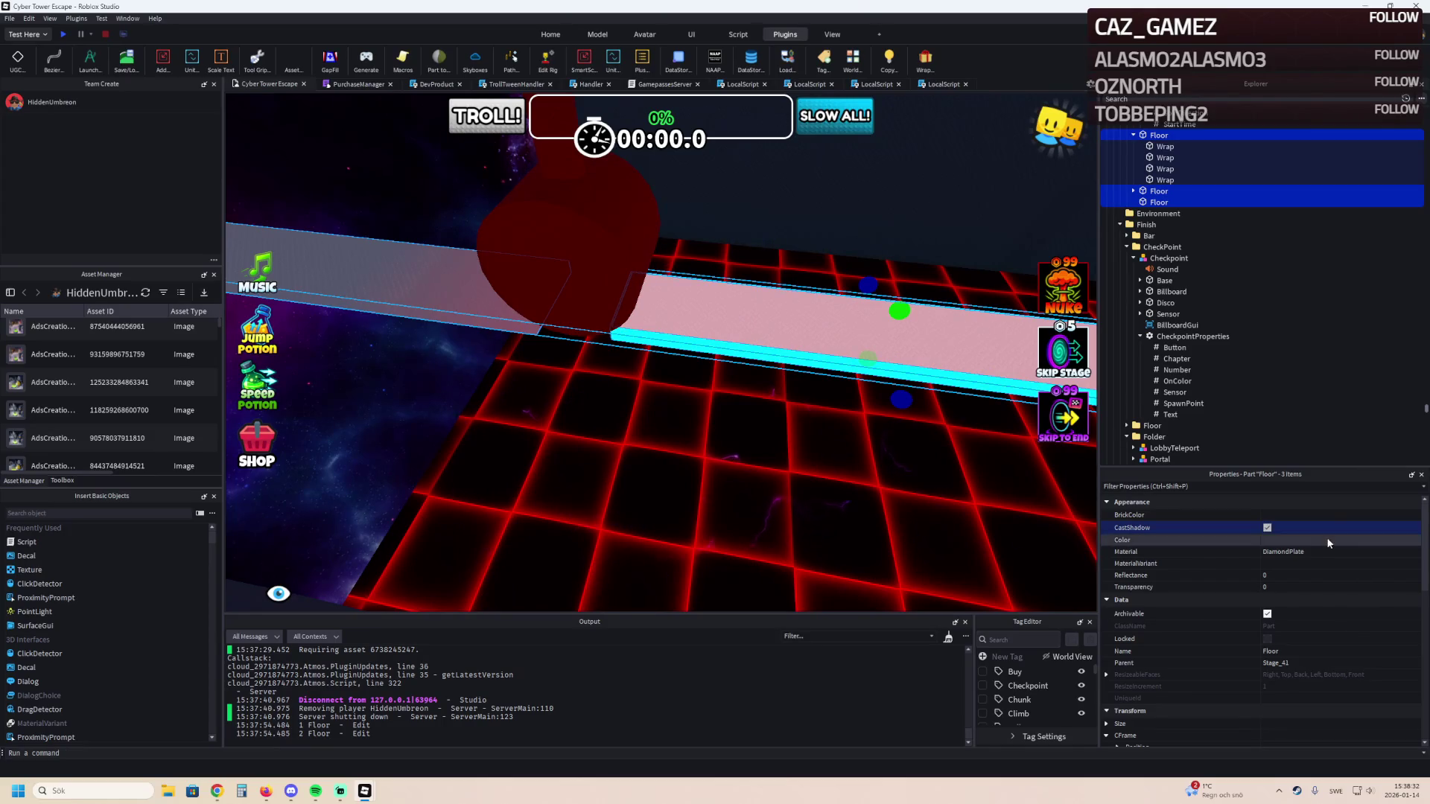
Add cyan Wrap edging to the one remaining Floor.
left_click(443, 300)
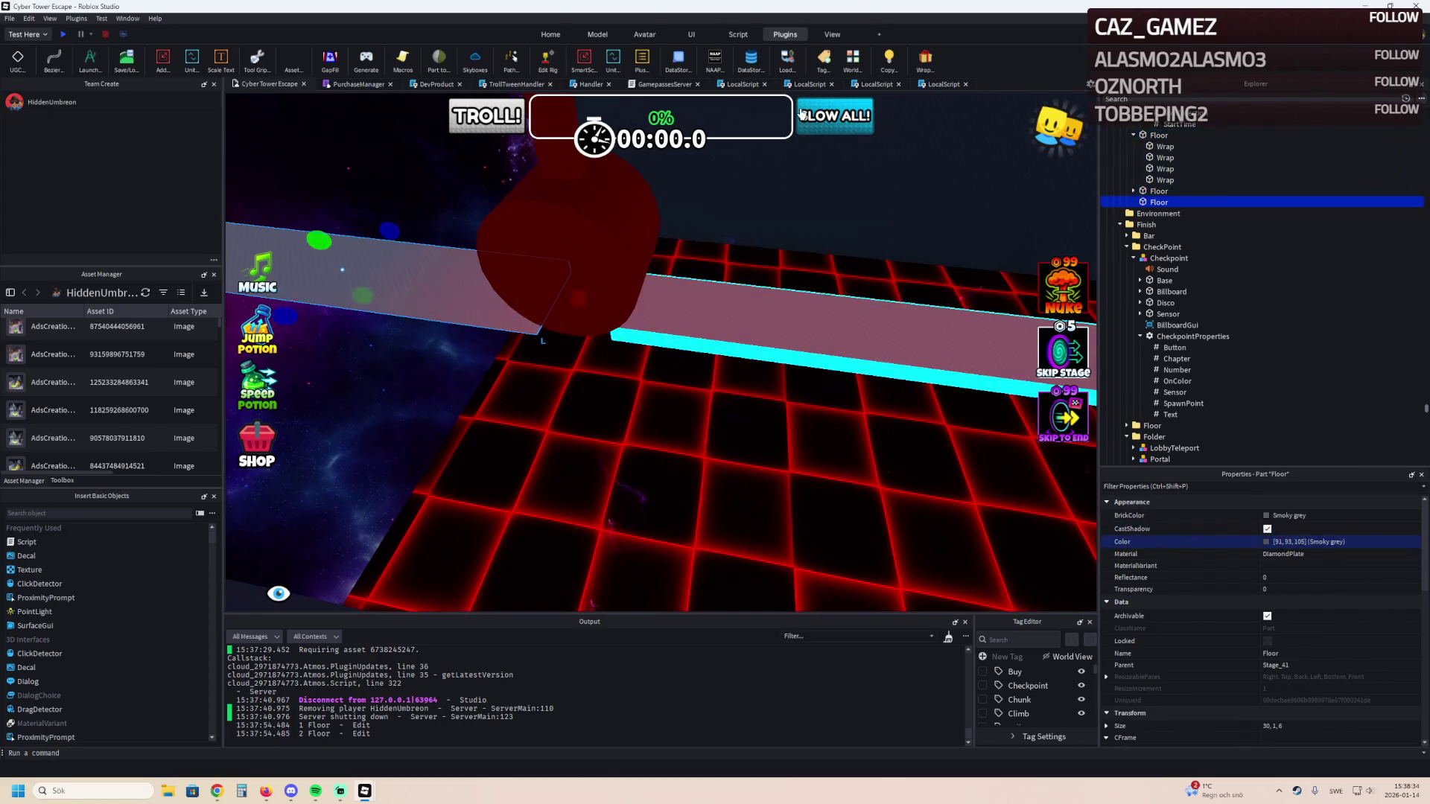
left_click(928, 65)
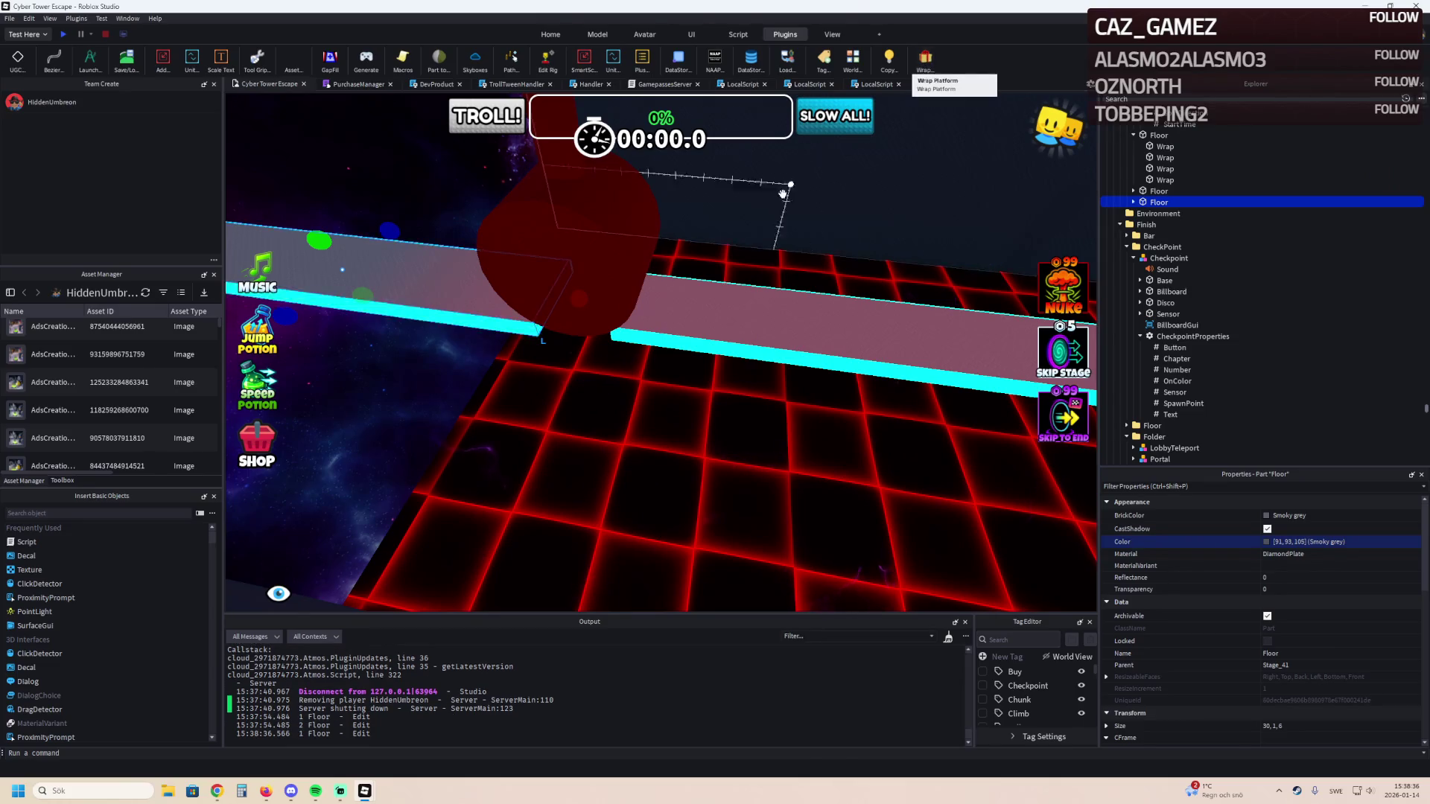
key("f")
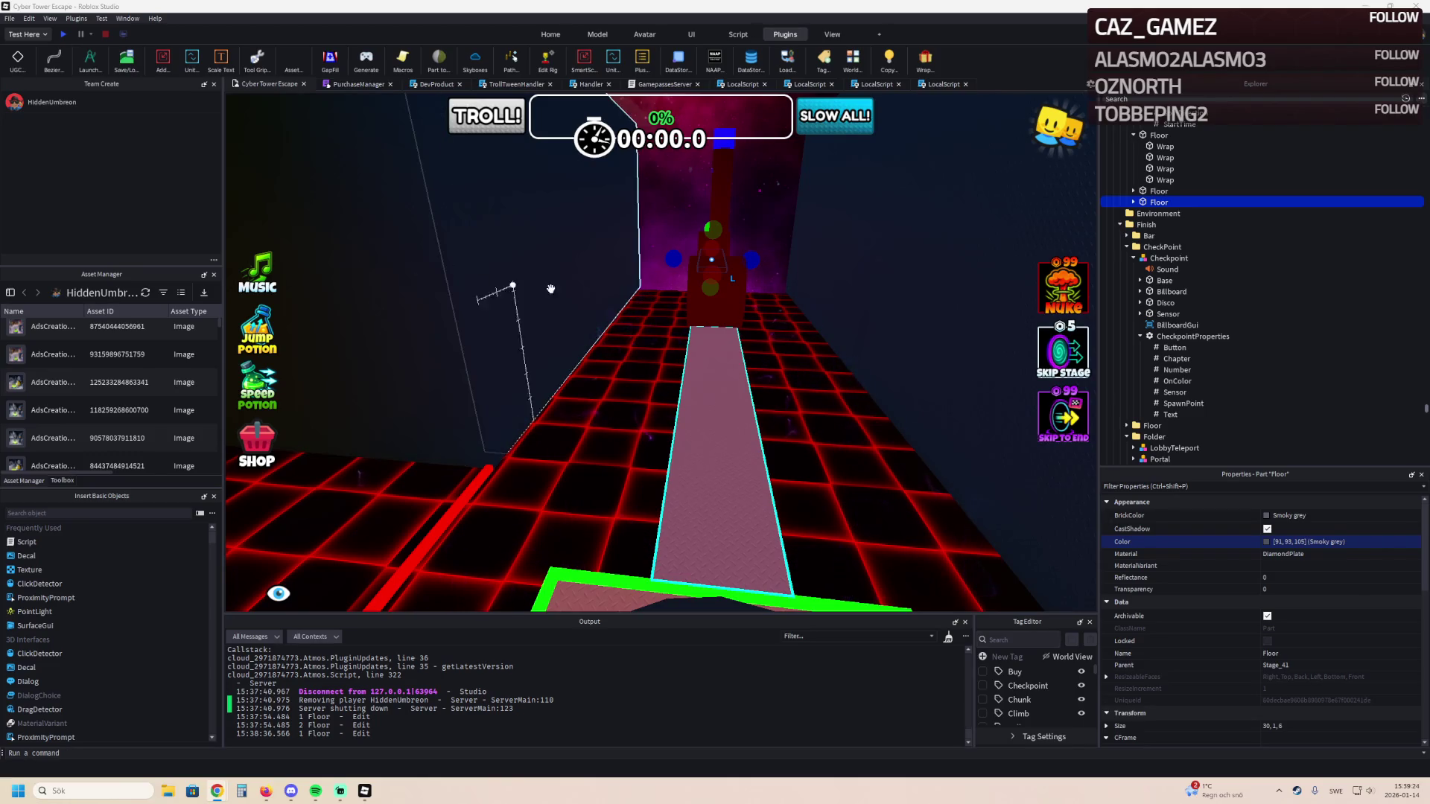
Duplicate the grey Floor strip and rotate the copy 90° crosswise to the walkway.
key("f")
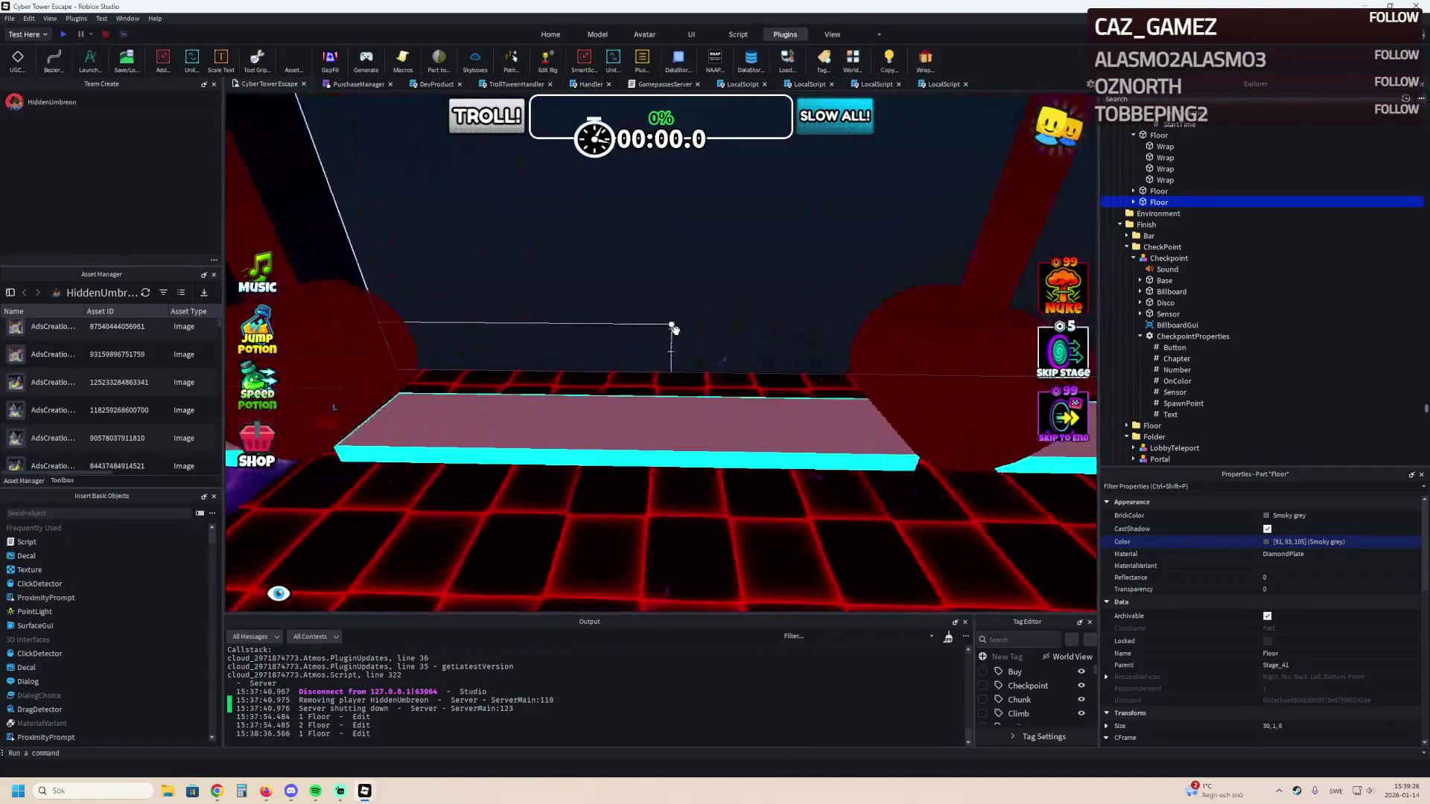
left_click_drag(676, 329, 714, 329)
key("ctrl+d")
key("ctrl+r")
mouse_move(721, 491)
left_mouse_down()
mouse_move(638, 411)
mouse_move(744, 350)
mouse_move(812, 388)
mouse_move(790, 447)
mouse_move(713, 452)
mouse_move(983, 422)
mouse_move(856, 447)
mouse_move(682, 428)
mouse_move(756, 424)
left_mouse_up()
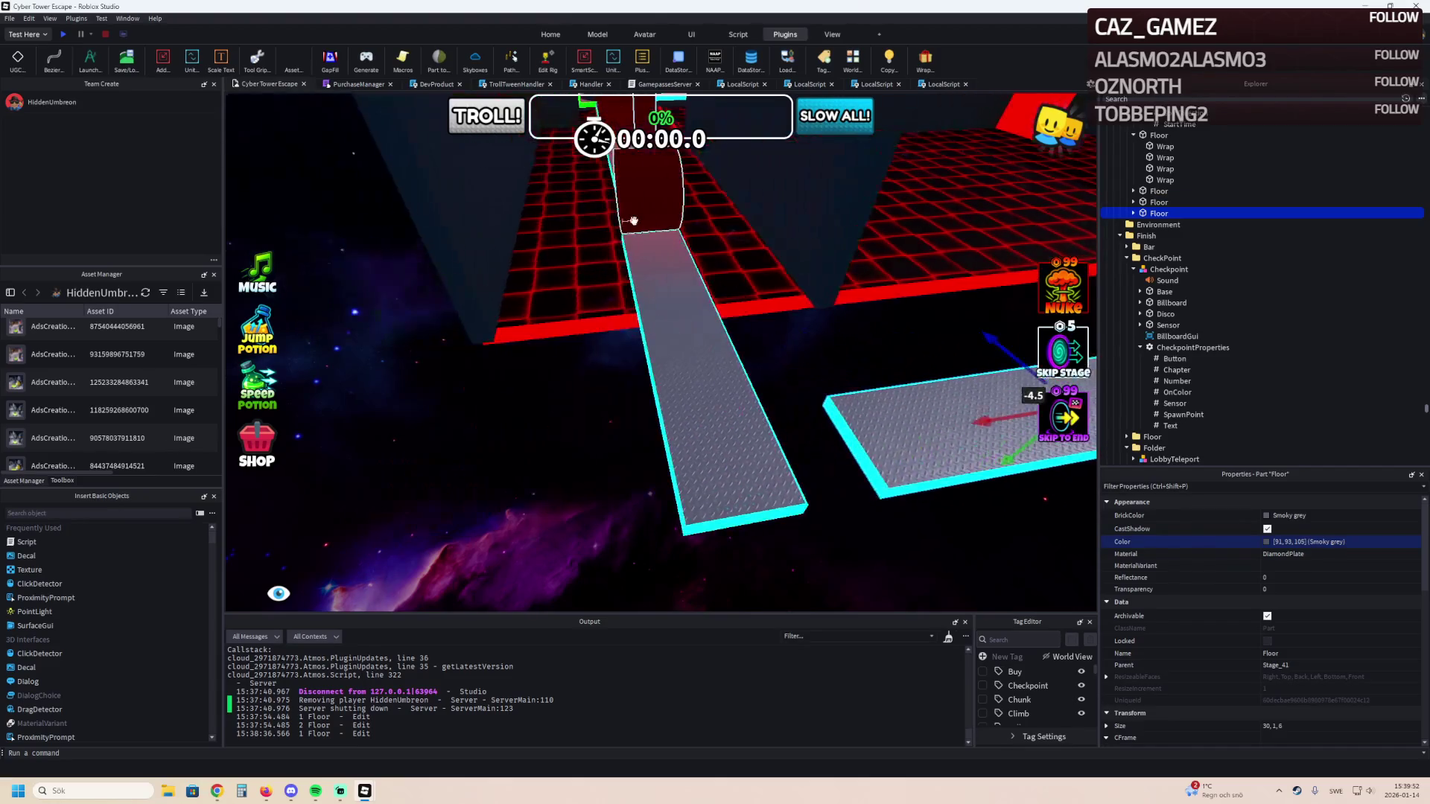
Duplicate the Spin hammer, rotate the copy 90° and move it along the walkway, 8.5 studs lower.
left_click(696, 240)
key("ctrl+d")
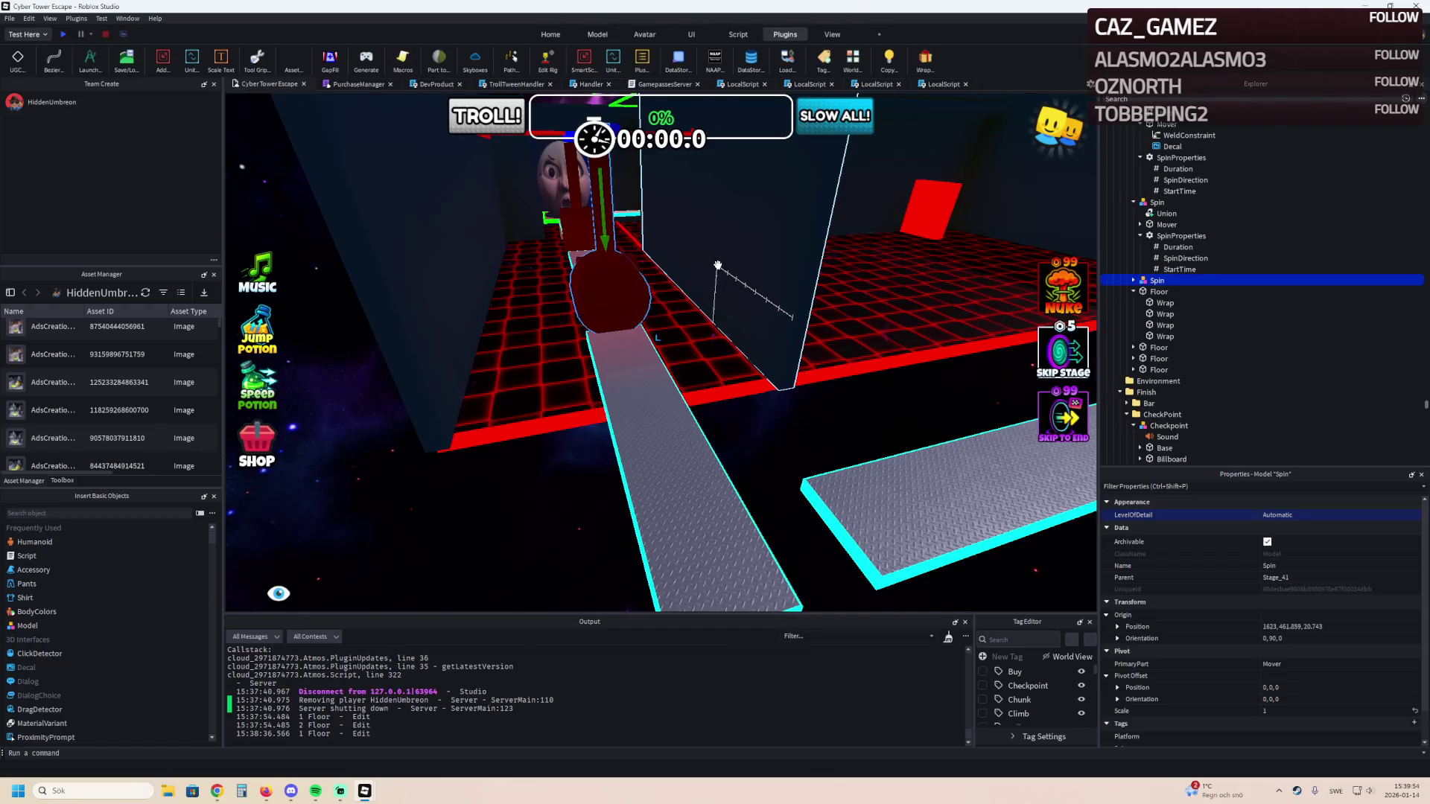
mouse_move(727, 255)
left_mouse_down()
mouse_move(812, 238)
mouse_move(893, 268)
mouse_move(626, 175)
mouse_move(658, 362)
mouse_move(591, 376)
left_mouse_up()
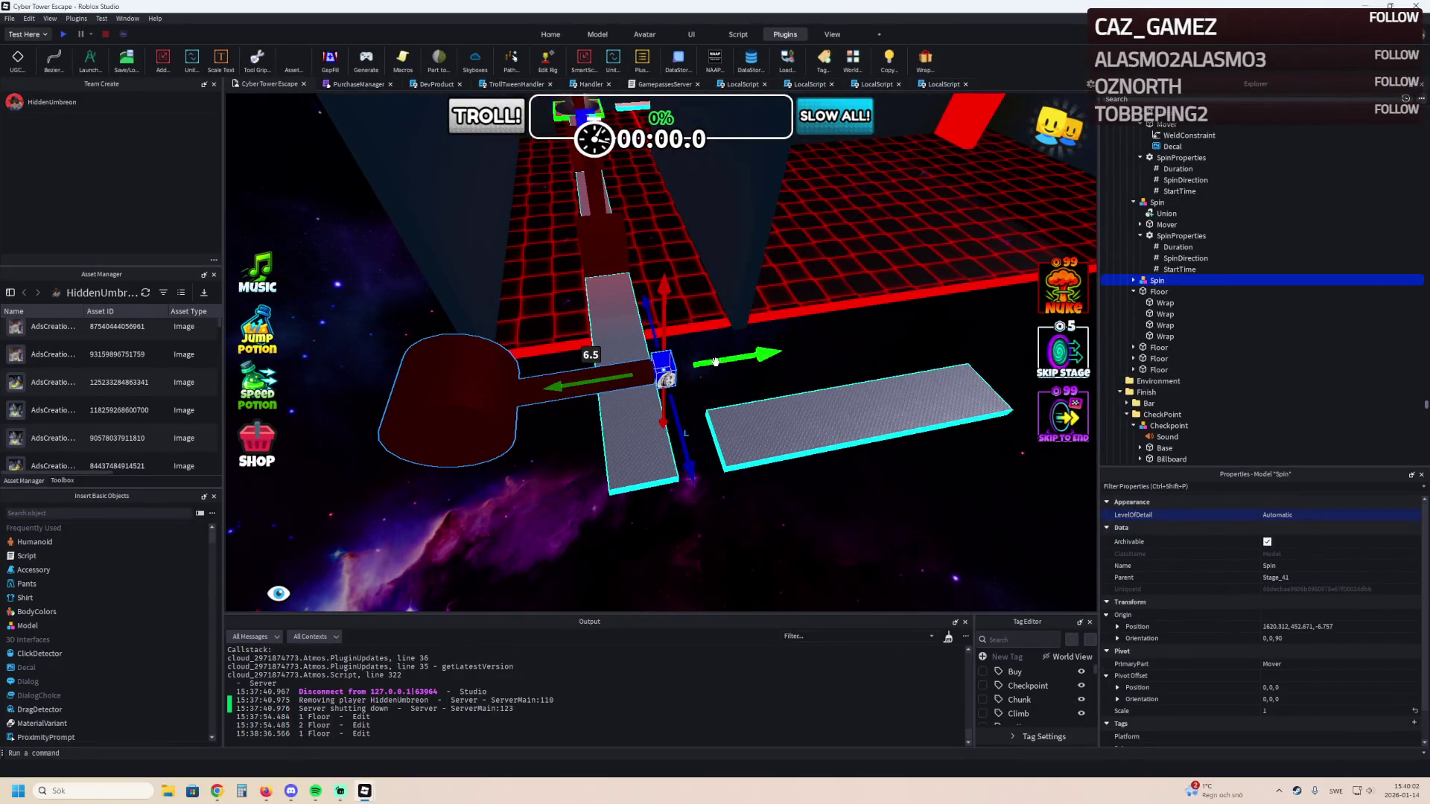
left_click_drag(685, 393, 722, 480)
key("ctrl+4")
mouse_move(730, 341)
left_mouse_down()
mouse_move(767, 344)
mouse_move(812, 376)
mouse_move(884, 473)
left_mouse_up()
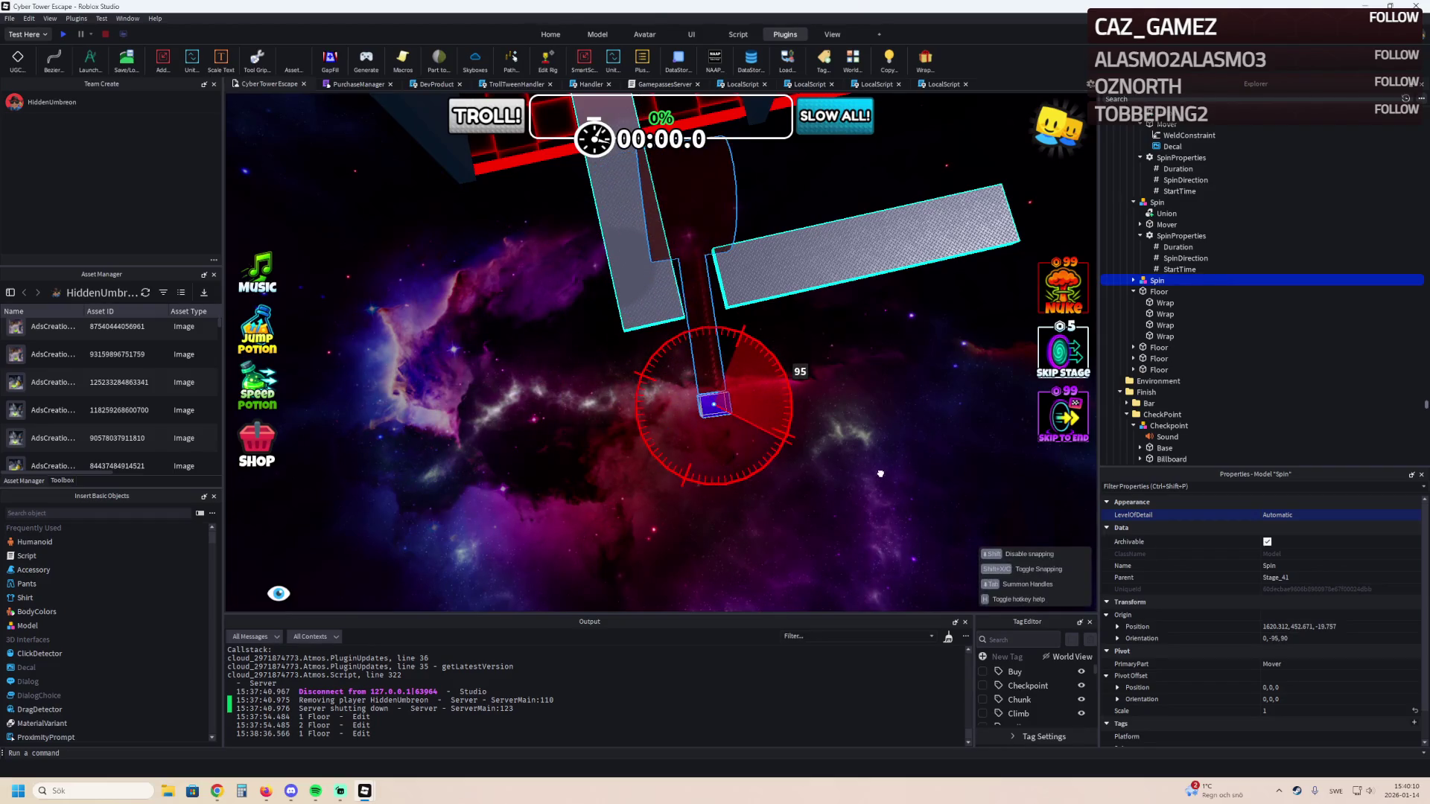
key("ctrl+2")
left_click_drag(732, 467, 767, 466)
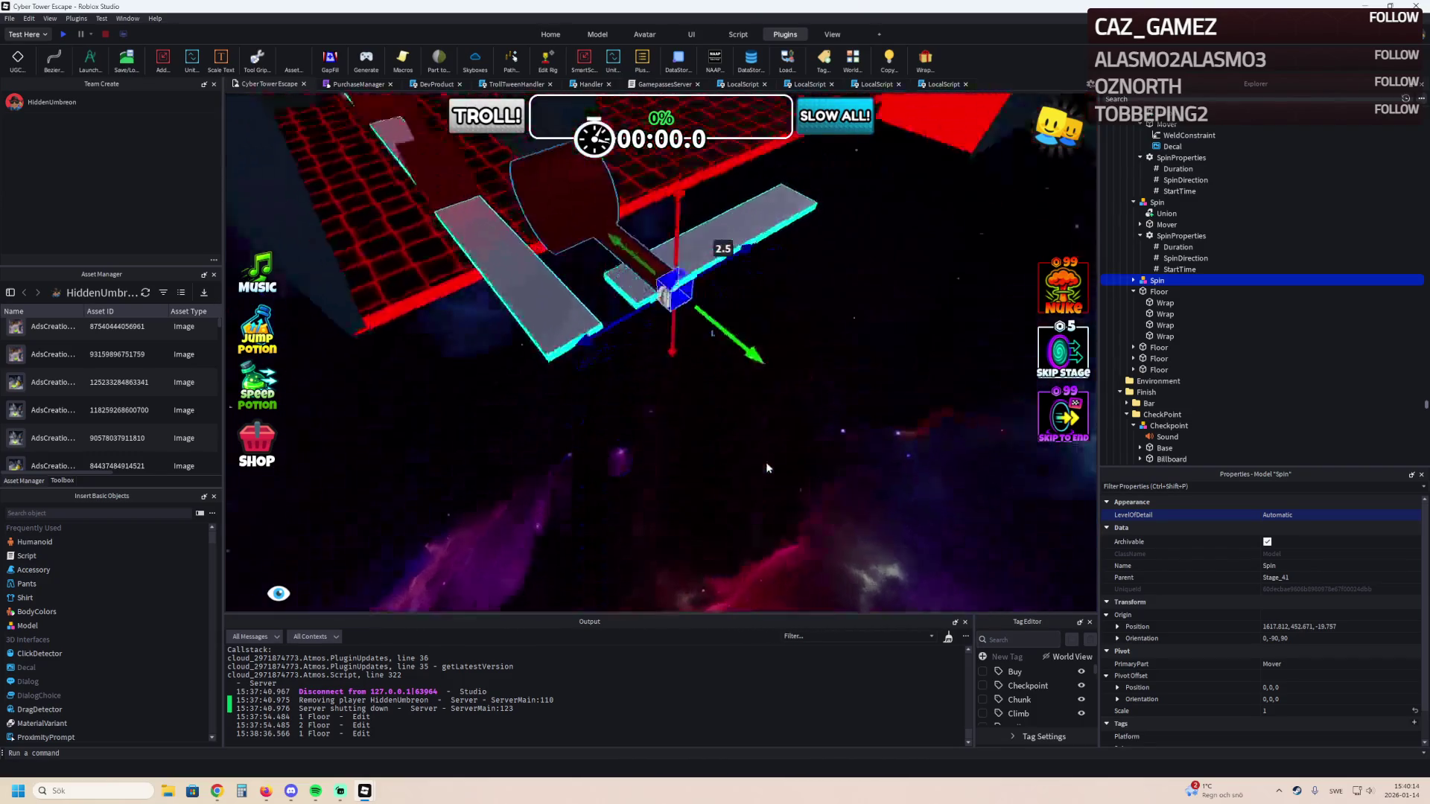
mouse_move(672, 271)
left_mouse_down()
mouse_move(662, 327)
mouse_move(678, 314)
left_mouse_up()
mouse_move(701, 376)
left_mouse_down()
mouse_move(749, 370)
mouse_move(785, 274)
left_mouse_up()
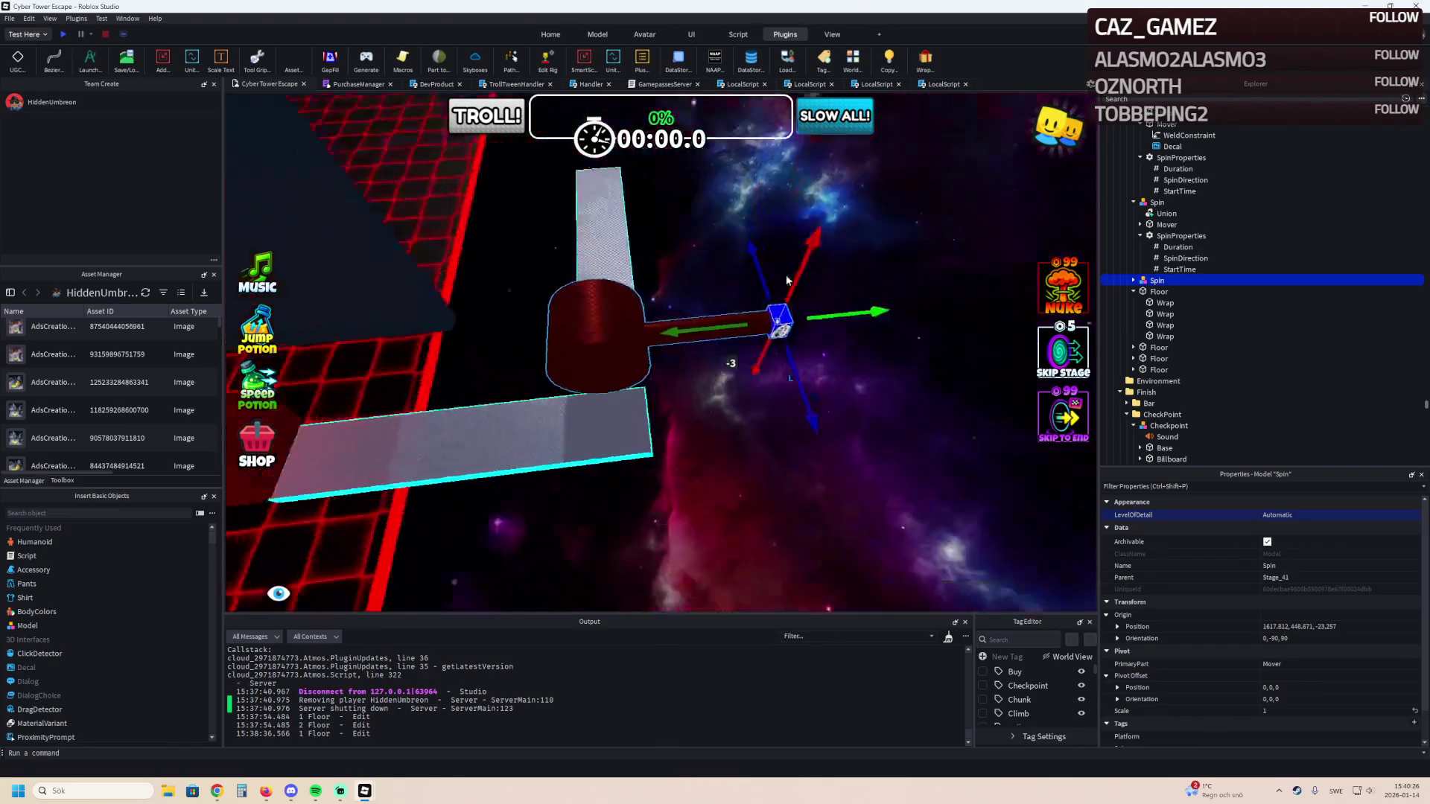
Undo an extra 60° turn on the Spin copy, then start a playtest.
key("ctrl+4")
mouse_move(773, 327)
left_mouse_down()
mouse_move(681, 376)
mouse_move(819, 292)
mouse_move(808, 315)
mouse_move(679, 339)
mouse_move(812, 350)
left_mouse_up()
key("ctrl+z")
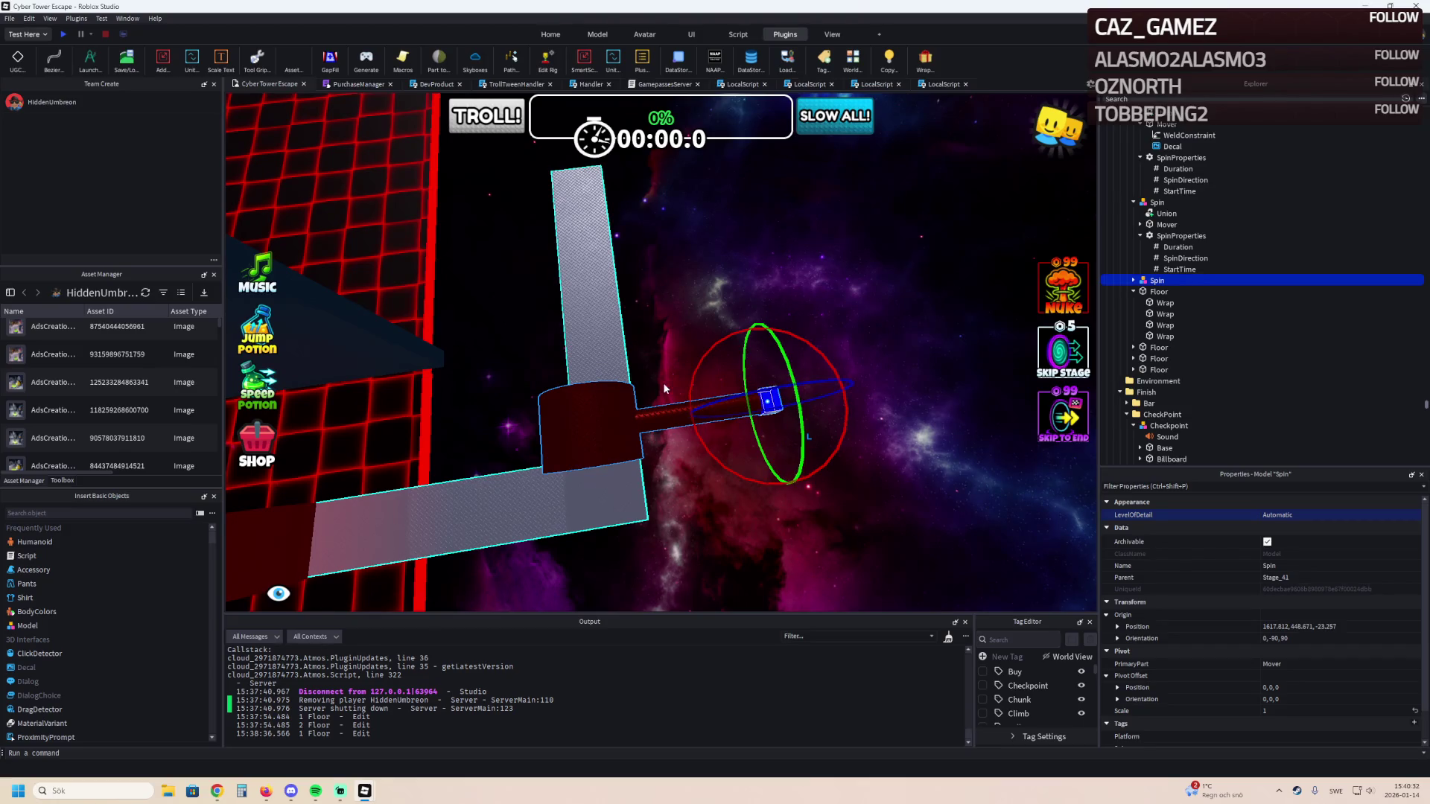
mouse_move(984, 302)
left_mouse_down()
mouse_move(752, 294)
mouse_move(730, 314)
left_mouse_up()
key("f")
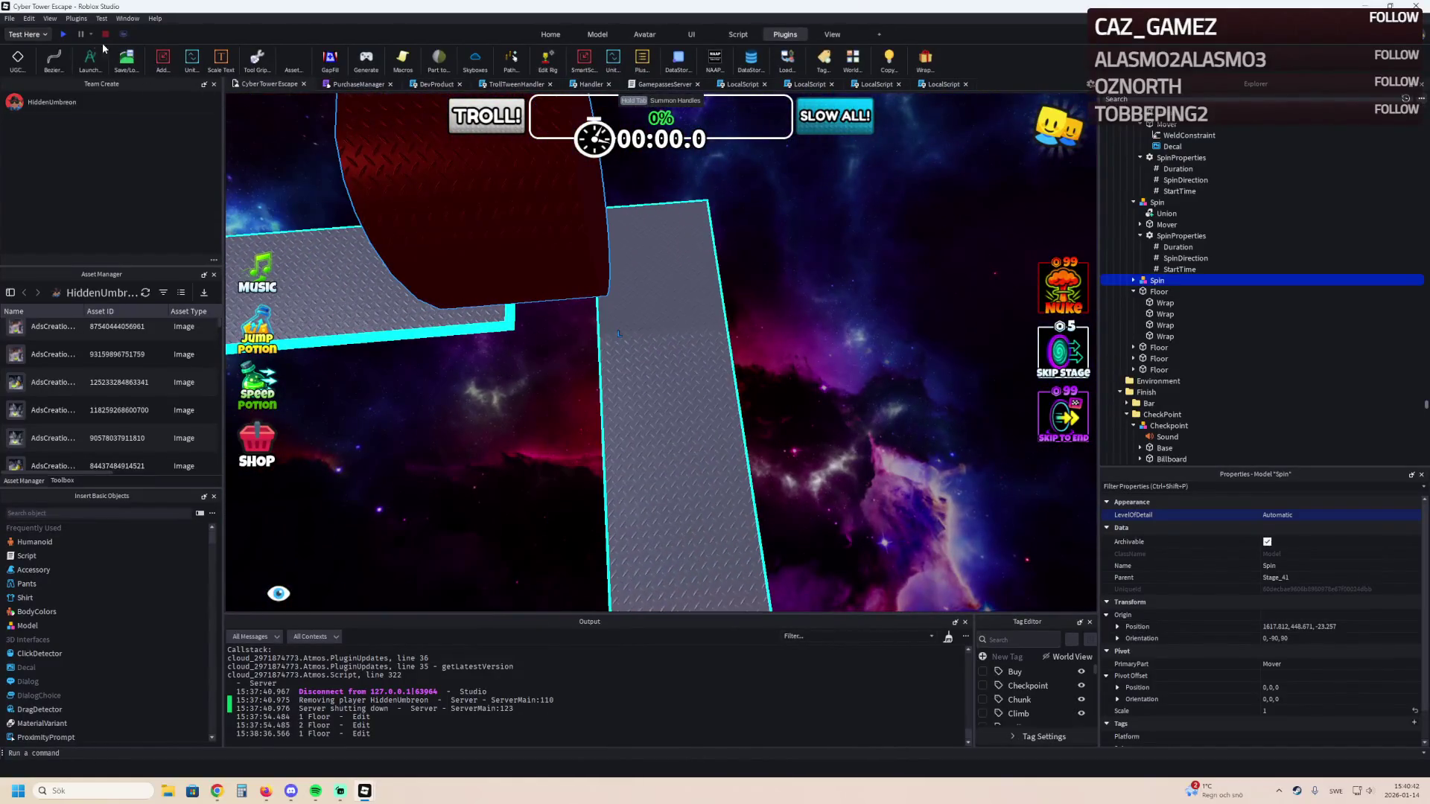
left_click(64, 35)
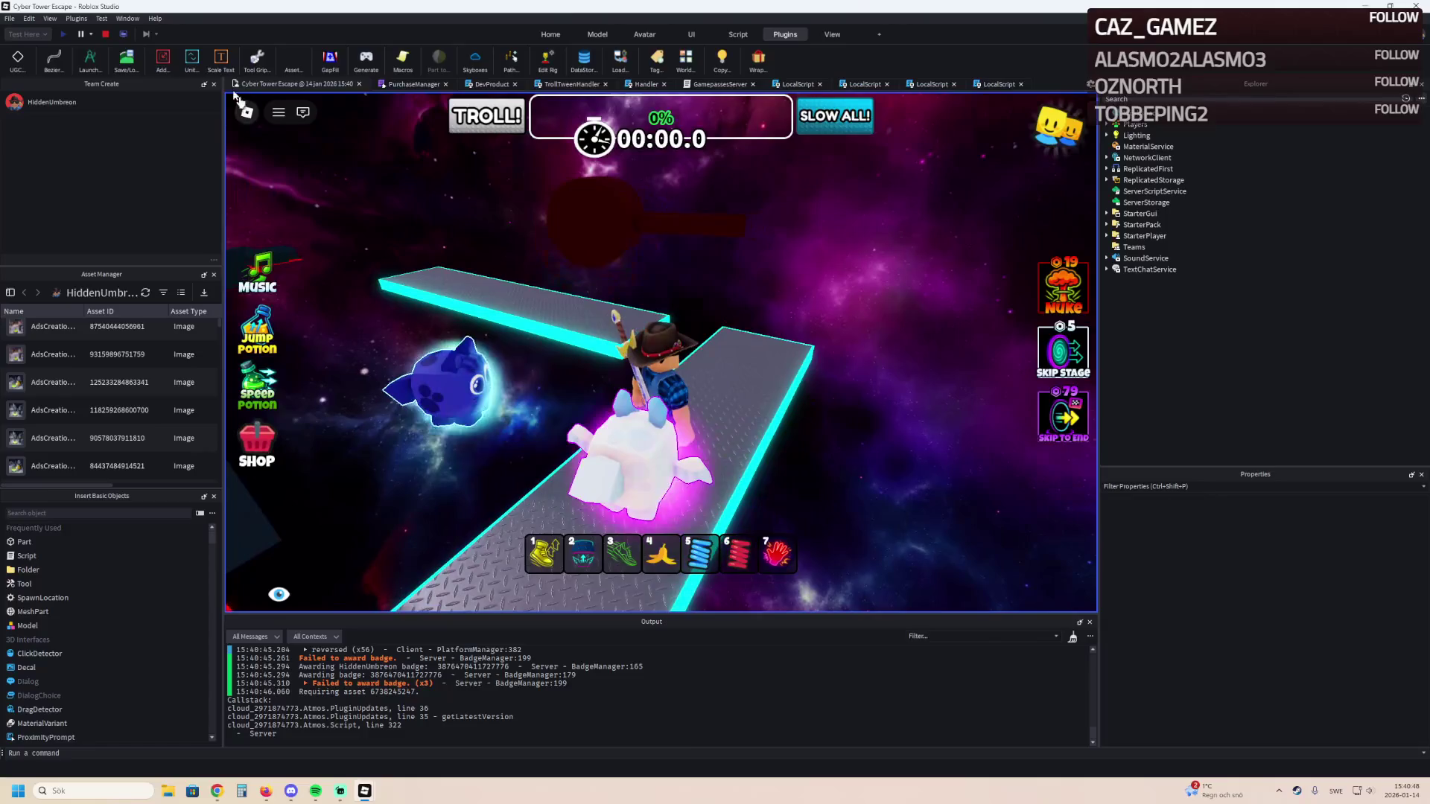
key("shift+F5")
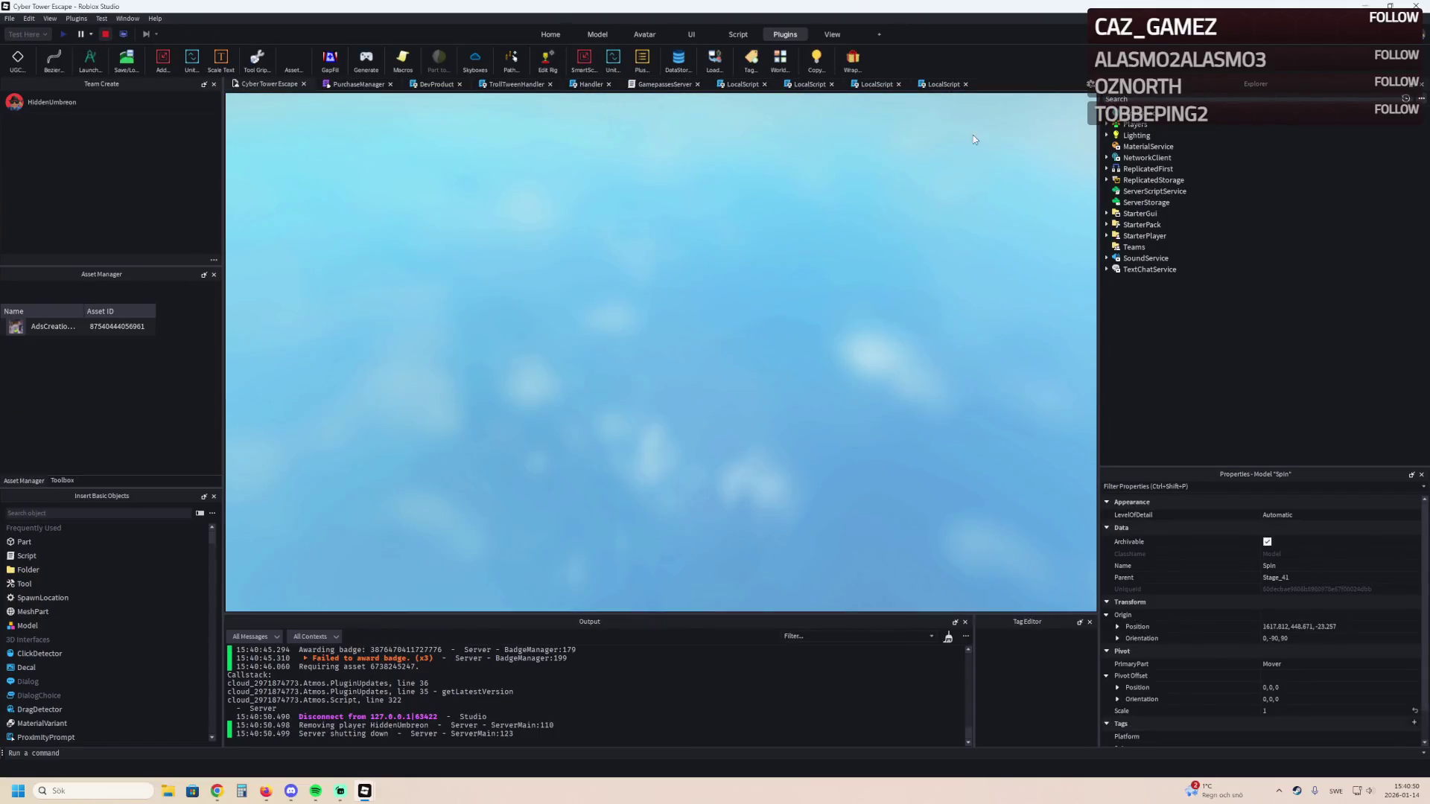
key("f")
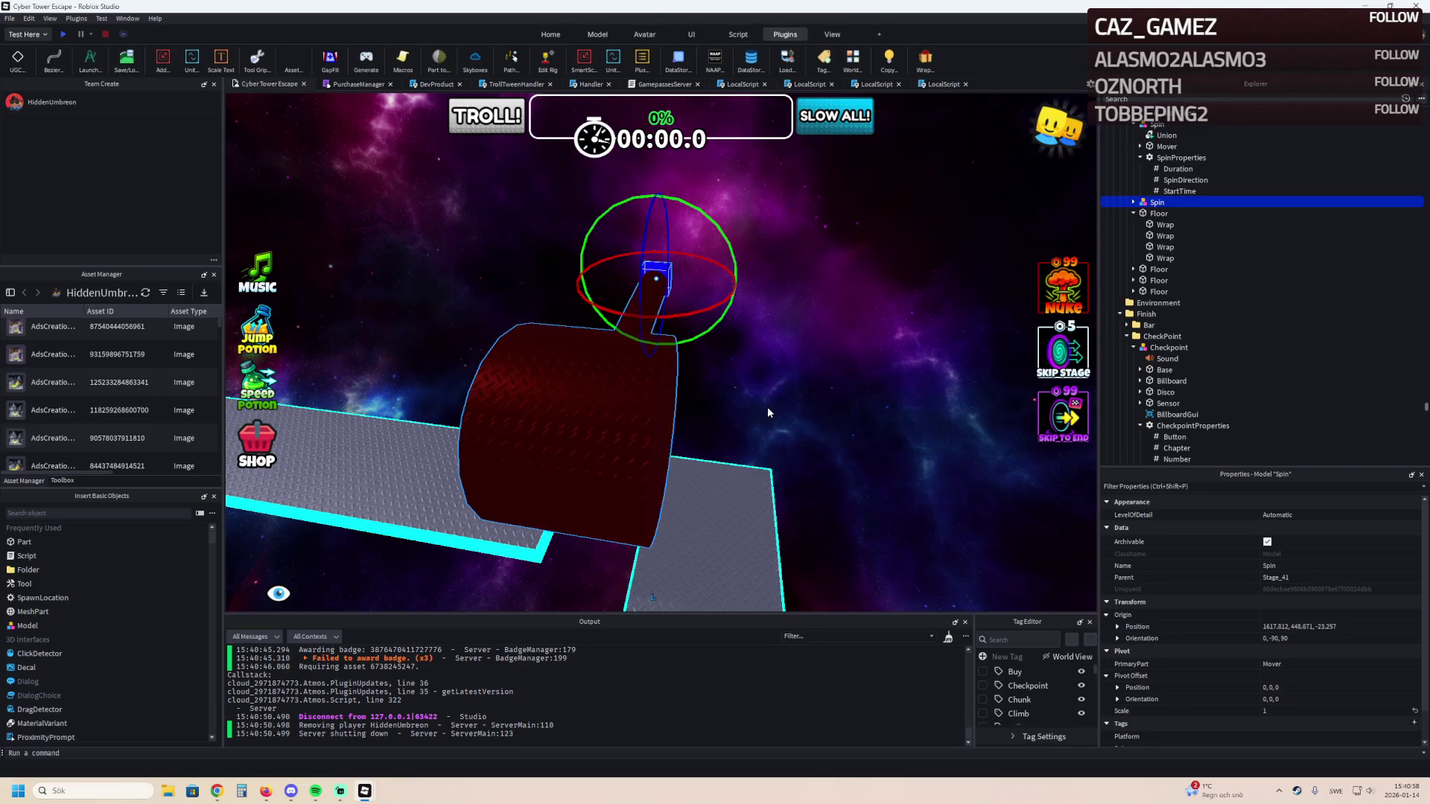
key("F5")
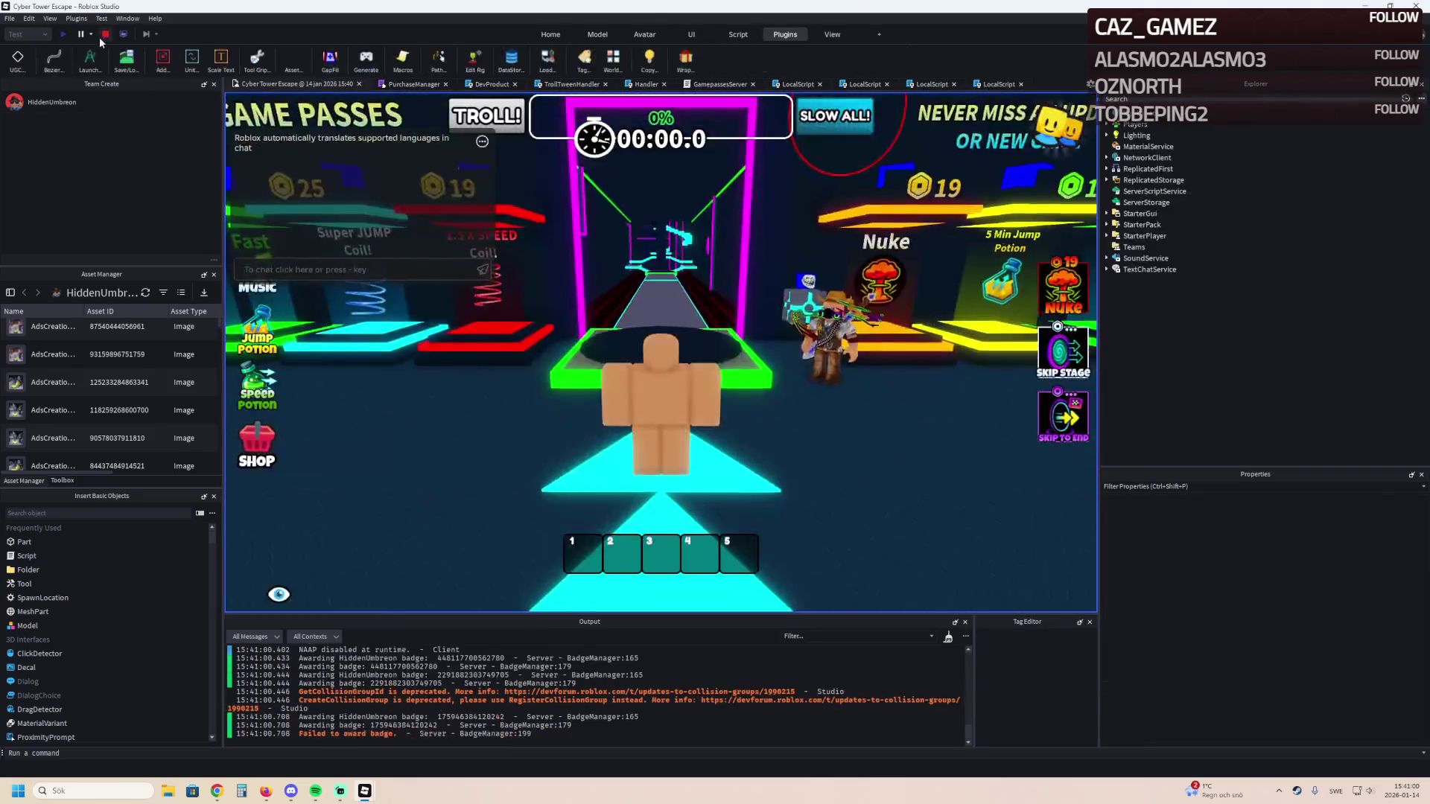
left_click(101, 36)
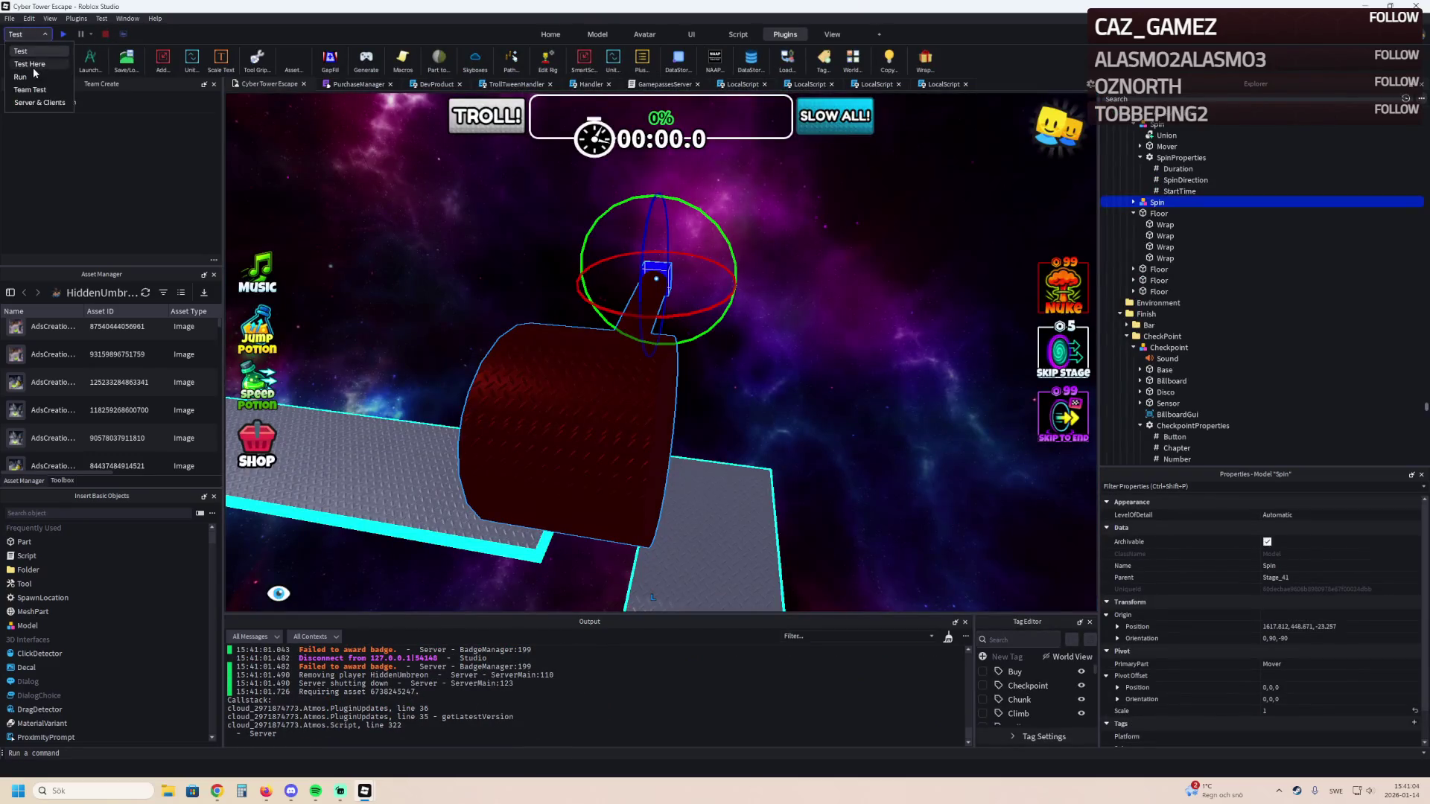
left_click(63, 34)
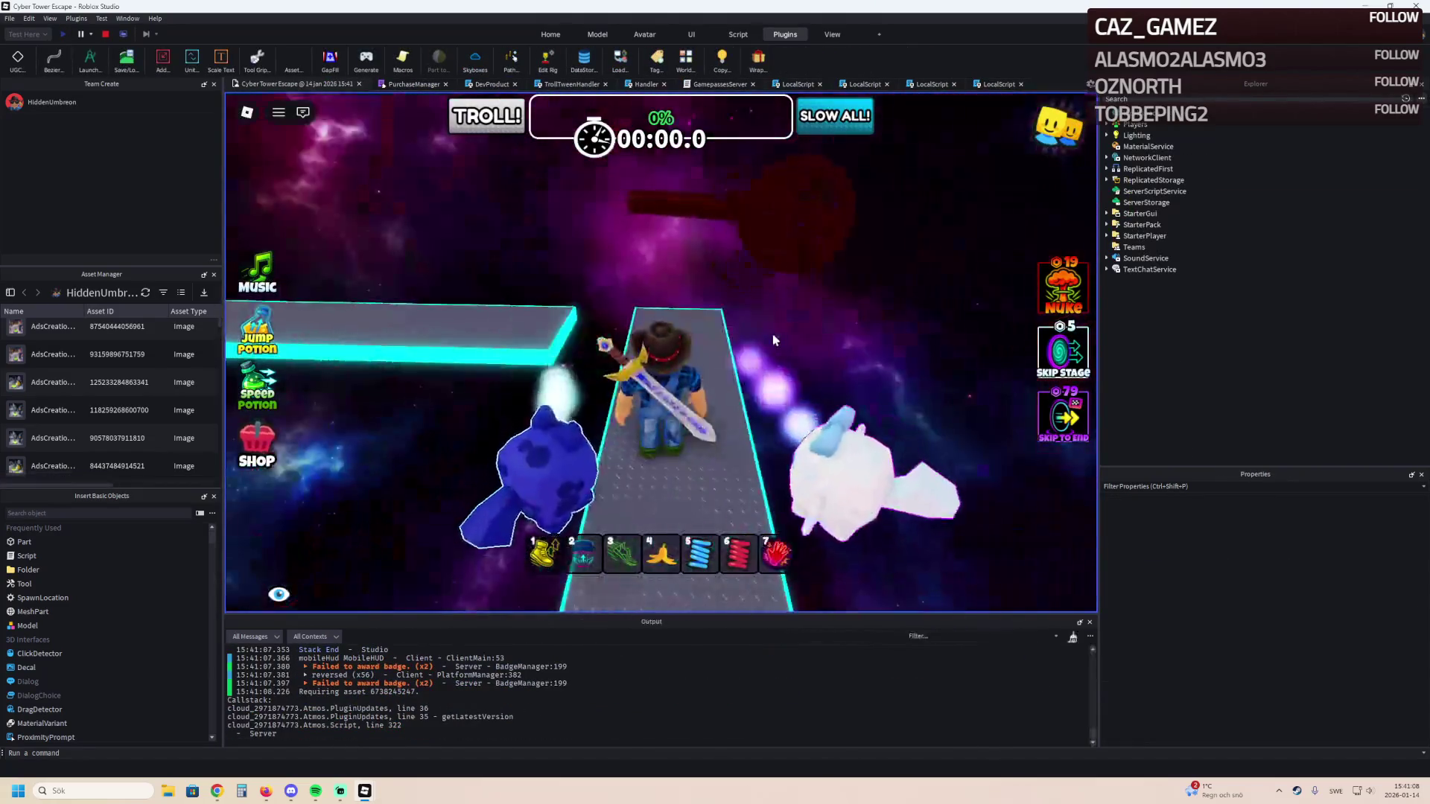
key("w")
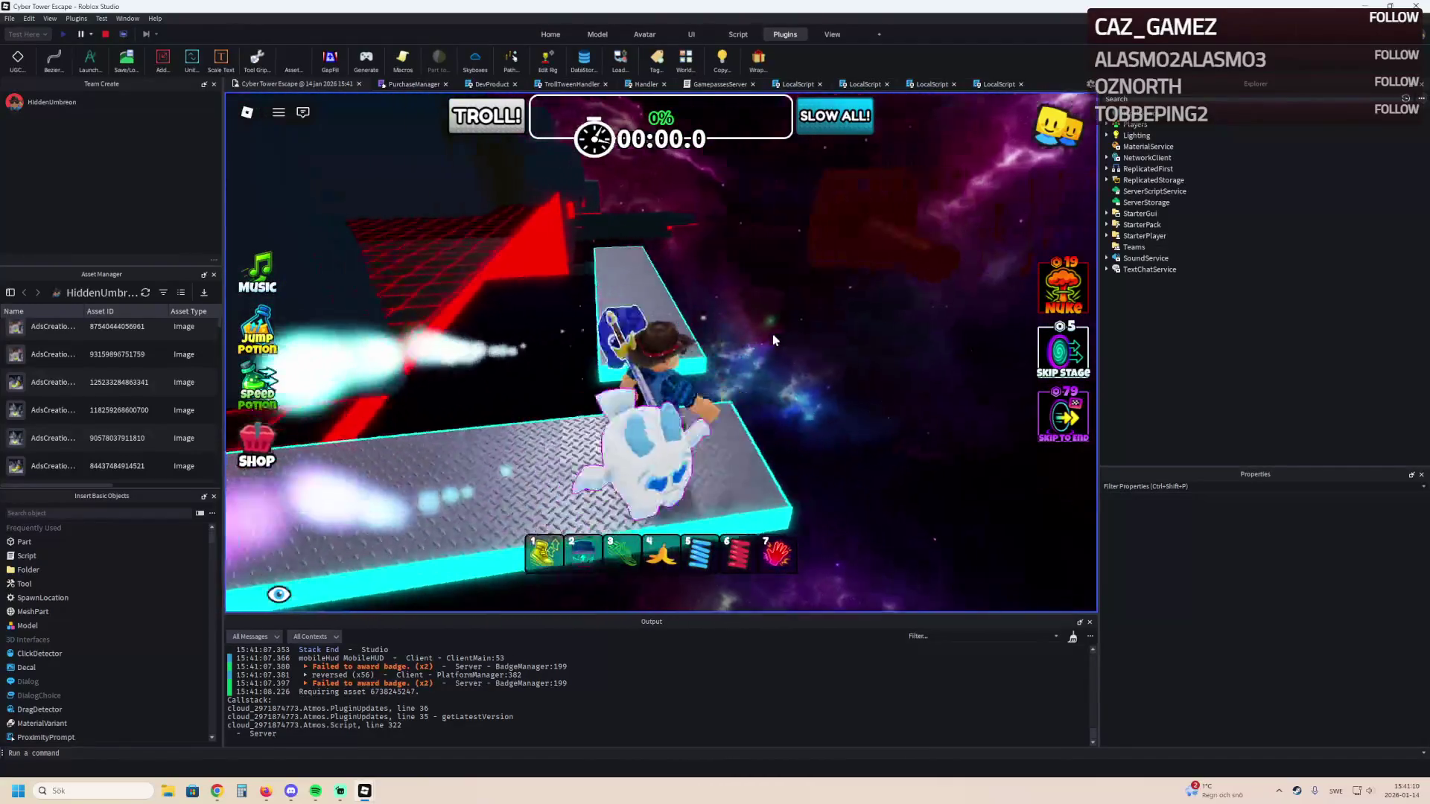
key("w")
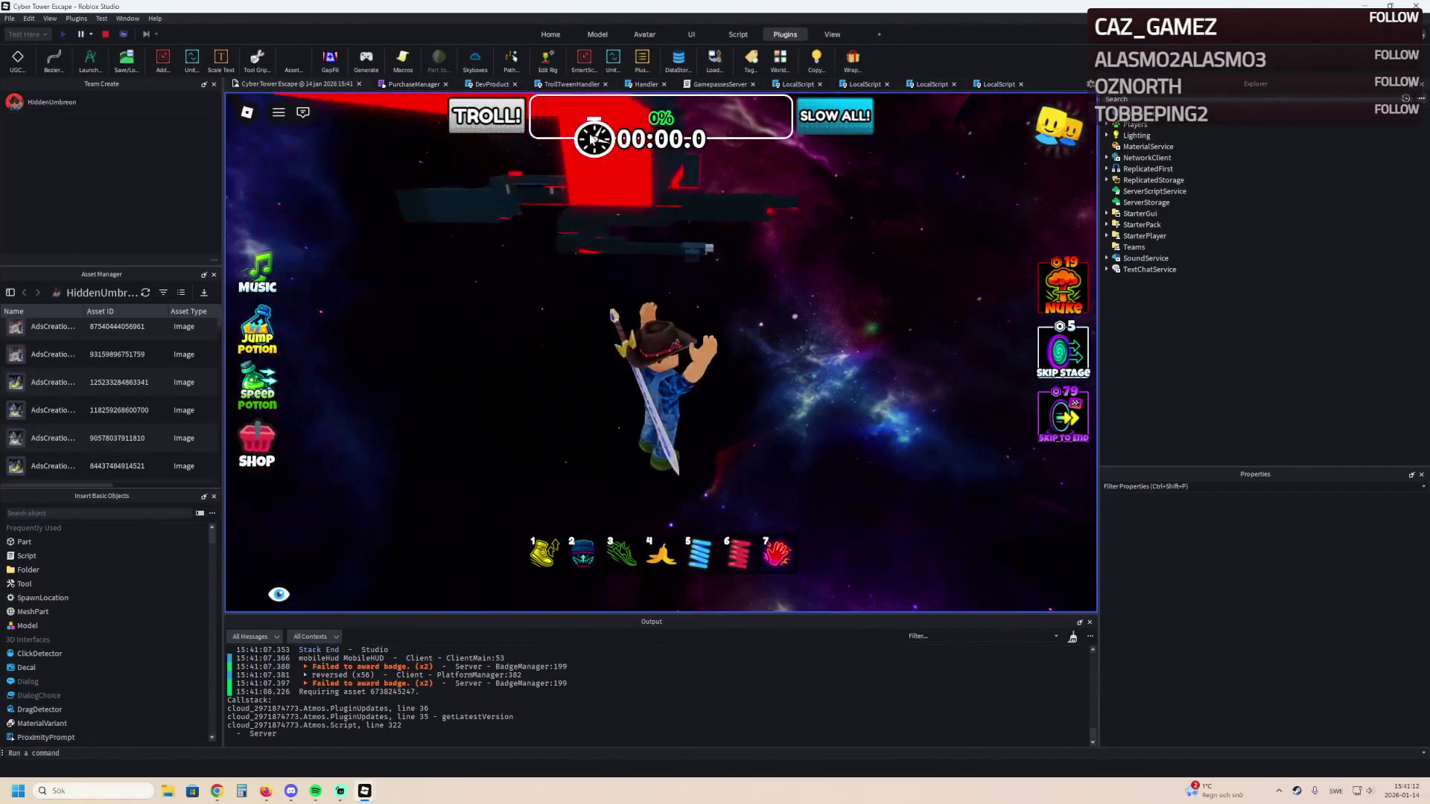
left_click(105, 35)
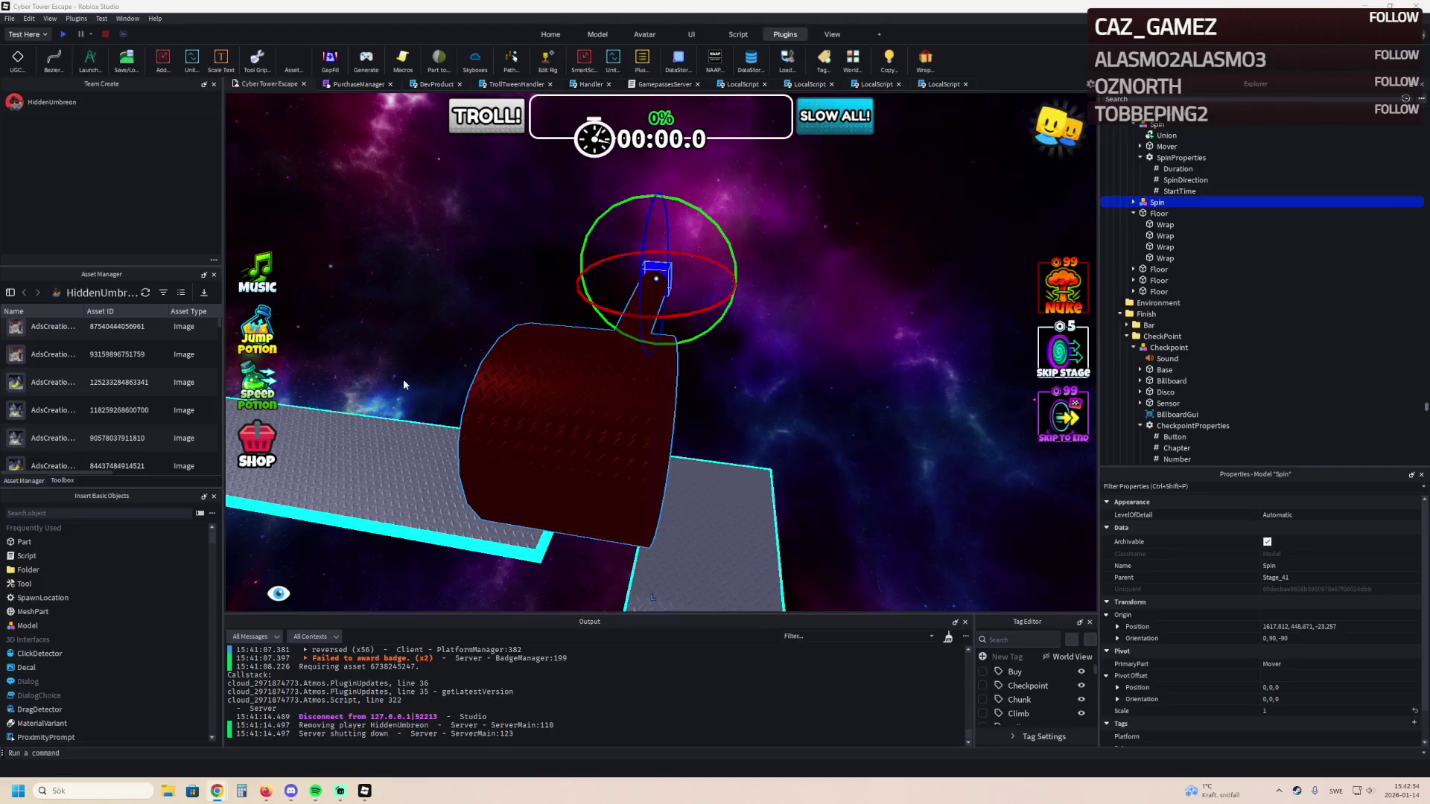
key("w")
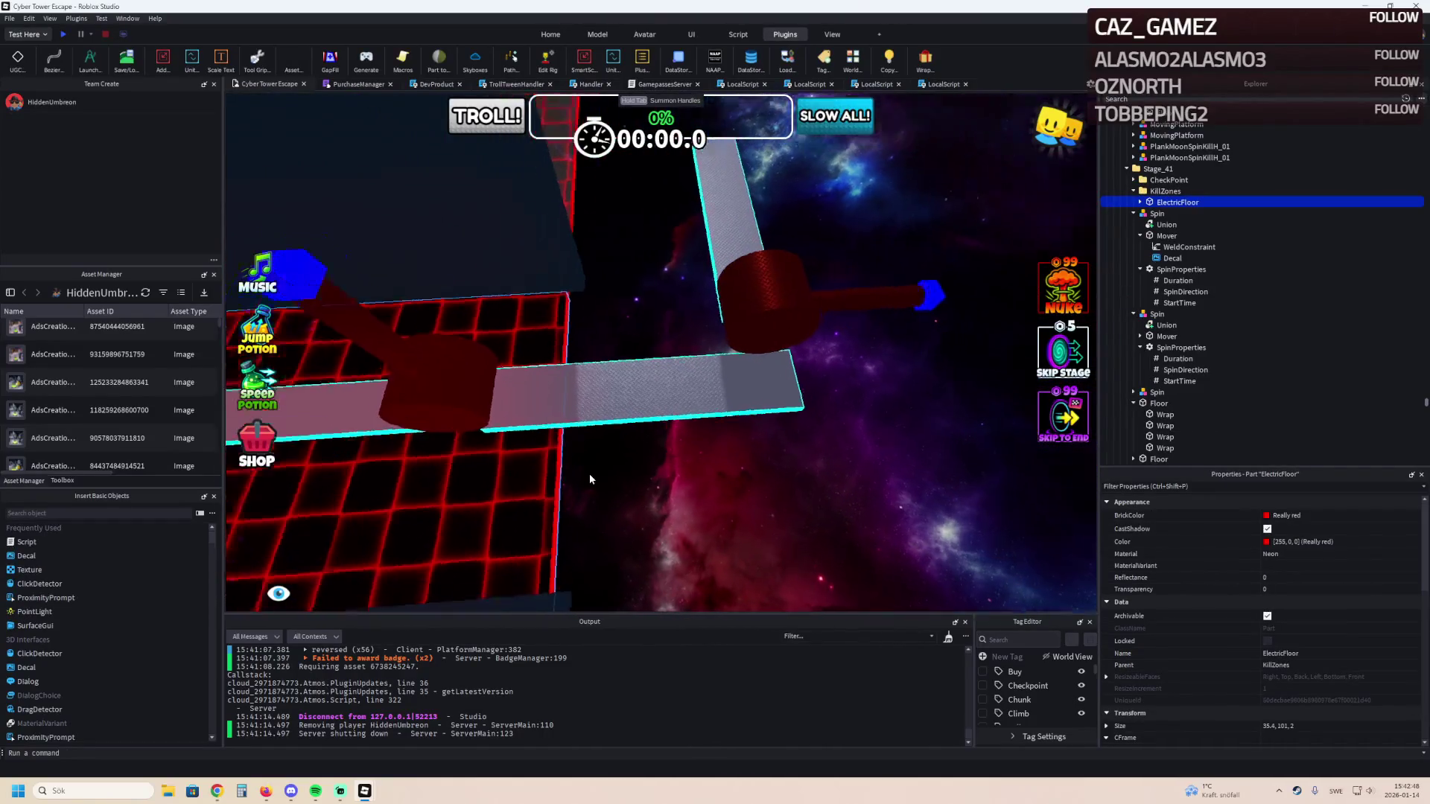
Lengthen the ElectricFloor to 127.5 studs and duplicate the 10StudsWall.
left_click(601, 444)
left_click_drag(600, 420, 732, 419)
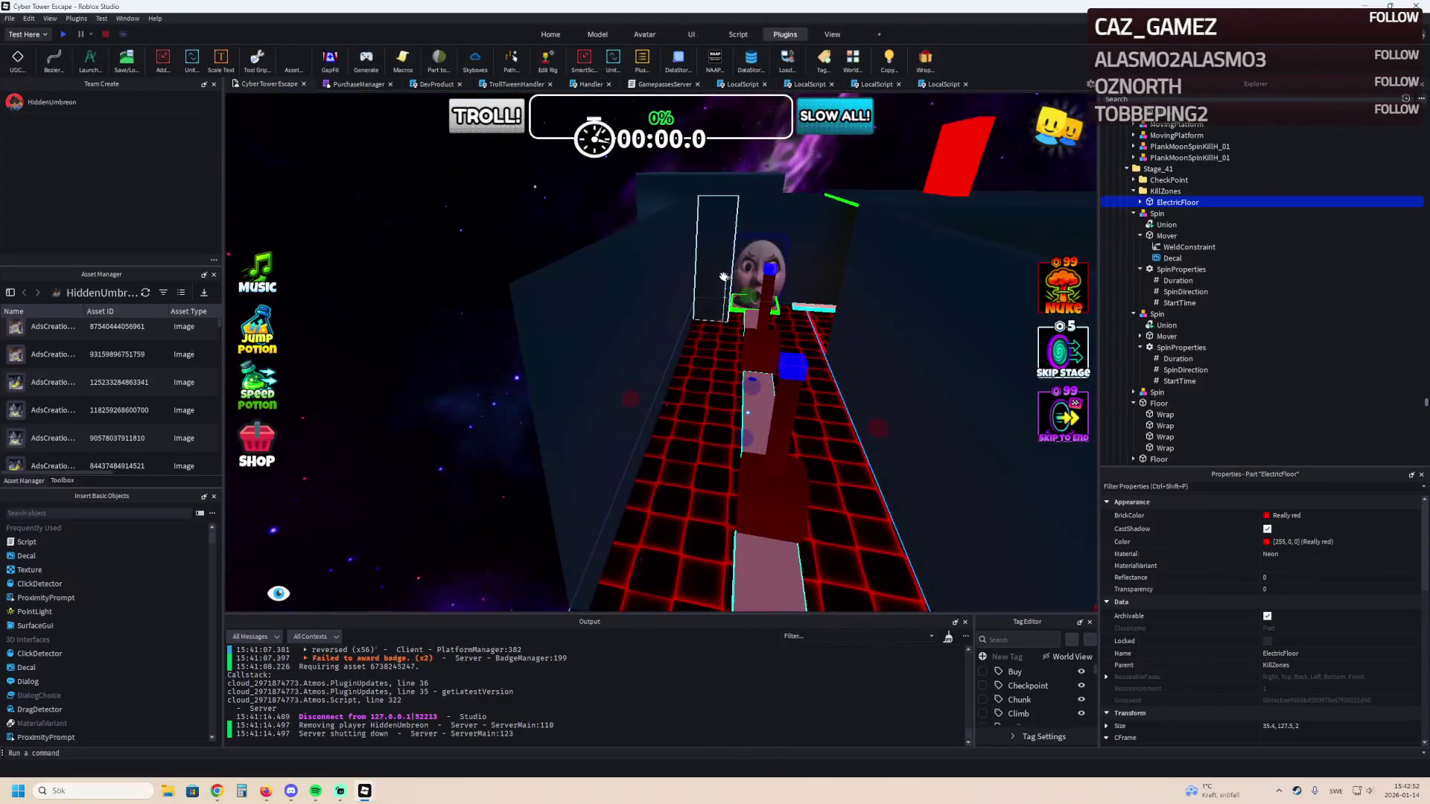
left_click(703, 280)
key("ctrl+d")
Move the wall copy beside the hammer: 2.5 sideways, 12 along X, -4.5 along Z.
mouse_move(703, 280)
left_mouse_down()
mouse_move(623, 431)
mouse_move(415, 402)
mouse_move(554, 473)
left_mouse_up()
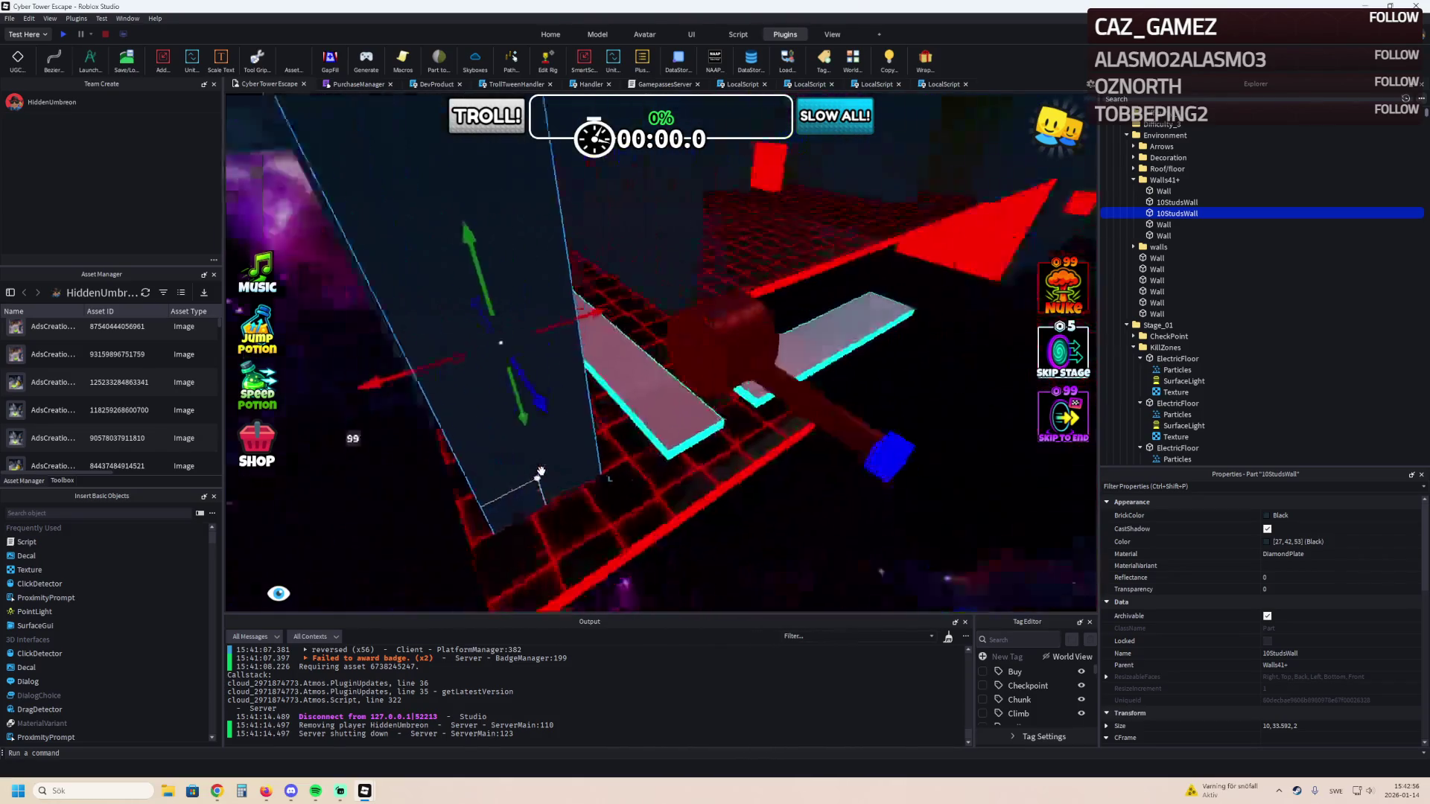
mouse_move(507, 411)
left_mouse_down()
mouse_move(748, 414)
mouse_move(855, 366)
mouse_move(809, 379)
left_mouse_up()
key("d")
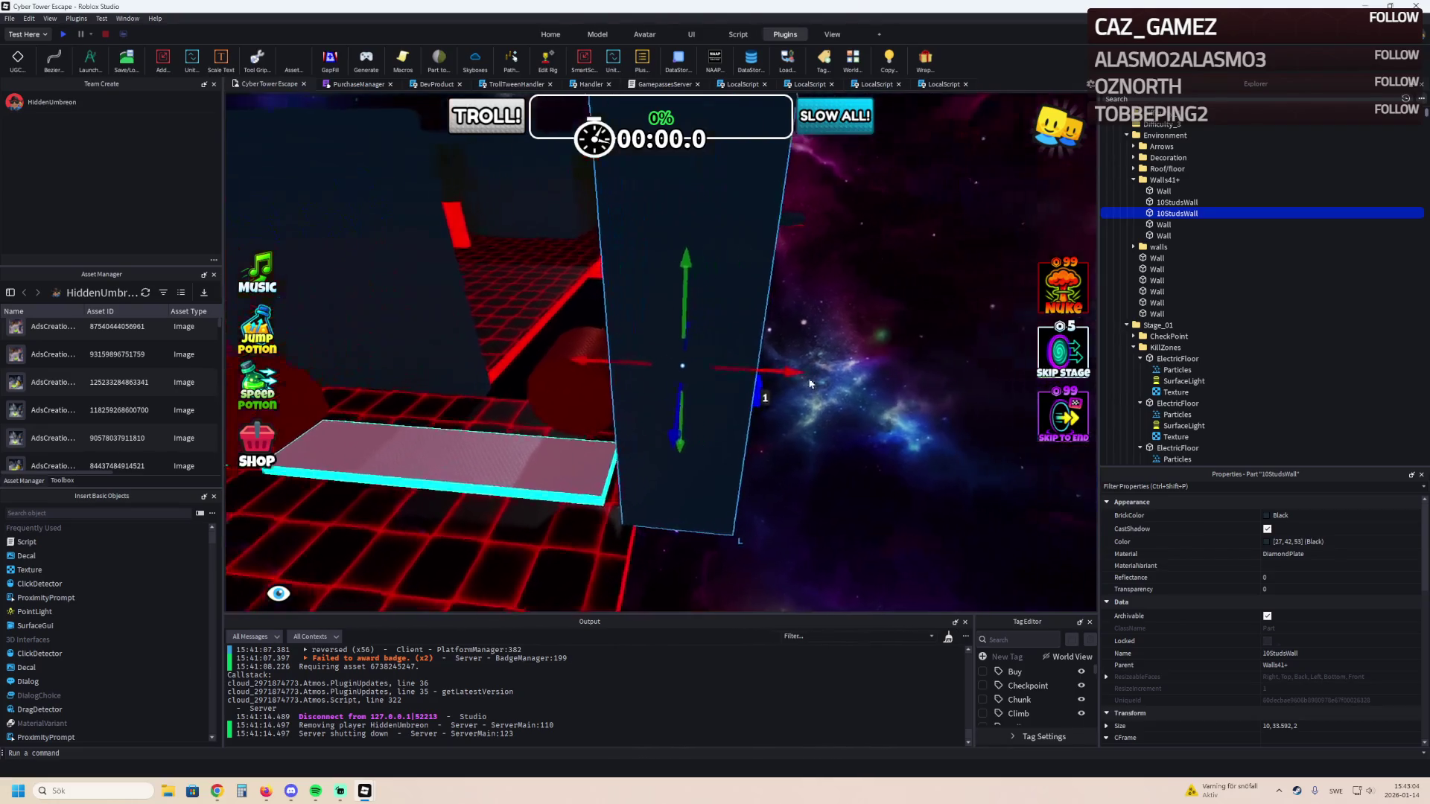
left_click_drag(695, 370, 871, 383)
key("s")
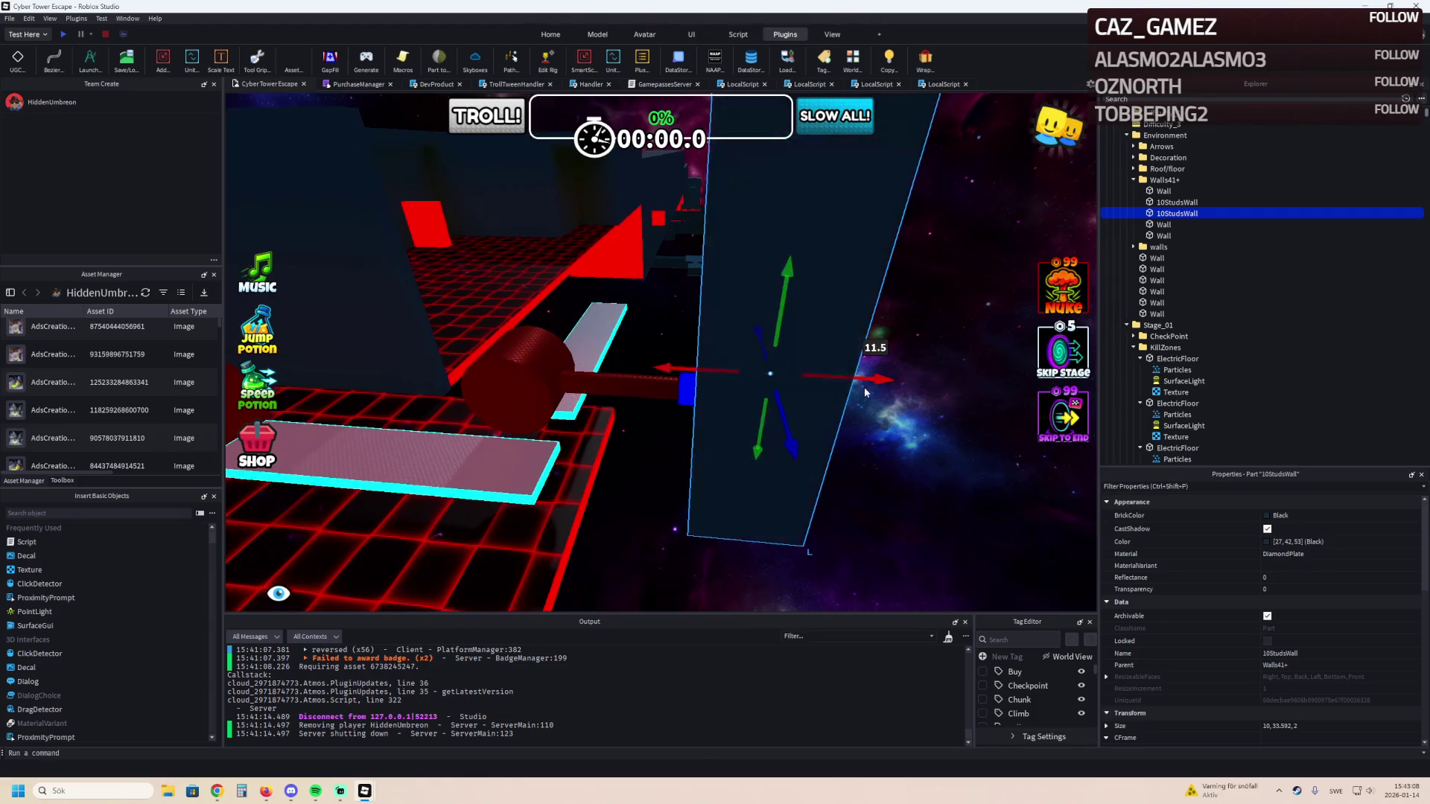
left_click_drag(837, 379, 776, 380)
key("f")
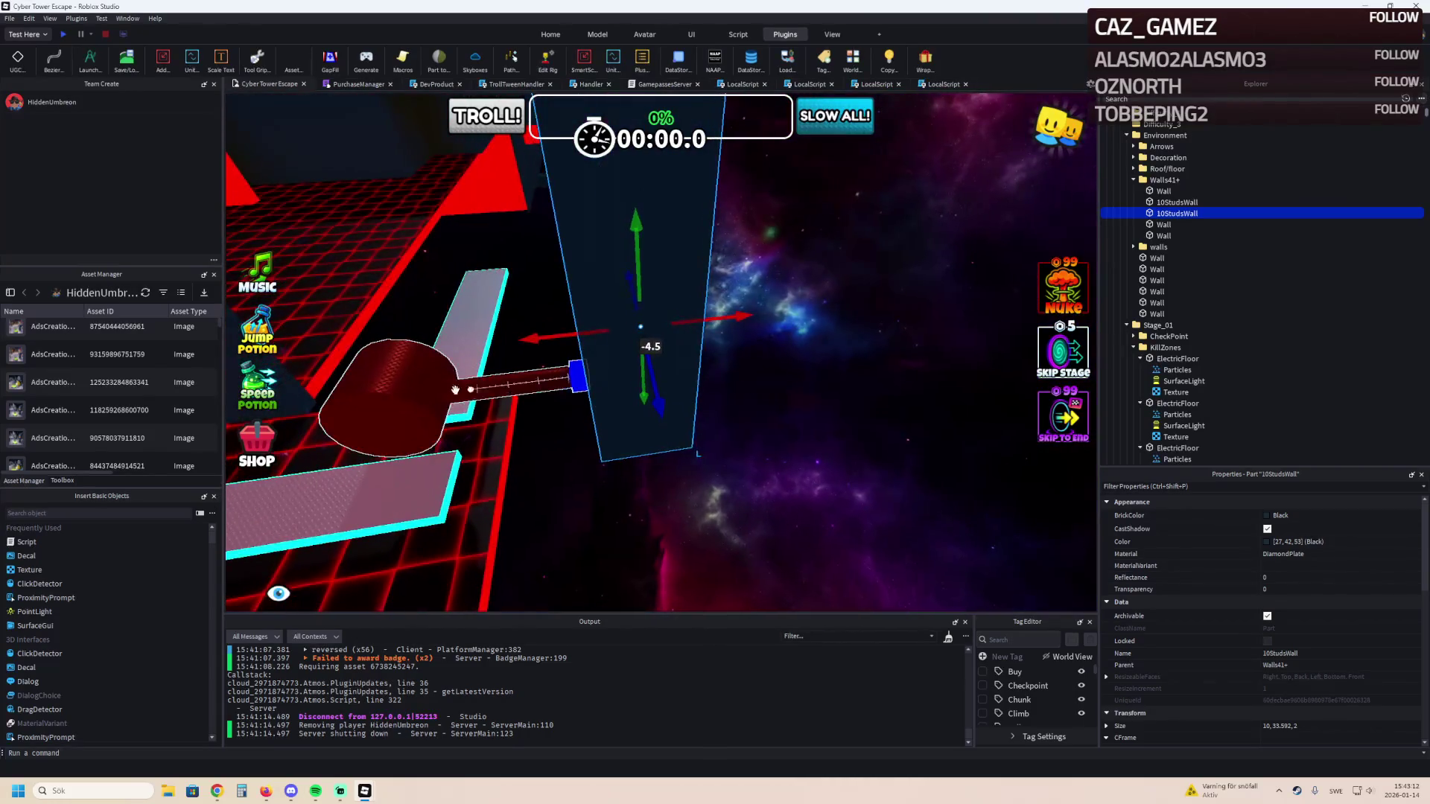
left_click(514, 383)
key("ctrl+3")
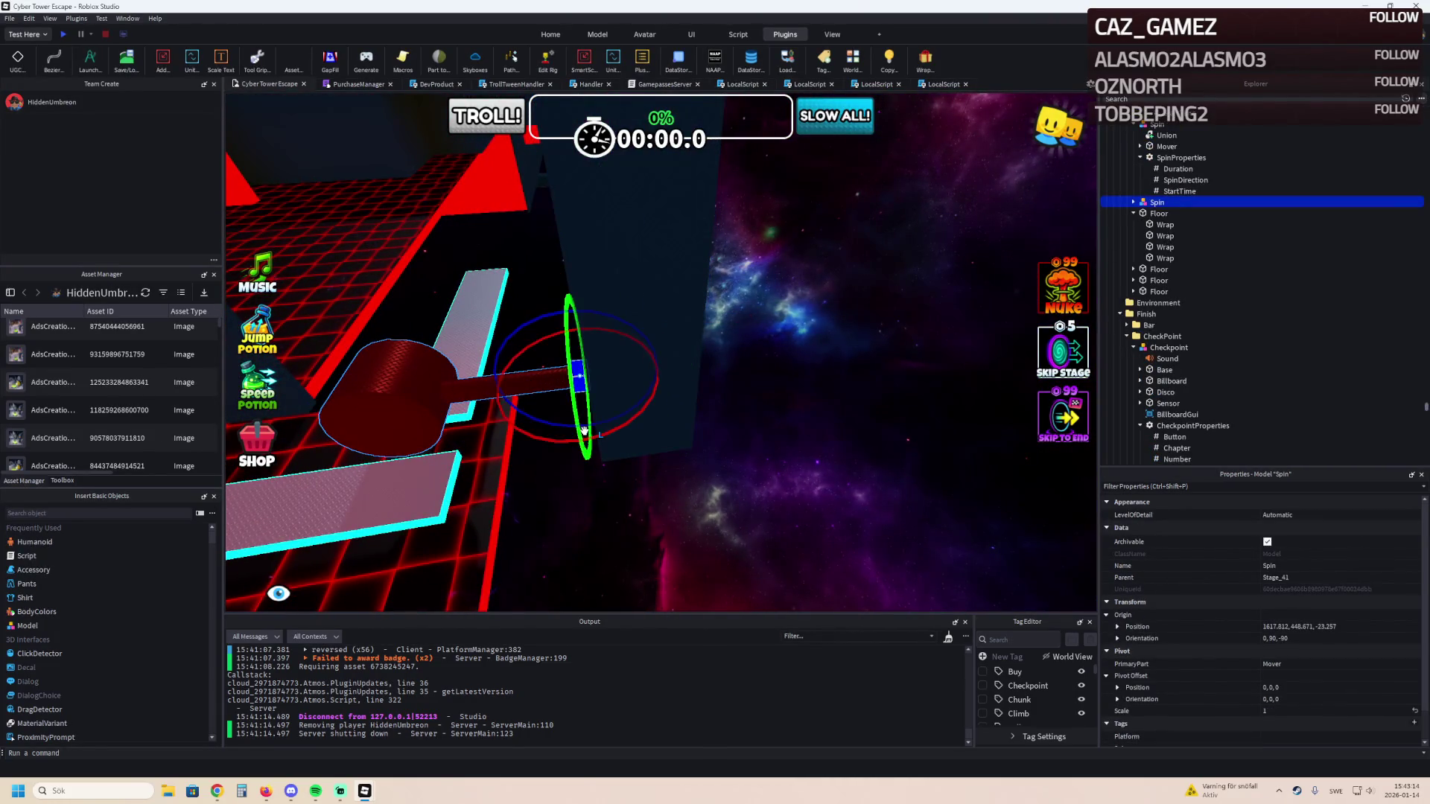
mouse_move(567, 322)
left_mouse_down()
mouse_move(588, 334)
mouse_move(520, 380)
mouse_move(396, 265)
mouse_move(543, 178)
mouse_move(531, 212)
left_mouse_up()
key("ctrl+z")
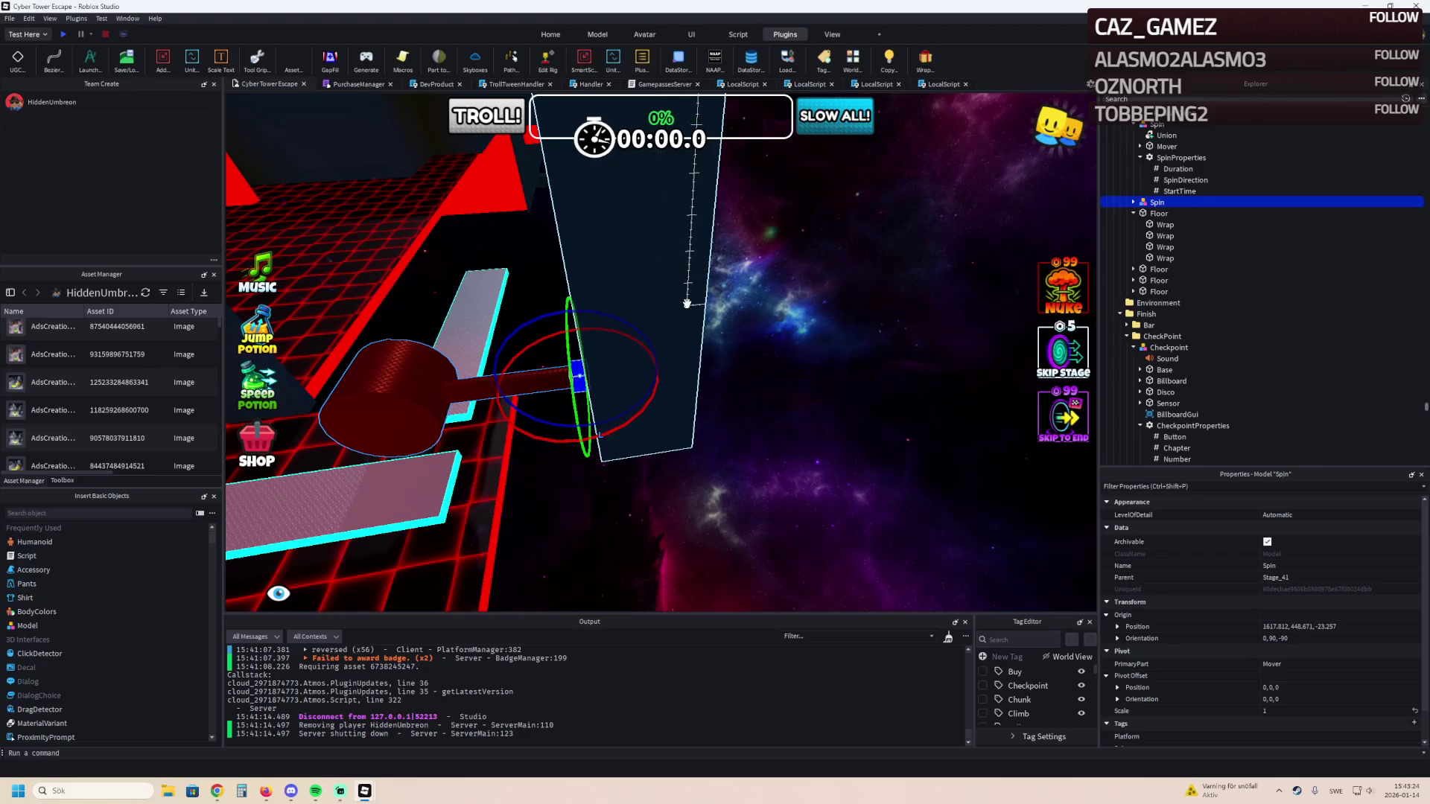
left_click(687, 303)
key("ctrl+2")
left_click(529, 366)
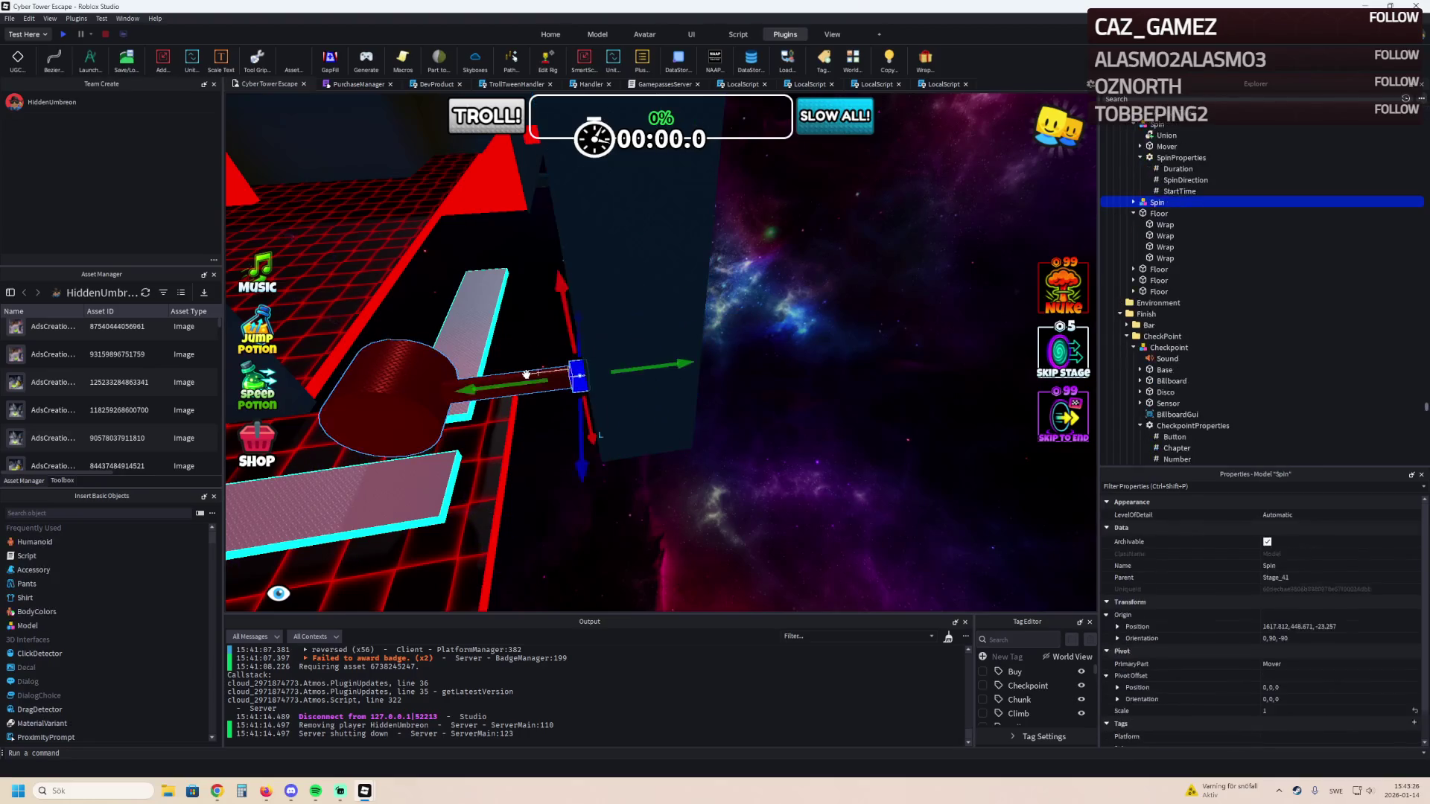
key("ctrl+r")
key("ctrl+r")
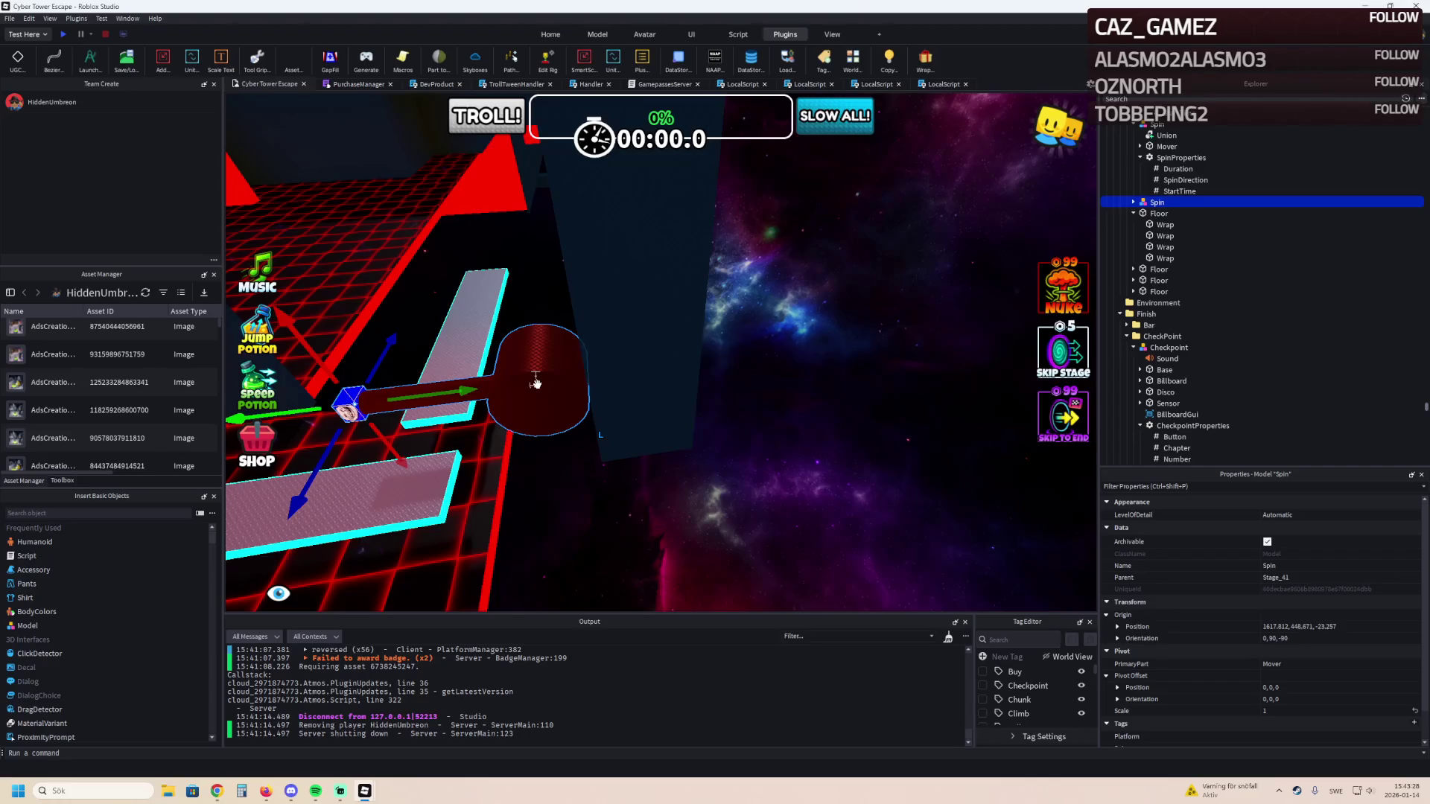
scroll(551, 382, "down", 3)
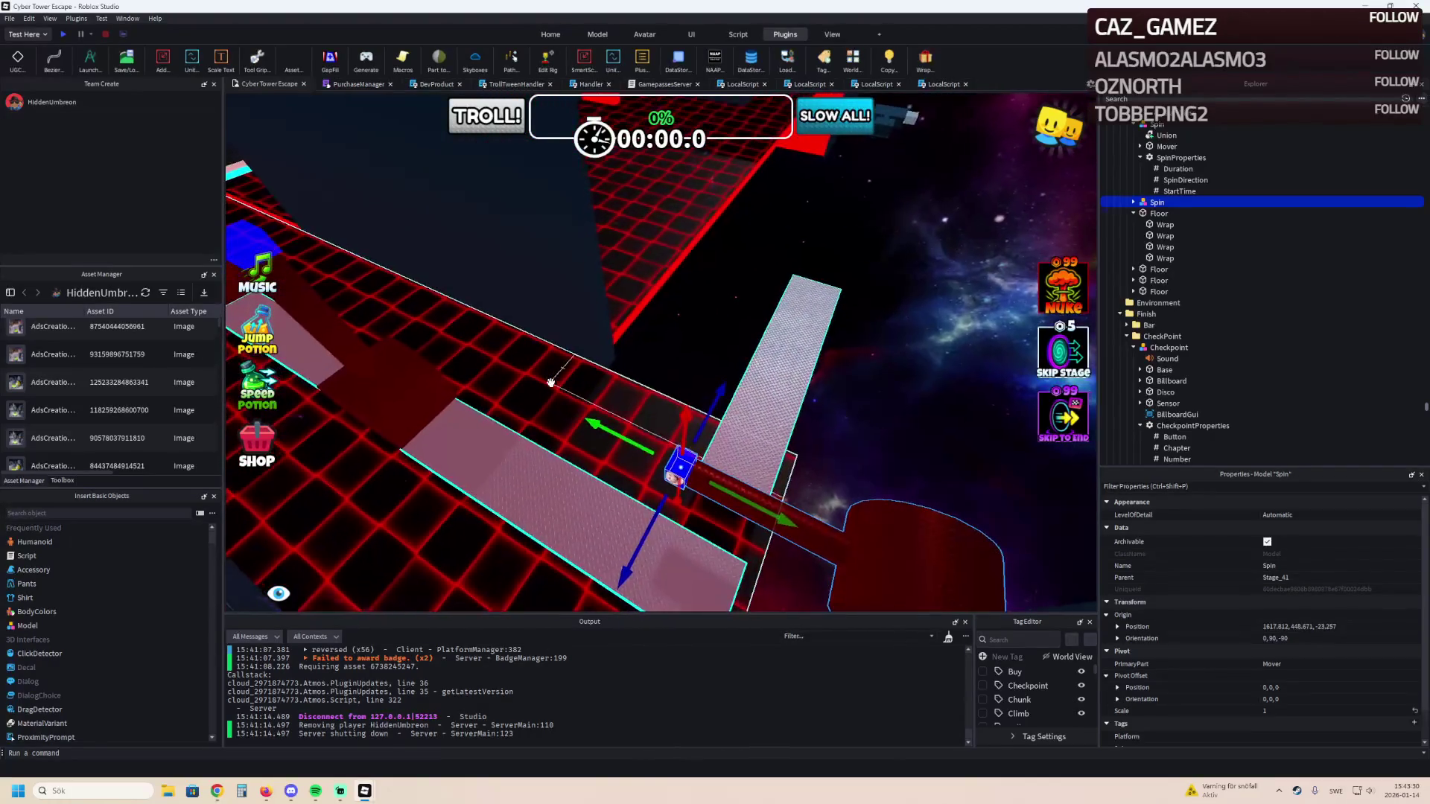
scroll(551, 388, "up", 2)
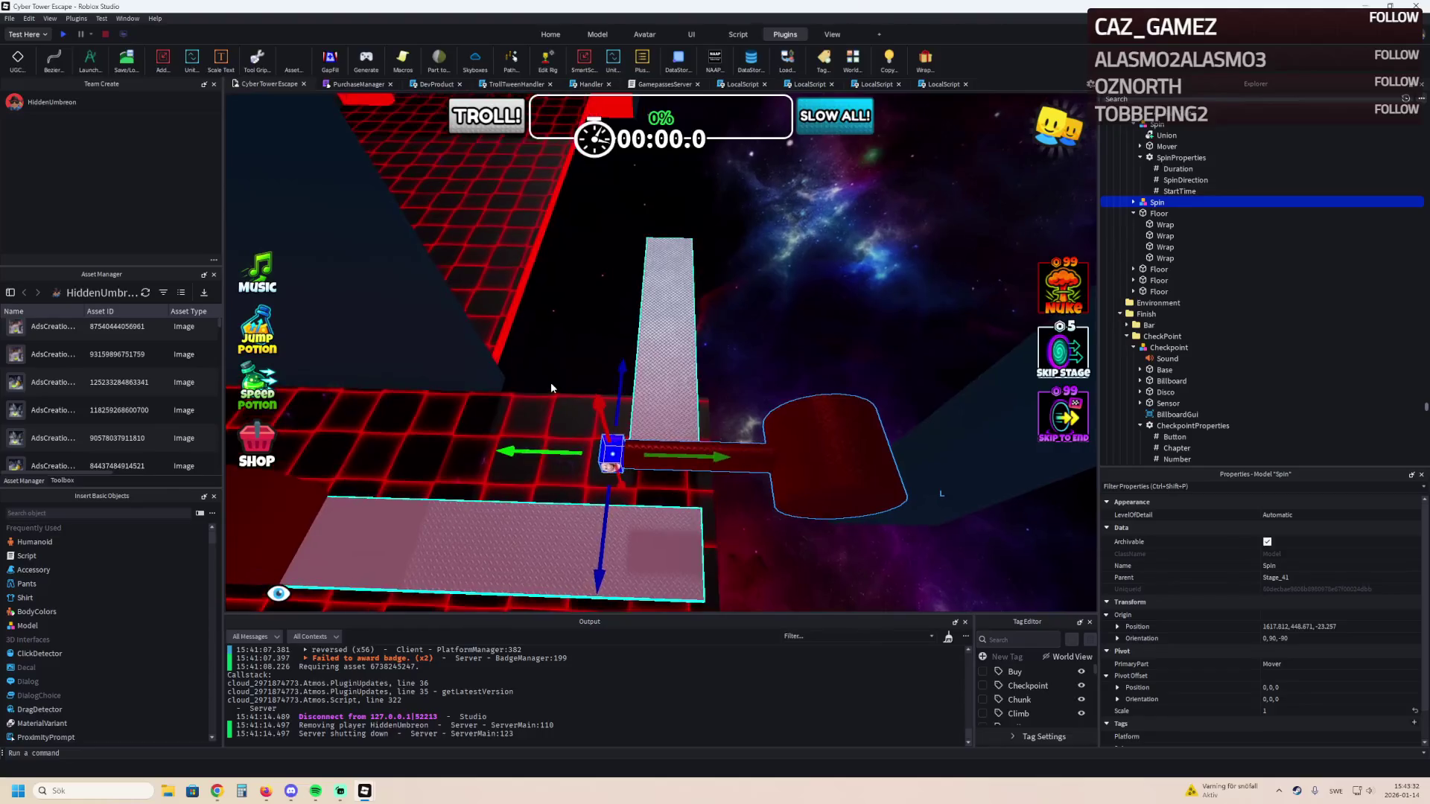
key("ctrl+4")
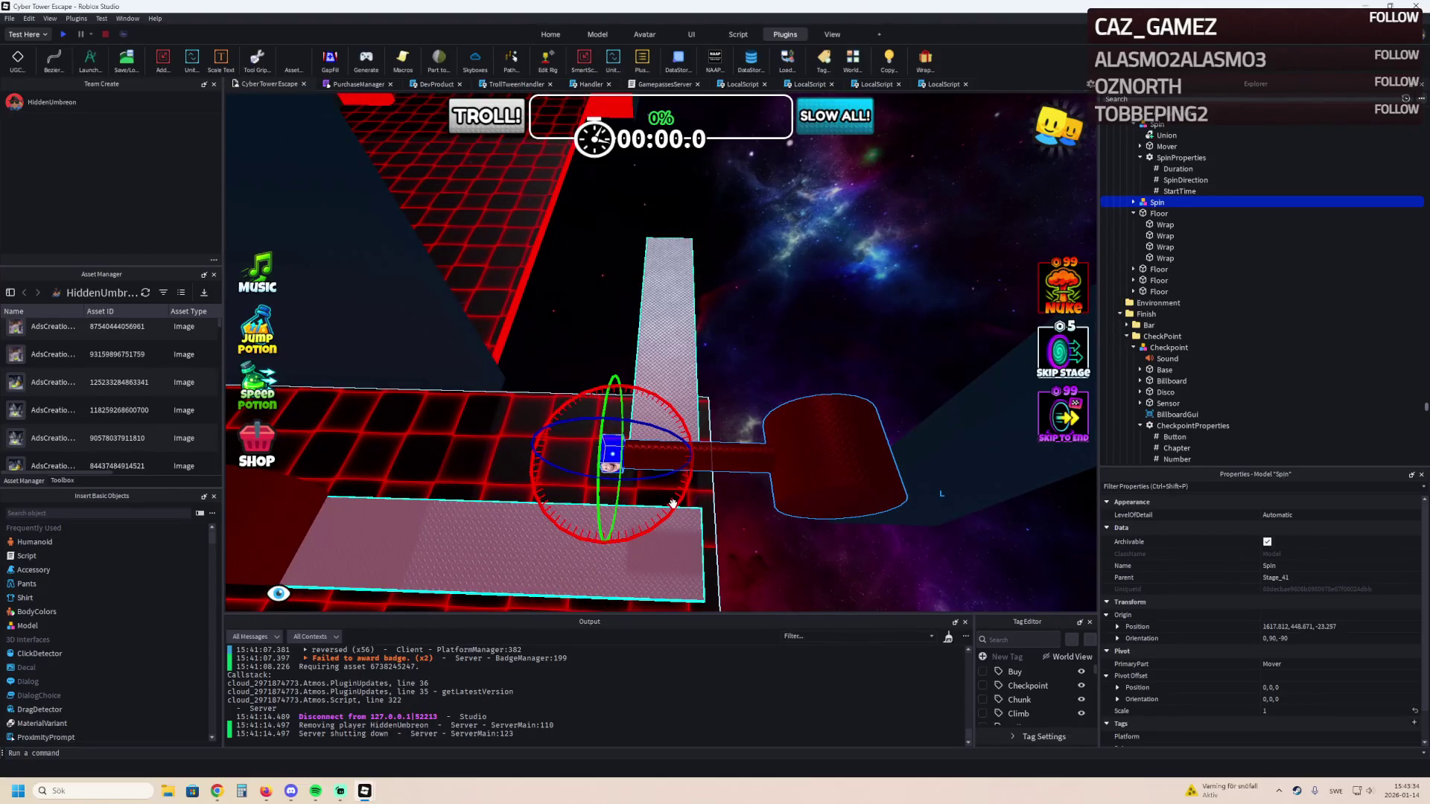
mouse_move(672, 504)
left_mouse_down()
mouse_move(674, 350)
mouse_move(626, 365)
mouse_move(611, 514)
mouse_move(643, 476)
left_mouse_up()
key("ctrl+r")
key("ctrl+r")
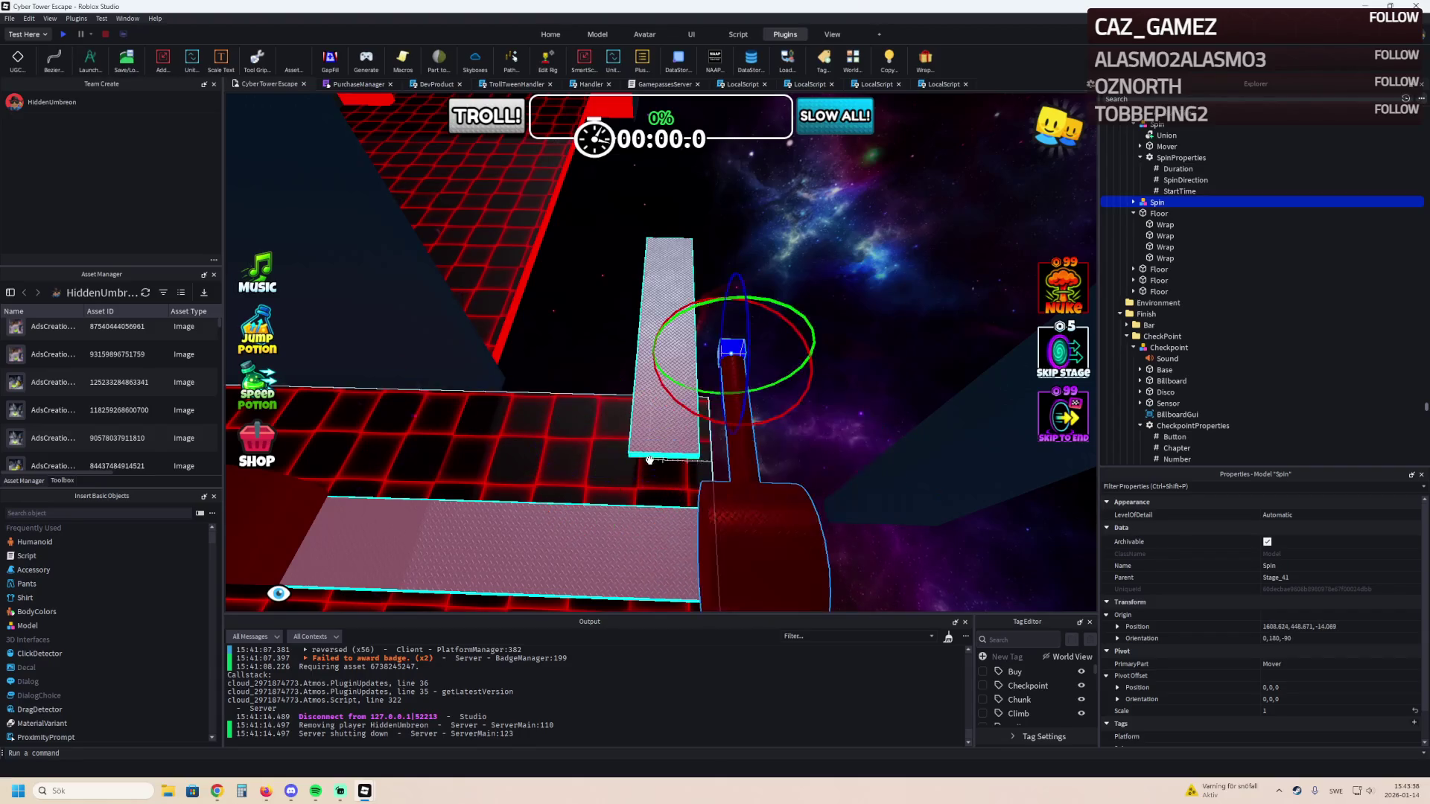
key("a")
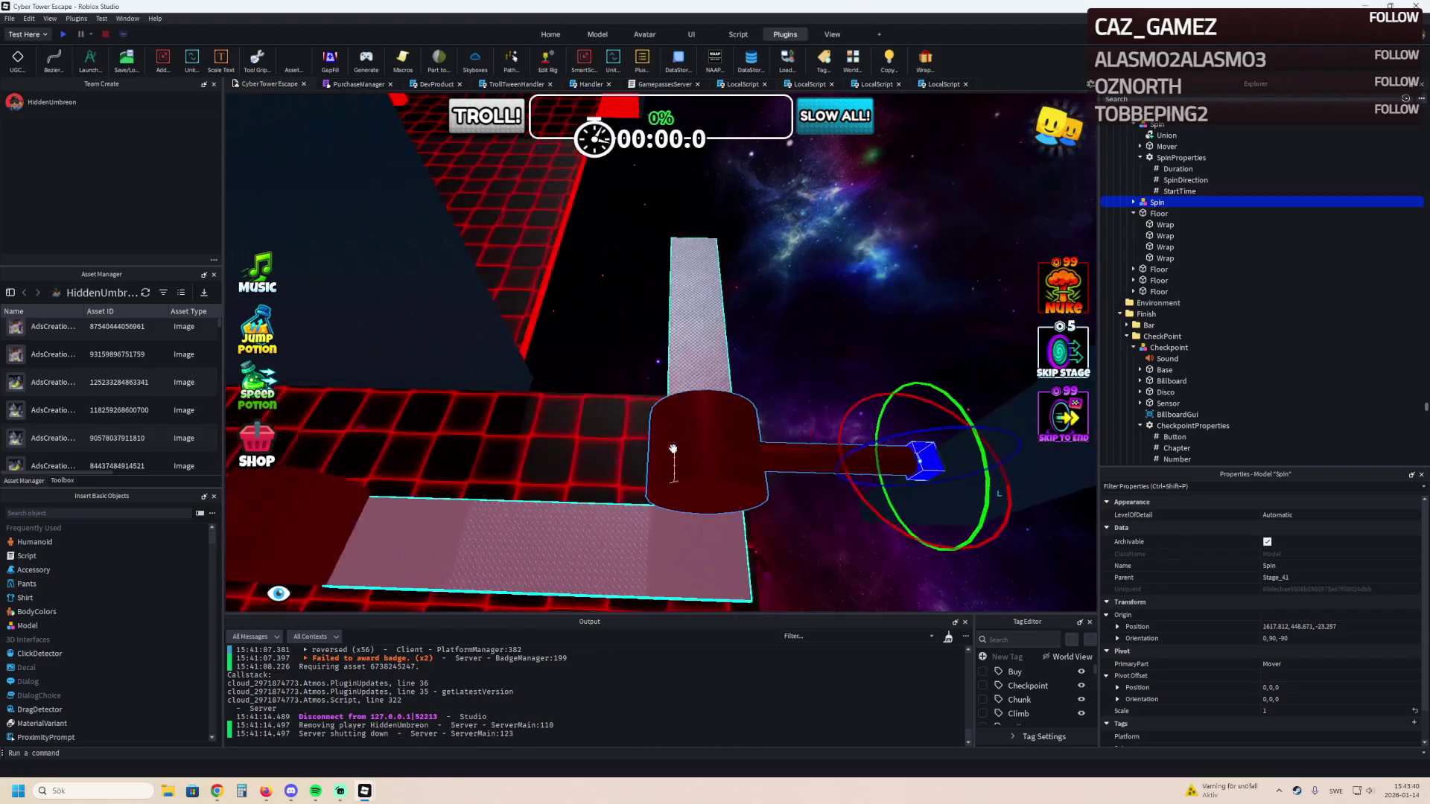
key("d")
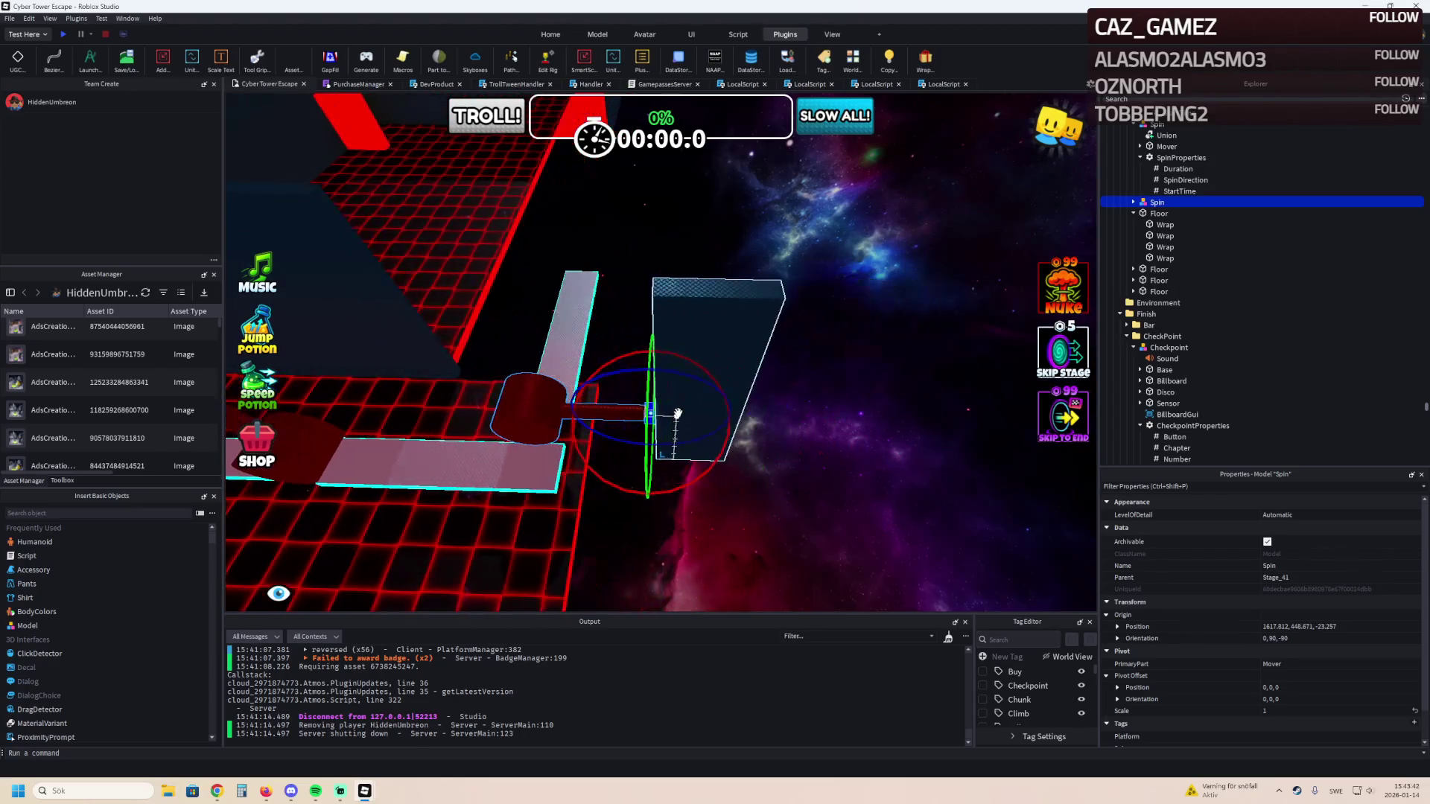
left_click(733, 355)
Rotate the Spin hammer 180° to orientation 0, -90, -90.
key("d")
key("a")
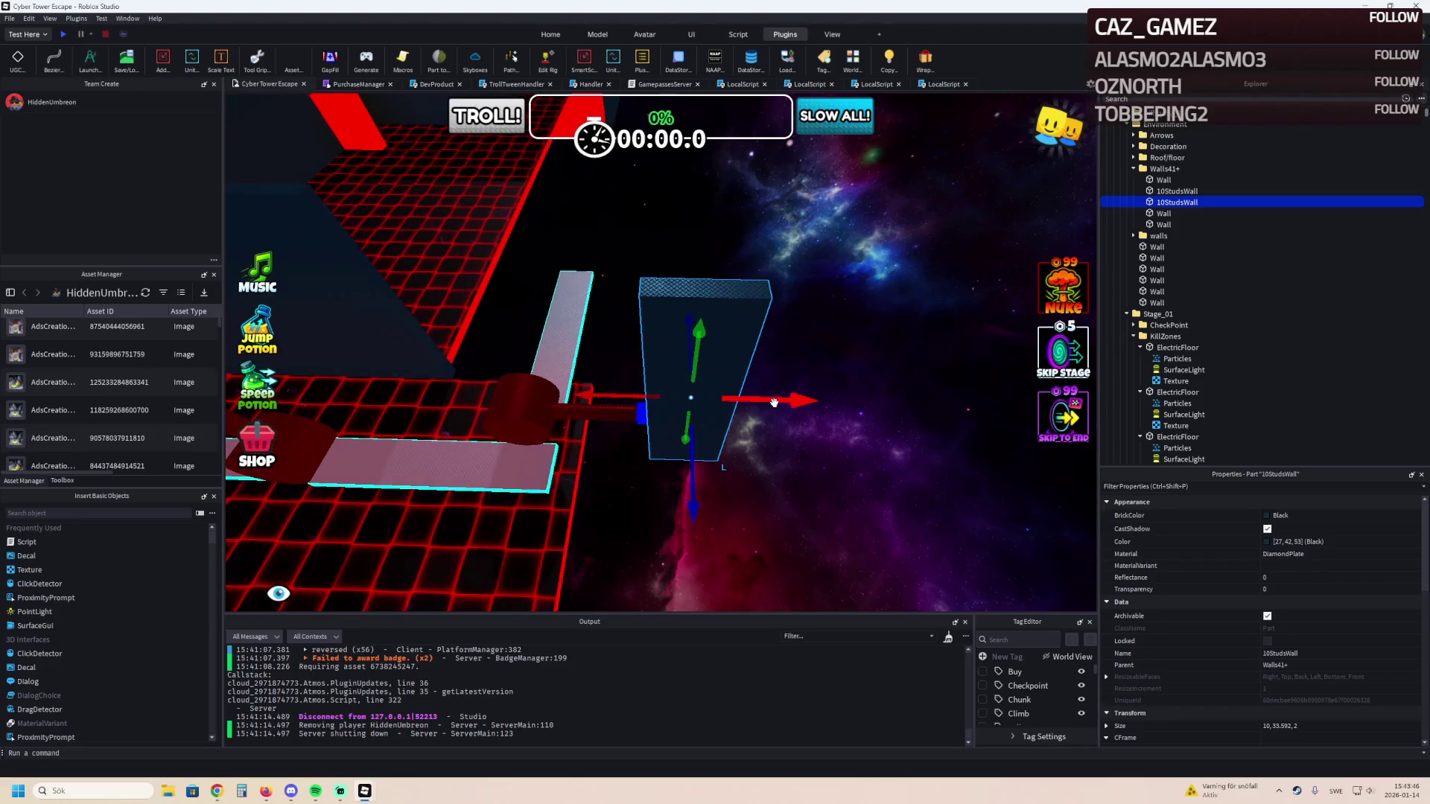
left_click(599, 411)
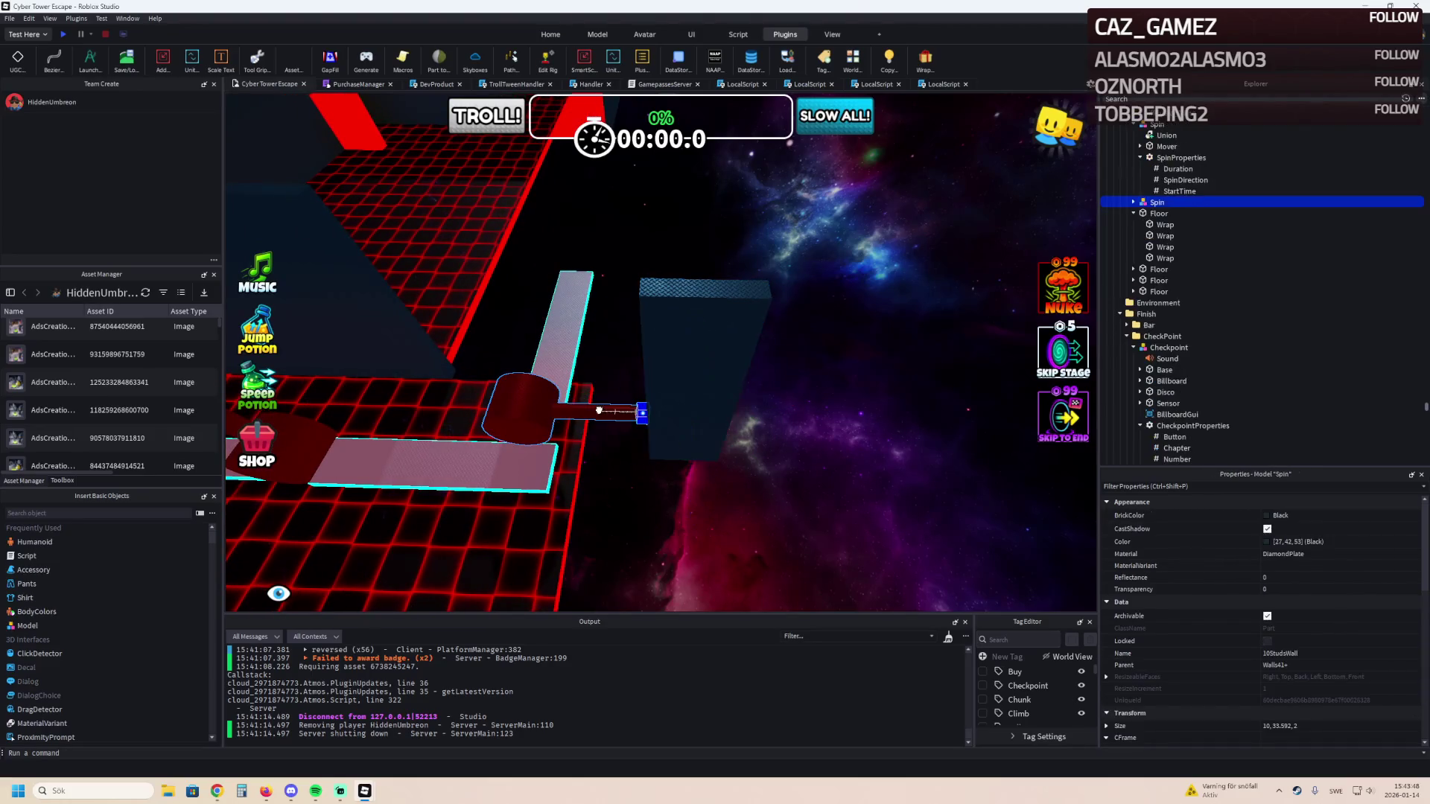
key("ctrl+3")
key("ctrl+2")
key("ctrl+4")
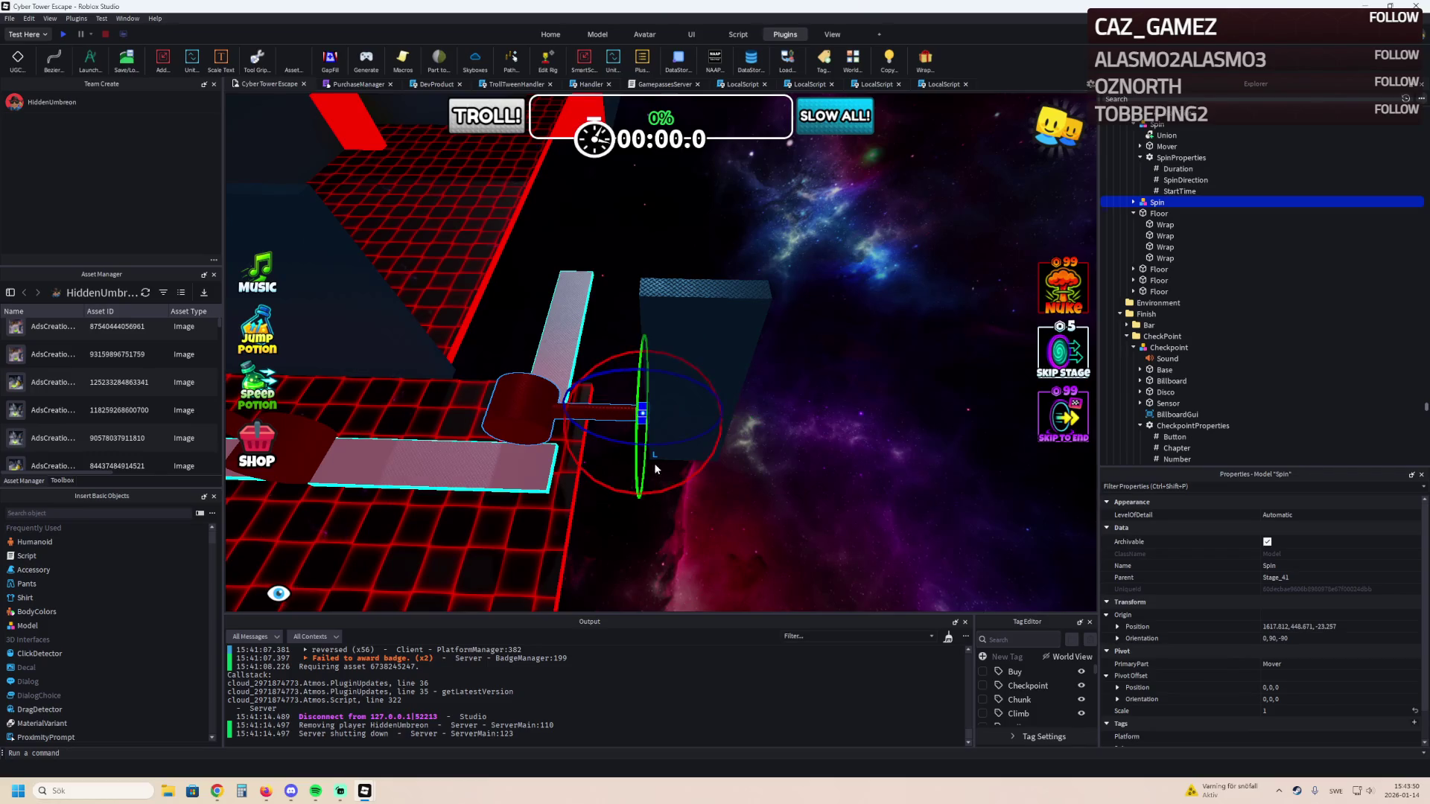
mouse_move(674, 480)
left_mouse_down()
mouse_move(693, 380)
mouse_move(666, 356)
mouse_move(625, 371)
left_mouse_up()
Slide the 10StudsWall pillar about 8.5 studs sideways into position.
left_click(683, 337)
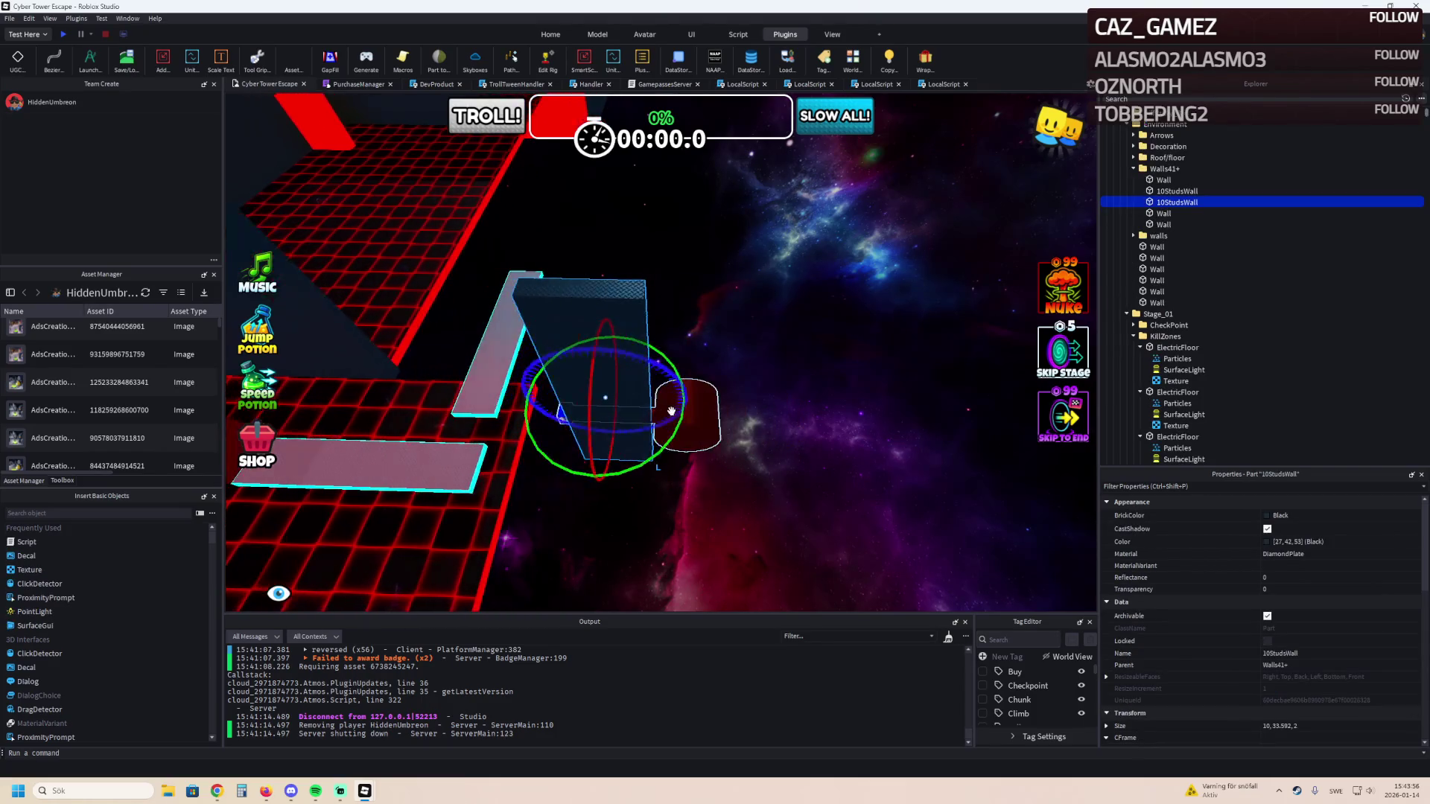
key("ctrl+2")
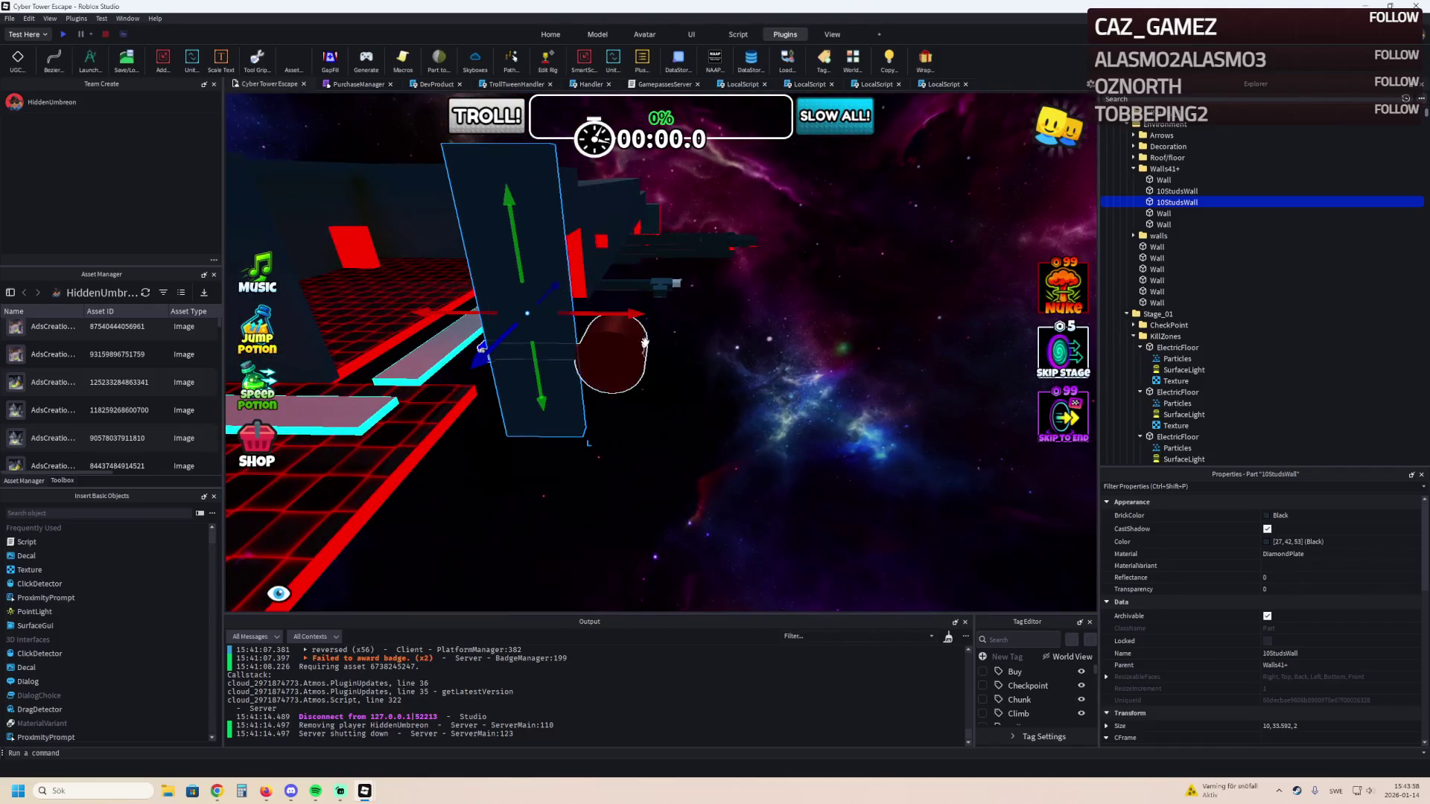
key("f")
key("d")
left_click_drag(692, 314, 763, 314)
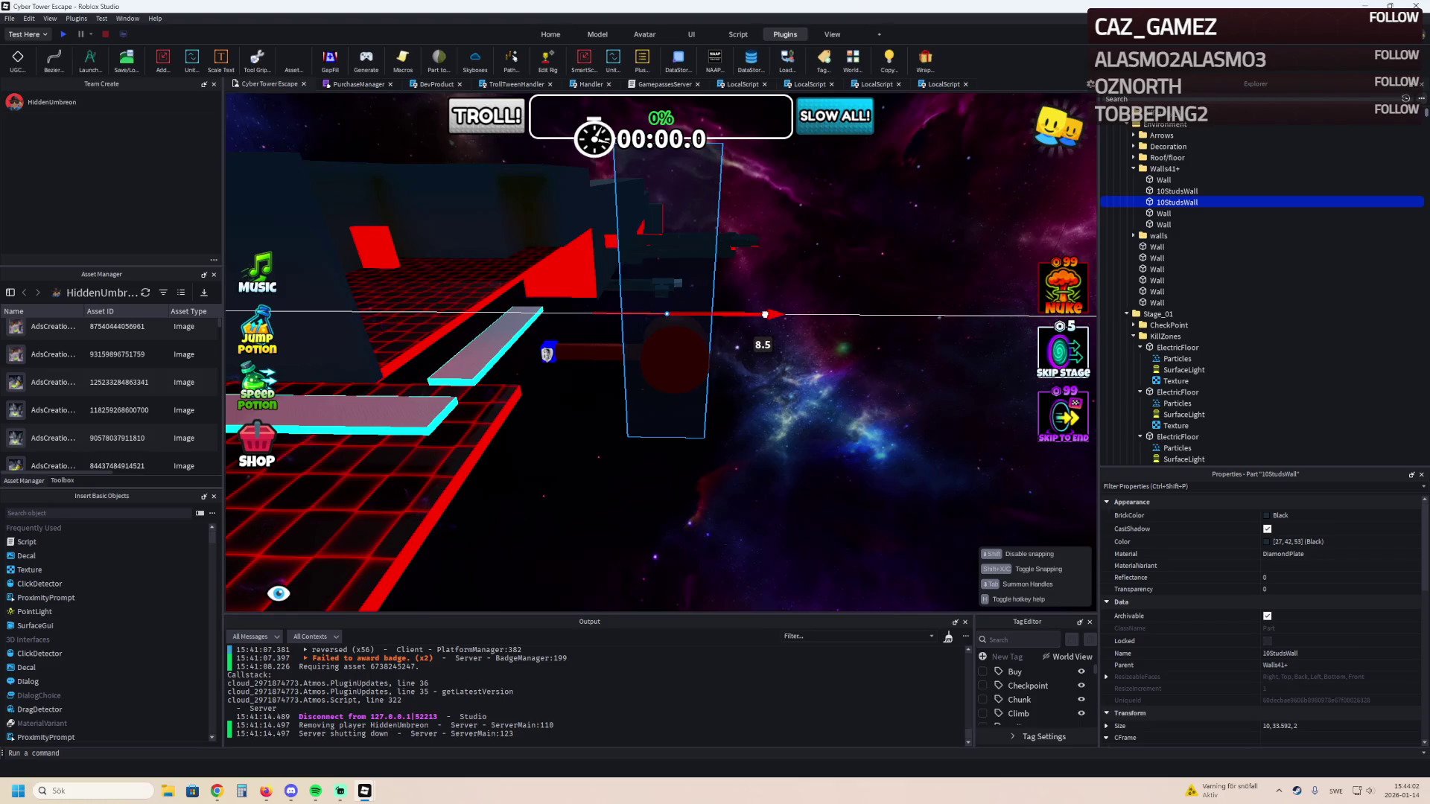
left_click(392, 485)
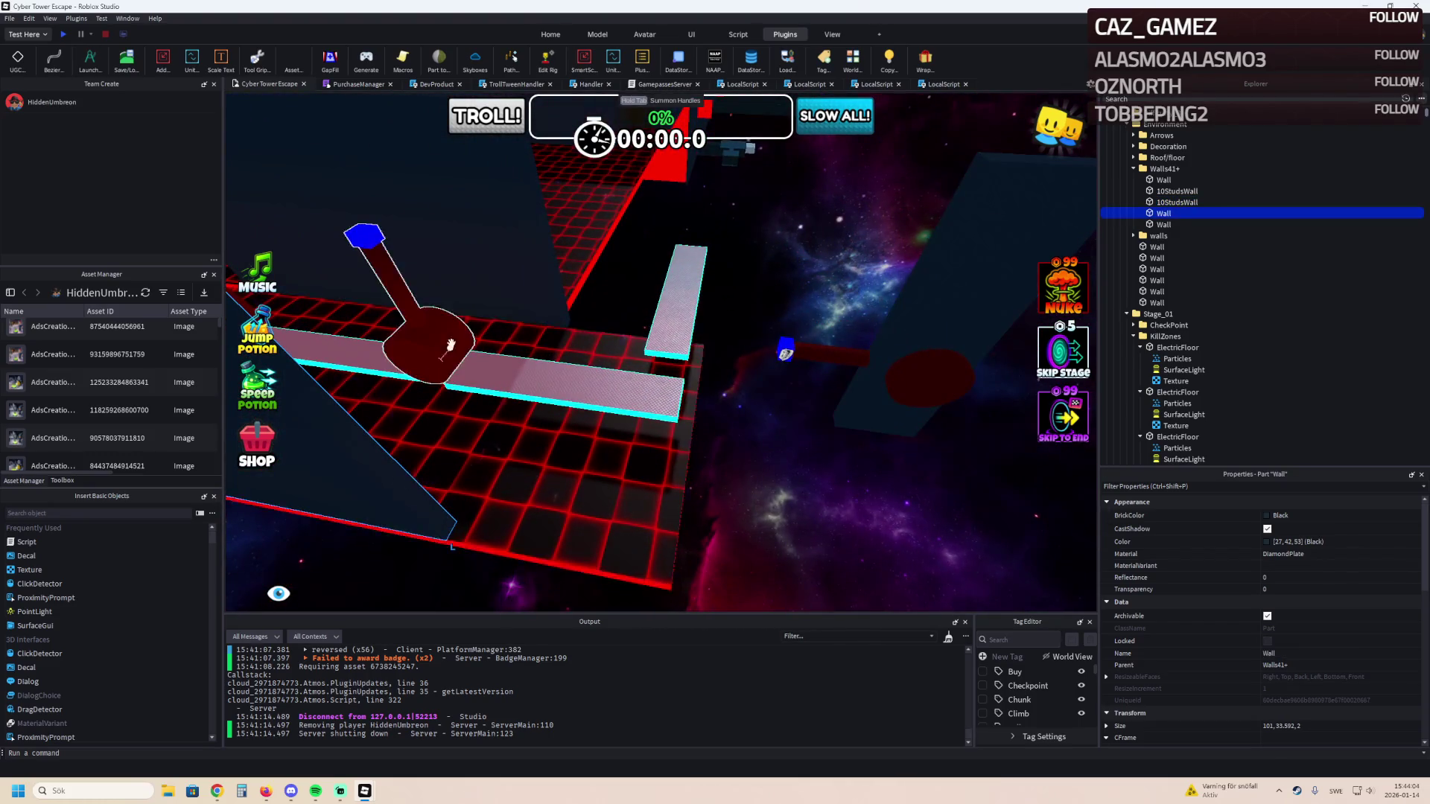
Lengthen a Wall from 101 to 146.5 and place a duplicate of the shorter Wall.
mouse_move(404, 432)
left_mouse_down()
mouse_move(407, 472)
mouse_move(607, 480)
left_mouse_up()
left_click(534, 332)
key("ctrl+d")
mouse_move(534, 325)
left_mouse_down()
mouse_move(514, 298)
mouse_move(551, 298)
mouse_move(574, 328)
mouse_move(793, 344)
left_mouse_up()
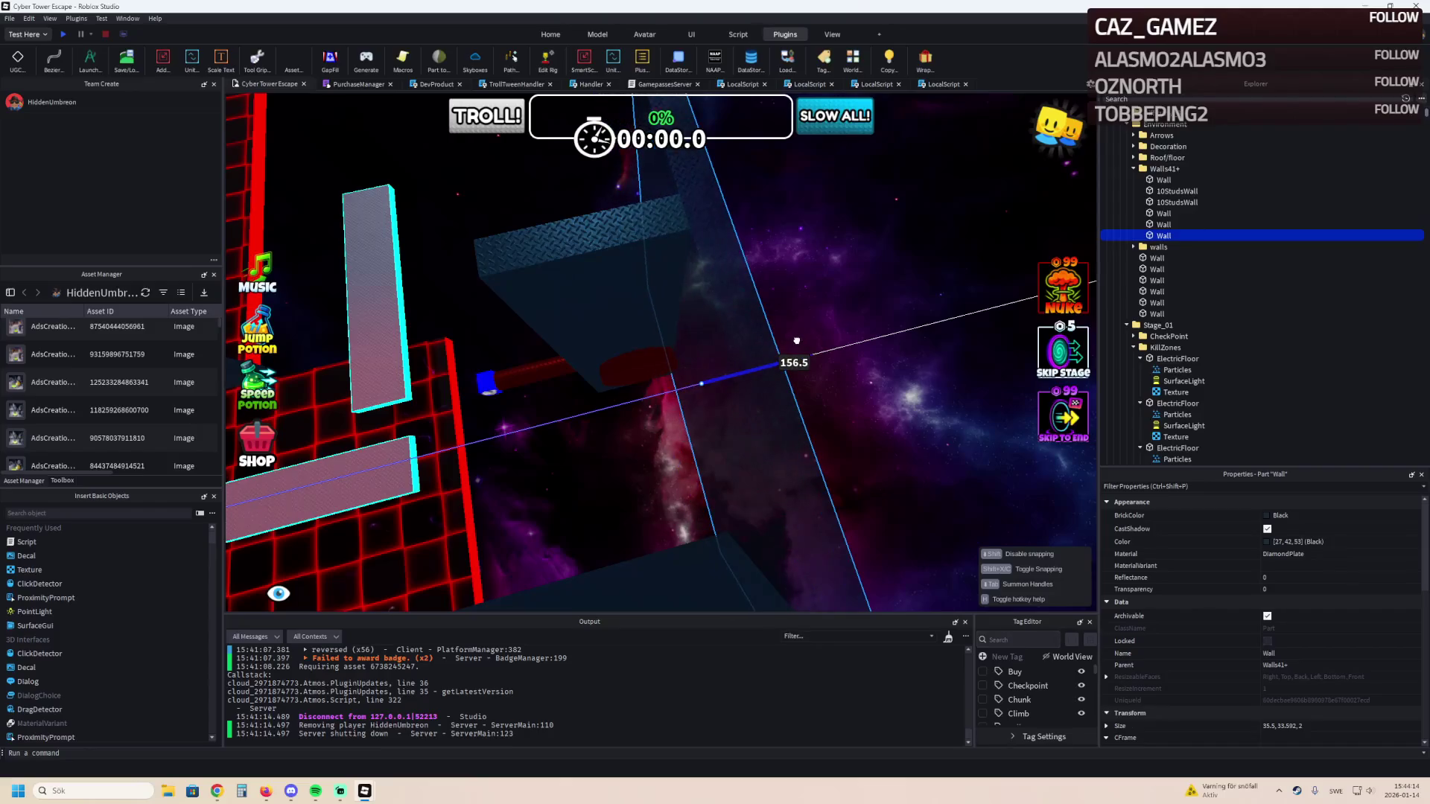
key("a")
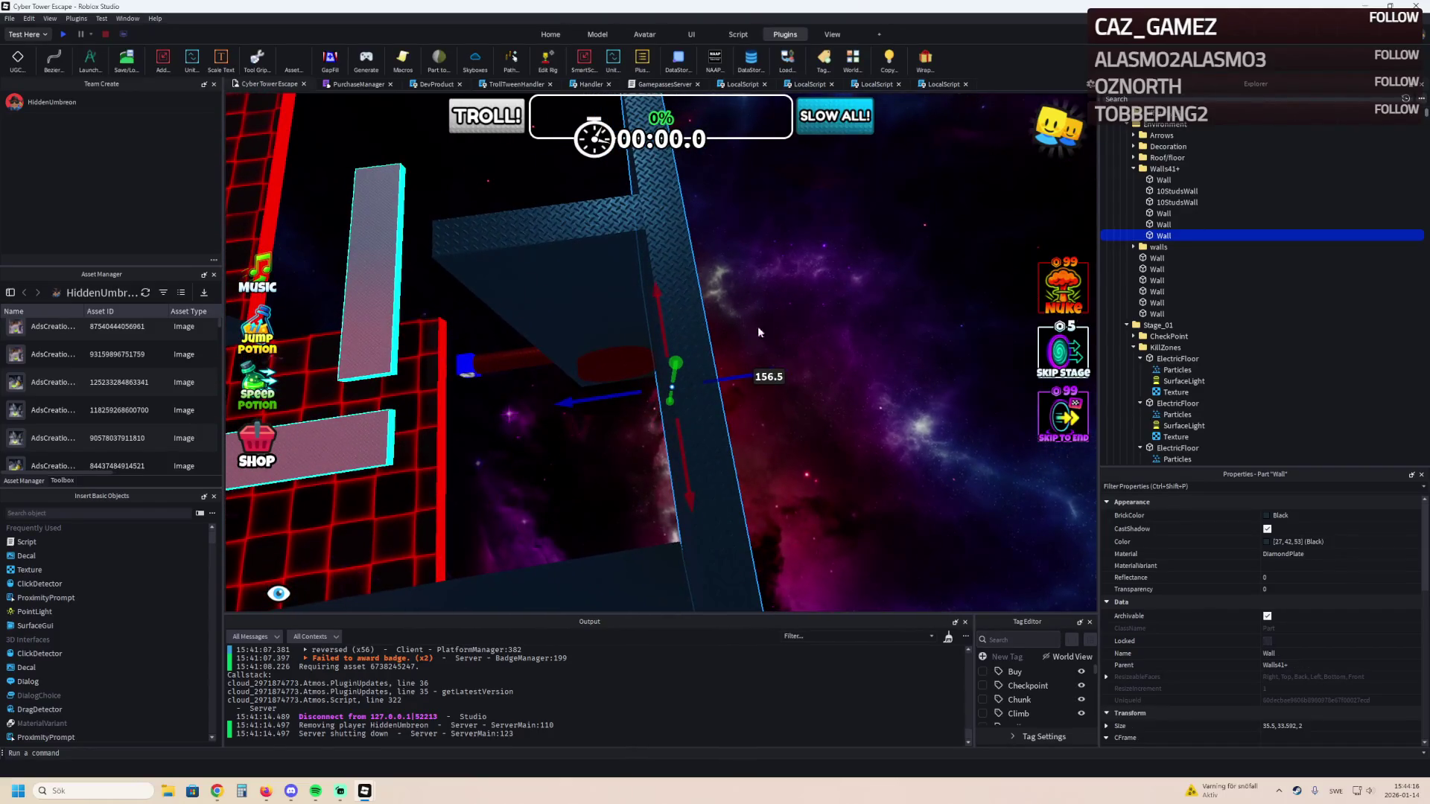
key("q")
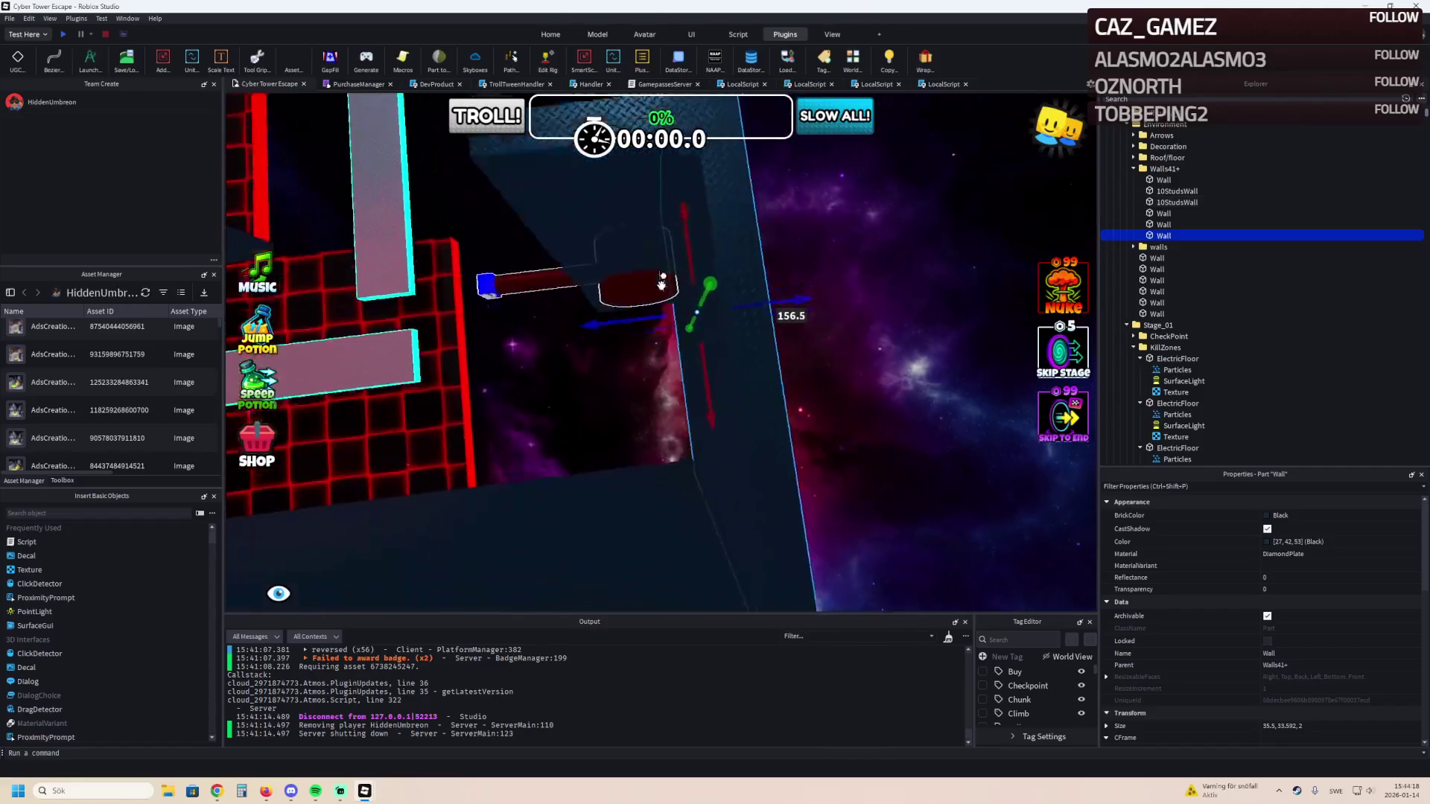
Stretch the red ElectricFloor lengthwise to 156.5.
left_click(514, 409)
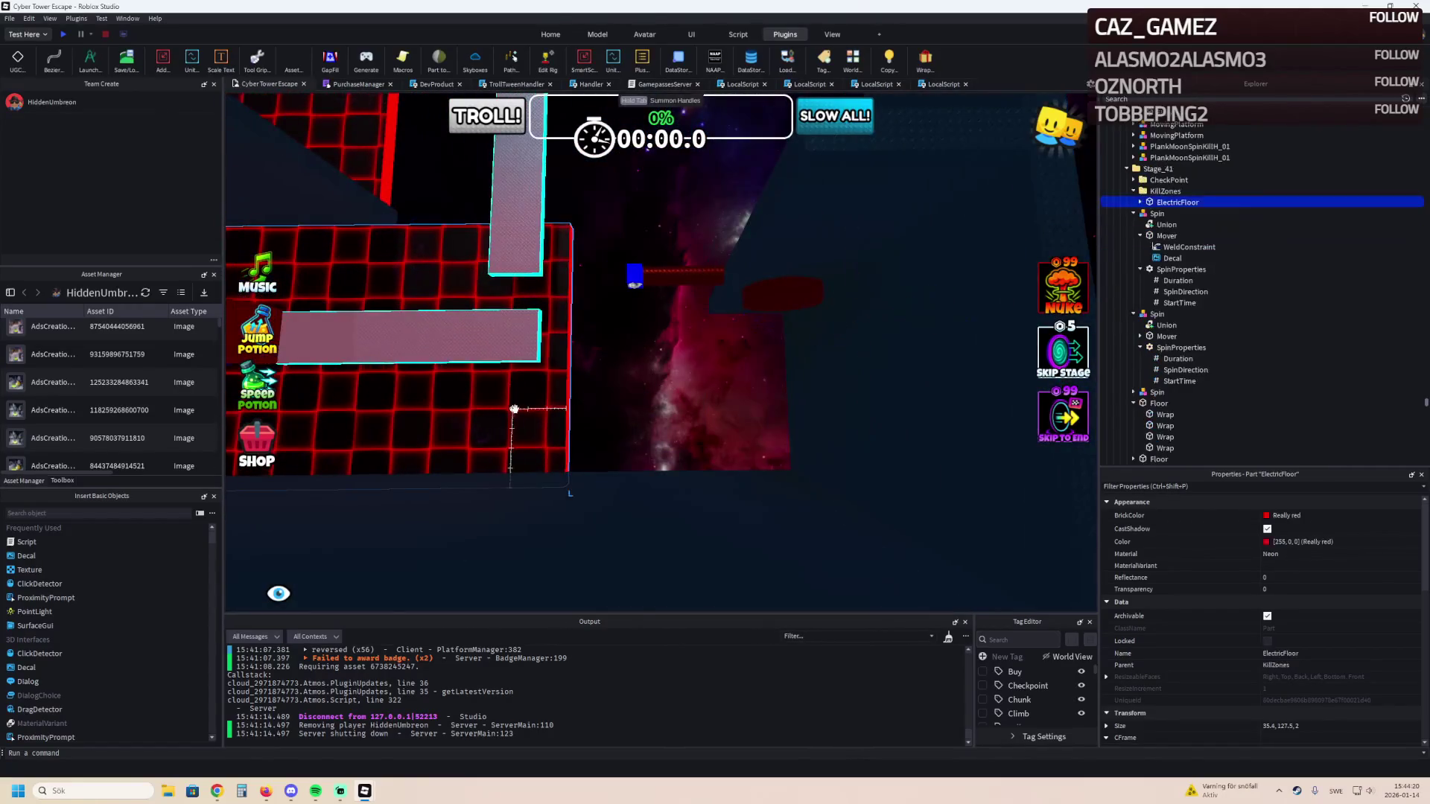
mouse_move(600, 351)
left_mouse_down()
mouse_move(823, 346)
mouse_move(805, 346)
mouse_move(787, 432)
mouse_move(585, 417)
mouse_move(585, 474)
mouse_move(591, 303)
mouse_move(670, 239)
mouse_move(751, 273)
mouse_move(727, 216)
left_mouse_up()
key("a")
Widen another Wall from 63 to 69 and move a copy about 31 studs.
left_click(653, 263)
left_click_drag(655, 277, 713, 280)
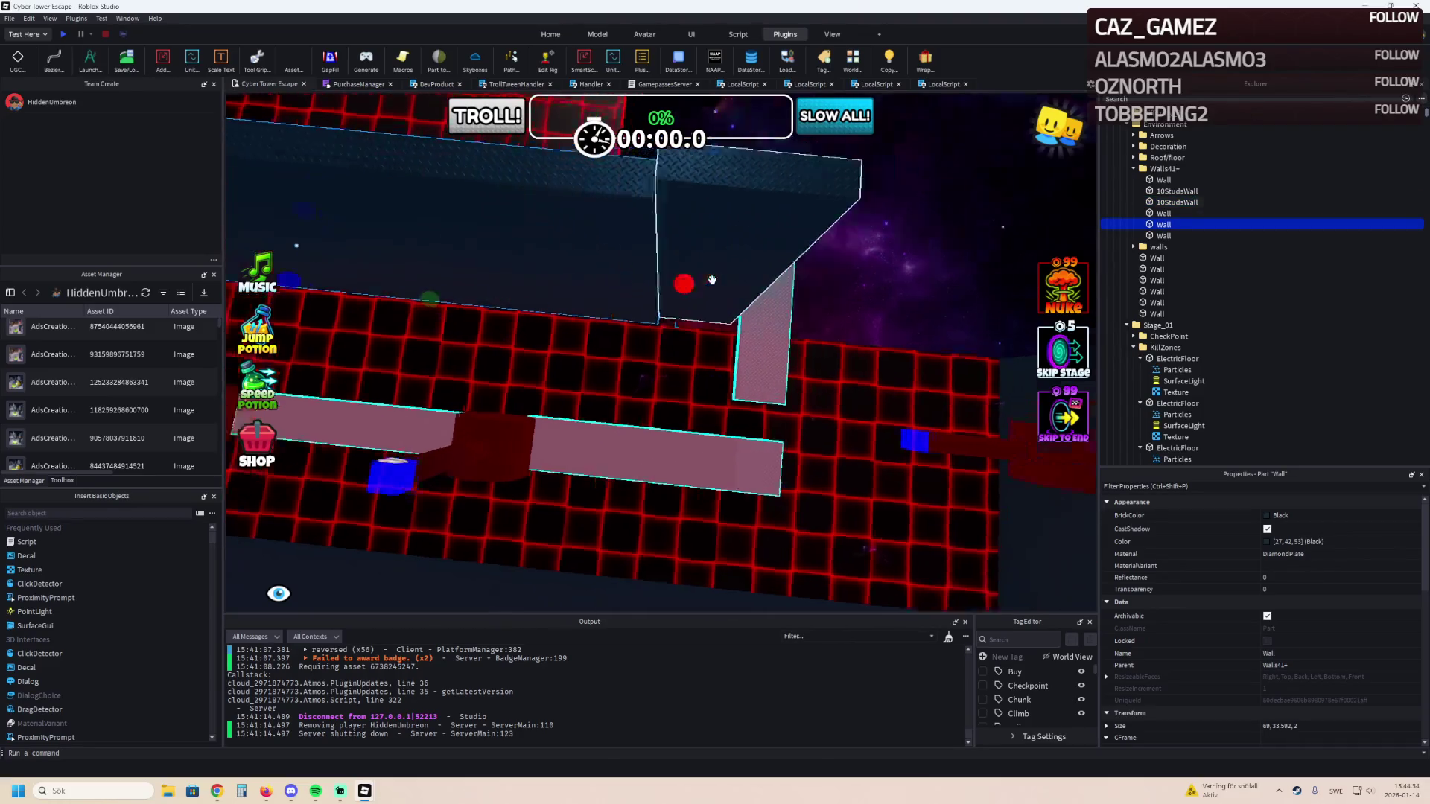
key("ctrl+d")
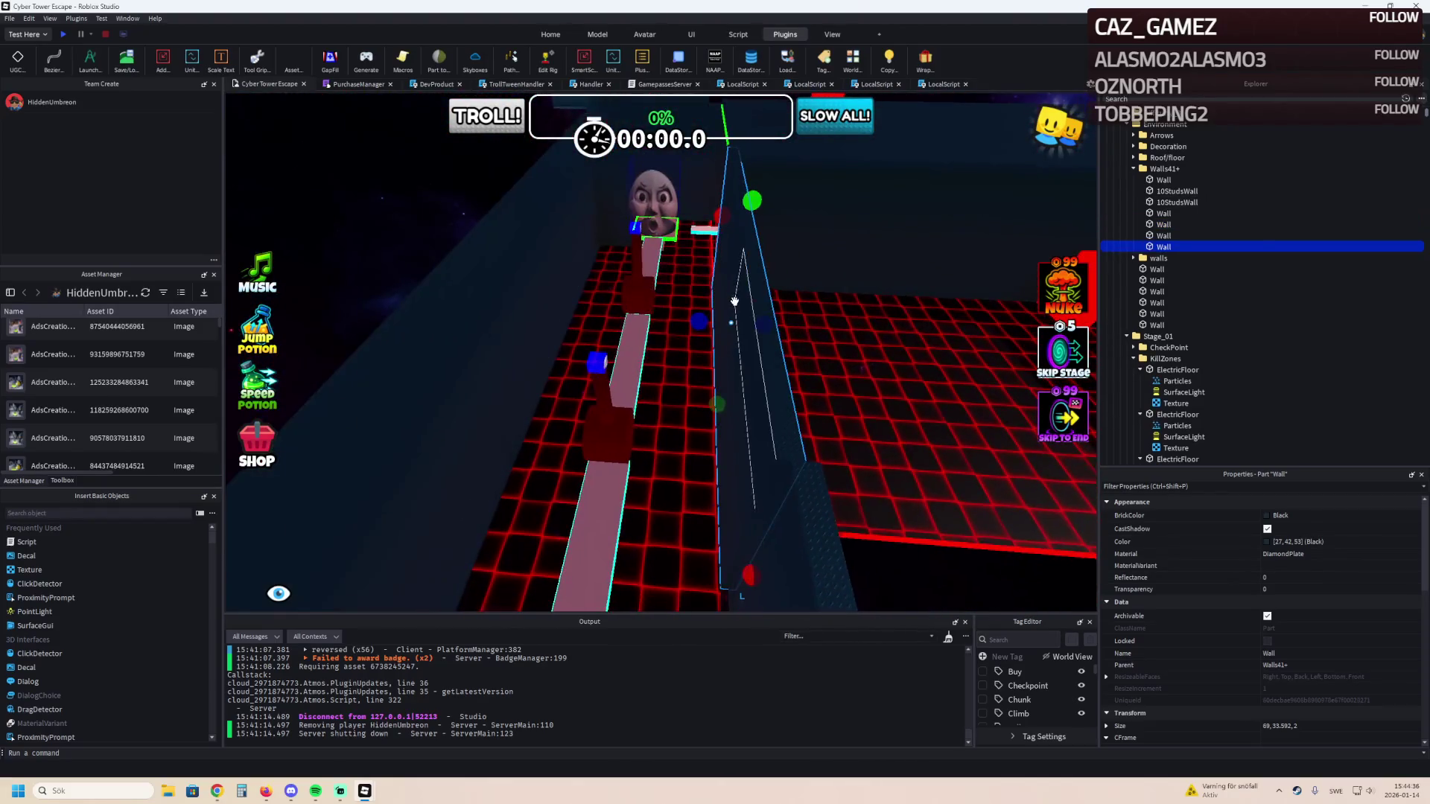
key("a")
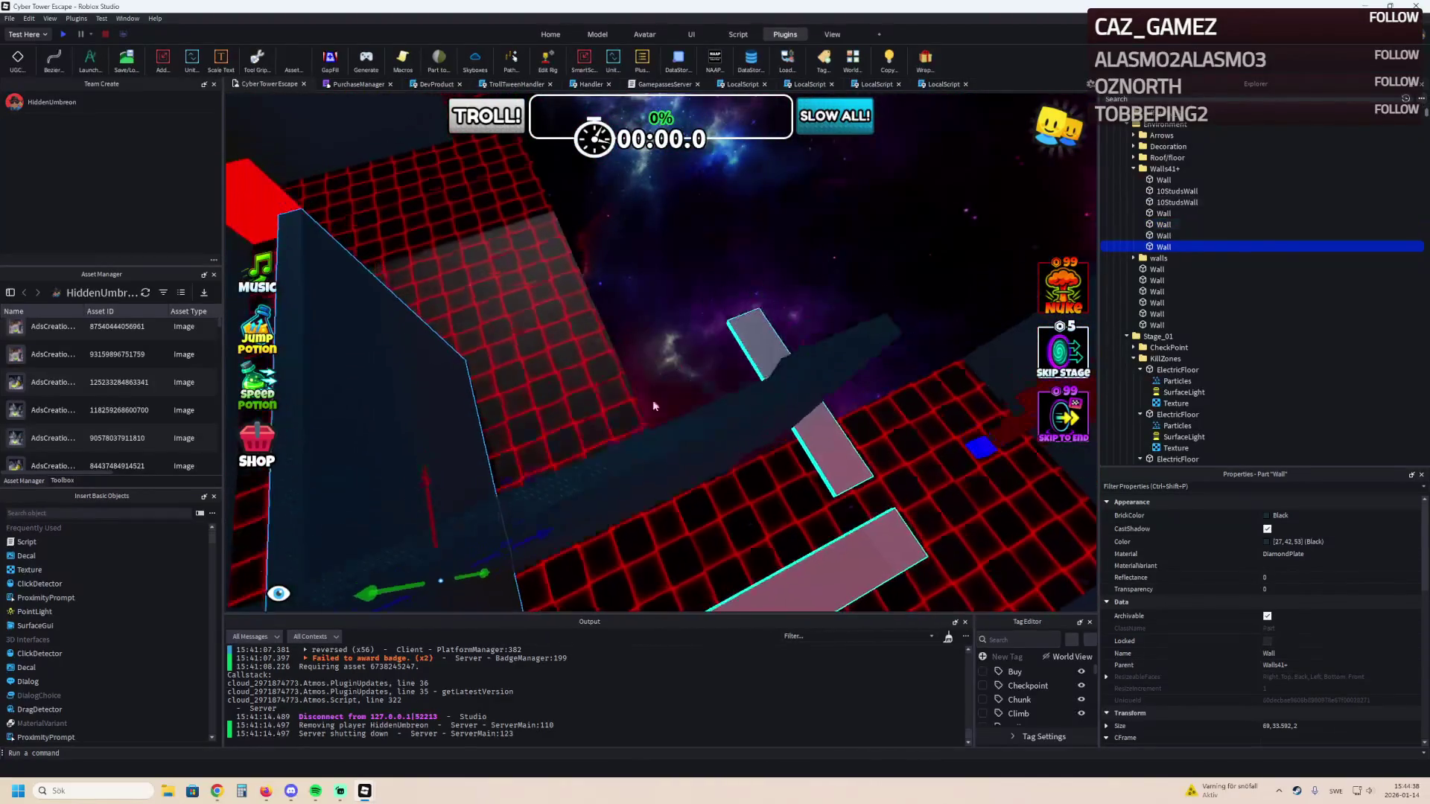
mouse_move(657, 397)
left_mouse_down()
mouse_move(594, 447)
mouse_move(696, 389)
mouse_move(719, 494)
mouse_move(741, 484)
mouse_move(726, 455)
mouse_move(379, 422)
mouse_move(647, 333)
left_mouse_up()
left_click(646, 333)
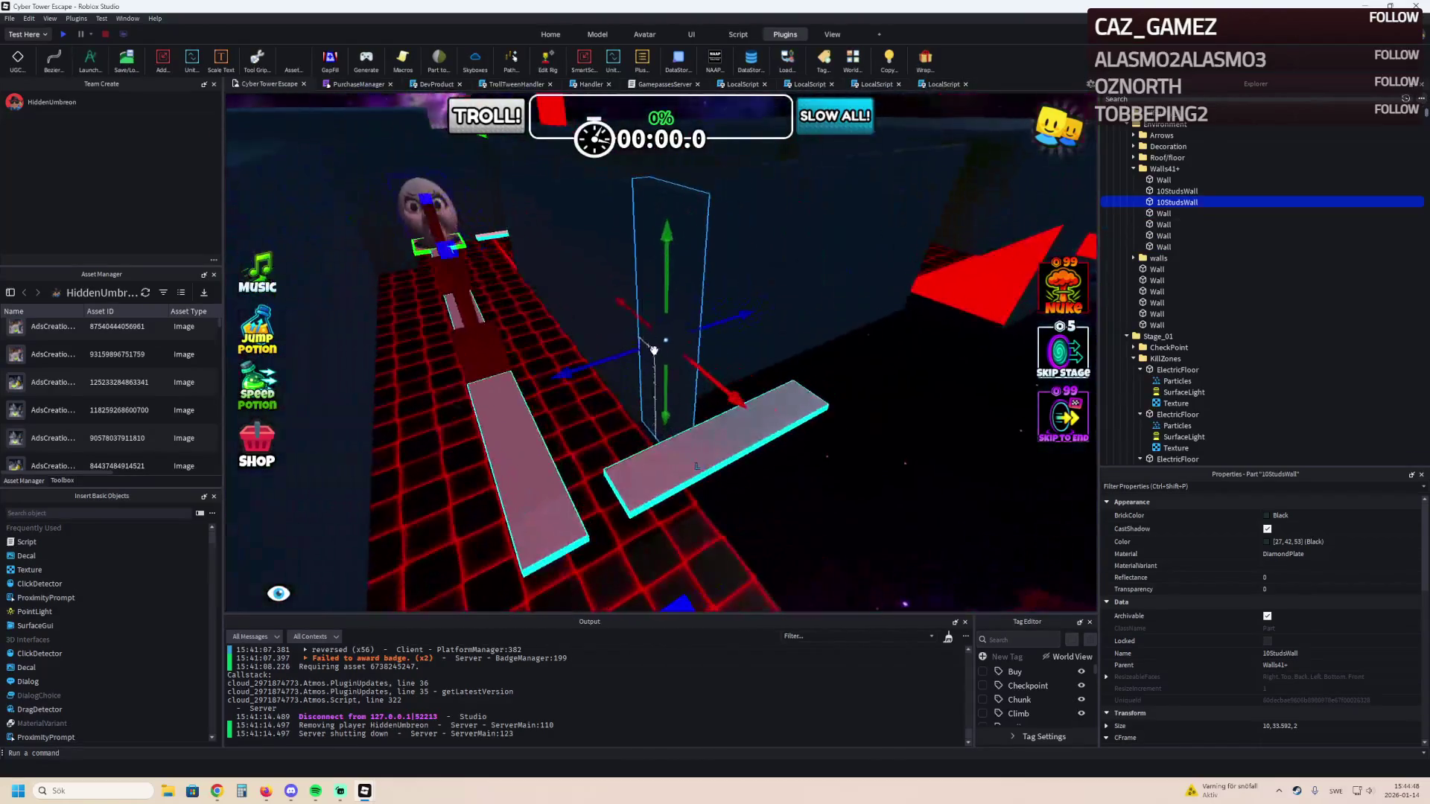
key("w")
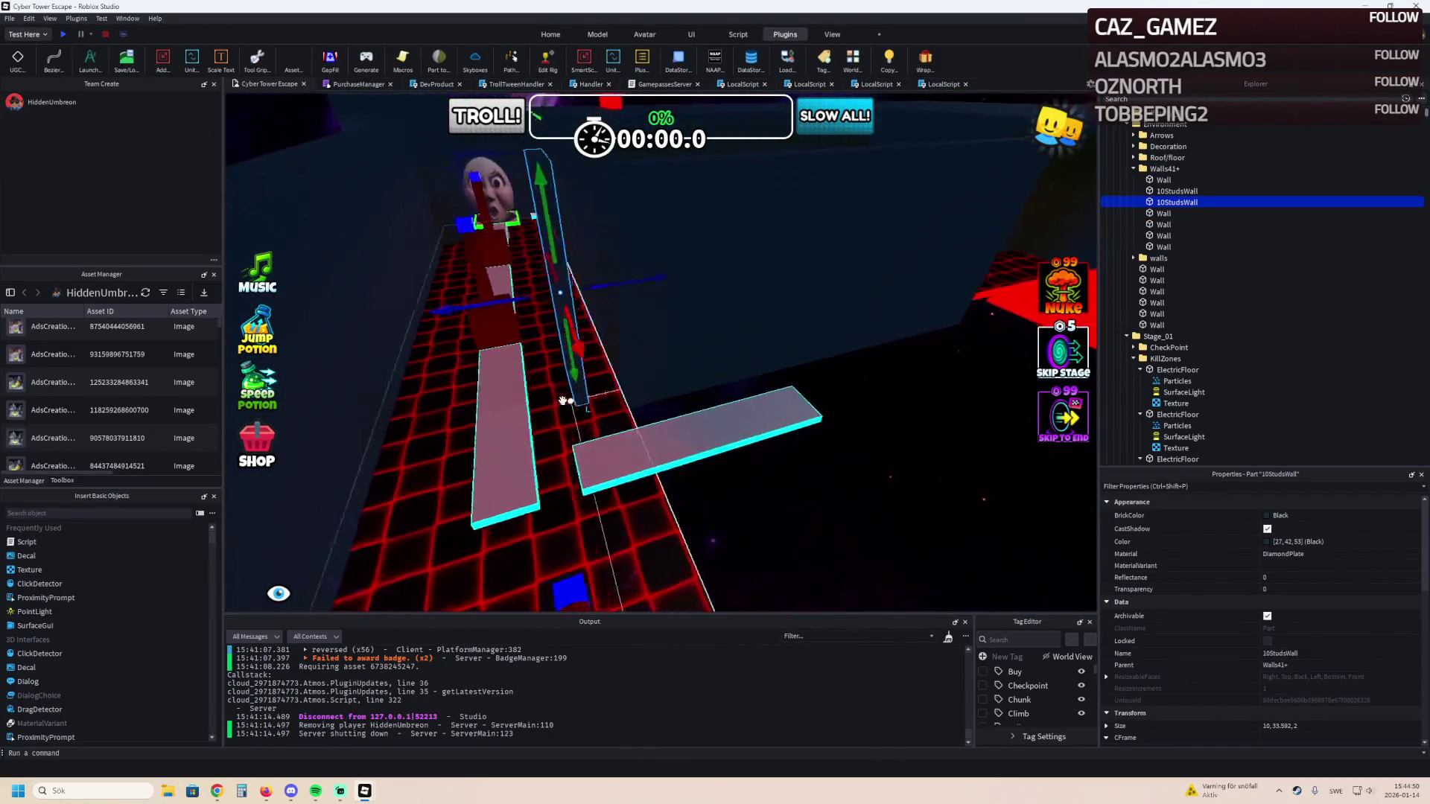
Duplicate the red ElectricFloor bar, lengthen the copy to 93.5 and widen it.
left_click(440, 294)
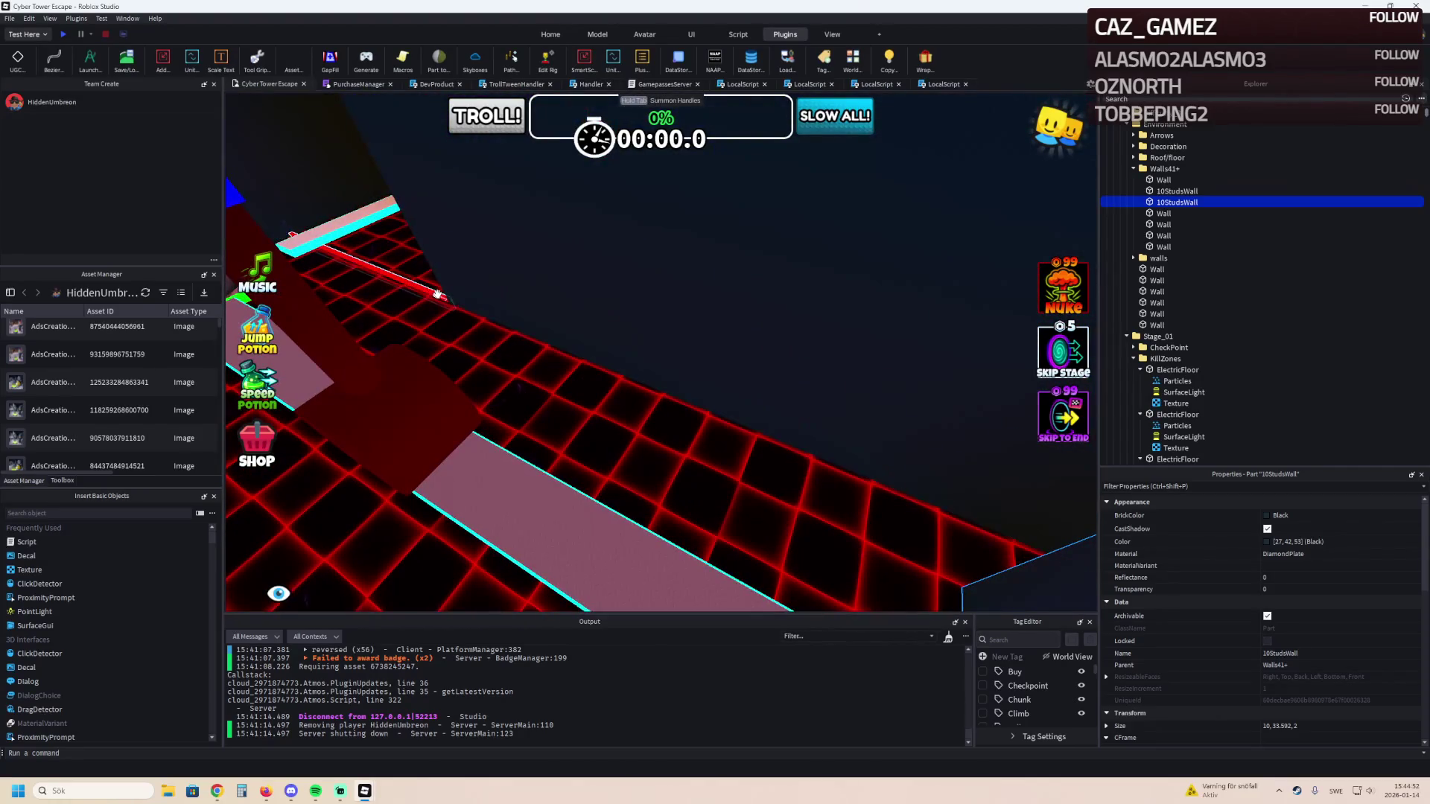
key("ctrl+d")
left_click_drag(440, 294, 440, 299)
mouse_move(520, 330)
left_mouse_down()
mouse_move(532, 238)
mouse_move(691, 340)
left_mouse_up()
right_click(921, 349)
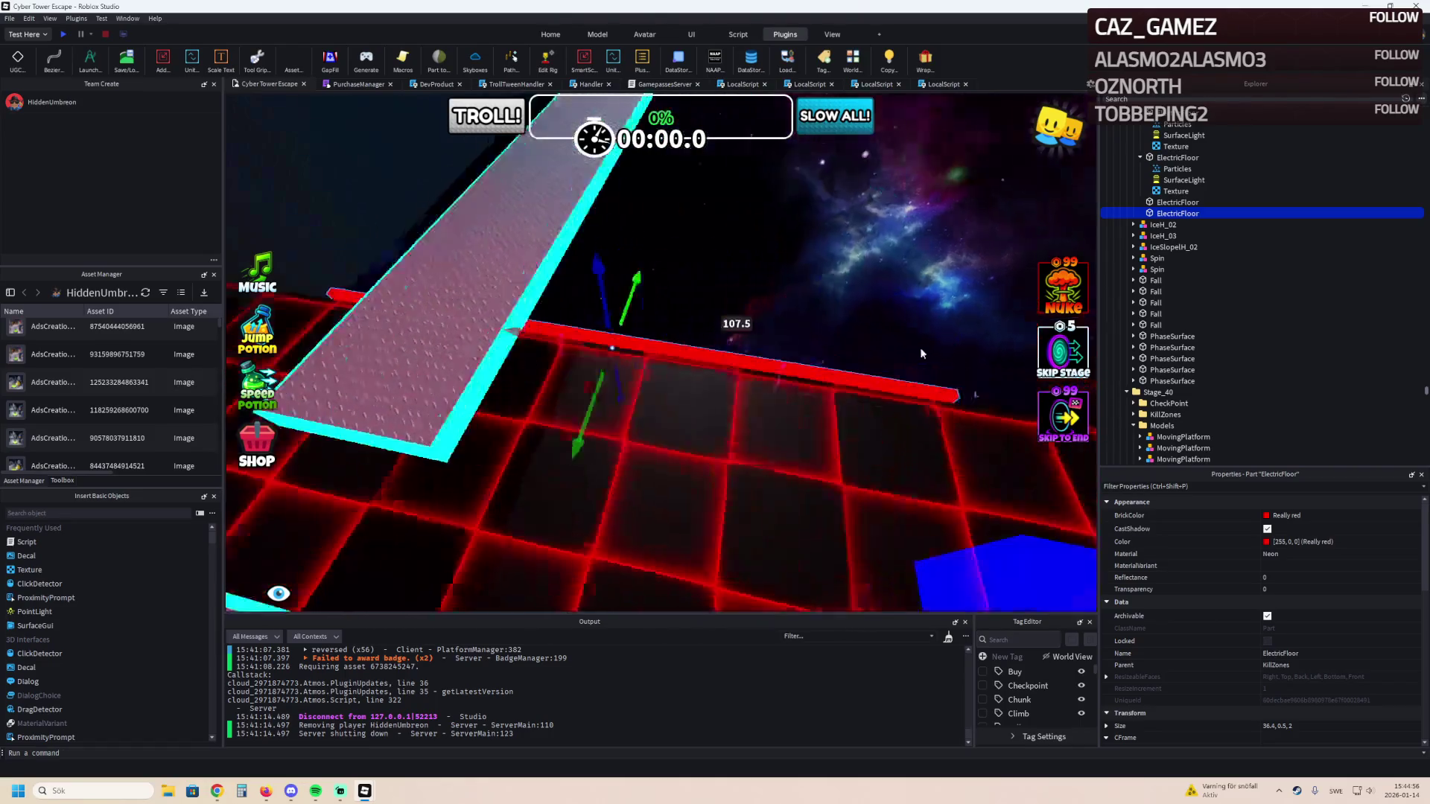
right_click(922, 347)
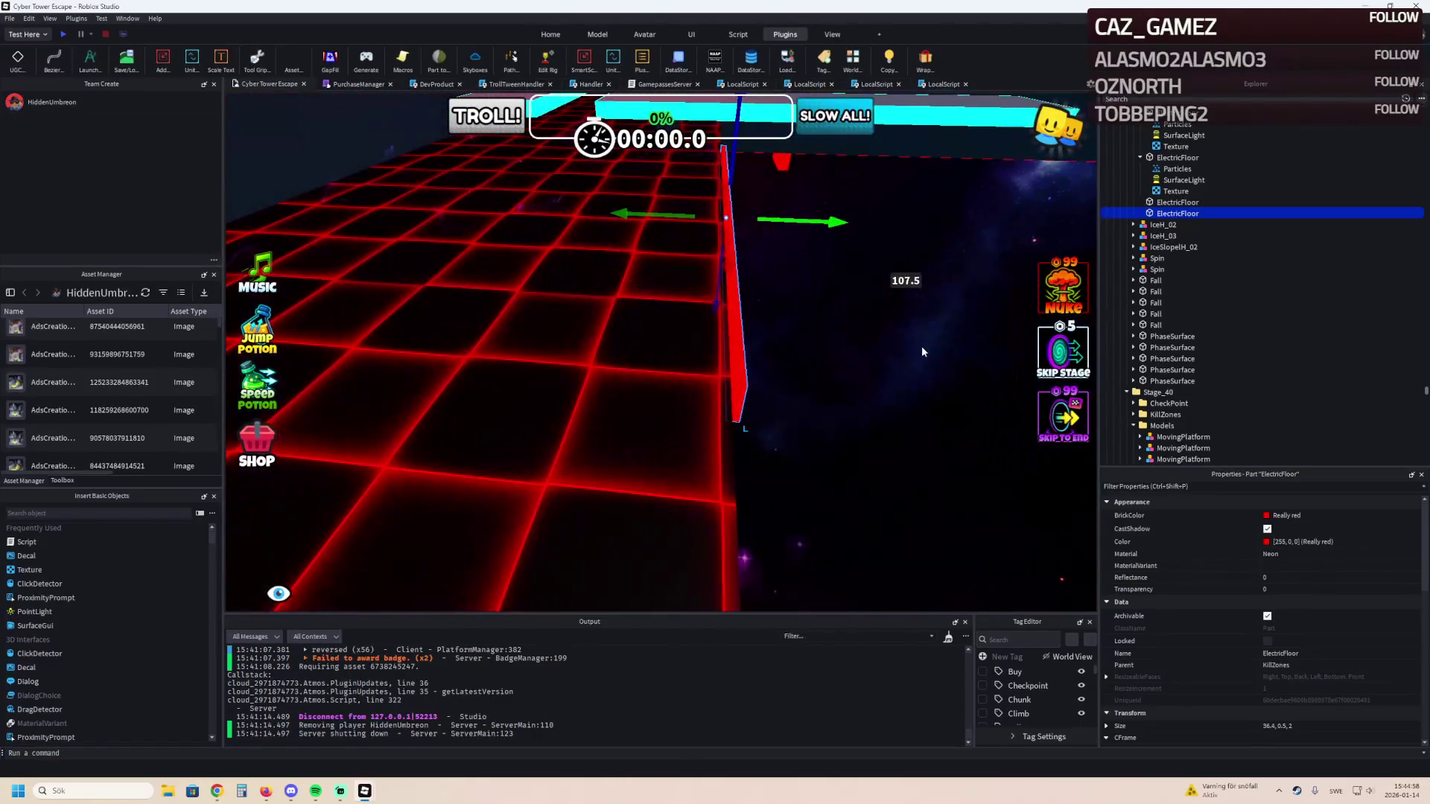
right_click(834, 303)
mouse_move(821, 286)
left_mouse_down()
mouse_move(693, 462)
mouse_move(637, 481)
left_mouse_up()
right_click(638, 481)
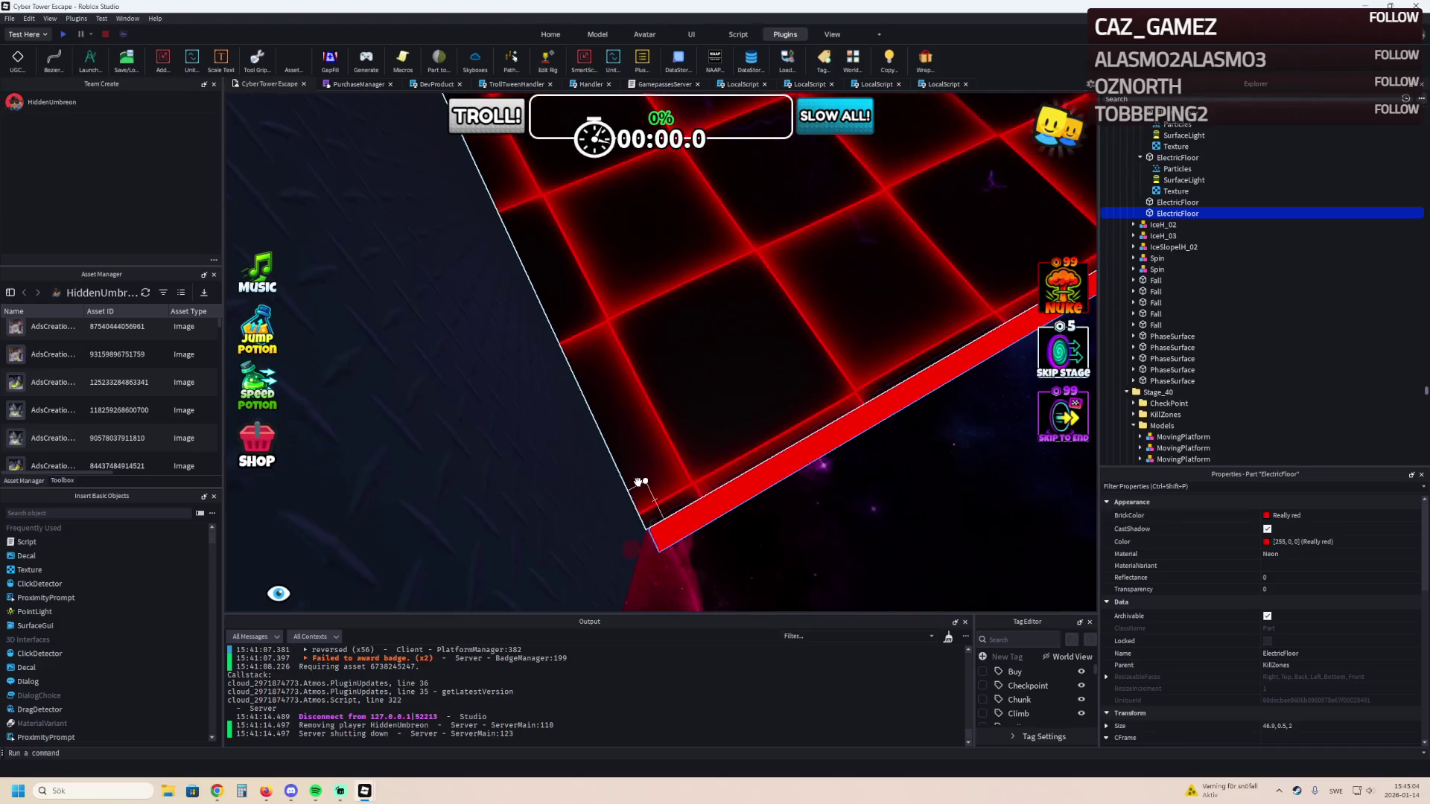
right_click(636, 480)
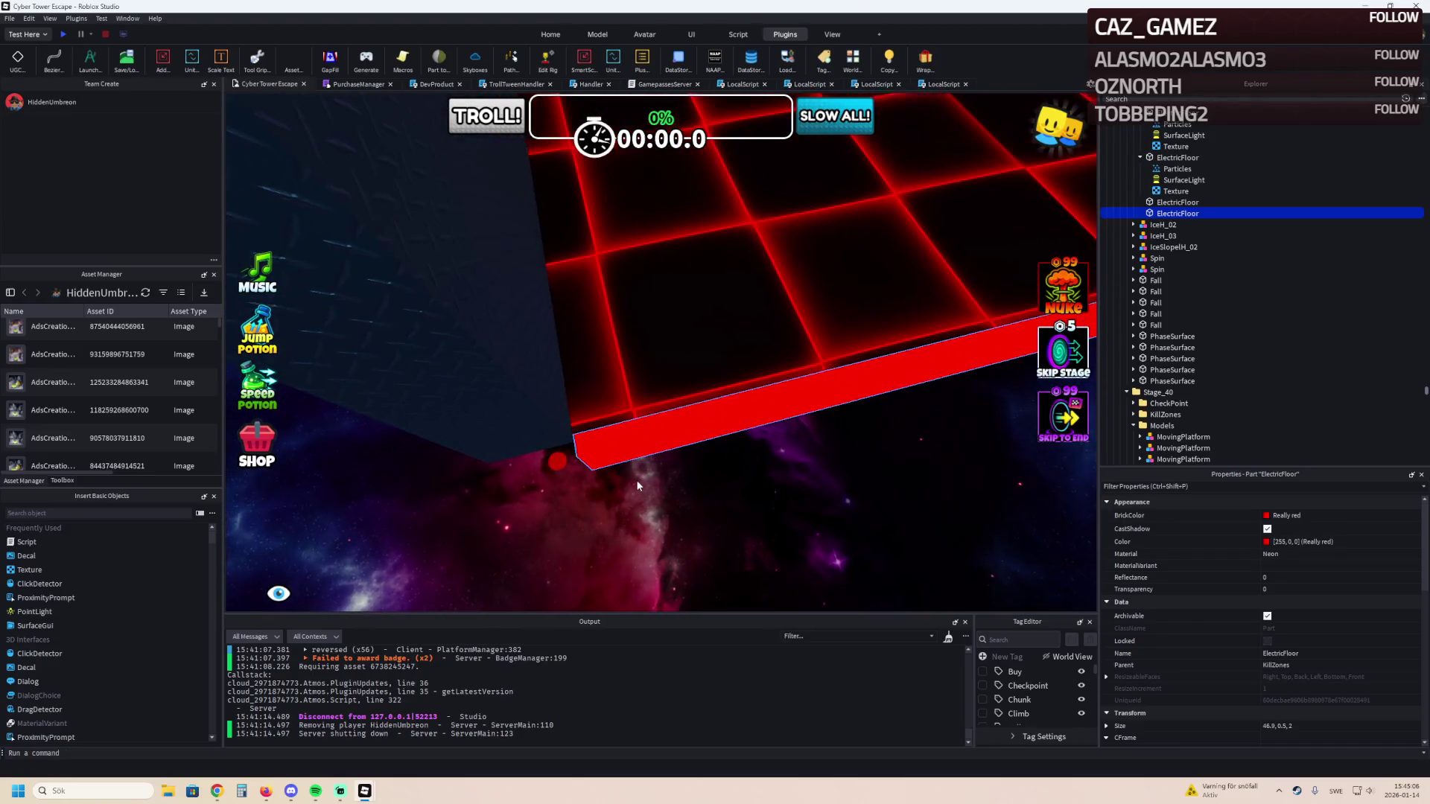
Extend the dark Wall part from 35.5 to 90 studs.
left_click(542, 403)
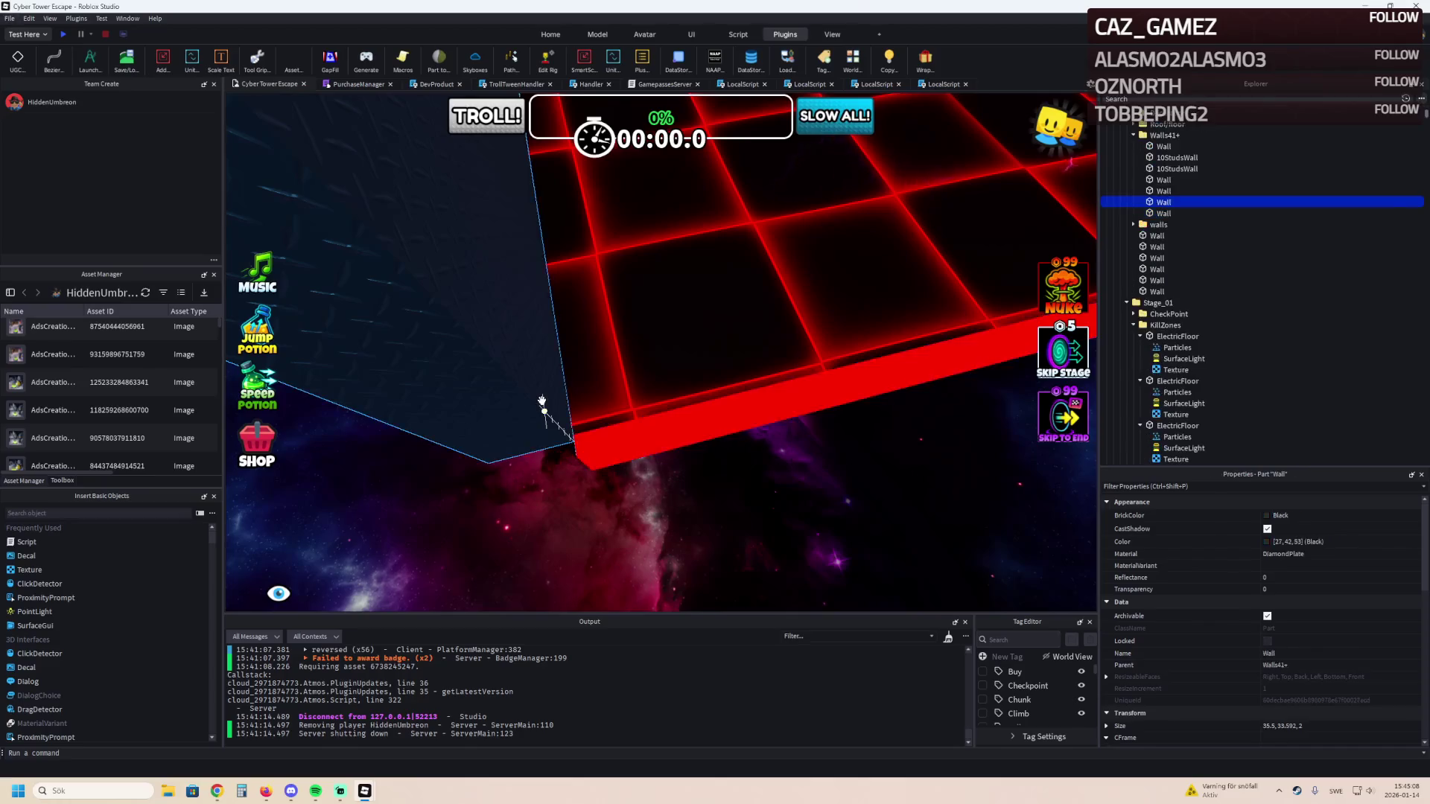
right_click(542, 402)
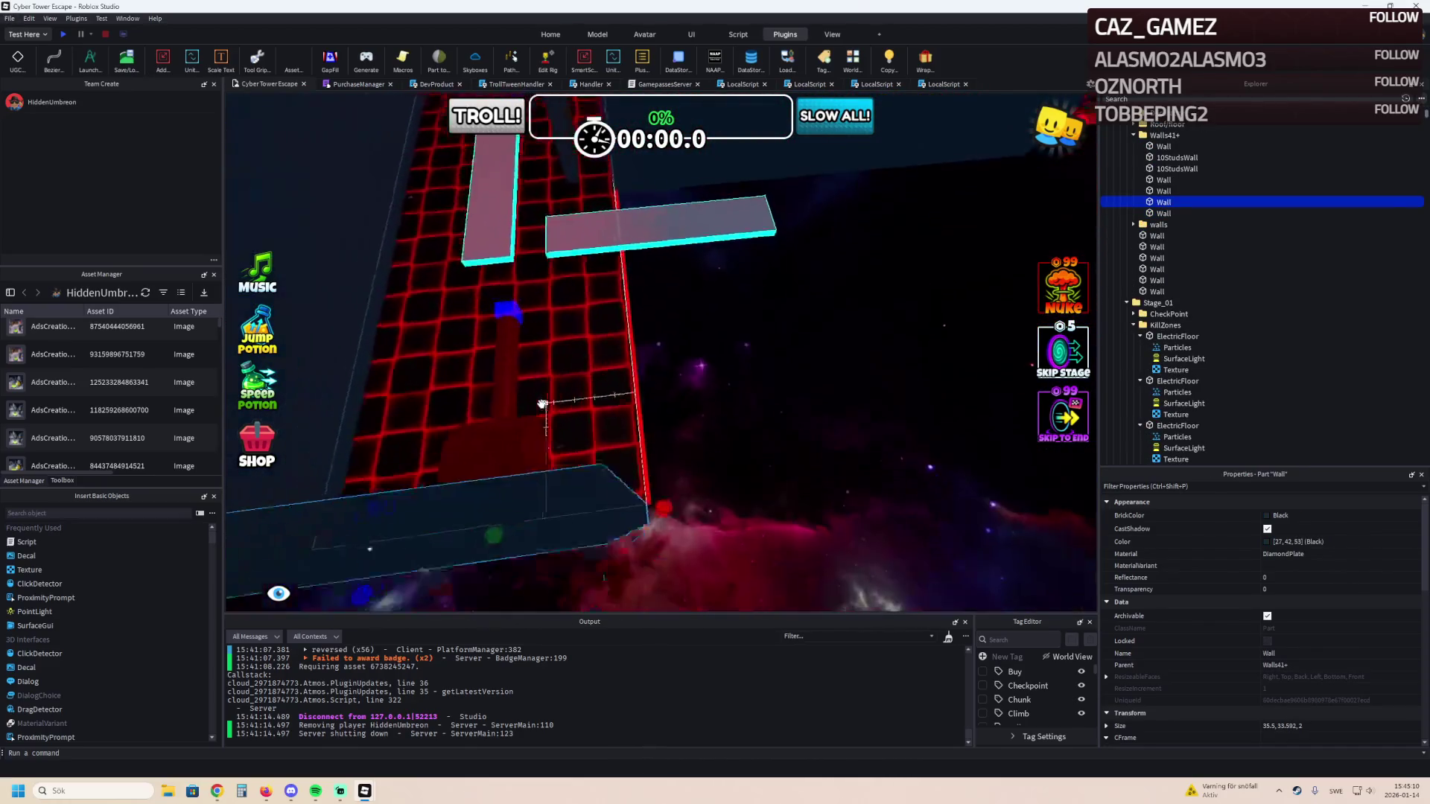
mouse_move(614, 458)
left_mouse_down()
mouse_move(595, 425)
mouse_move(611, 450)
mouse_move(656, 439)
left_mouse_up()
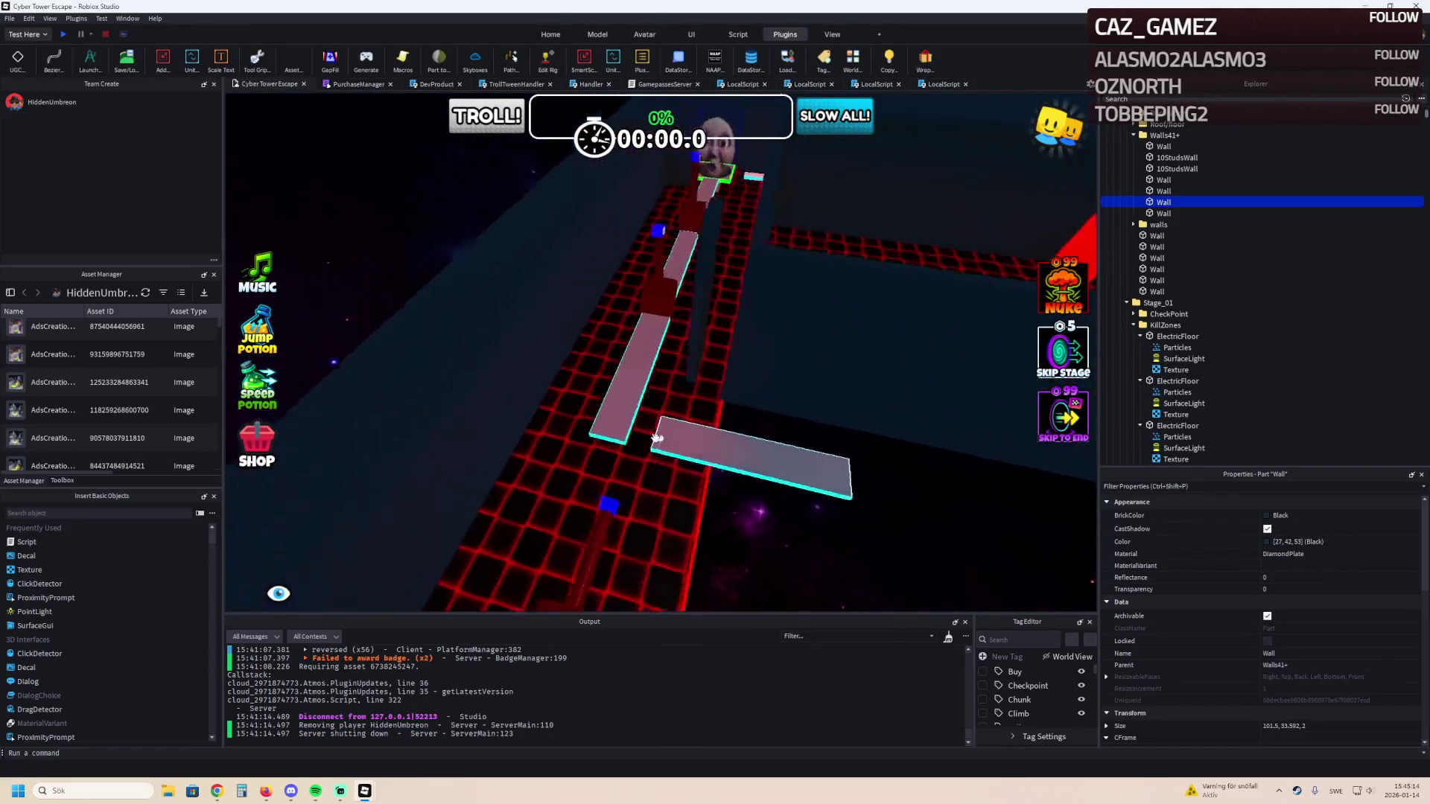
right_click(654, 436)
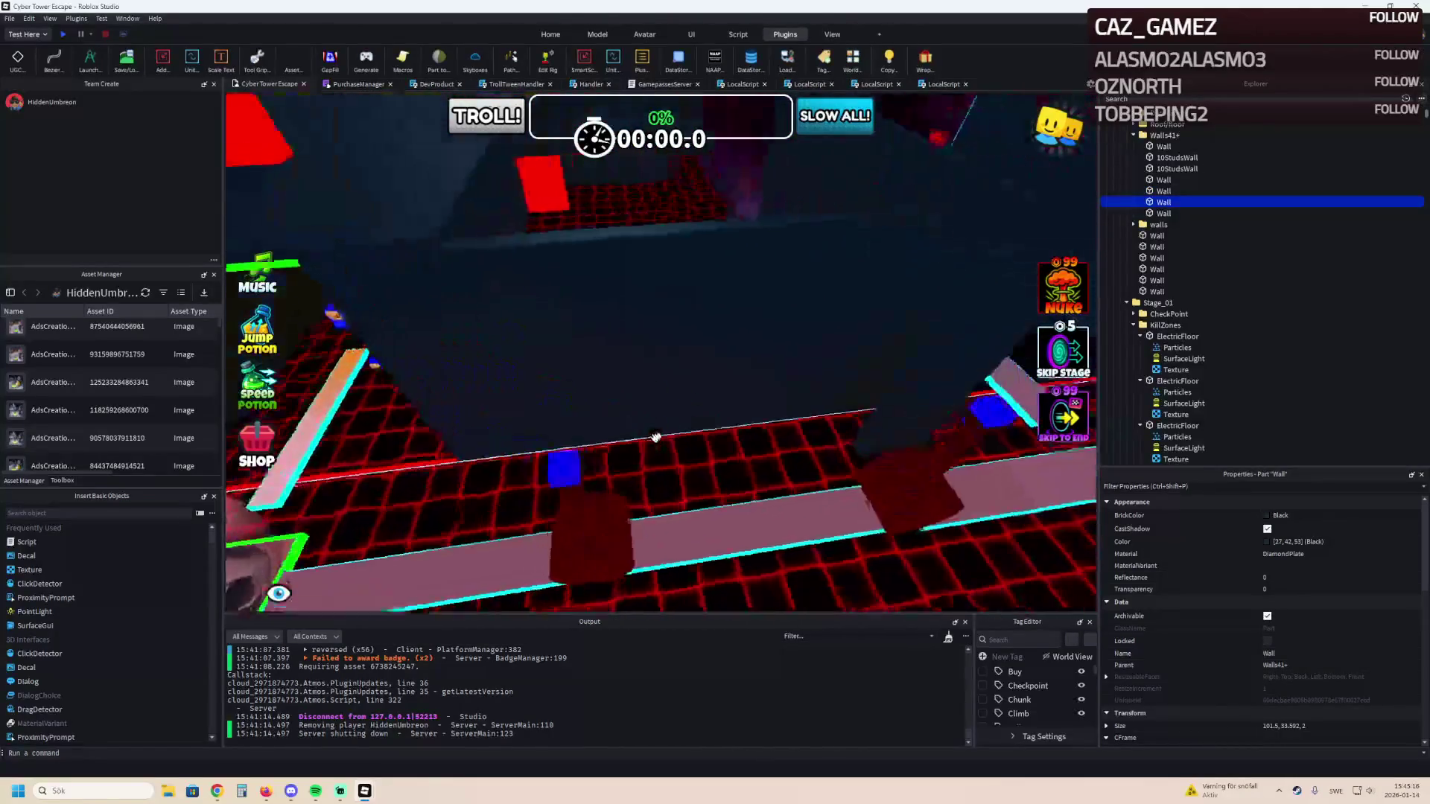
key("s")
key("e")
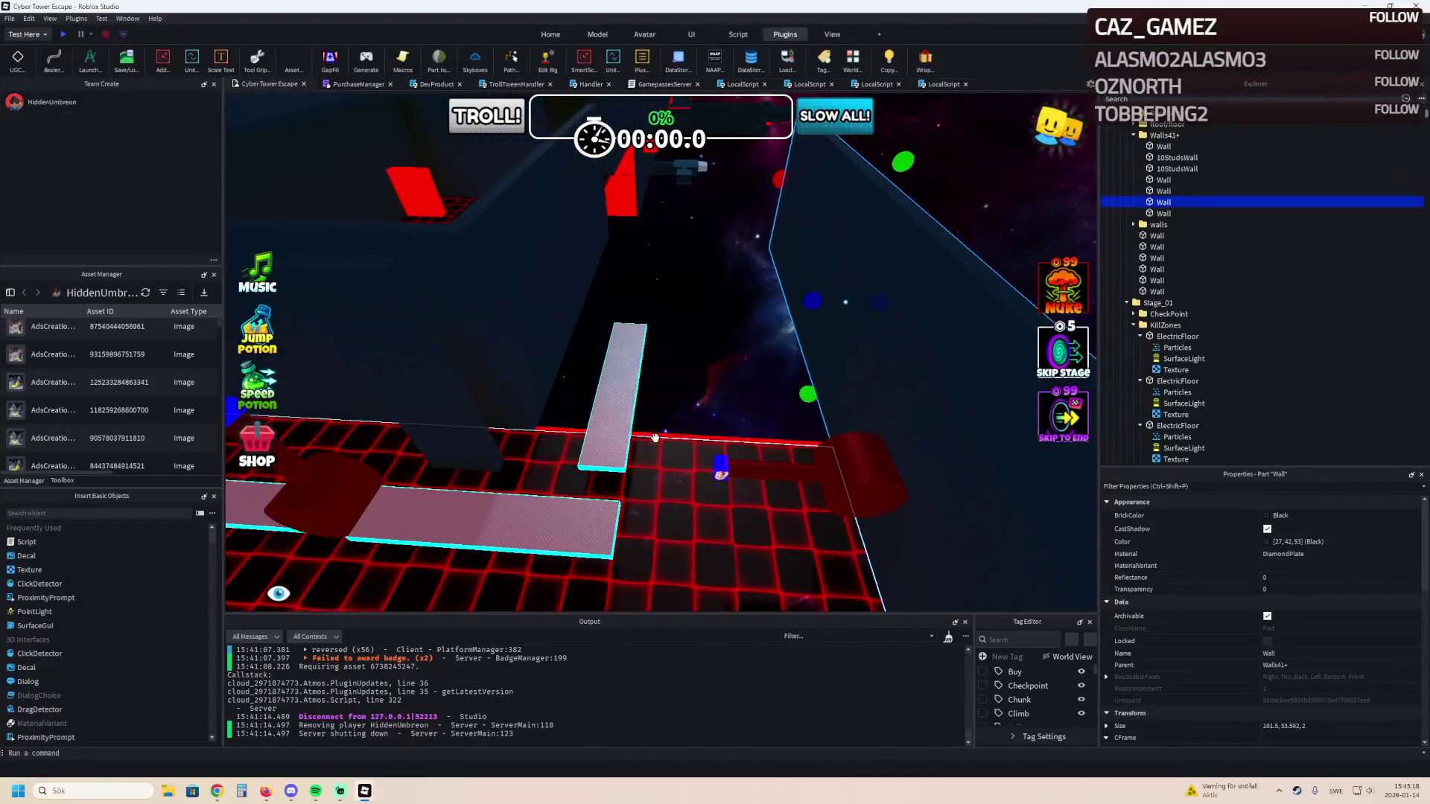
key("a")
key("w")
key("d")
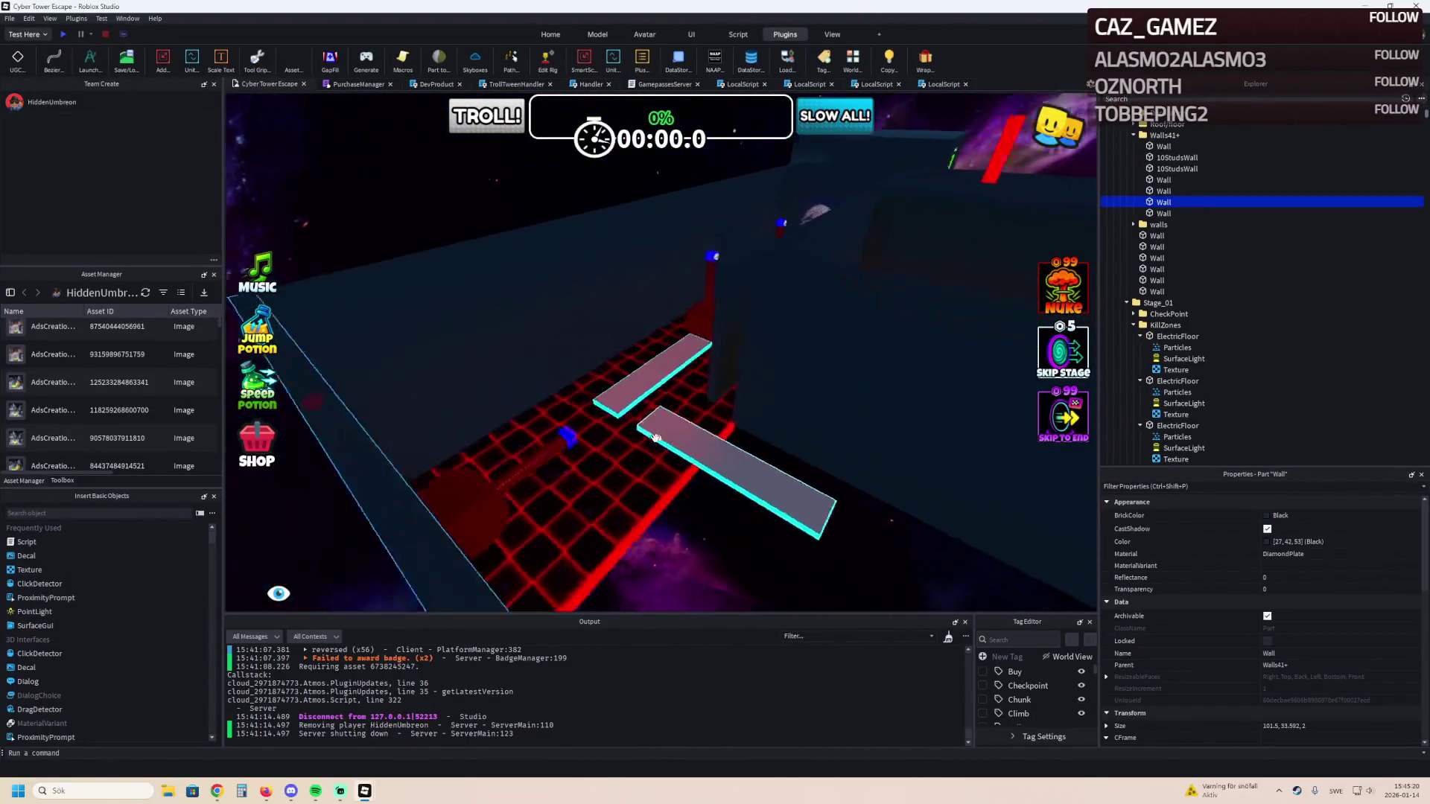
Duplicate the Spin hammer and move the copy about 35 studs.
left_click(673, 385)
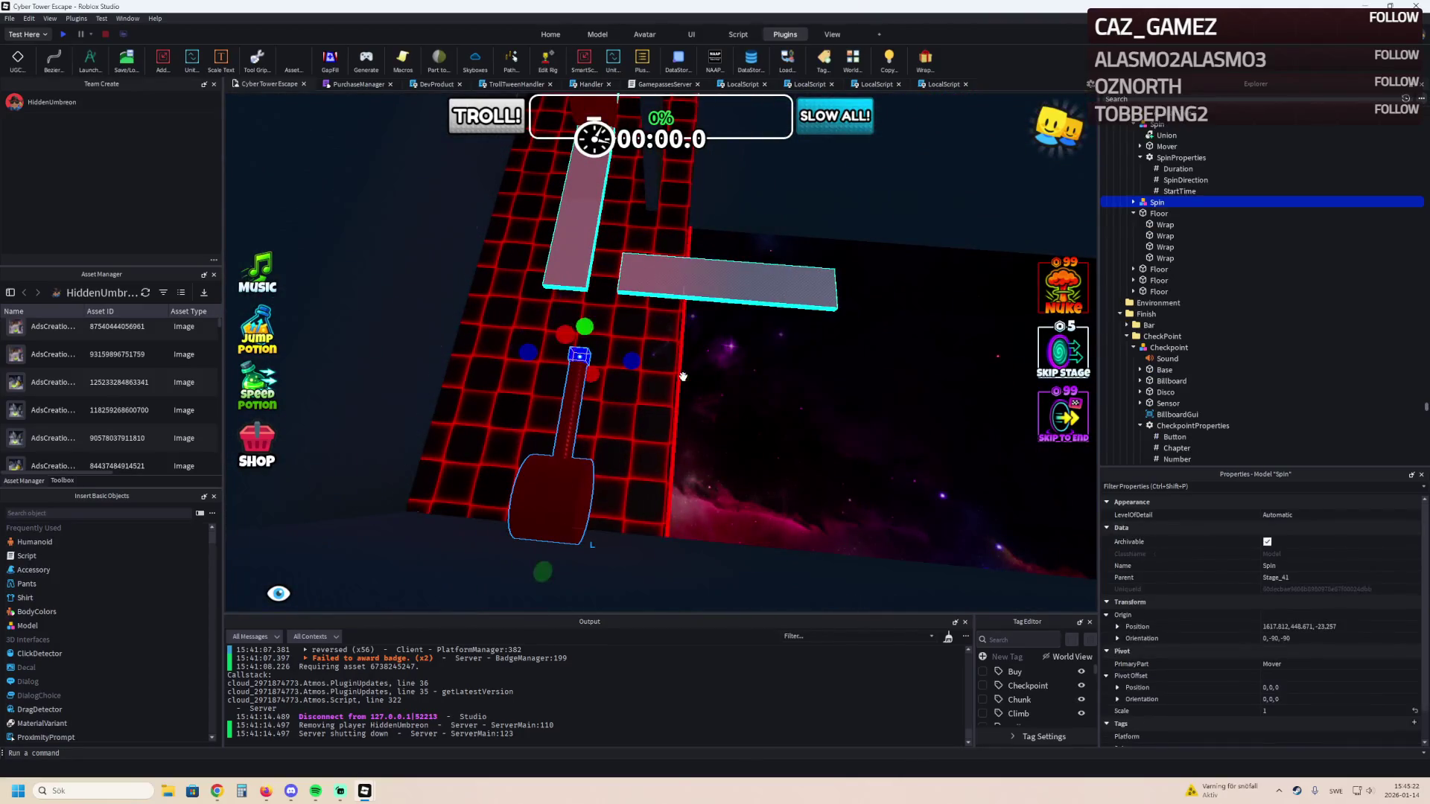
left_click(669, 320, "ctrl")
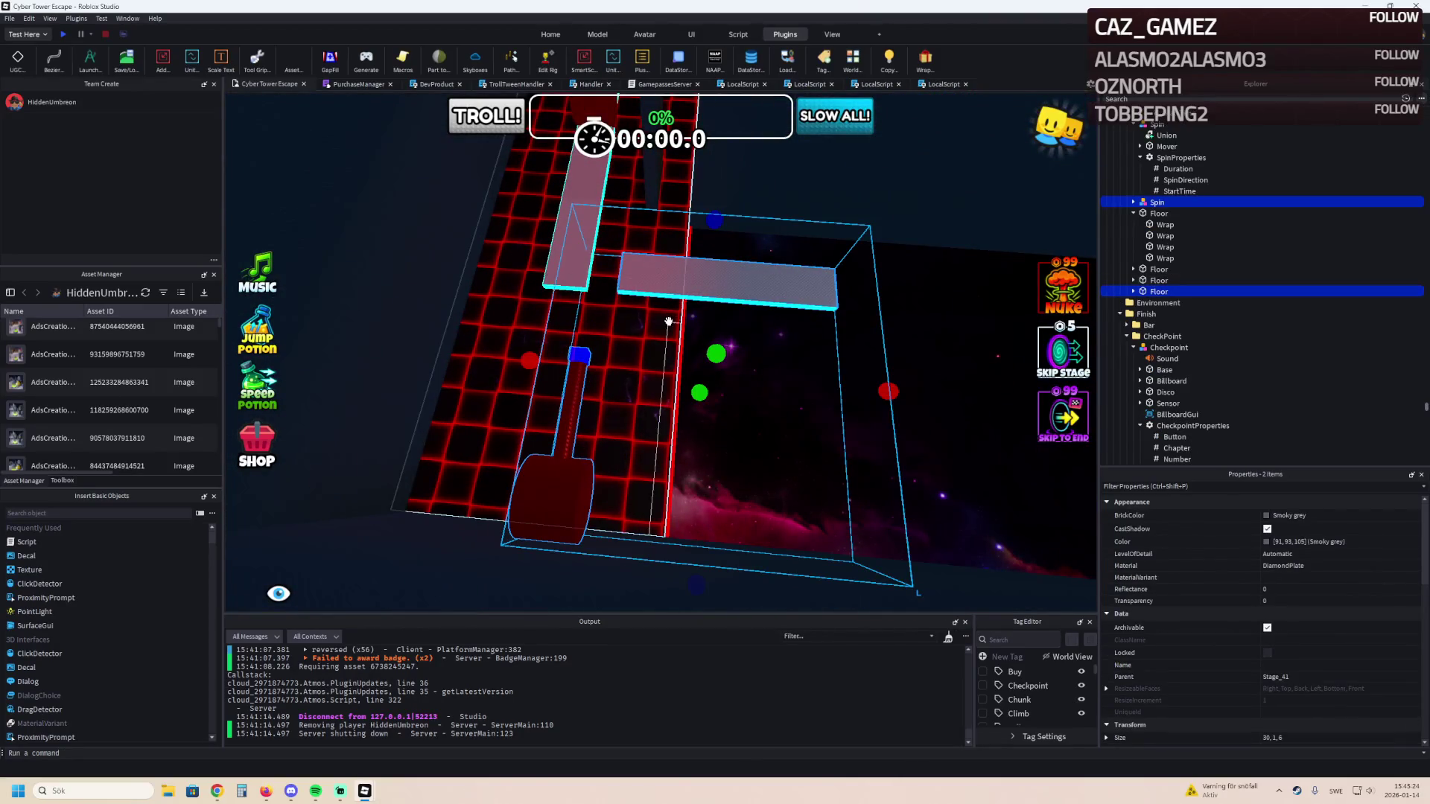
left_click(576, 373)
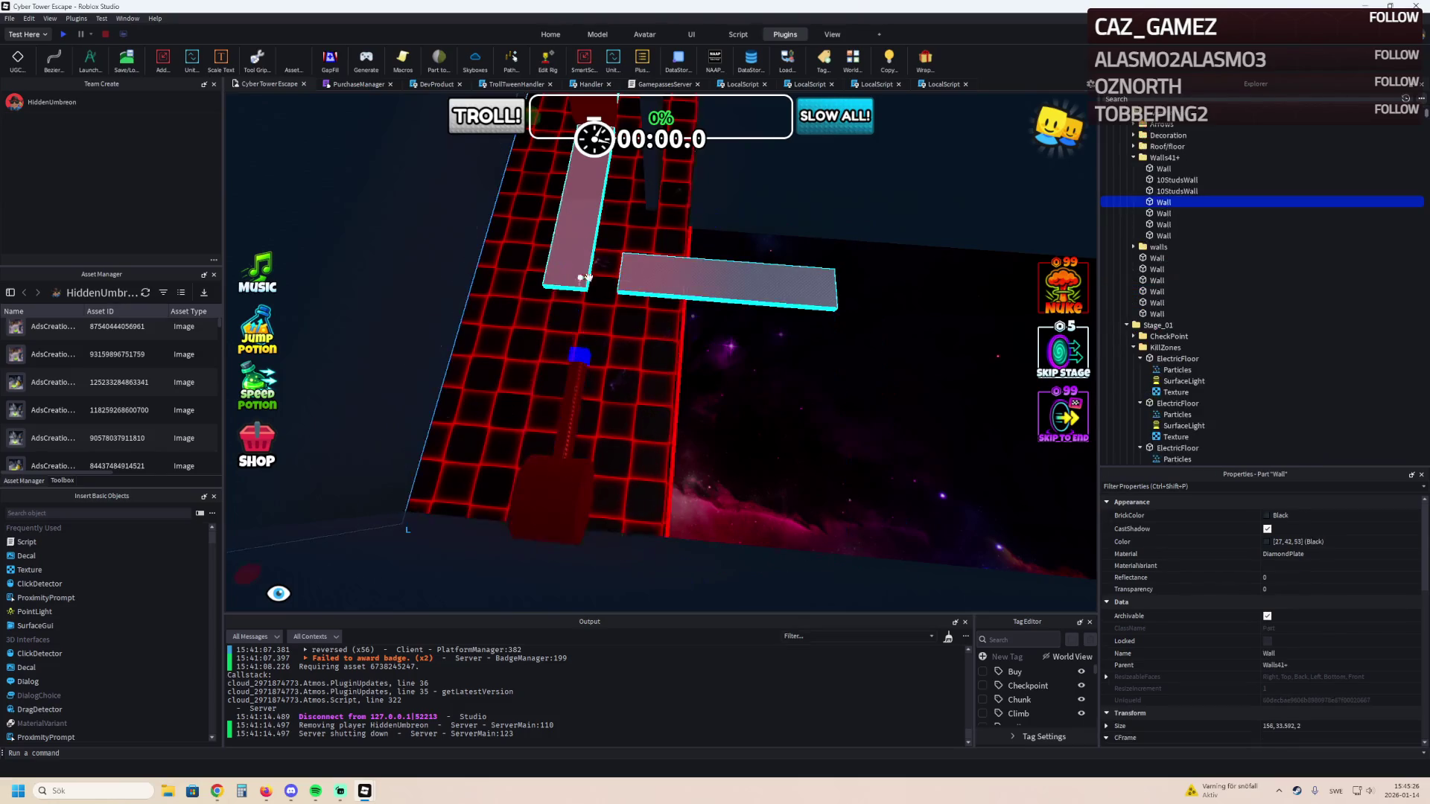
key("ctrl+2")
key("ctrl+d")
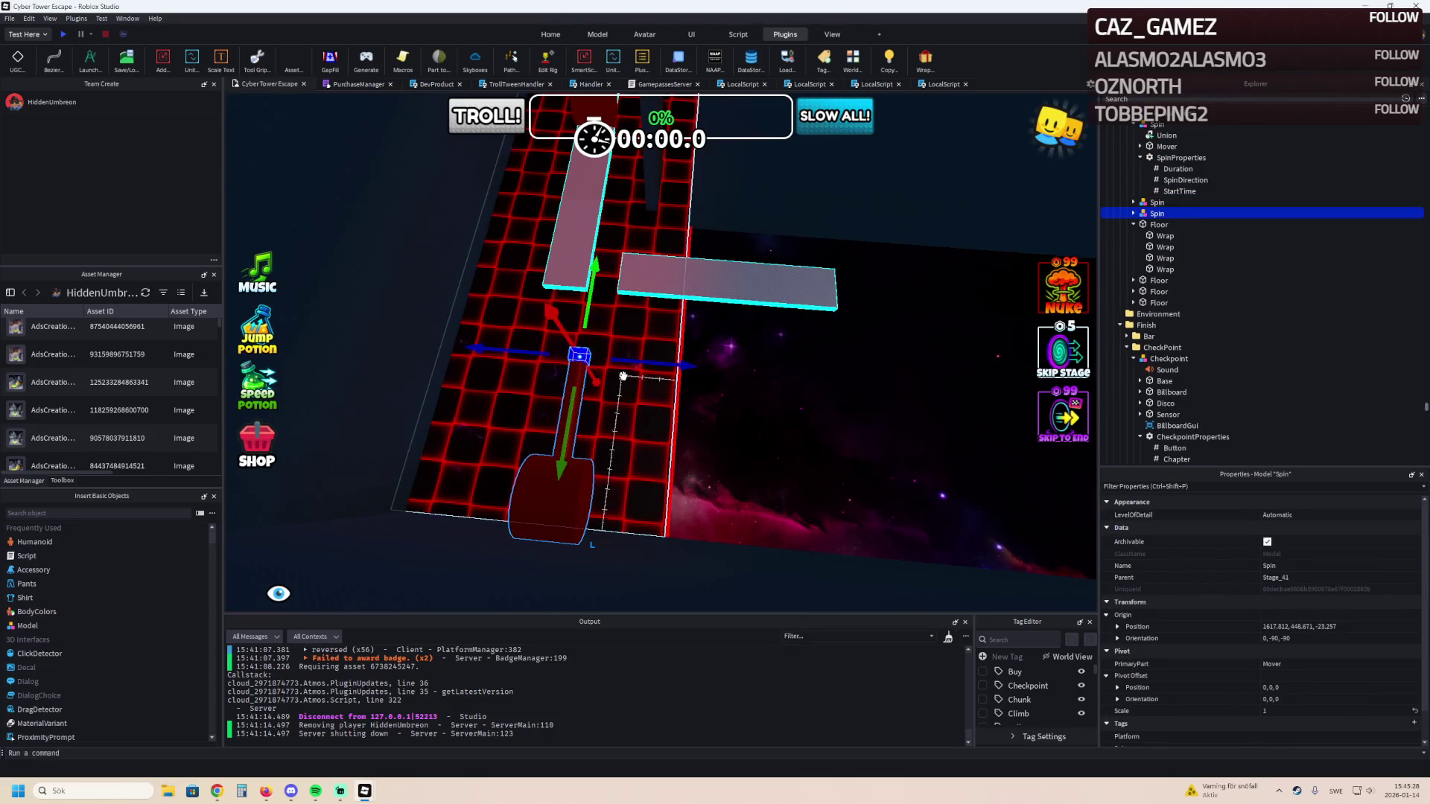
mouse_move(632, 367)
left_mouse_down()
mouse_move(671, 272)
mouse_move(715, 274)
mouse_move(718, 383)
left_mouse_up()
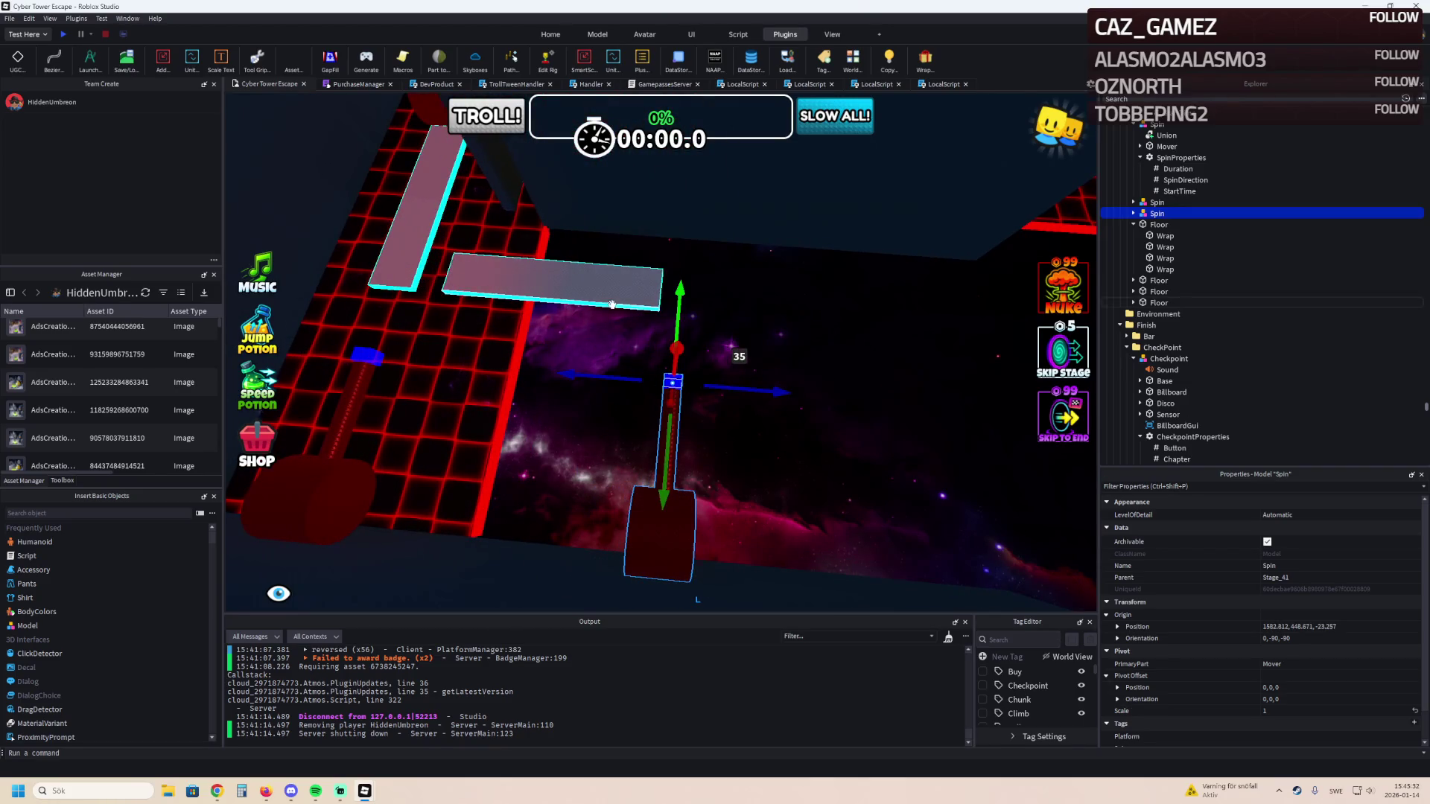
Duplicate a Floor part and slide the copy 17.5 studs along.
left_click(624, 296)
key("ctrl+d")
mouse_move(626, 295)
left_mouse_down()
mouse_move(769, 306)
mouse_move(772, 290)
mouse_move(811, 290)
left_mouse_up()
Turn the Spin hammer around by 175 degrees.
key("a")
left_click(670, 406)
left_click(721, 354)
left_click(700, 381)
mouse_move(721, 352)
left_mouse_down()
mouse_move(674, 317)
mouse_move(631, 409)
mouse_move(674, 447)
mouse_move(625, 335)
mouse_move(640, 413)
left_mouse_up()
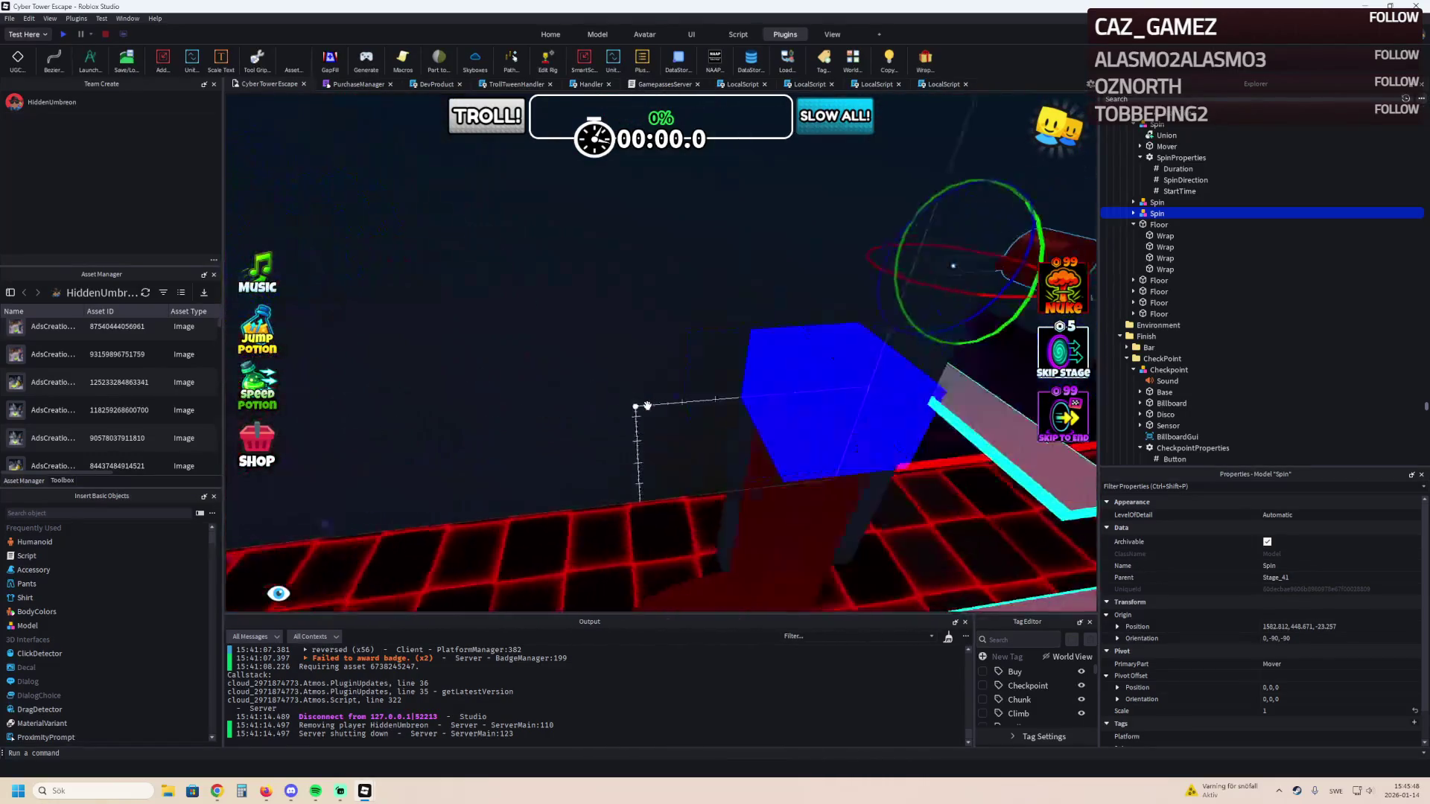
key("f")
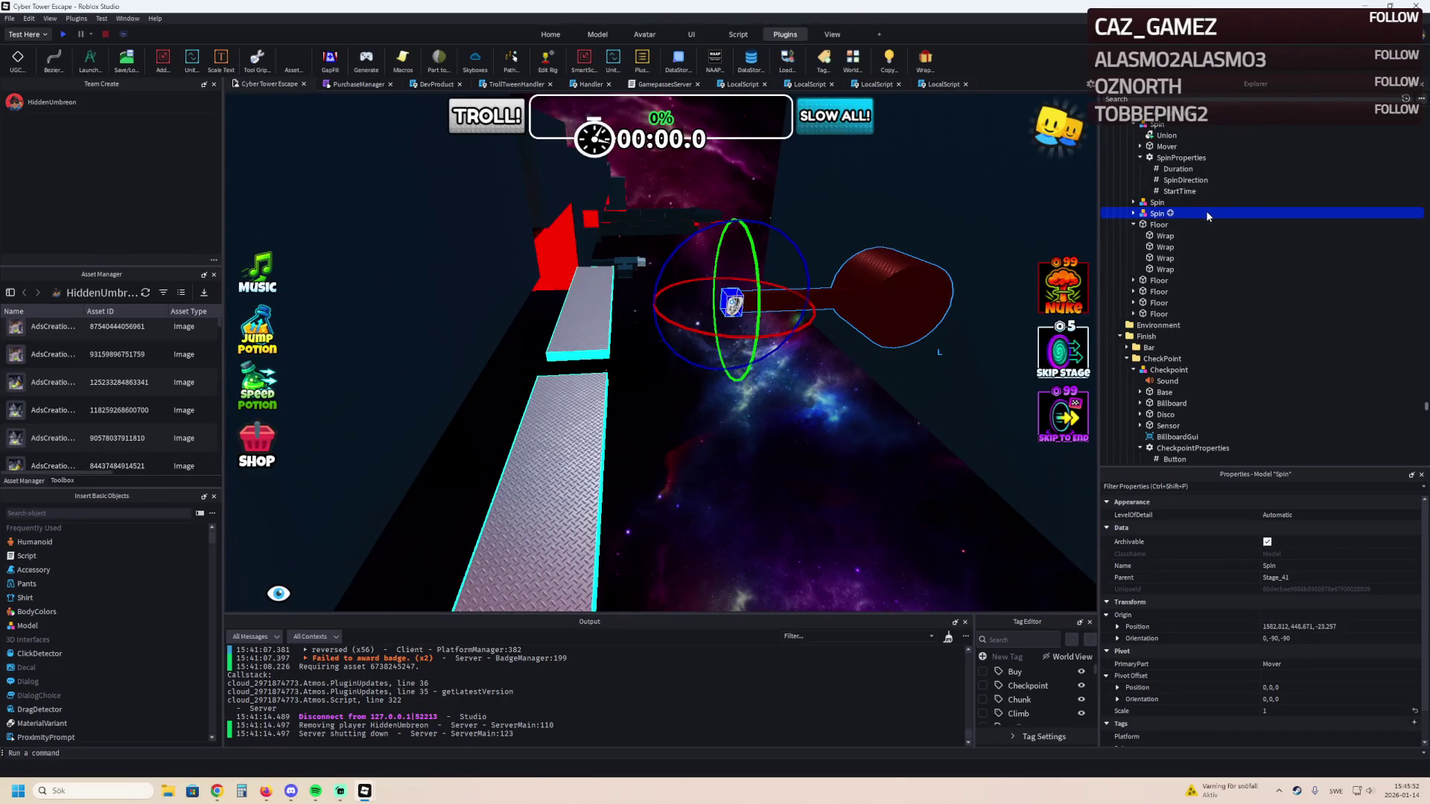
Set the second hammer's SpinProperties StartTime value to 2.
left_click(1133, 213)
left_click(1152, 236)
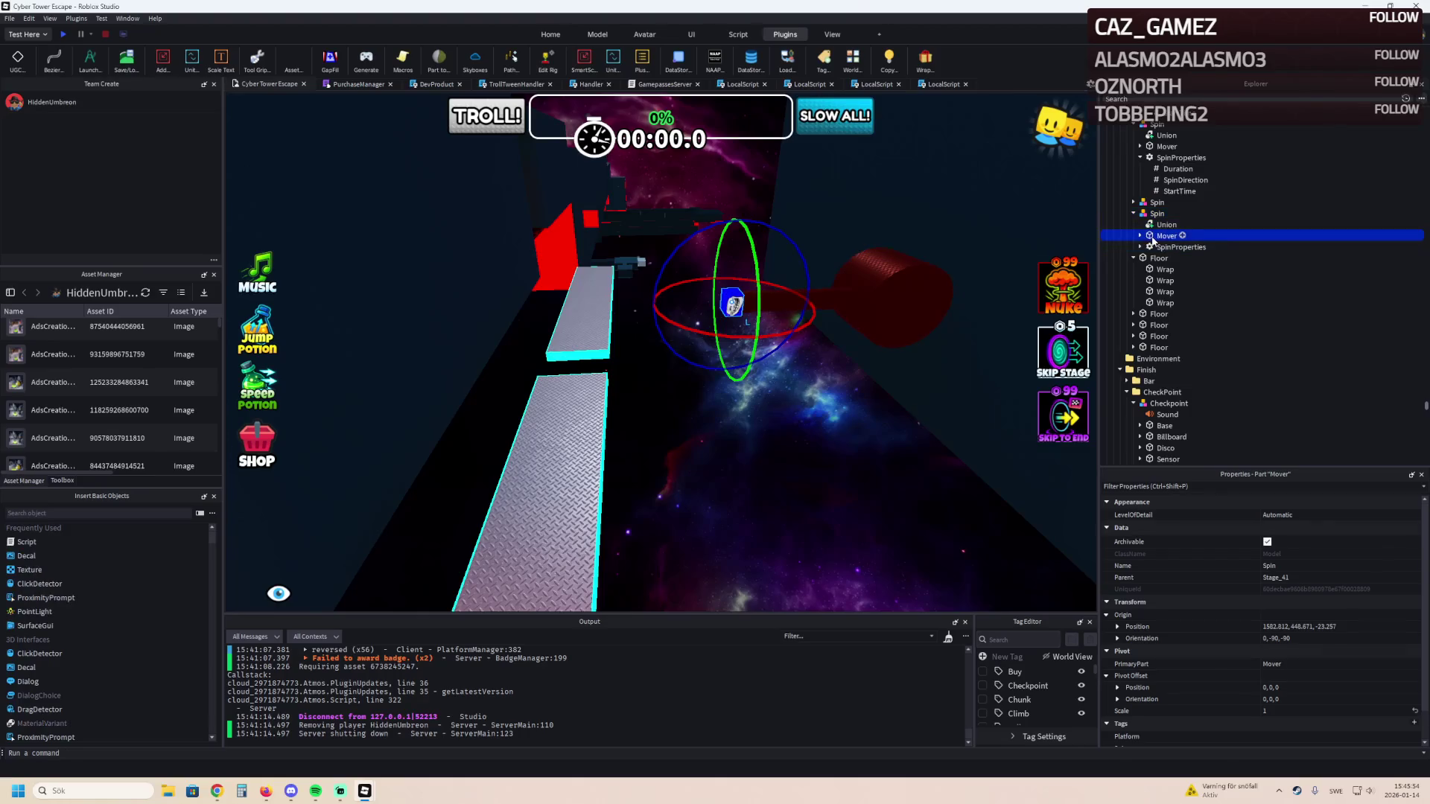
double_click(1173, 246)
left_click(1179, 280)
left_click(1281, 575)
type("2")
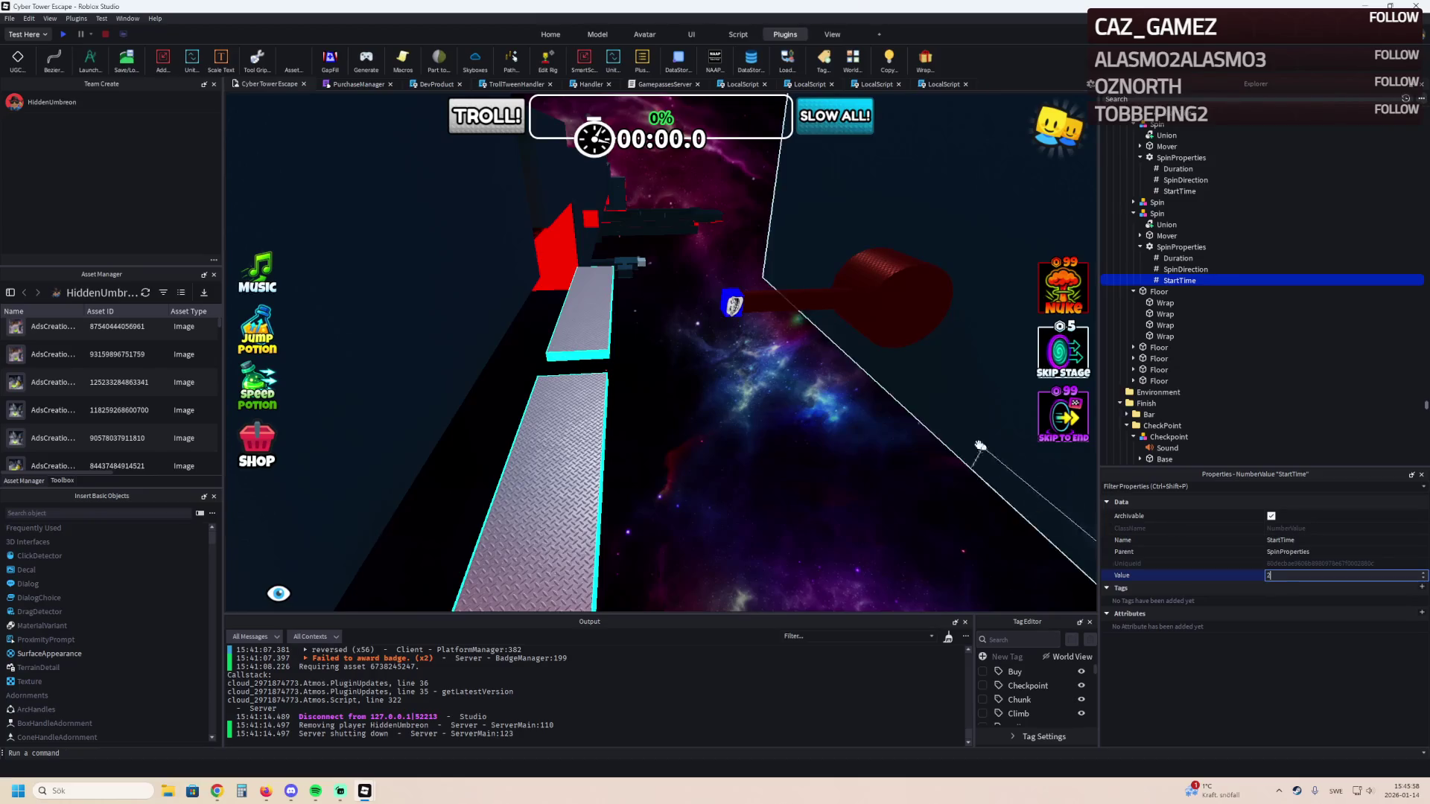
key("Return")
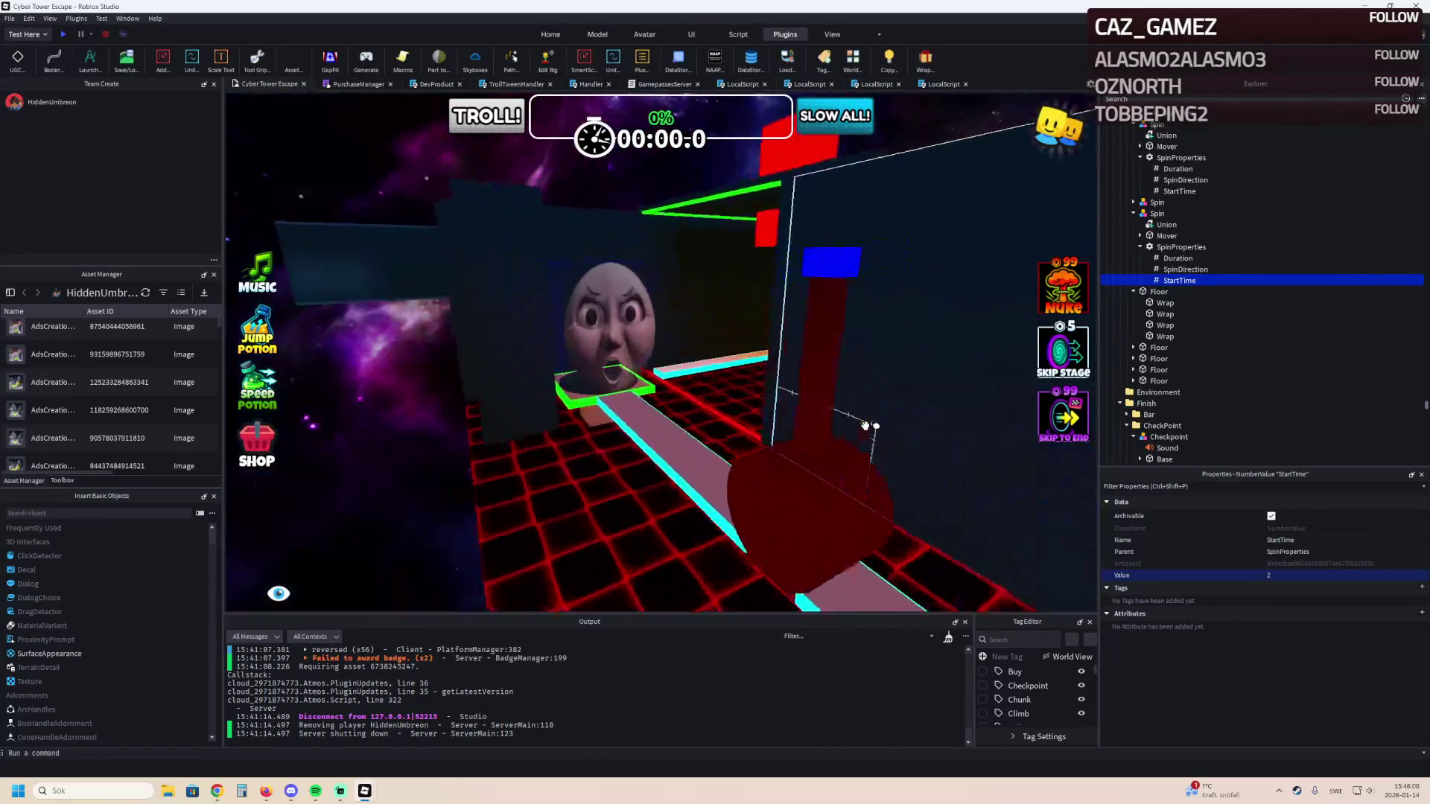
left_click(505, 420)
Collapse Stage_41's CheckPoint, Spin hammers, Floor and KillZones entries in the Explorer.
key("f")
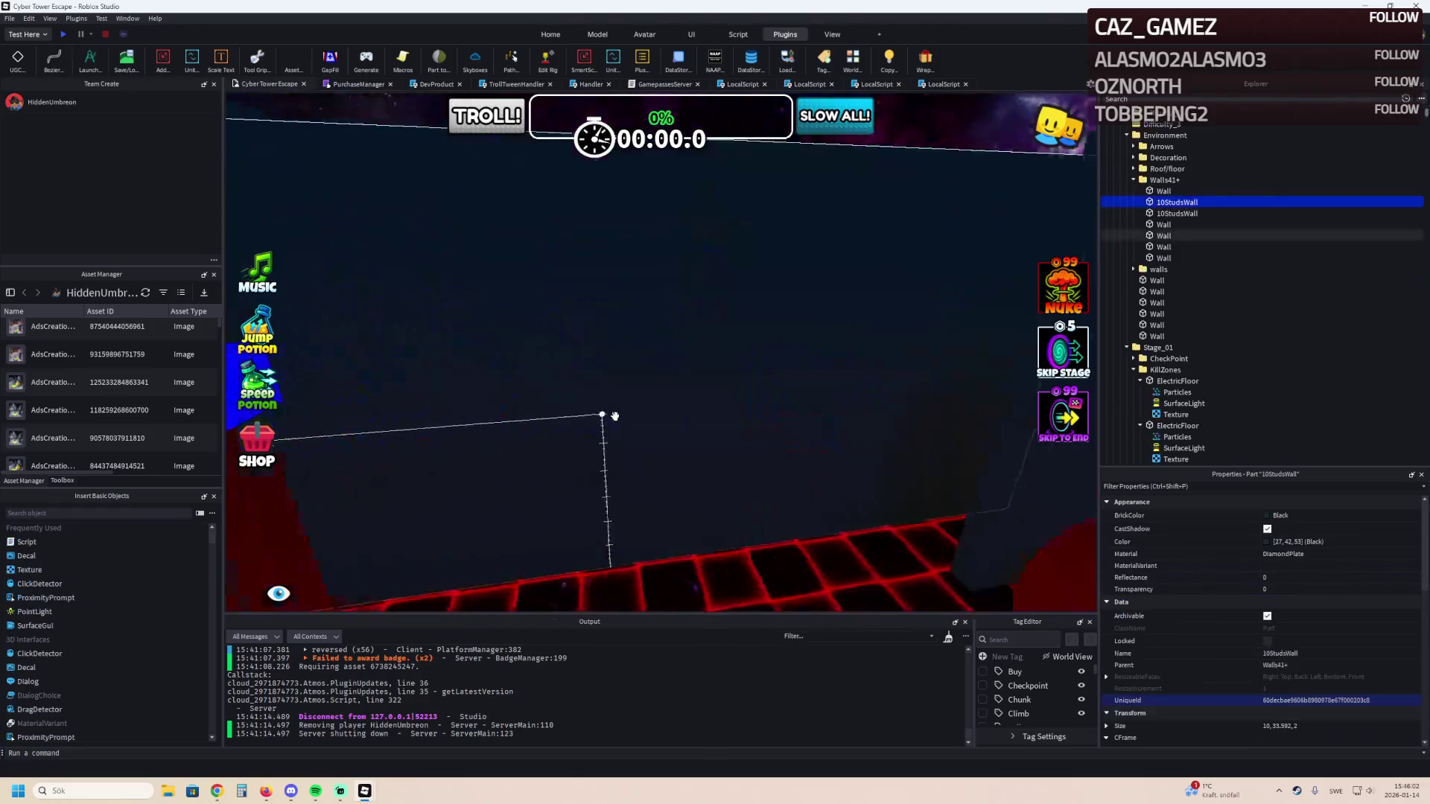
left_click(721, 423)
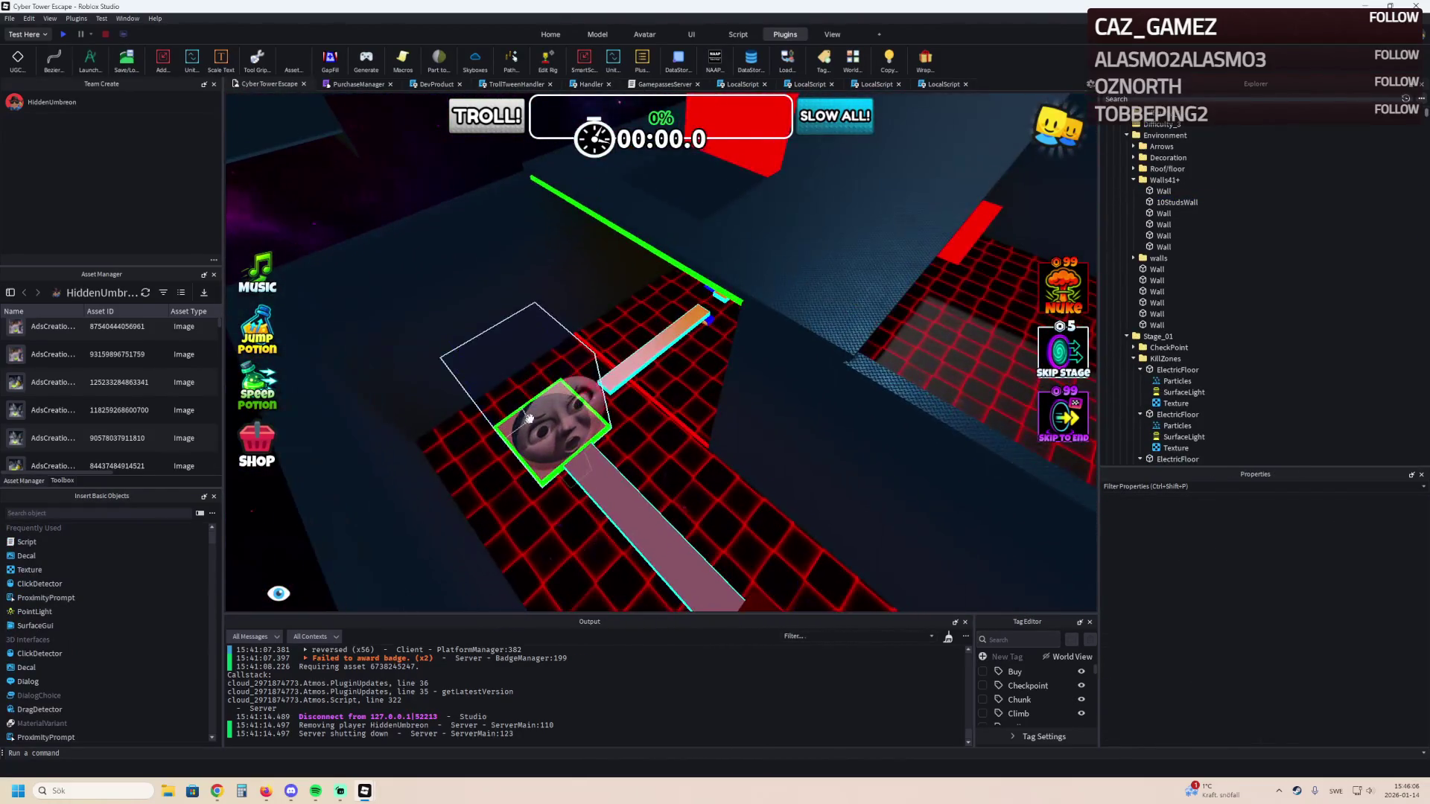
left_click(602, 363)
left_click(1149, 192)
double_click(1149, 193)
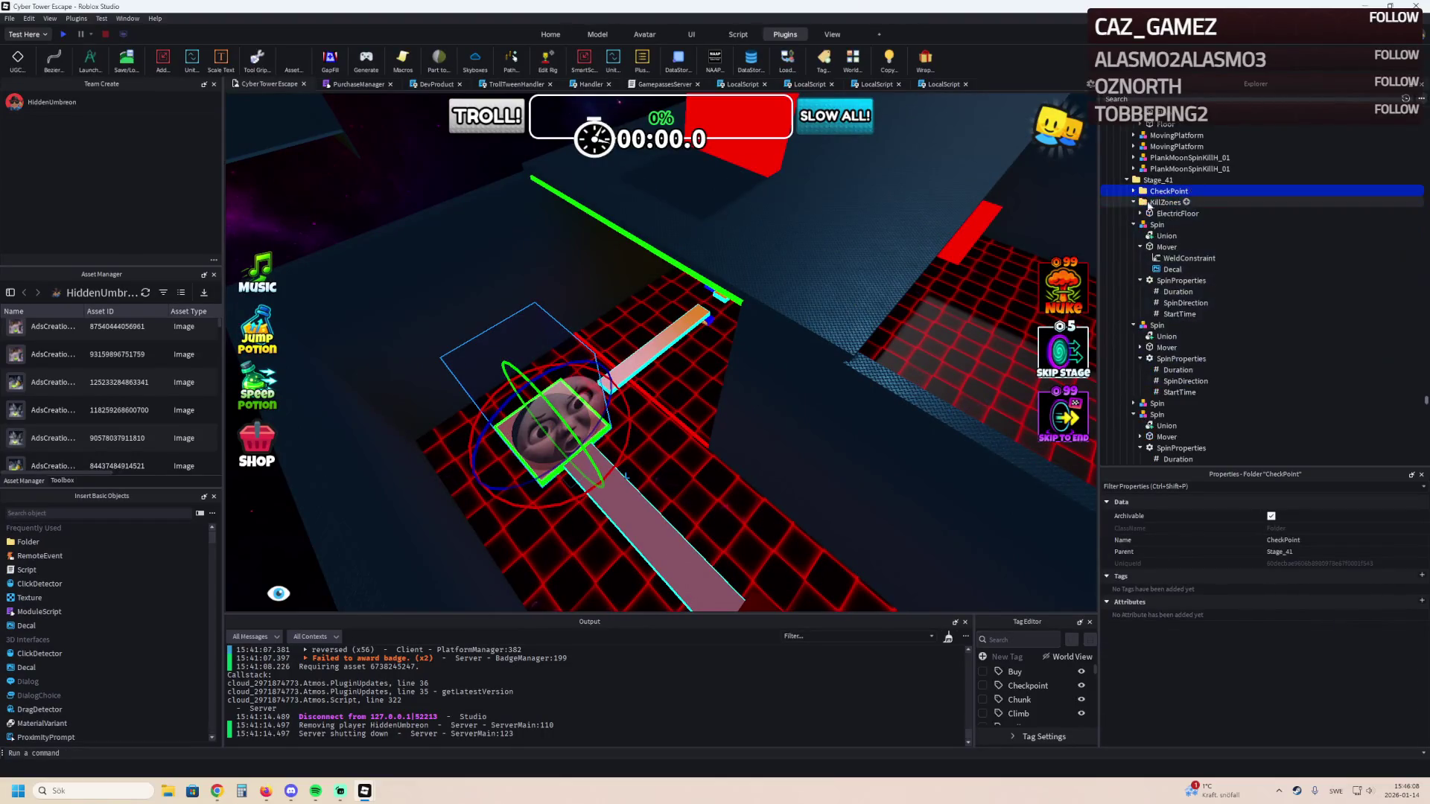
left_click(1133, 224)
left_click(1133, 236)
left_click(1132, 258)
left_click(1131, 269)
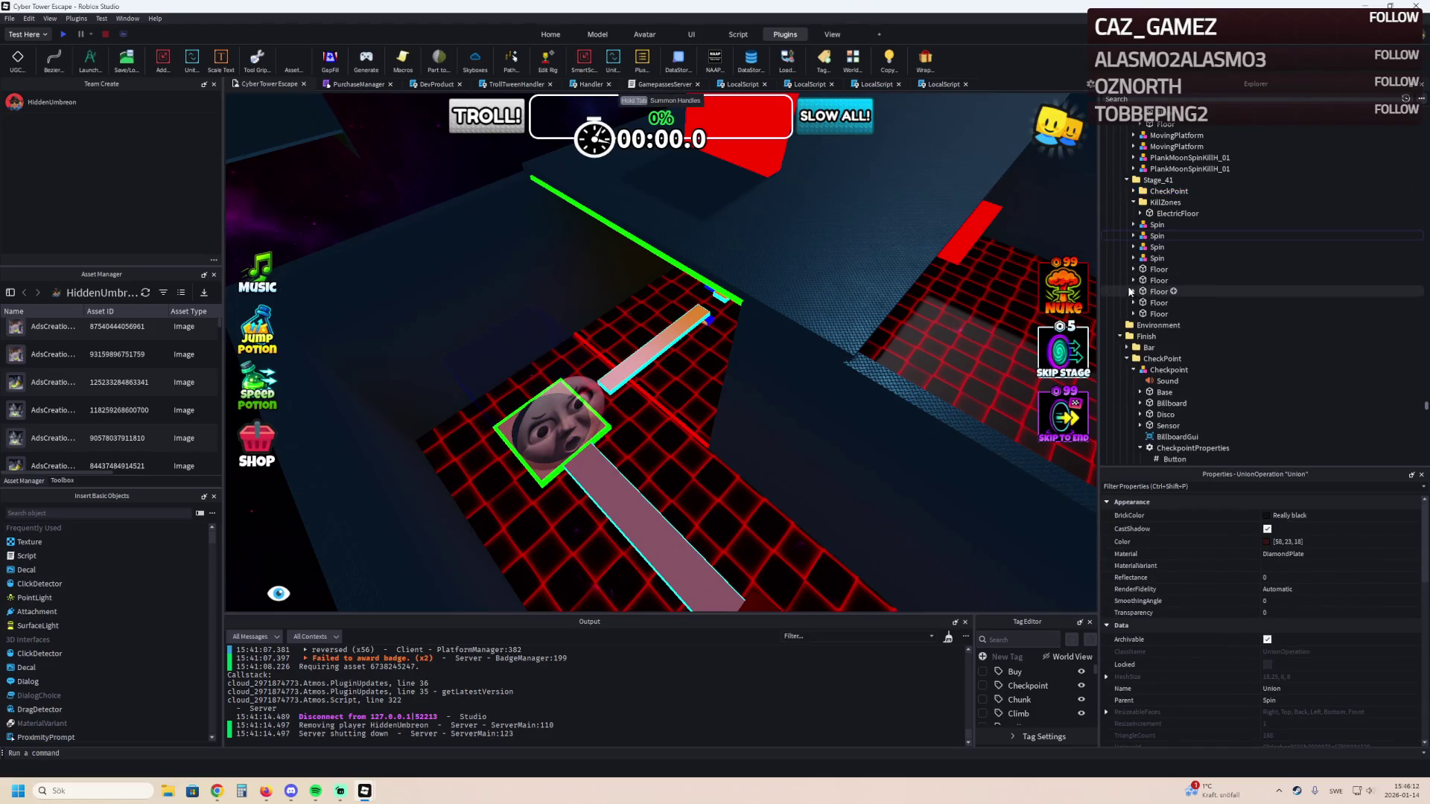
left_click(1134, 203)
Duplicate the Stage_41 folder and name the copy Stage_42.
left_click(1221, 180)
key("ctrl+d")
key("F2")
type("Stage_42")
key("Return")
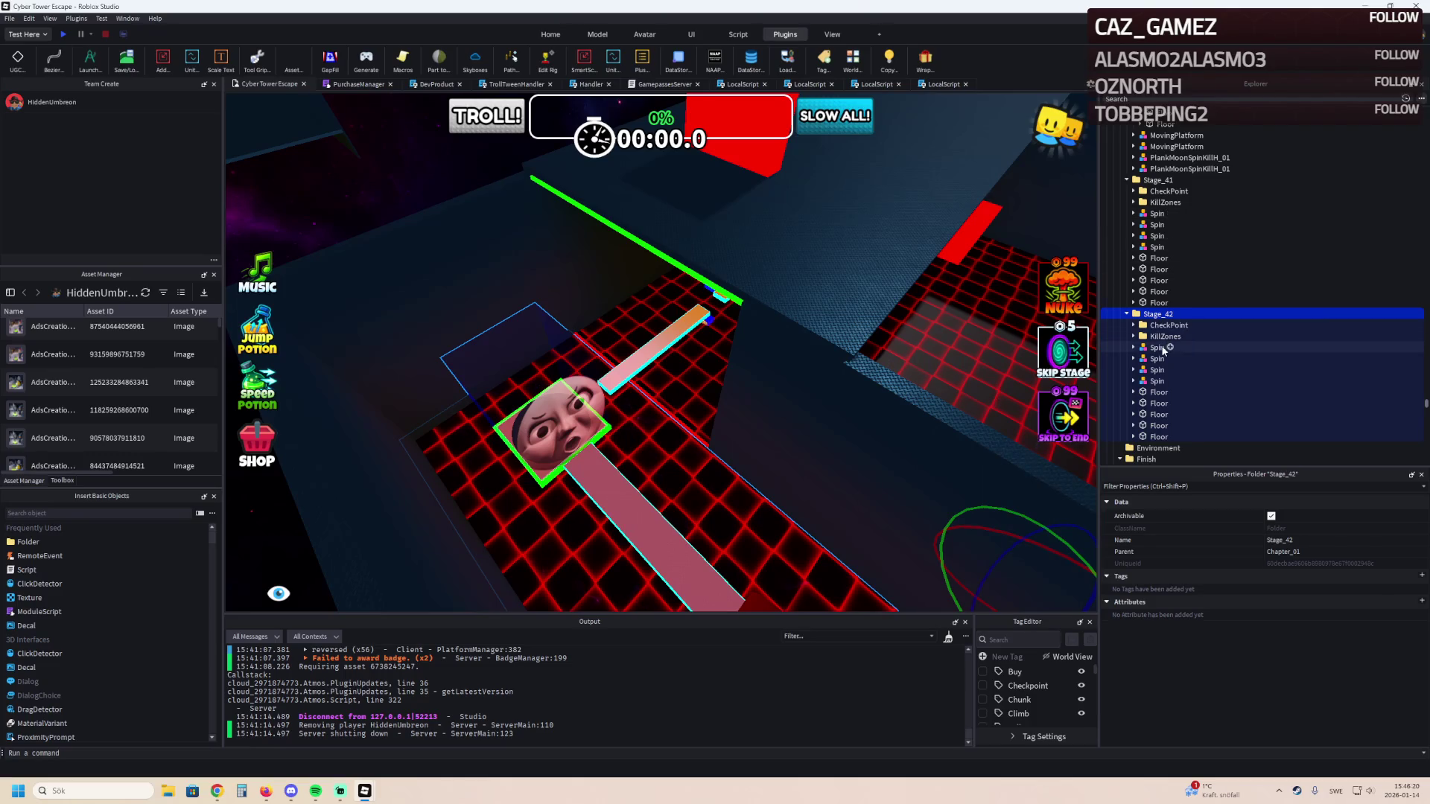
Delete Stage_42's copied Spin hammers, Floor parts and KillZones ElectricFloor.
left_click(1158, 436)
left_click(1164, 347, "shift")
key("Delete")
double_click(1164, 337)
left_click(1165, 347)
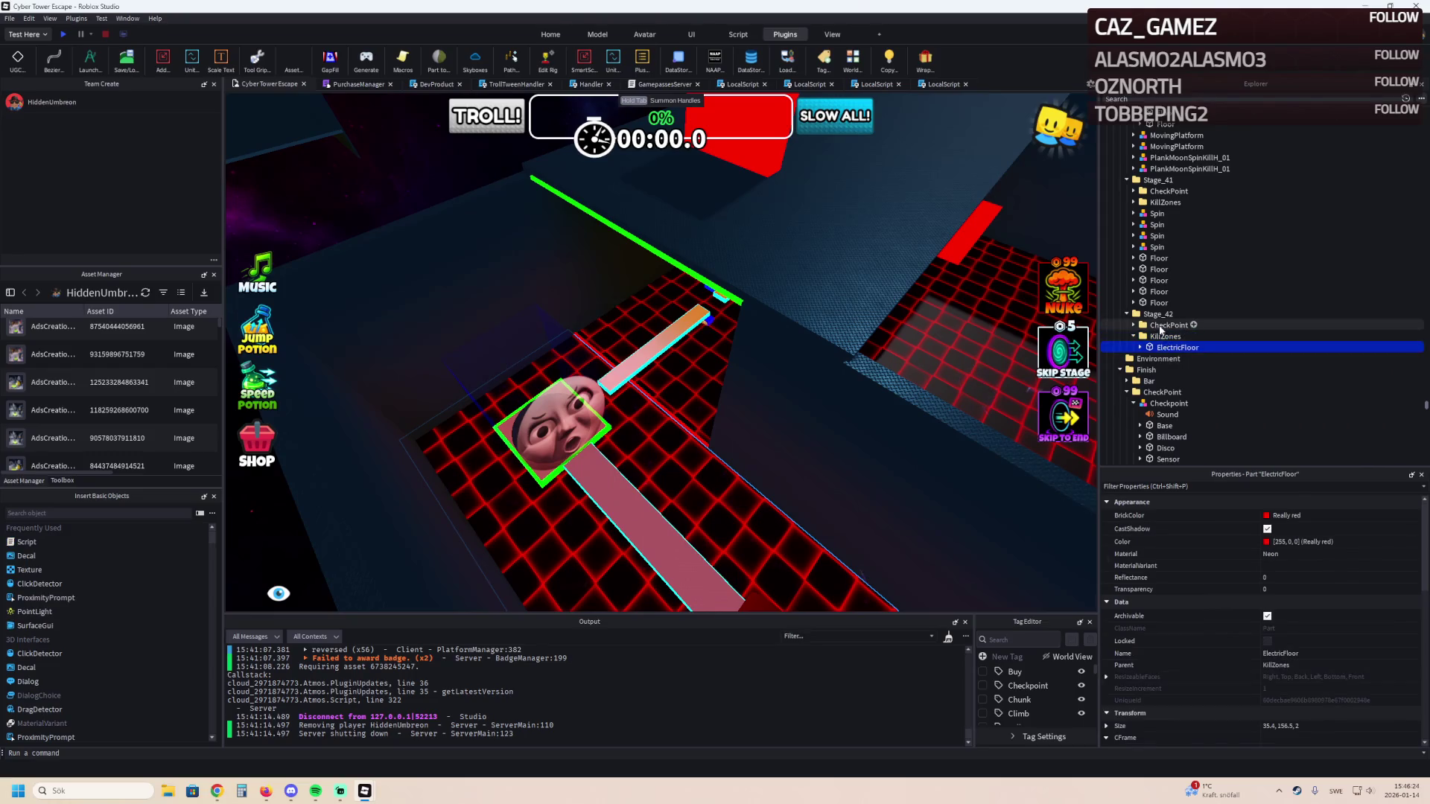
key("Delete")
left_click(1165, 325)
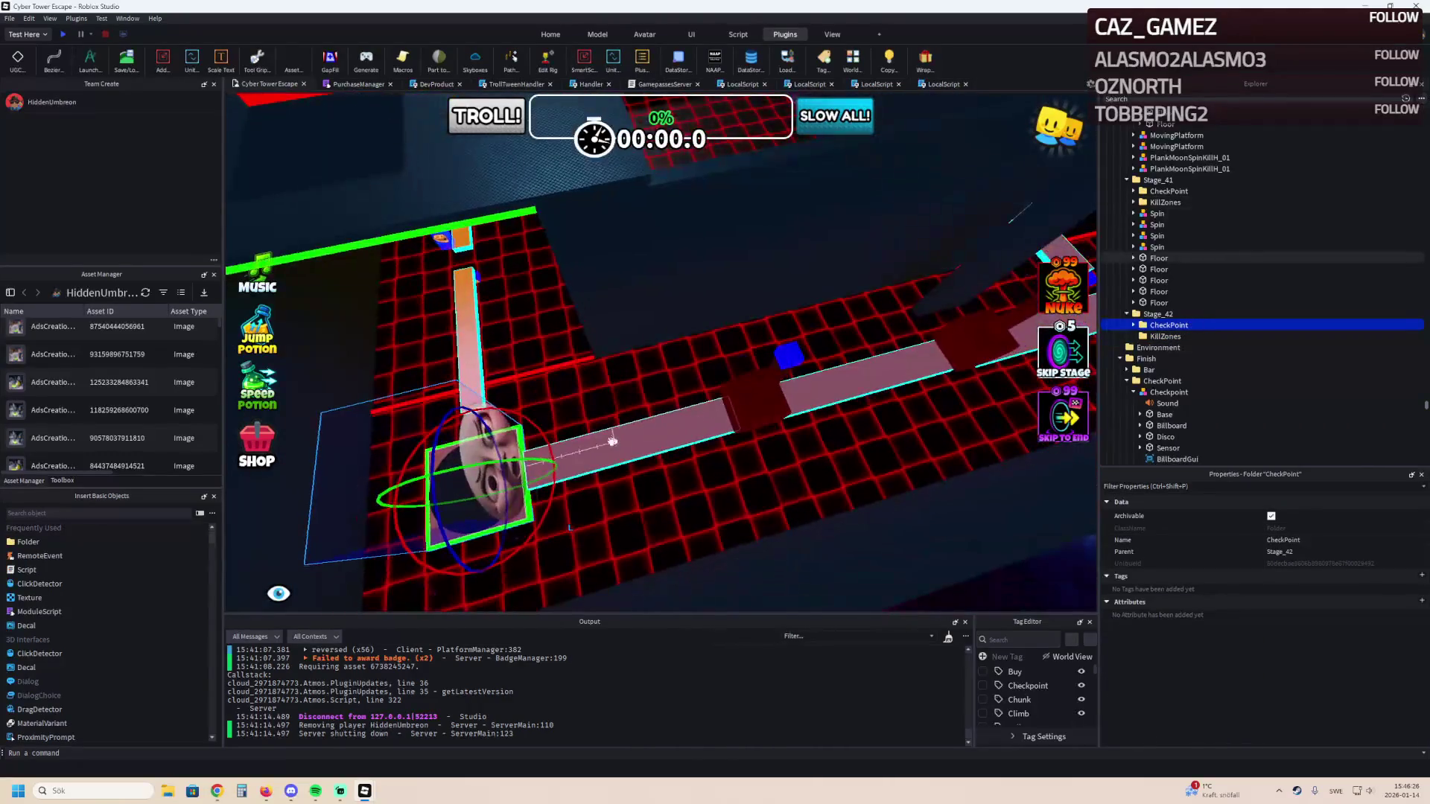
Drag the Stage_42 checkpoint about 71 studs along the course, shifting it 7 studs vertically.
mouse_move(555, 451)
left_mouse_down()
mouse_move(588, 469)
mouse_move(630, 458)
mouse_move(666, 514)
mouse_move(658, 461)
mouse_move(721, 446)
mouse_move(697, 445)
mouse_move(694, 417)
left_mouse_up()
scroll(696, 446, "up", 5)
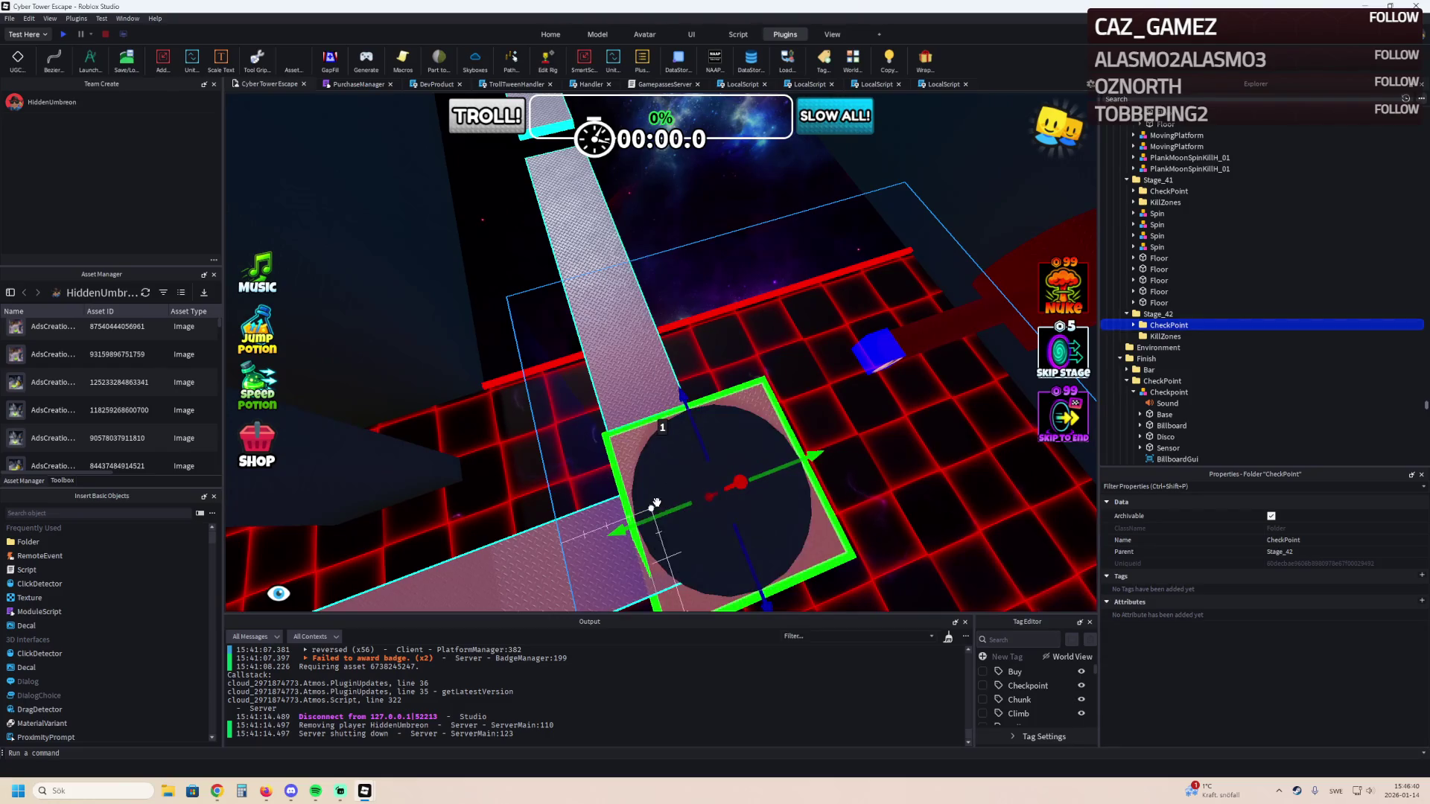
mouse_move(646, 519)
left_mouse_down()
mouse_move(581, 491)
mouse_move(762, 483)
left_mouse_up()
mouse_move(715, 572)
left_mouse_down()
mouse_move(670, 561)
mouse_move(681, 604)
mouse_move(629, 611)
mouse_move(648, 456)
mouse_move(559, 476)
mouse_move(573, 426)
left_mouse_up()
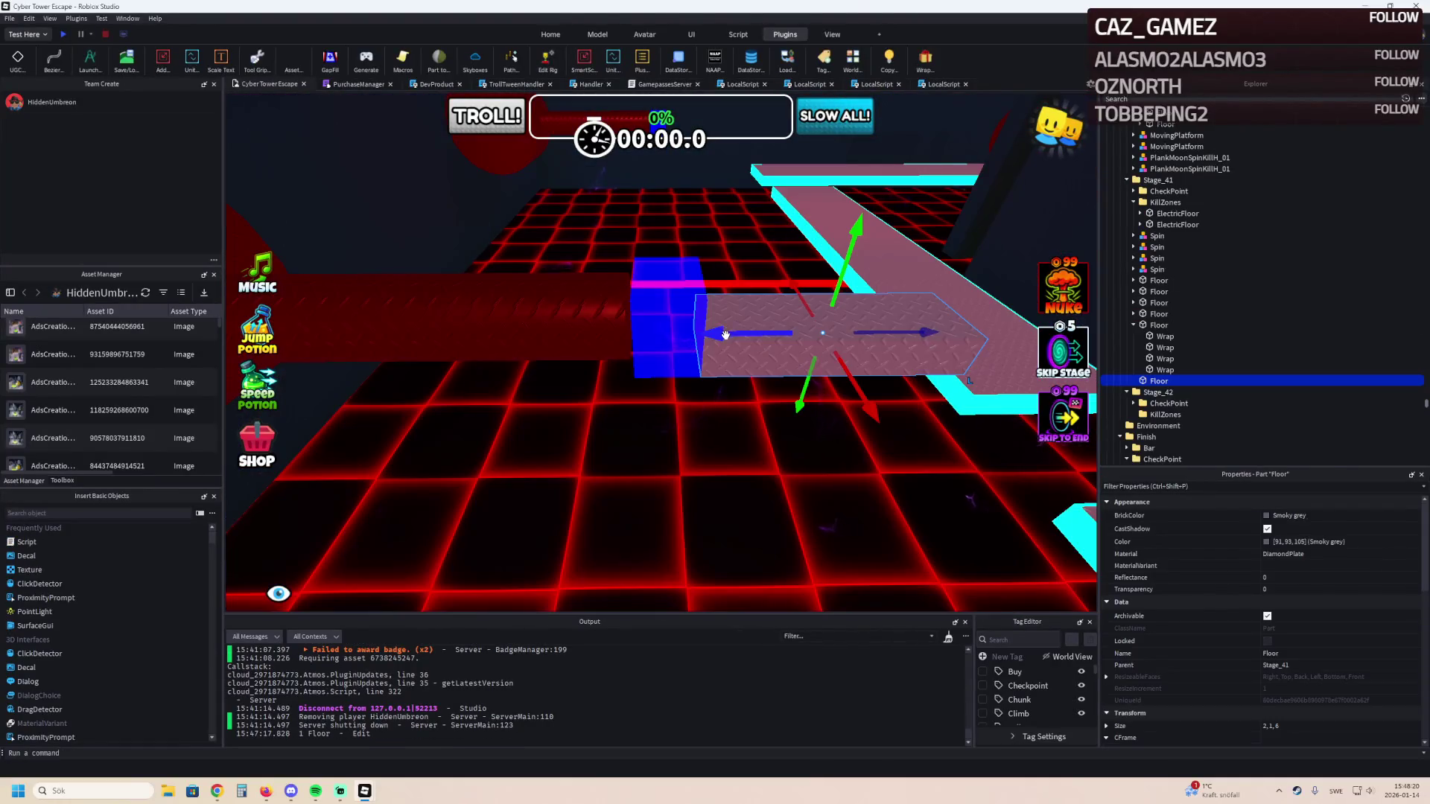
Scale the Stage_41 floor piece into a 3×12.5×2.5 upright pillar.
left_click_drag(664, 336, 766, 336)
key("q")
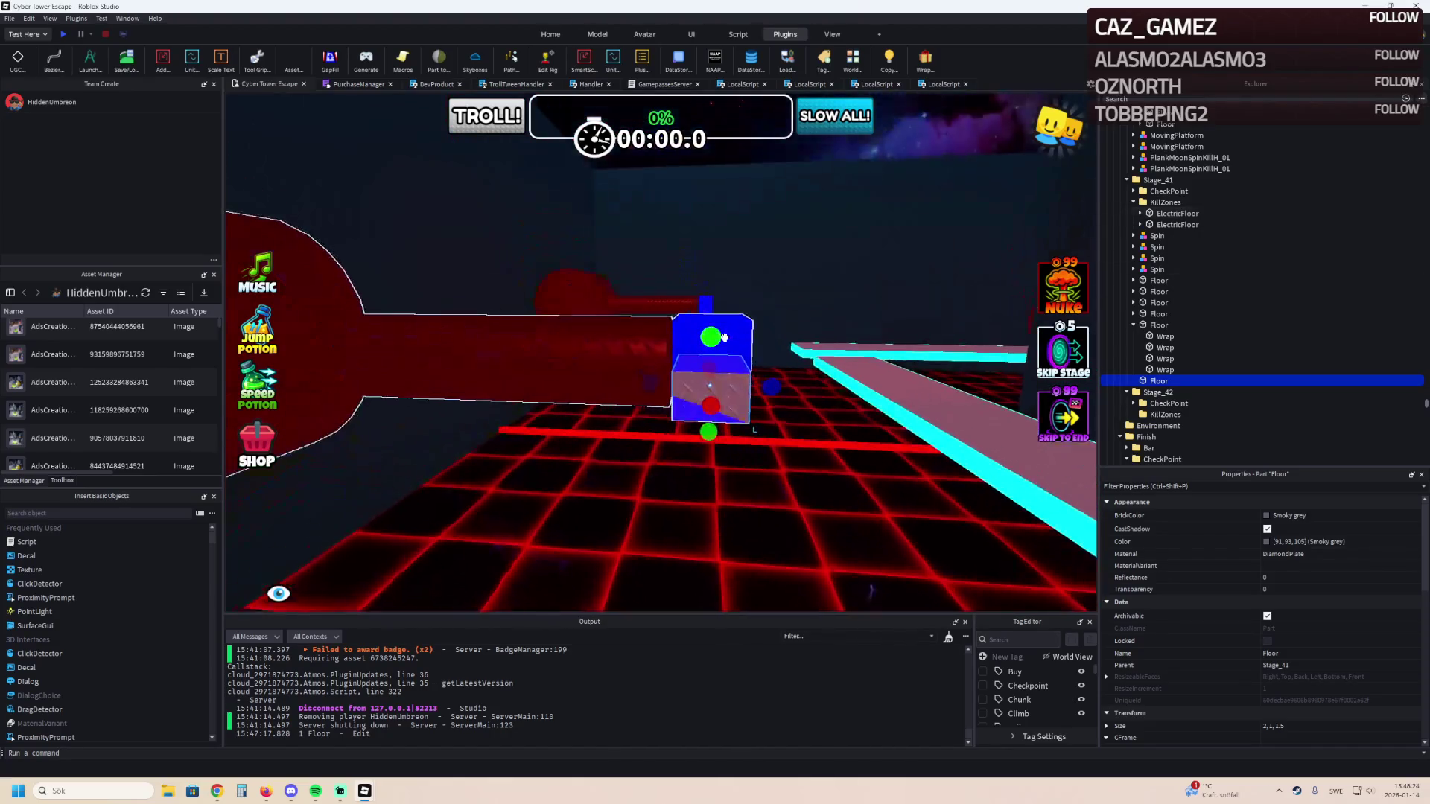
left_click_drag(718, 326, 720, 324)
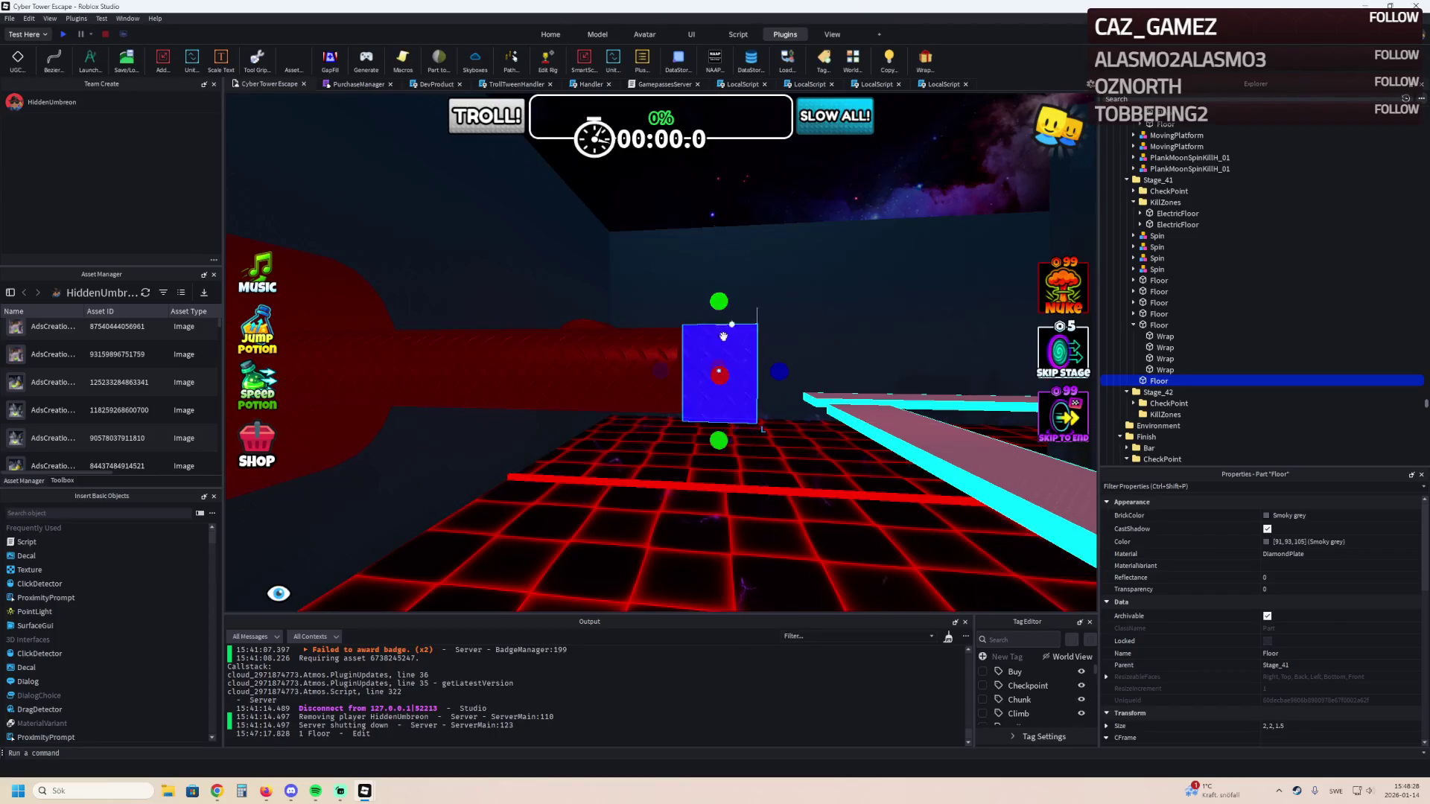
mouse_move(718, 428)
left_mouse_down()
mouse_move(715, 542)
mouse_move(718, 521)
left_mouse_up()
scroll(716, 453, "up", 5)
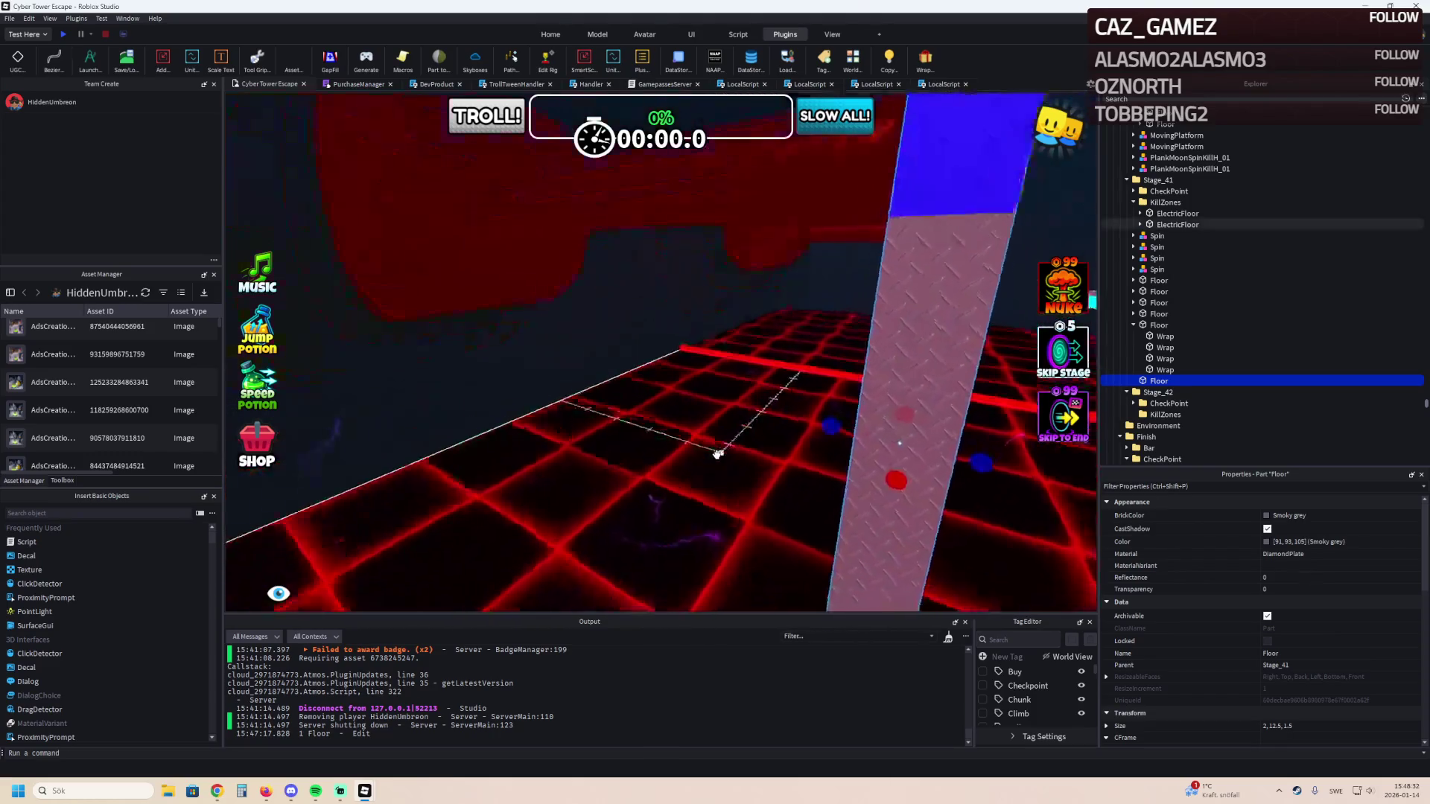
scroll(716, 453, "down", 3)
scroll(677, 422, "down", 5)
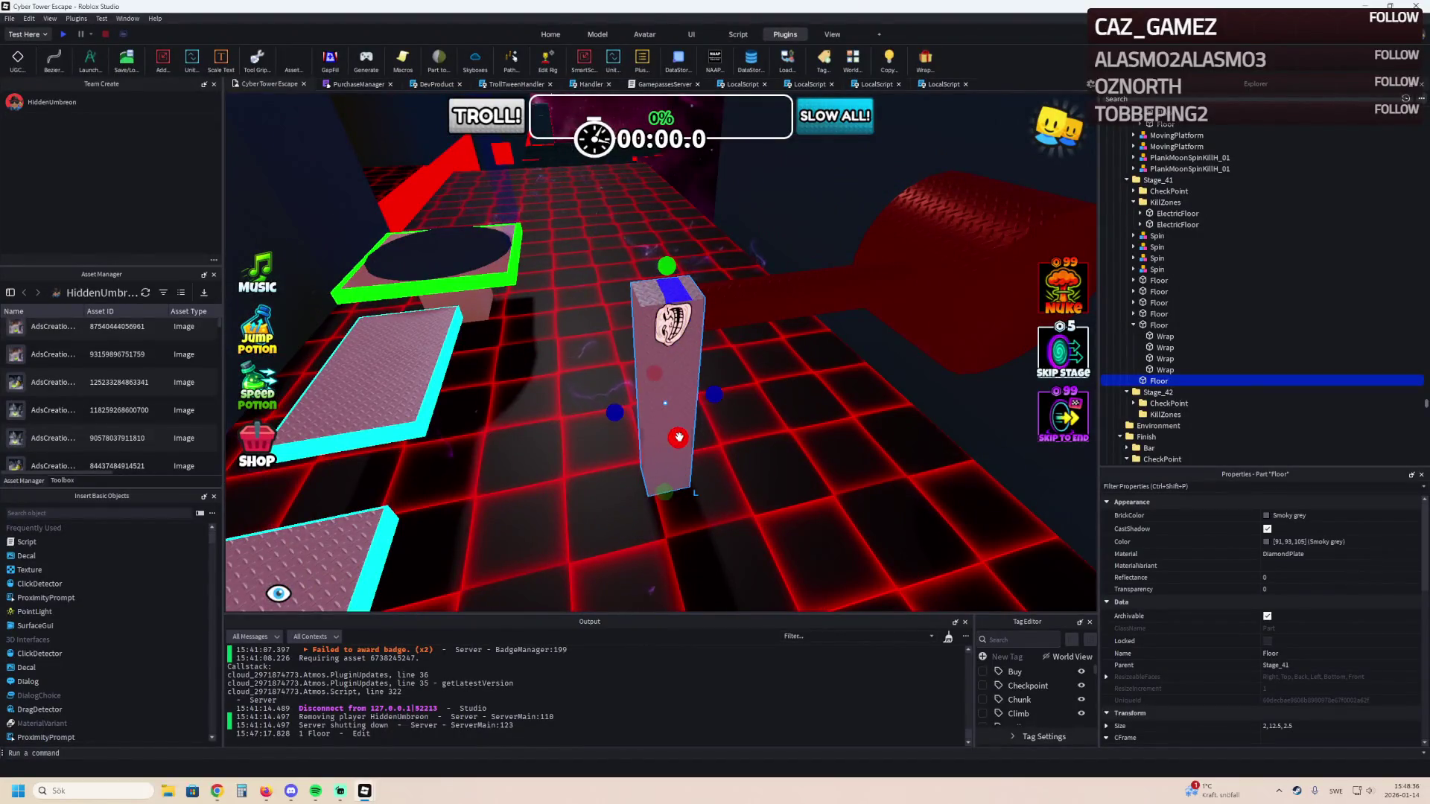
left_click_drag(679, 445, 679, 445)
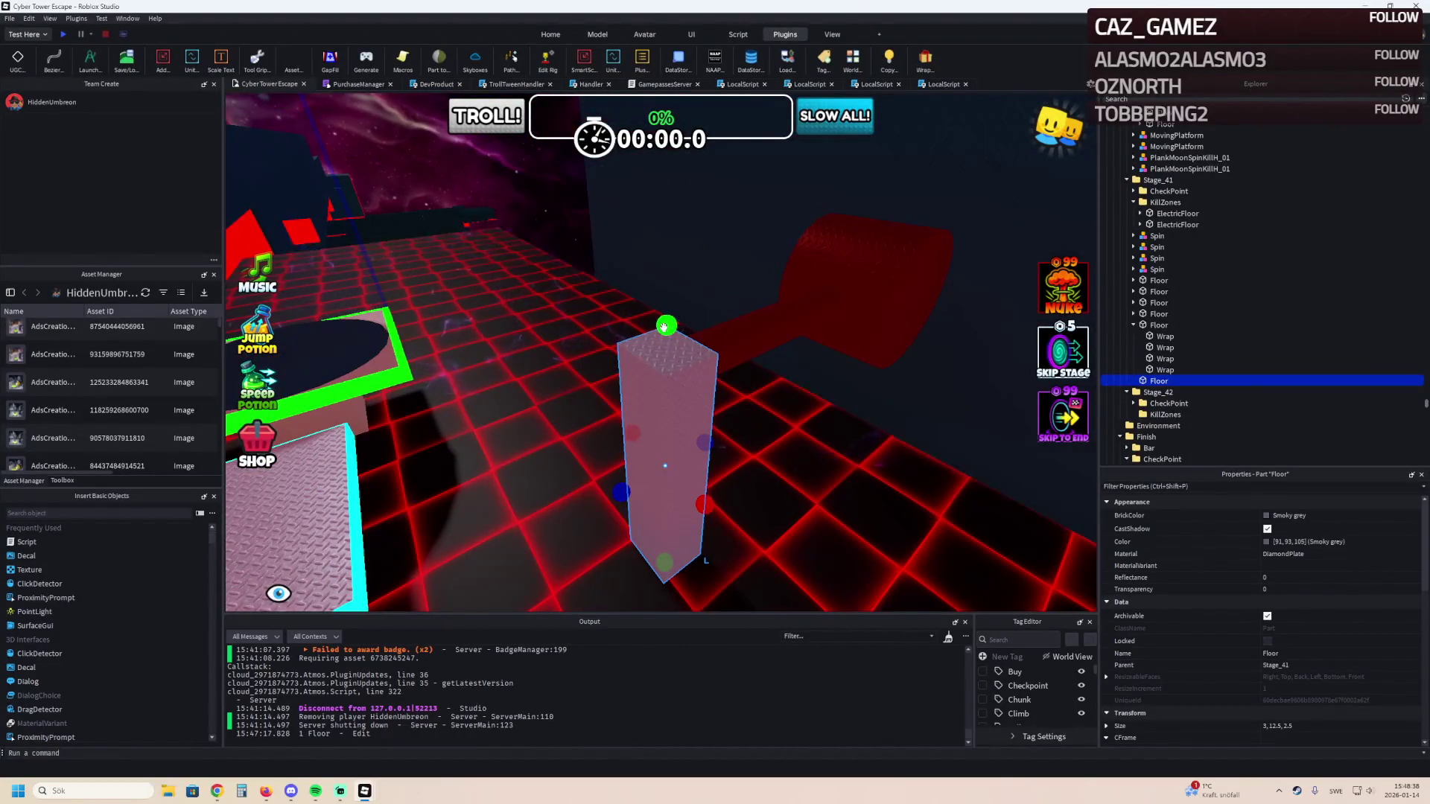
Duplicate the pillar and move the copy 37.5 studs along X down the corridor.
key("ctrl+2")
key("ctrl+d")
mouse_move(653, 450)
left_mouse_down()
mouse_move(686, 437)
mouse_move(752, 462)
mouse_move(712, 463)
mouse_move(751, 457)
left_mouse_up()
key("s")
key("s")
key("s")
key("w")
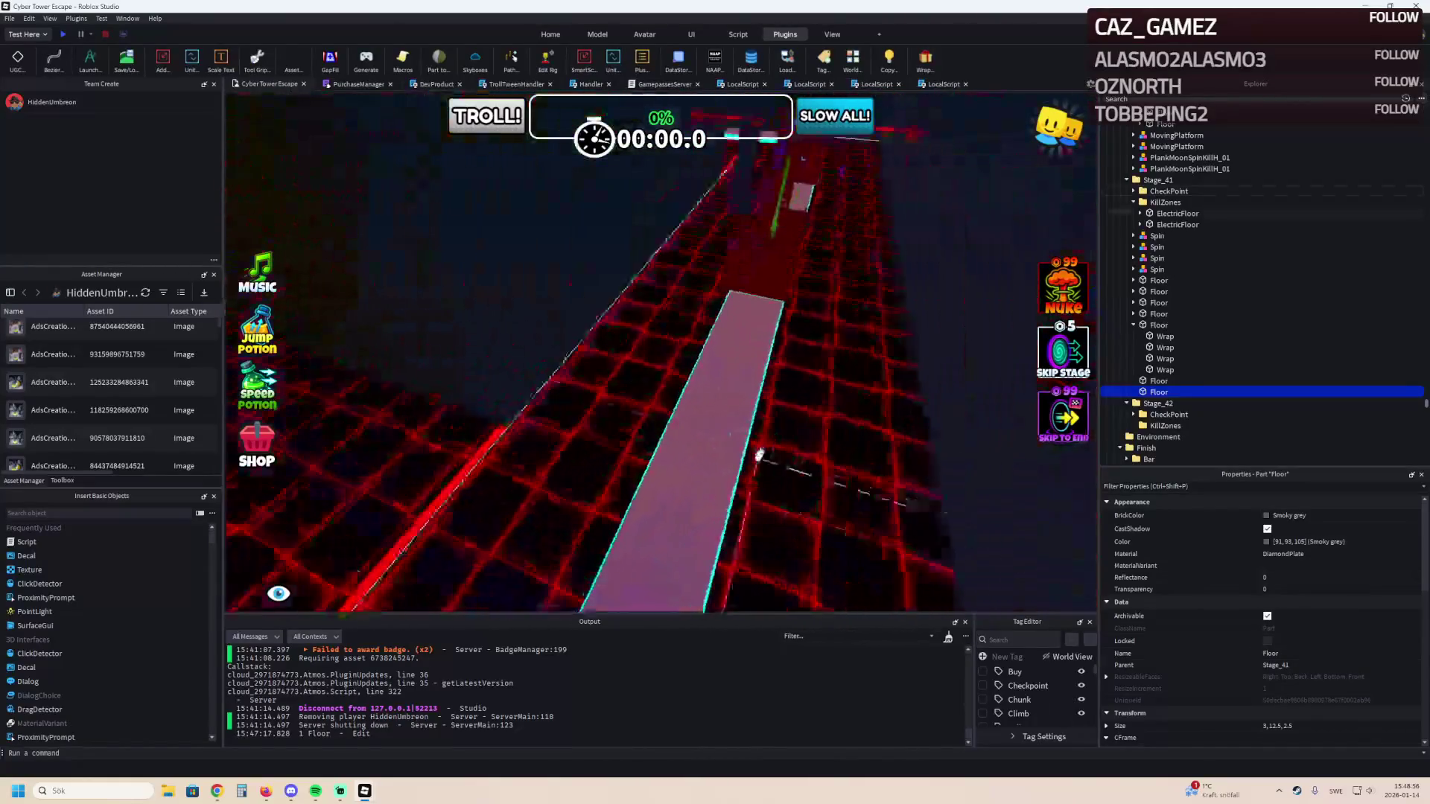
Select the Stage_42 checkpoint's CheckpointProperties Number and start editing its Value.
left_click(505, 379)
double_click(1170, 425)
scroll(1170, 426, "down", 3)
double_click(1196, 379)
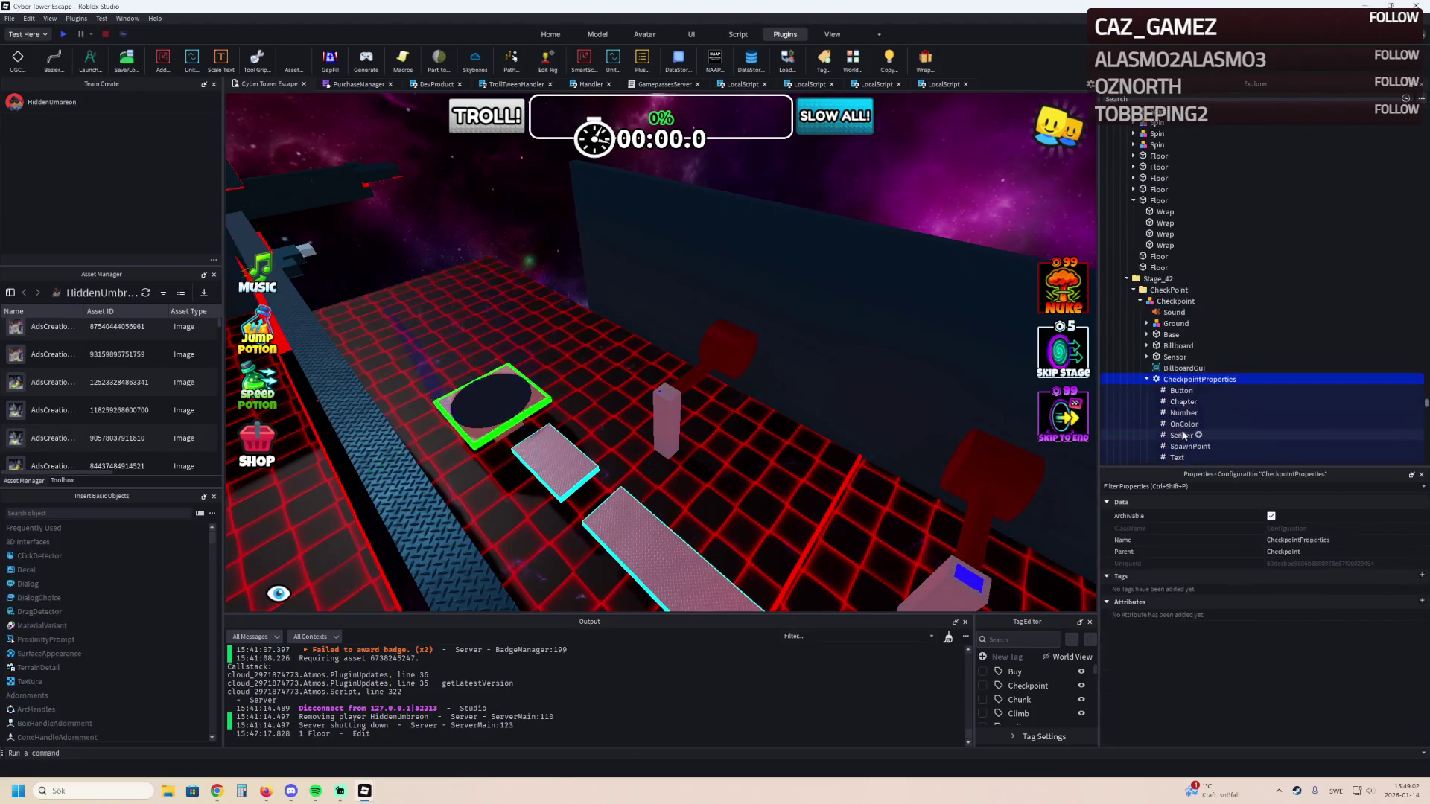
left_click(1184, 411)
left_click(1304, 575)
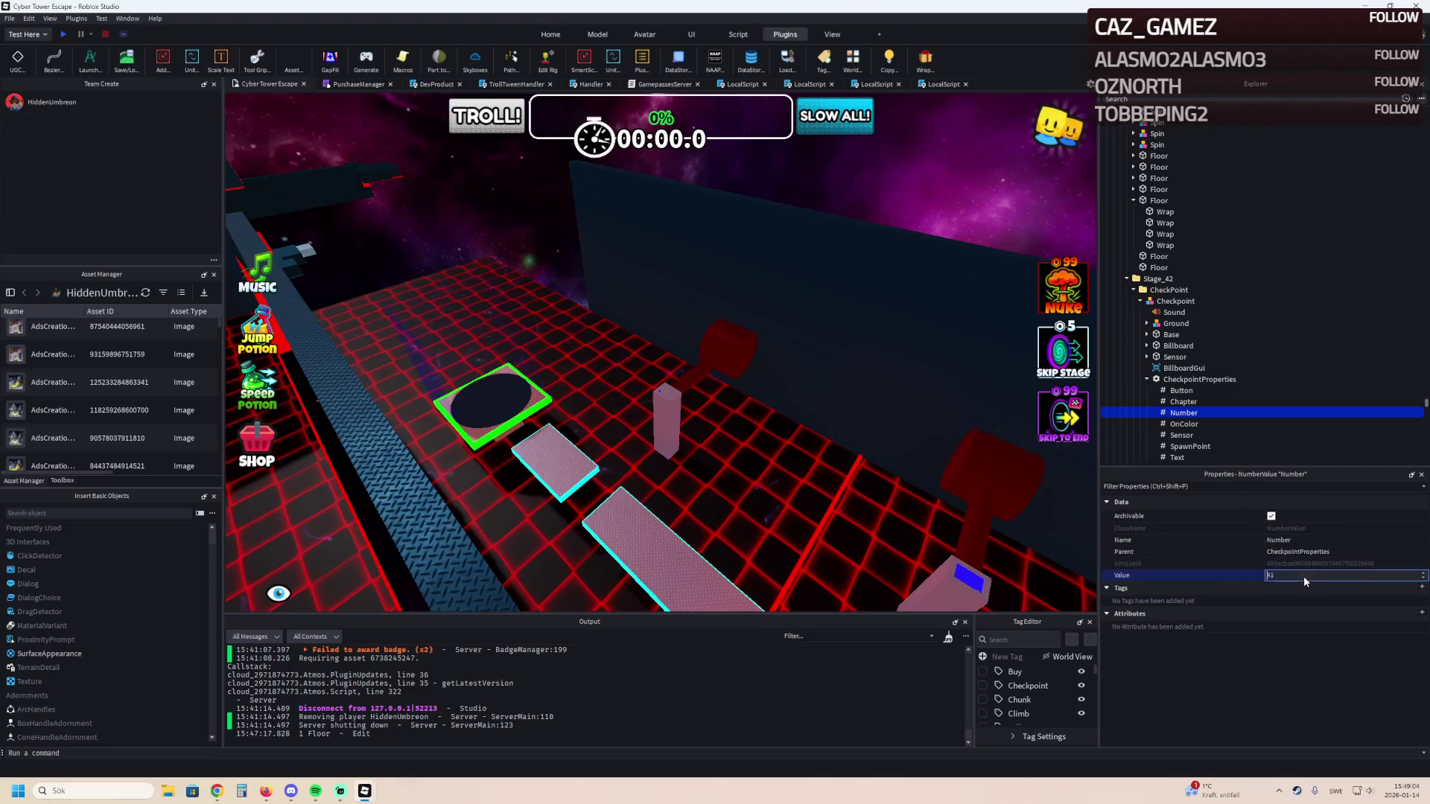
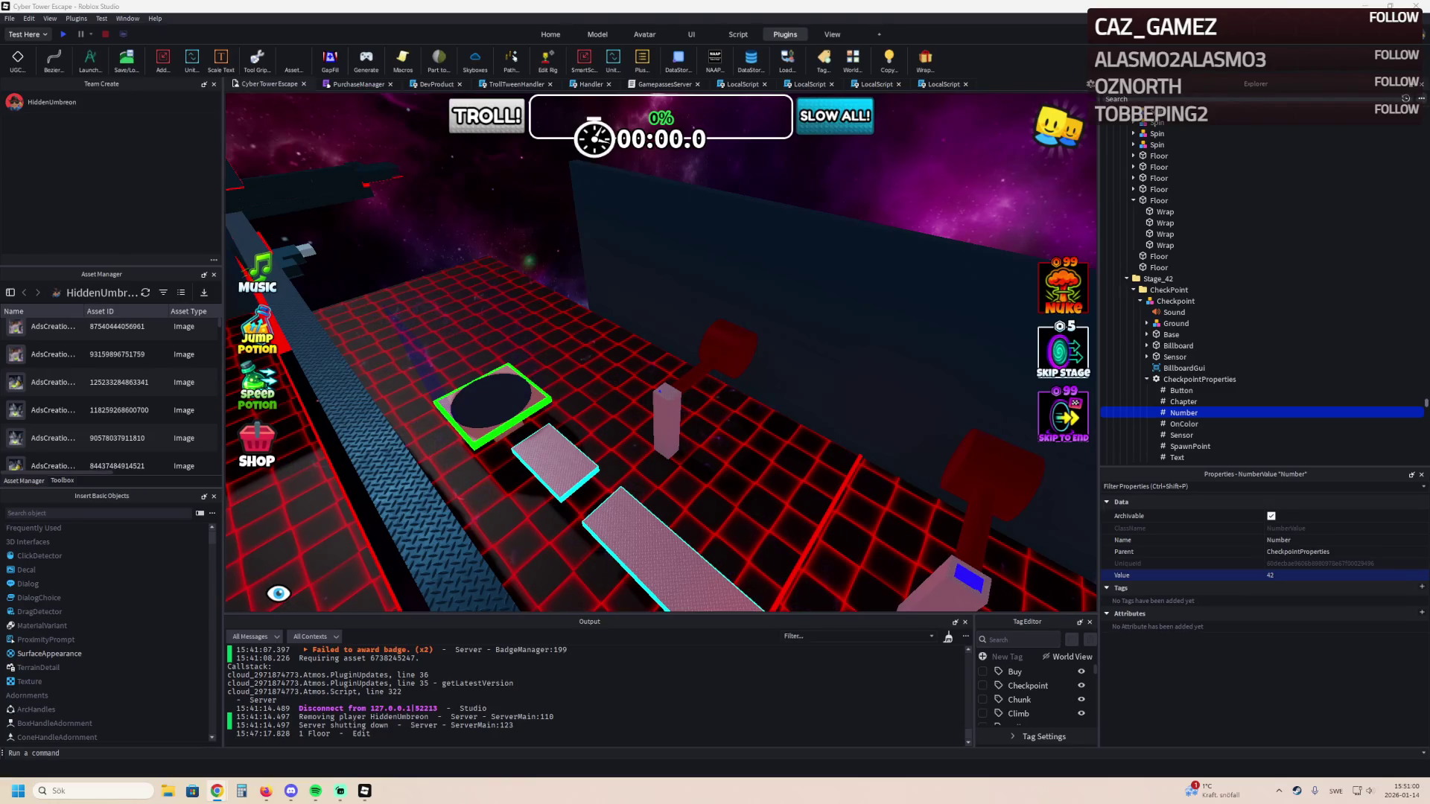
Select the stage's roof and wall, and move the roof into the Walls41+ folder.
key("a")
key("a")
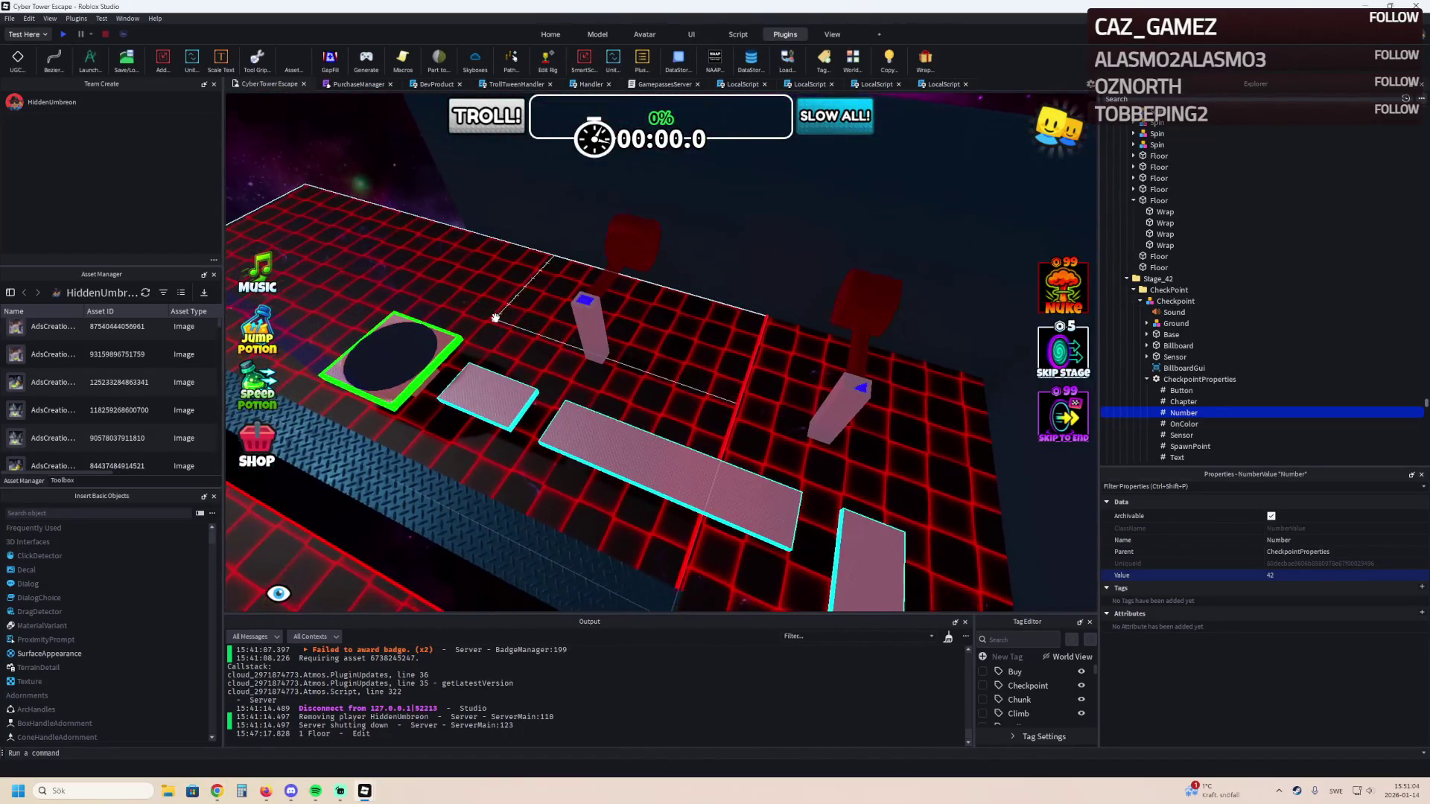
key("a")
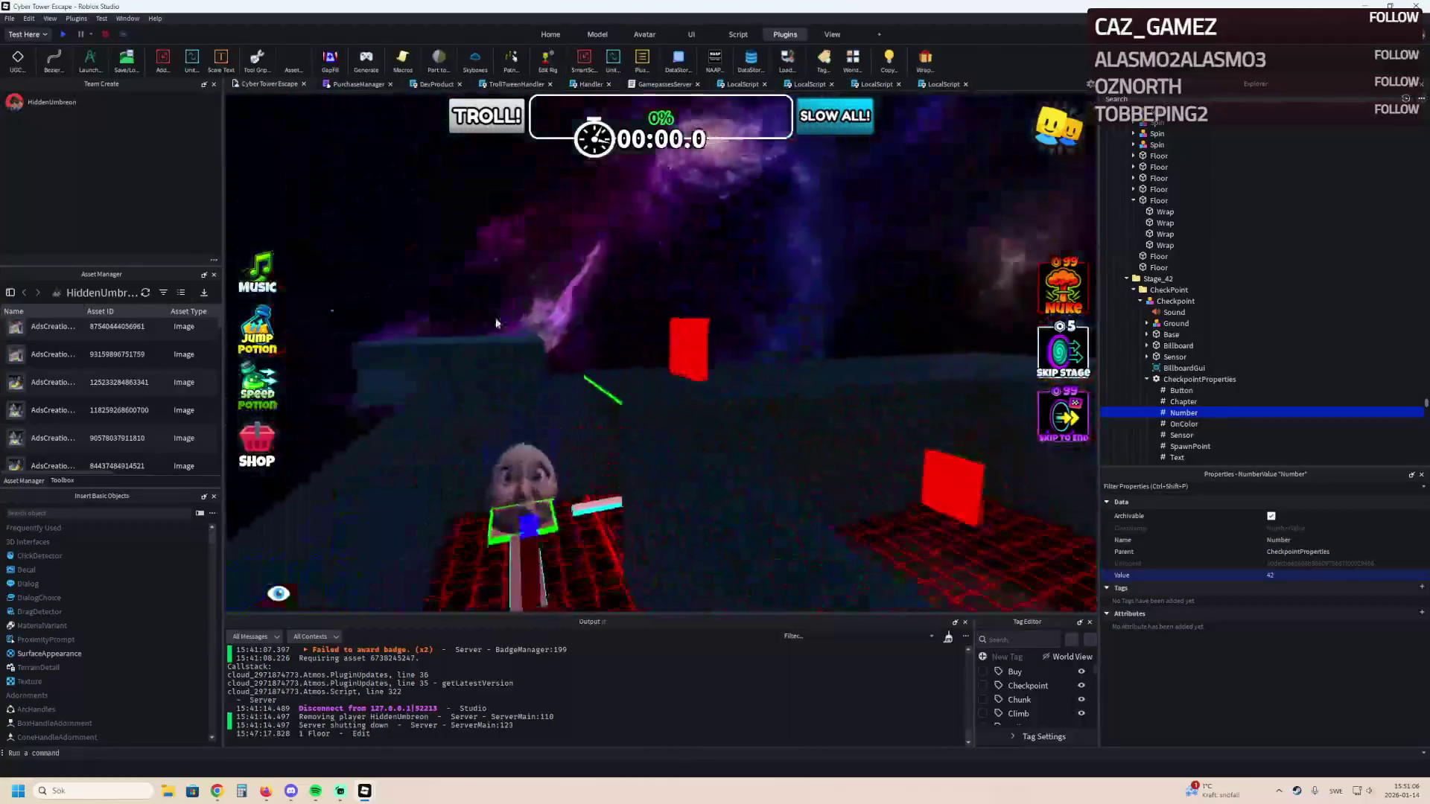
key("s")
left_click(709, 277)
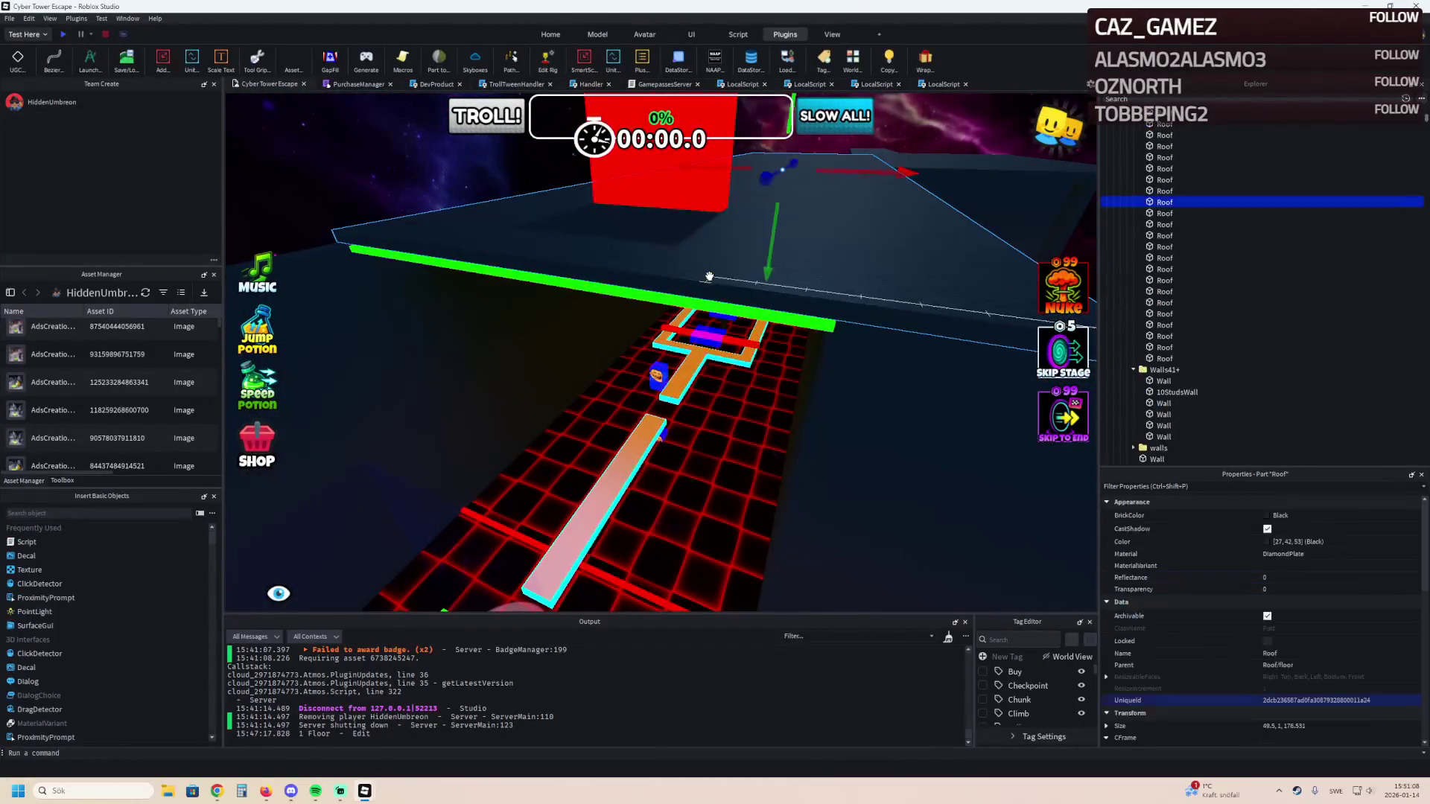
key("s")
left_click(709, 277, "ctrl")
left_click_drag(1129, 352, 1162, 370)
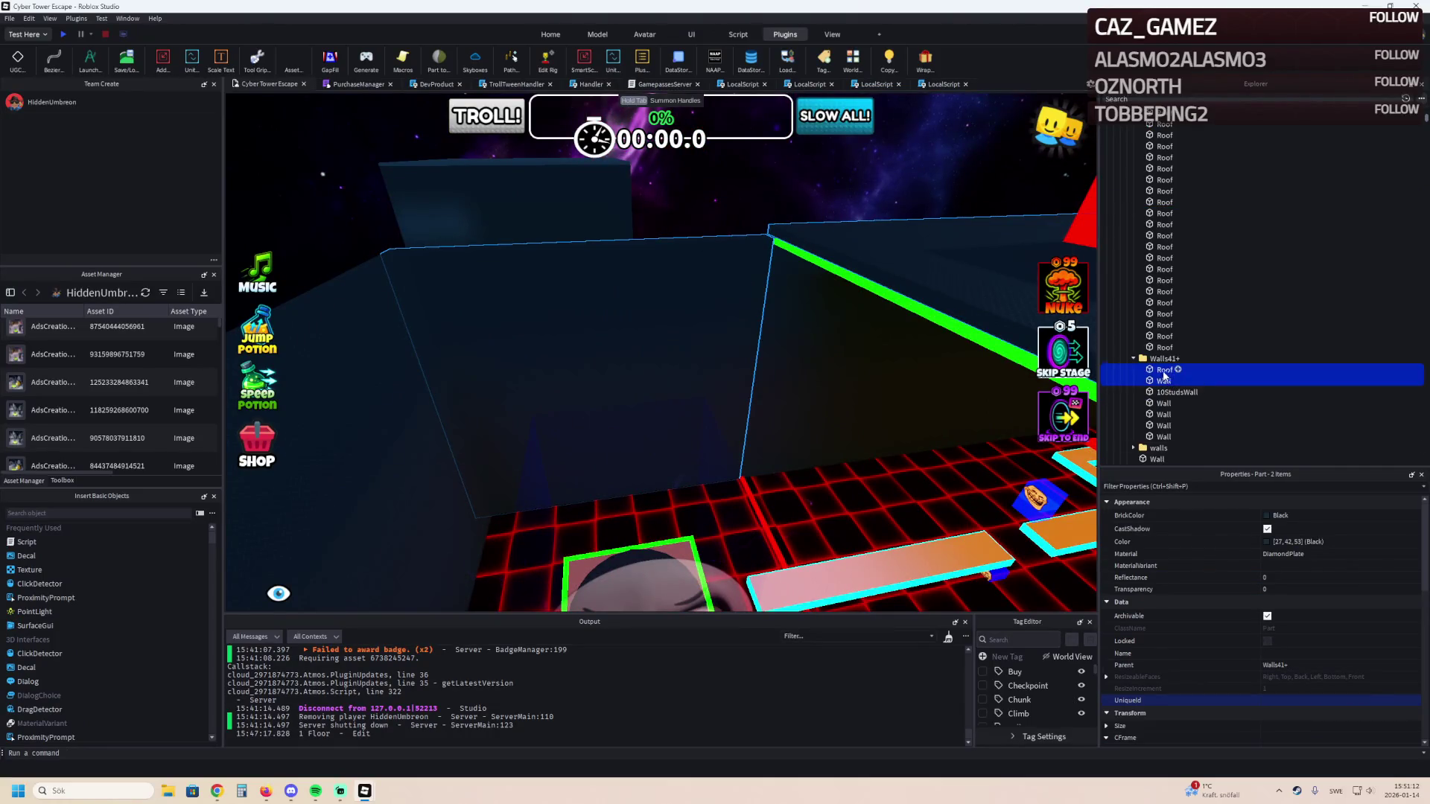
left_click(1161, 348)
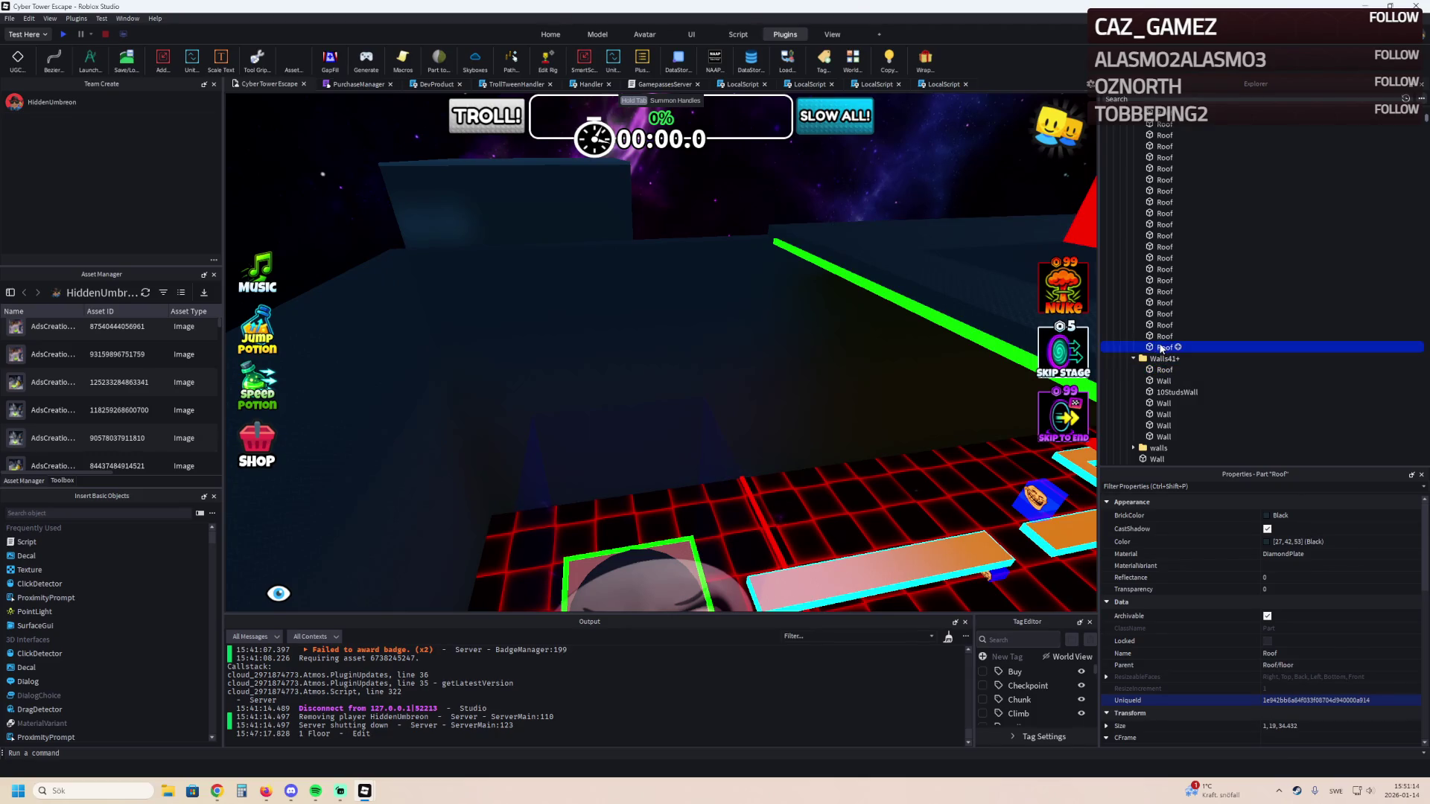
key("Left")
key("Left")
Duplicate the Walls41+ folder, delete its six copied parts, and rename it Roofs41+.
left_click(1168, 214)
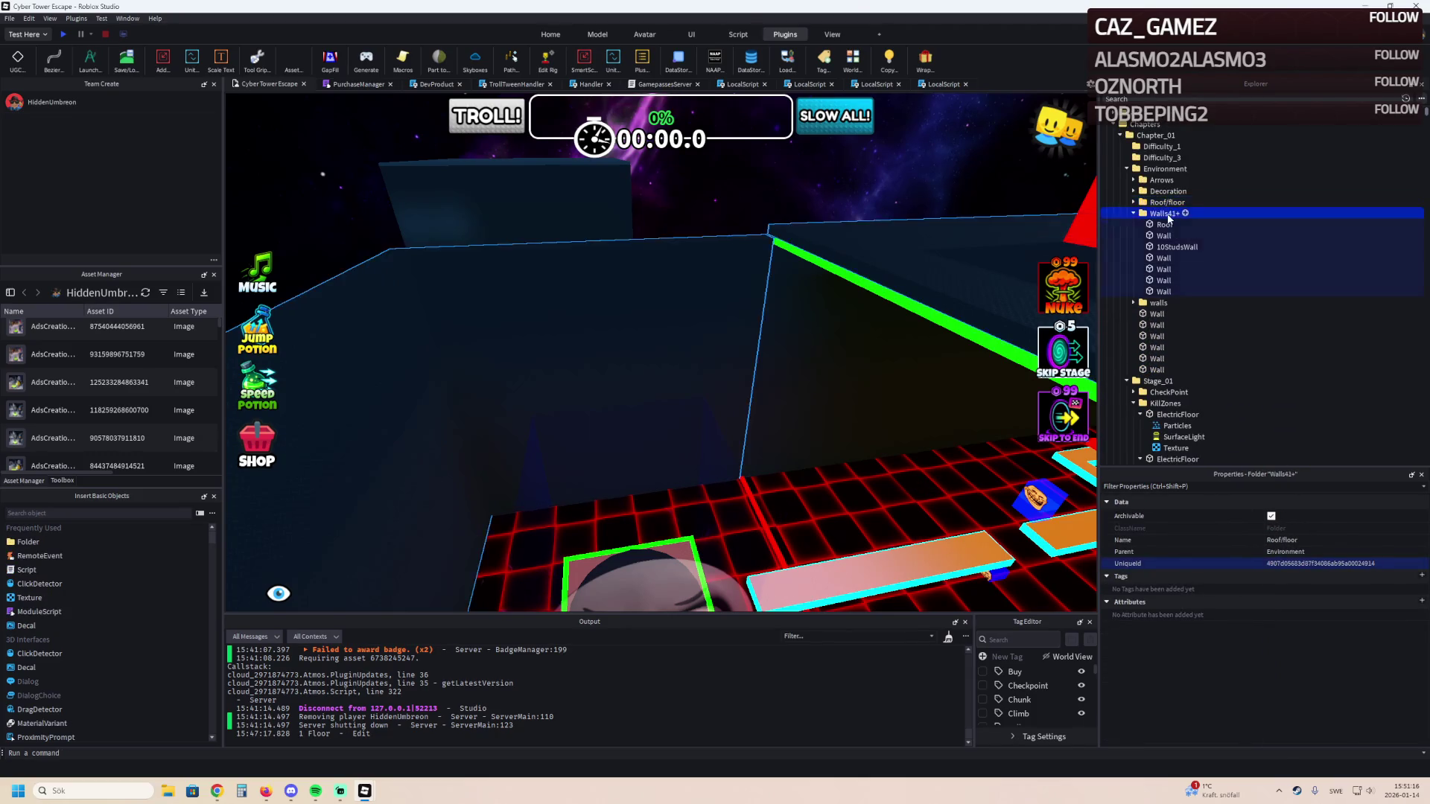
key("ctrl+d")
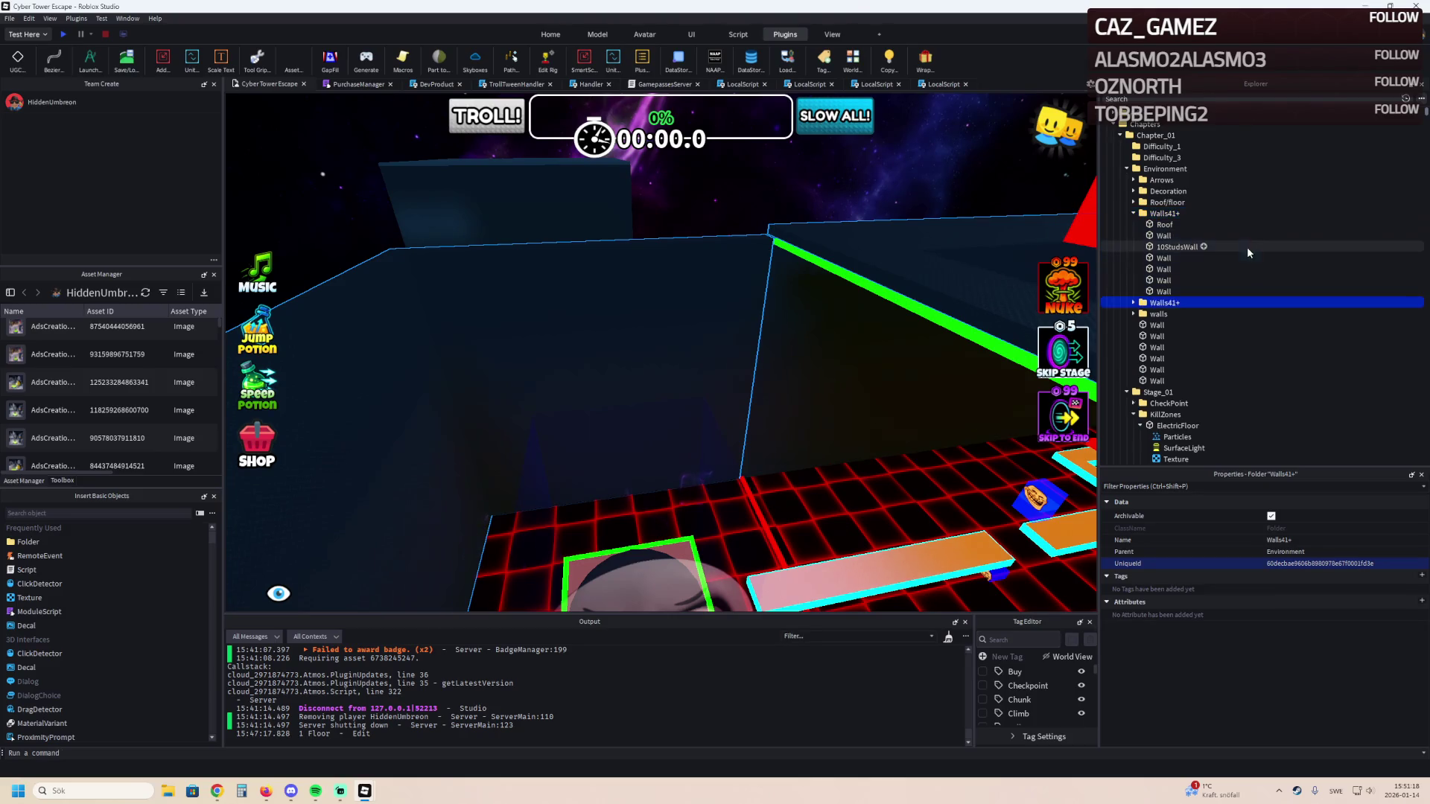
left_click(1134, 303)
left_click(1164, 325)
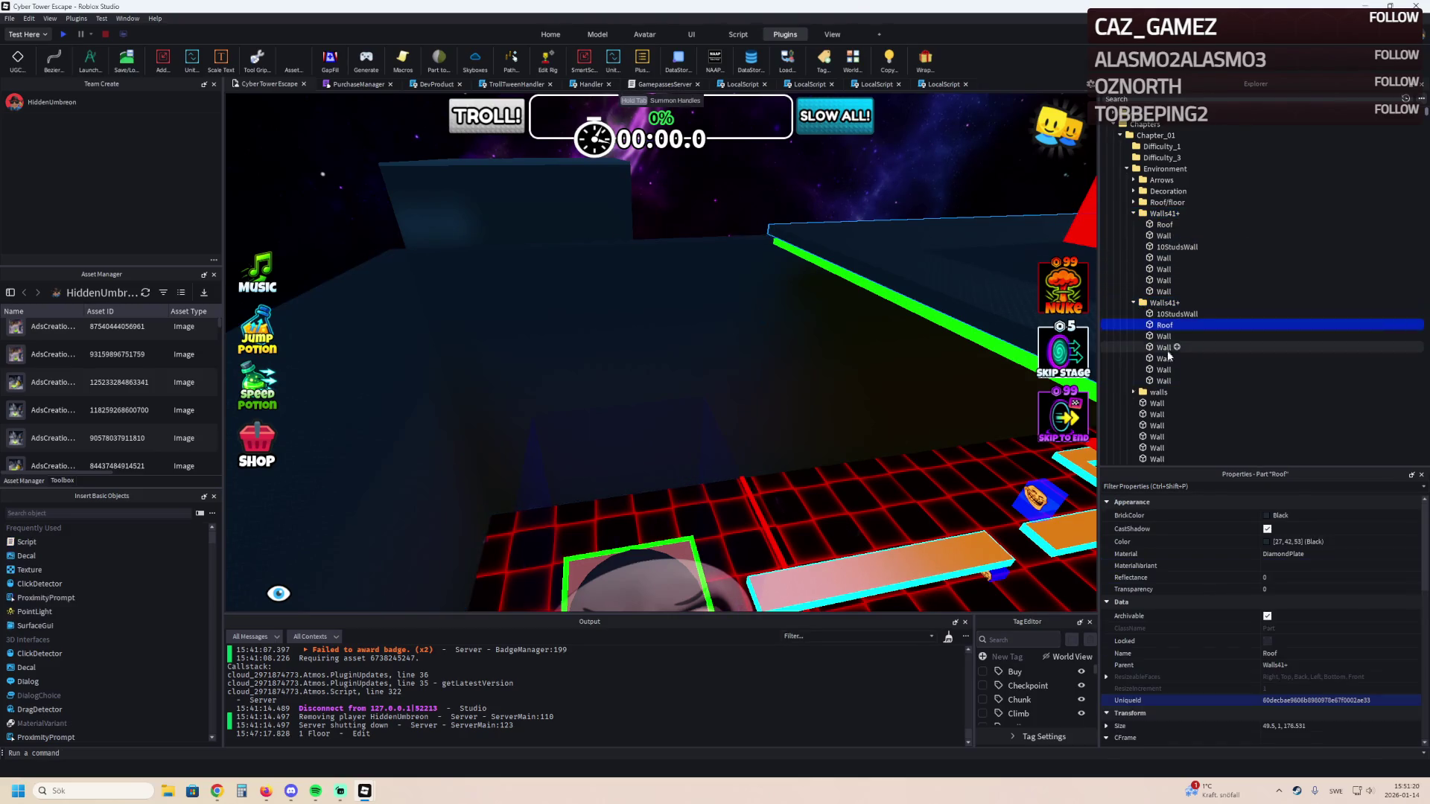
left_click(1163, 381, "shift")
key("Delete")
left_click(1166, 302)
key("F2")
key("Home")
type("Roofs")
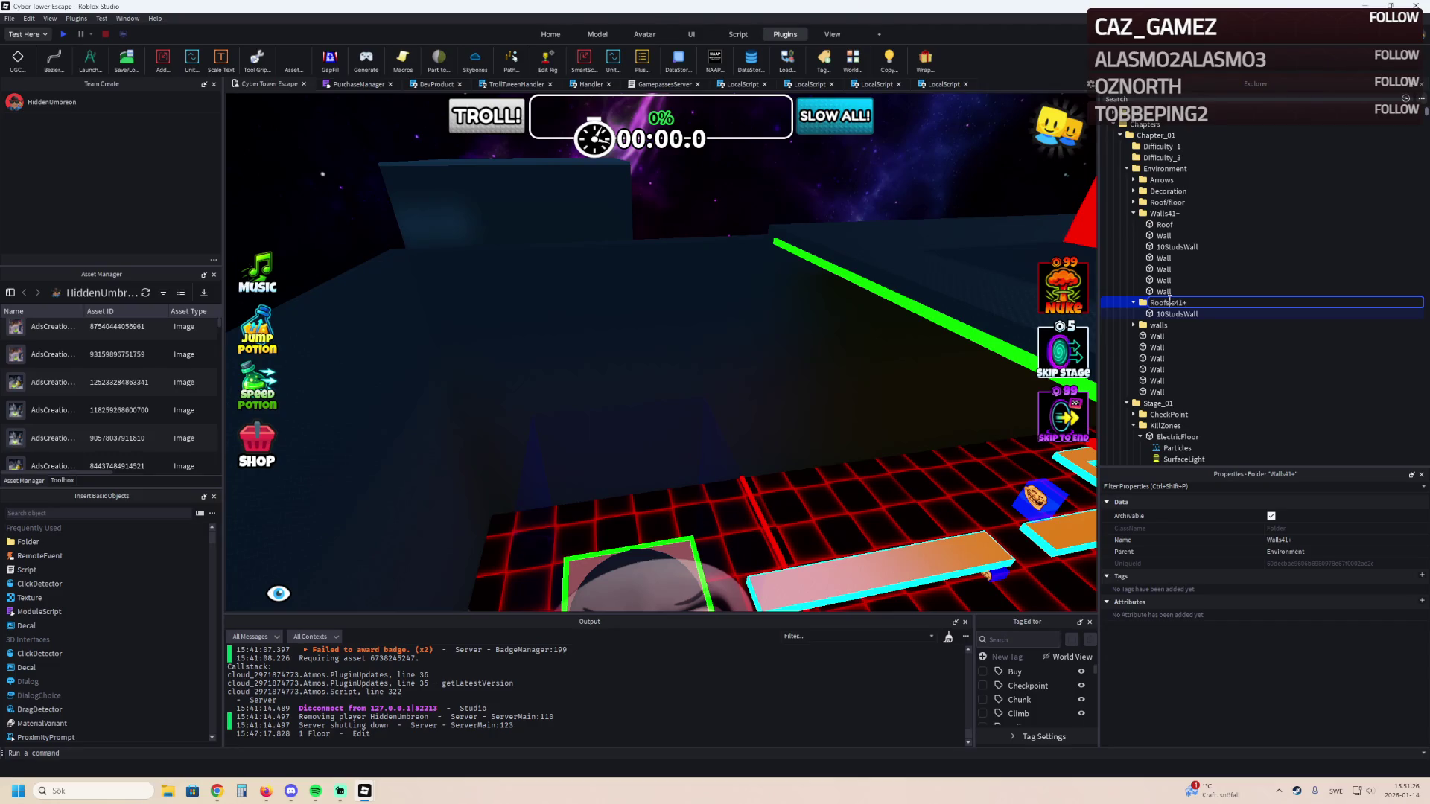
key("Return")
Move the Roof from Walls41+ into Roofs41+ and frame it in the view.
left_click(1174, 314)
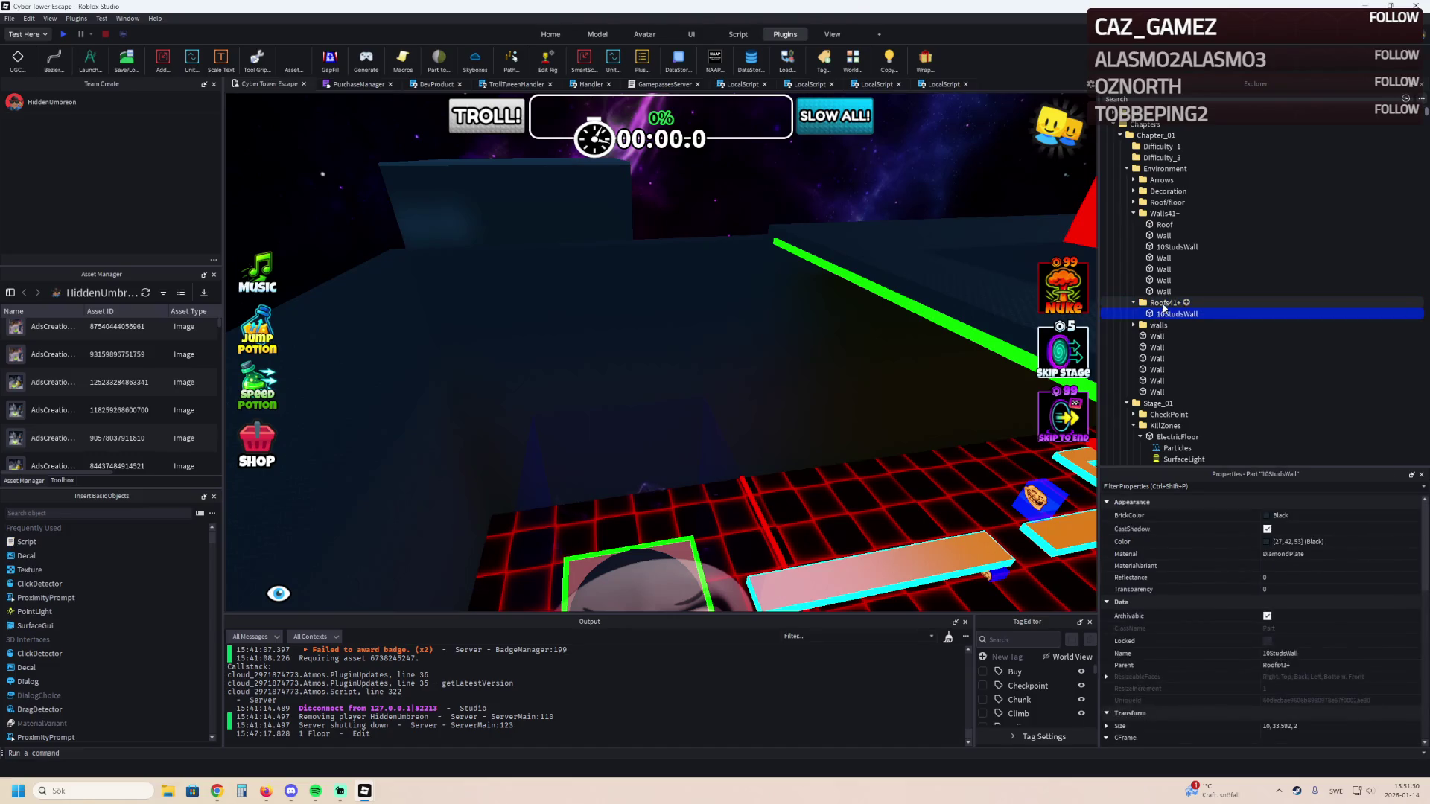
left_click_drag(1166, 226, 1174, 302)
left_click(1175, 314)
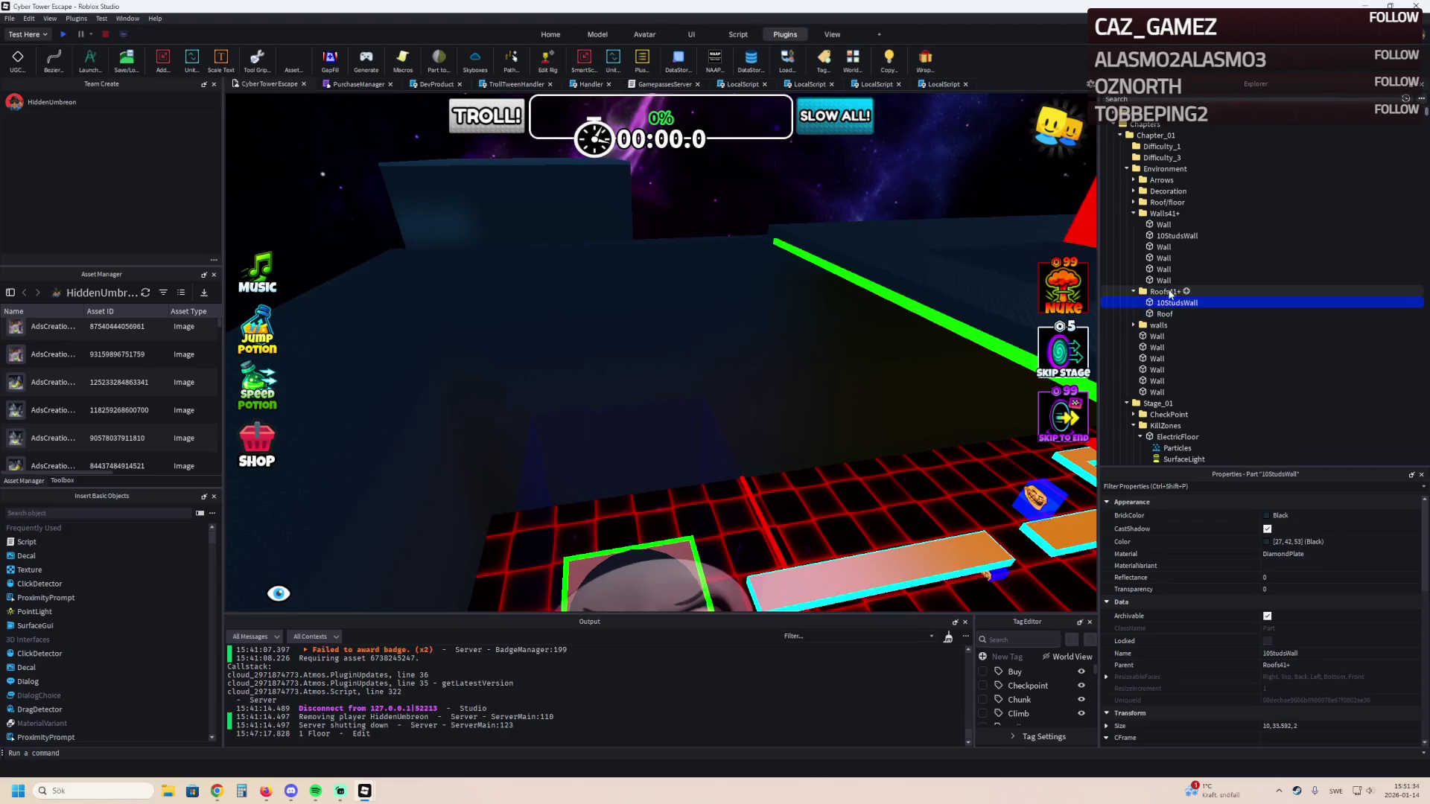
key("Delete")
left_click(1165, 235)
left_click(1164, 302)
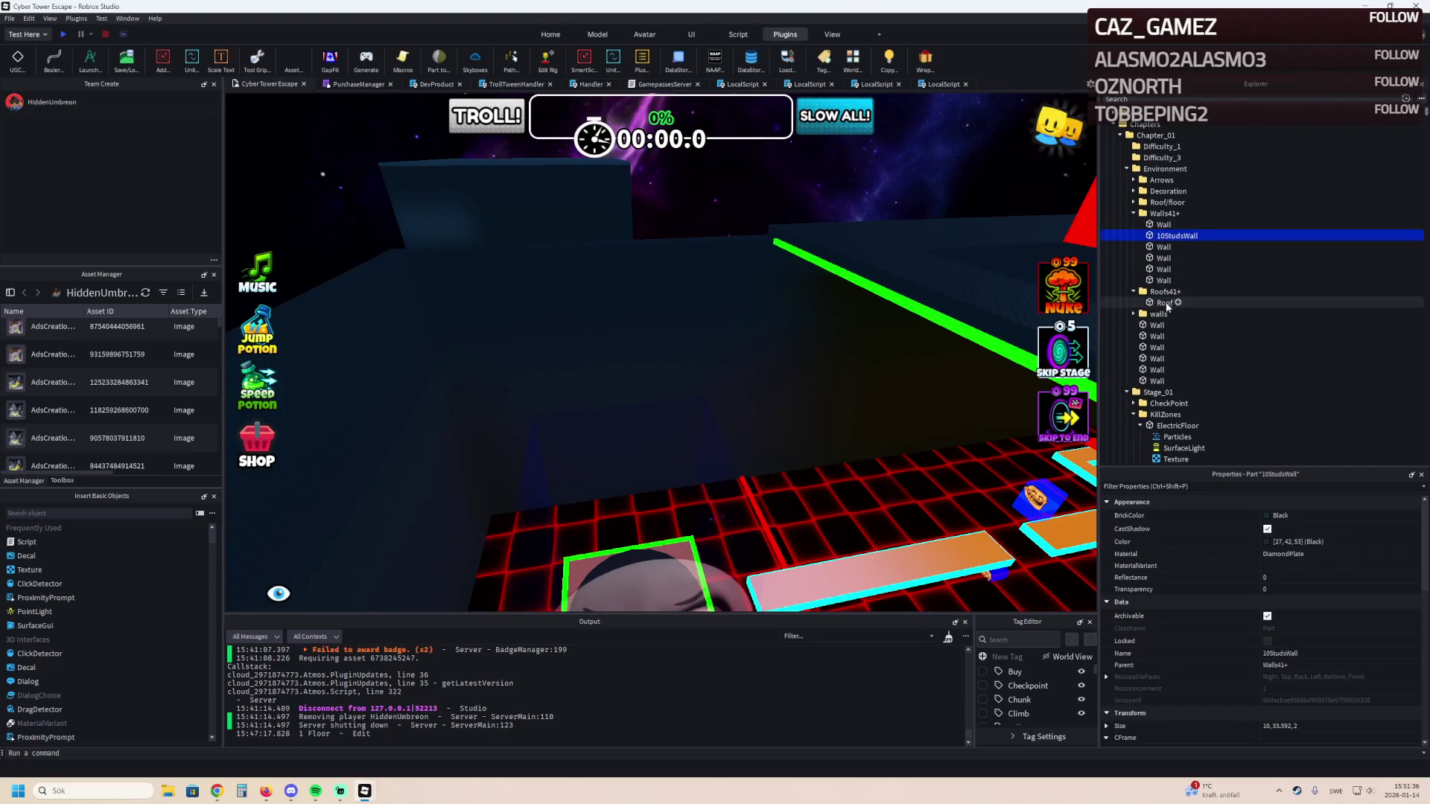
key("f")
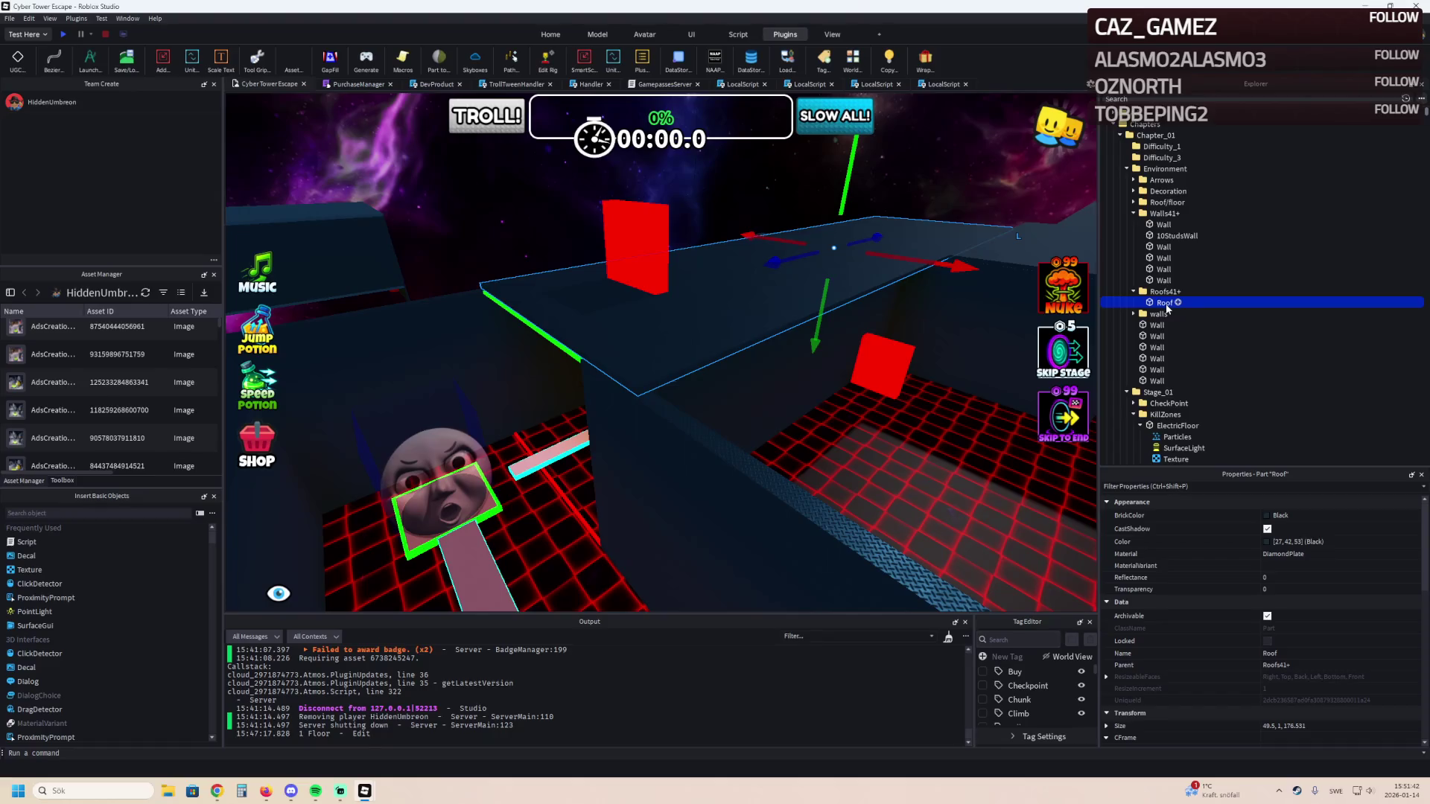
Put a Roof copy into Roof/floor and reposition the Roofs41+ Roof over the stages.
key("ctrl+d")
left_click_drag(1173, 314, 1171, 205)
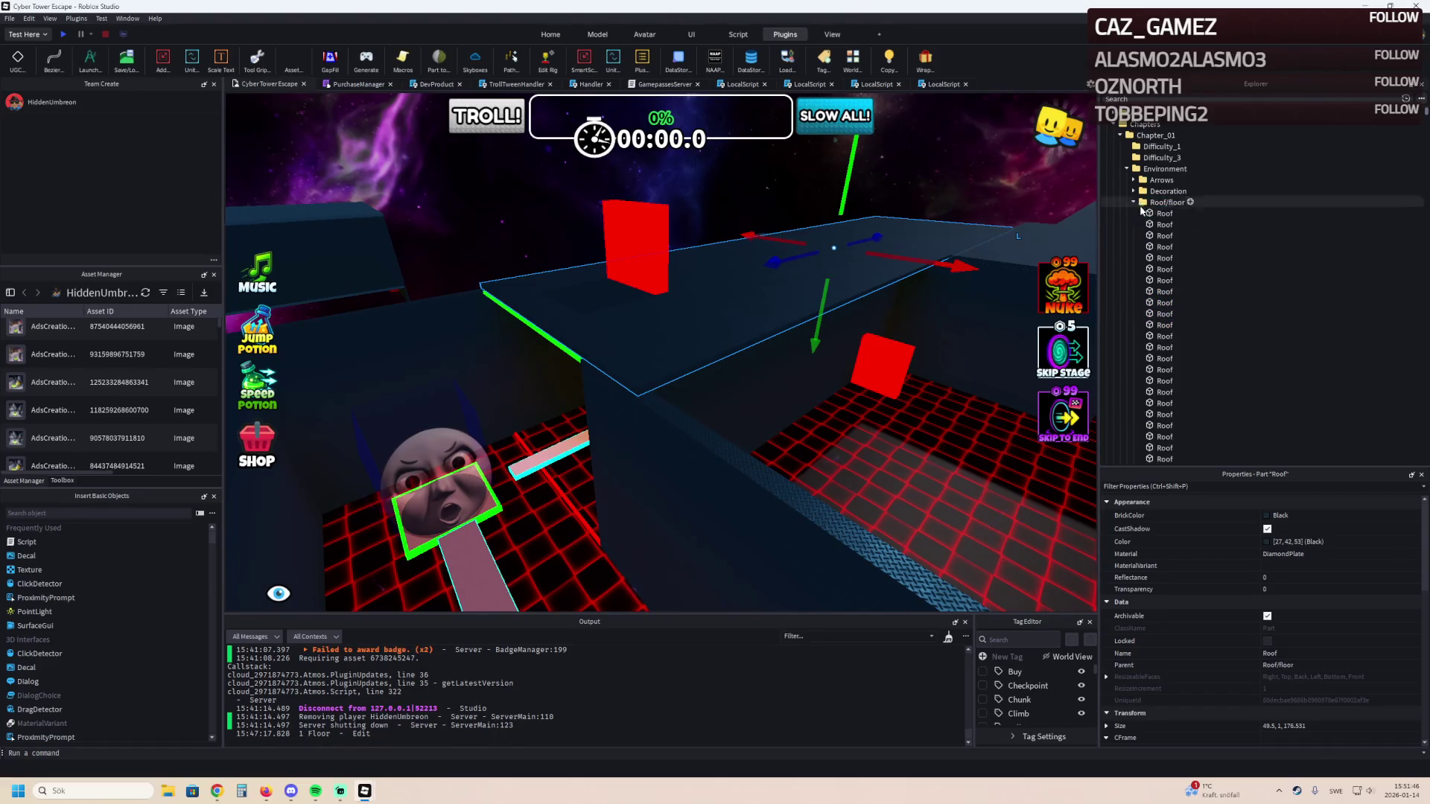
left_click(1165, 303)
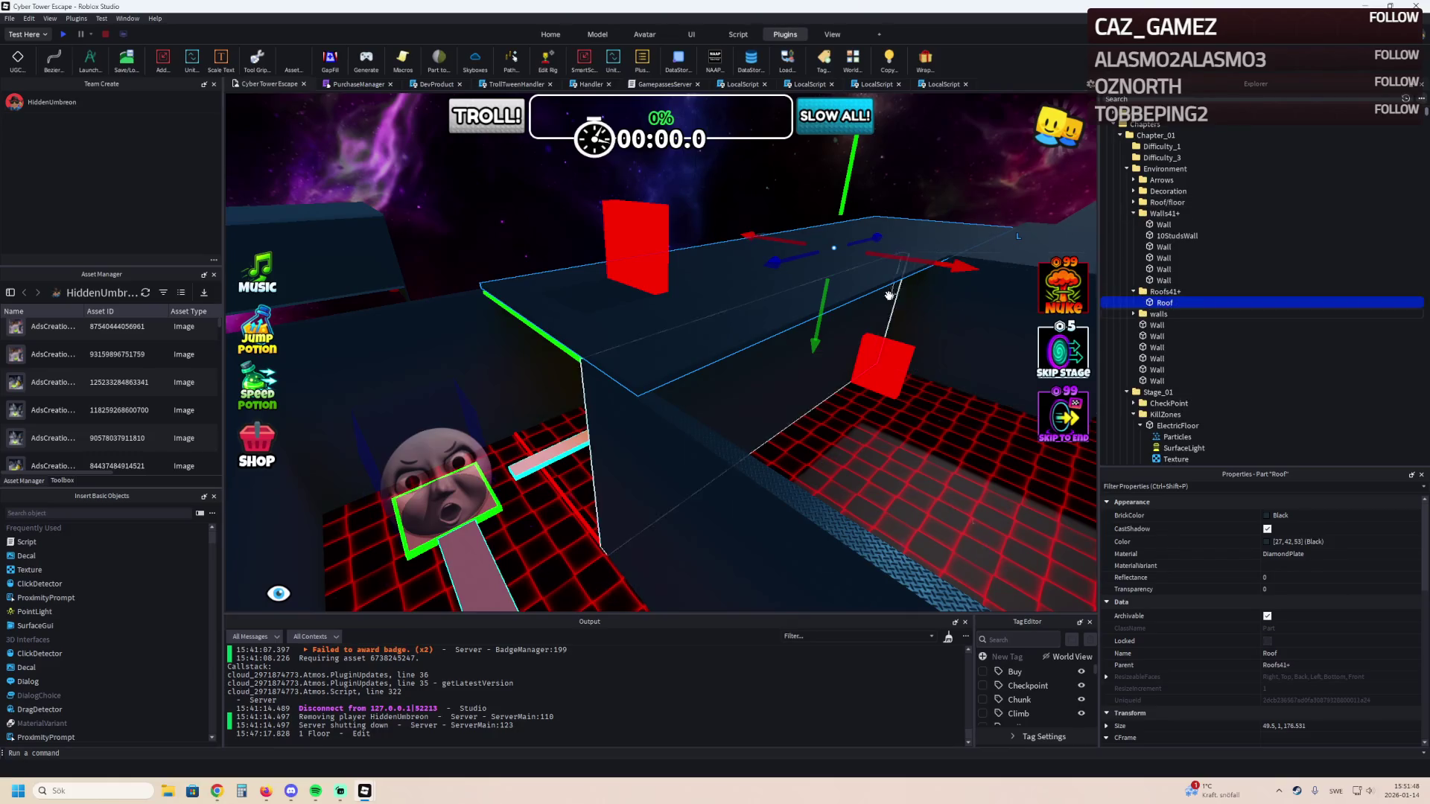
mouse_move(734, 320)
left_mouse_down()
mouse_move(724, 292)
mouse_move(625, 233)
mouse_move(893, 318)
left_mouse_up()
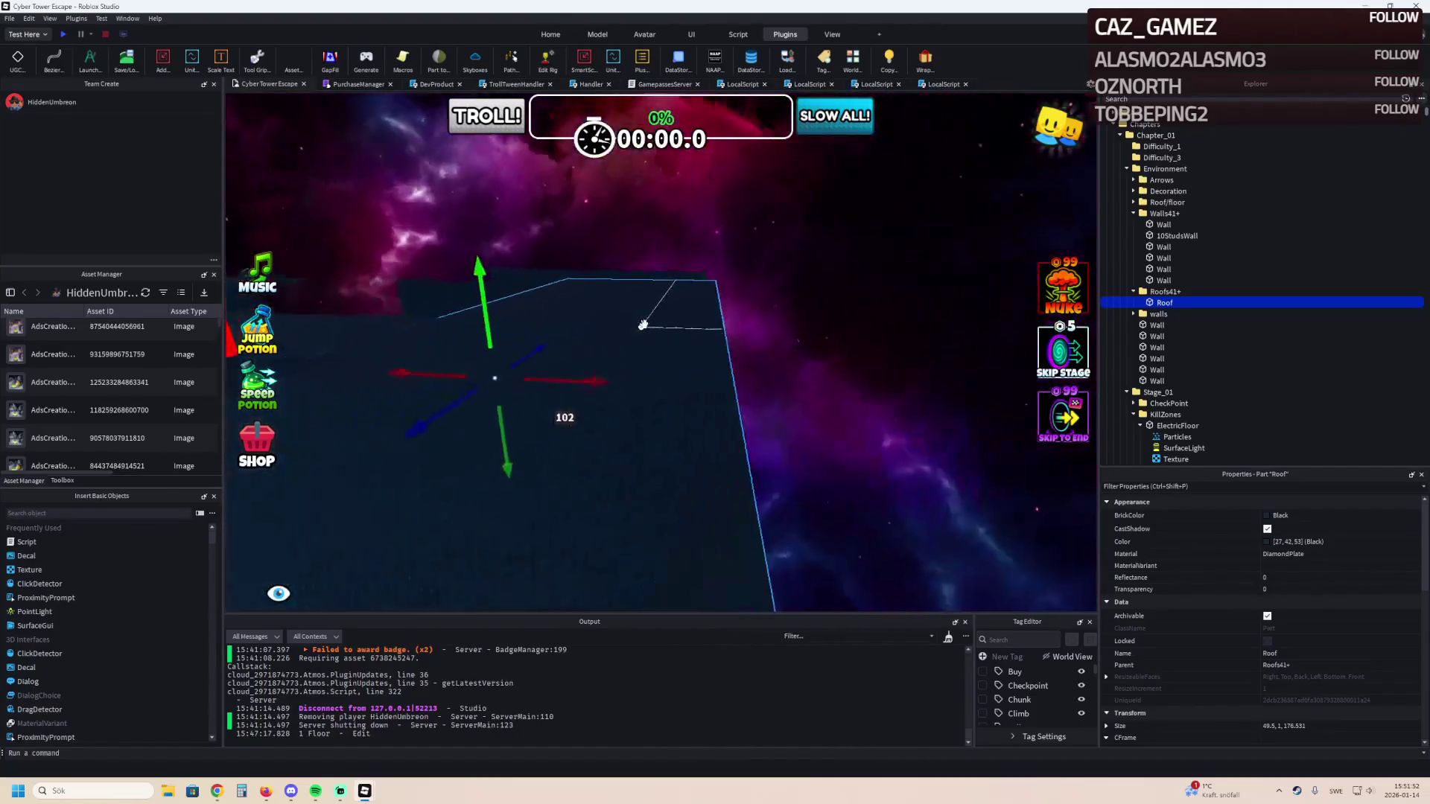
mouse_move(495, 319)
left_mouse_down()
mouse_move(367, 297)
mouse_move(278, 351)
mouse_move(253, 348)
left_mouse_up()
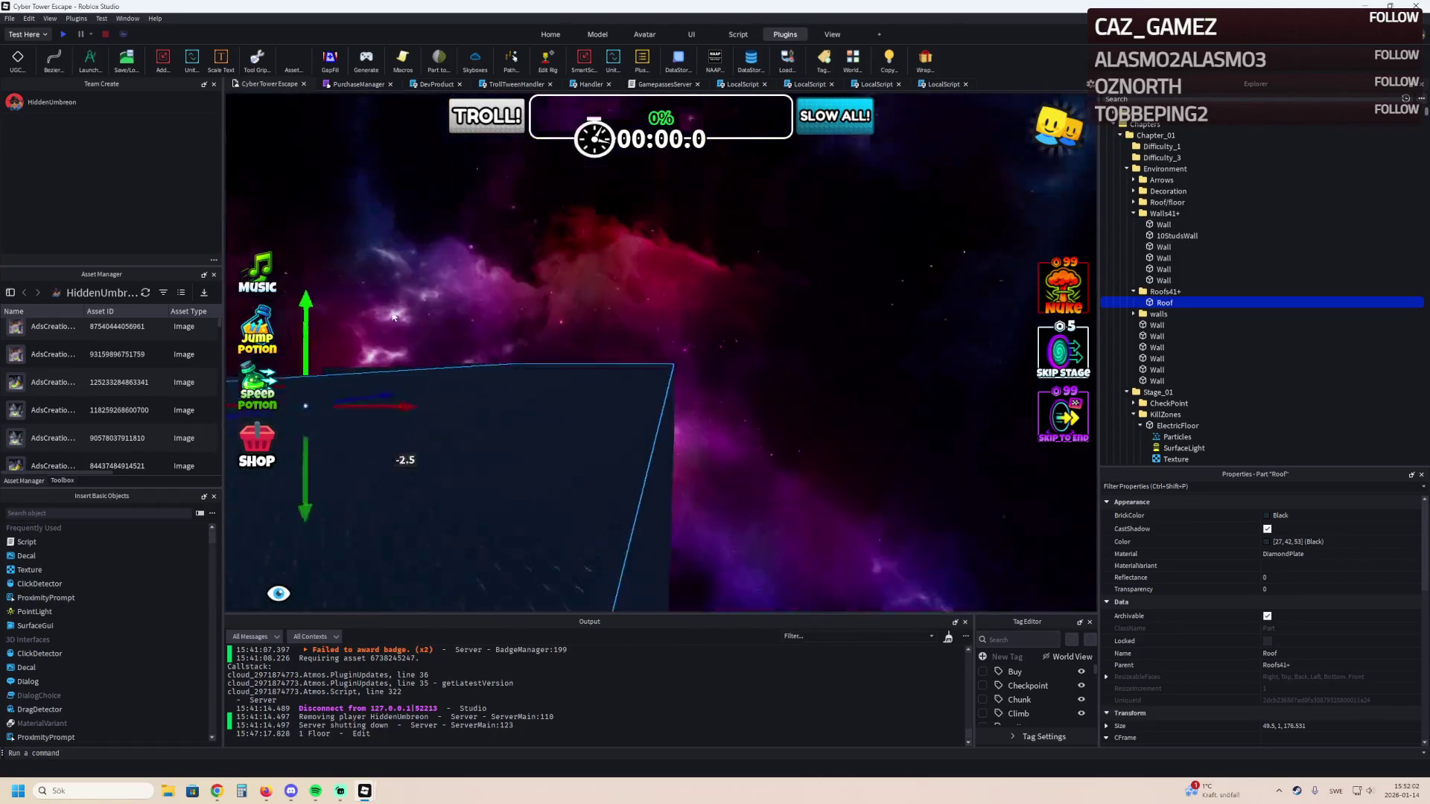
mouse_move(521, 350)
left_mouse_down()
mouse_move(494, 336)
mouse_move(520, 382)
left_mouse_up()
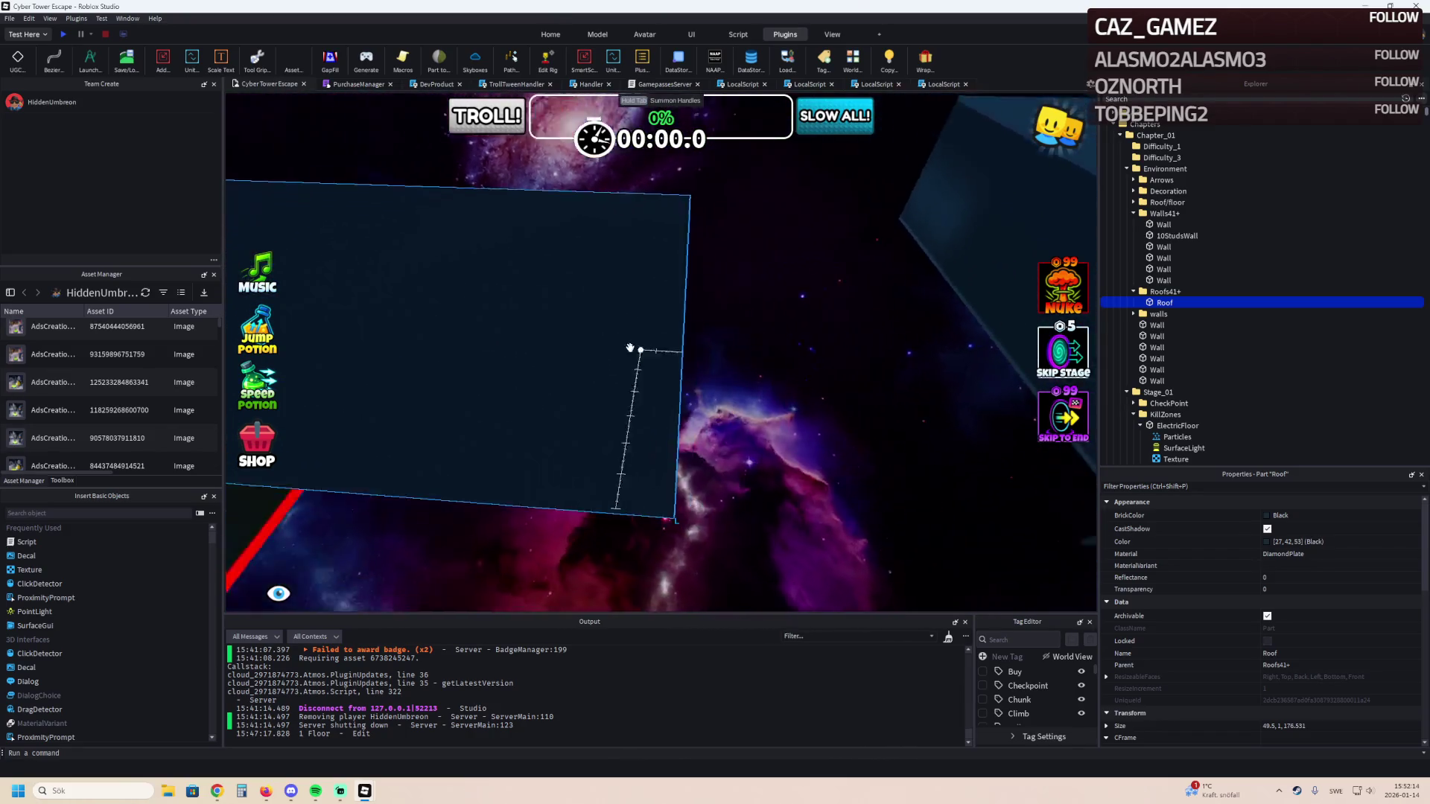
Shorten the Roofs41+ Roof from about 142.5 to about 113 studs long.
mouse_move(795, 339)
left_mouse_down()
mouse_move(766, 249)
mouse_move(745, 333)
left_mouse_up()
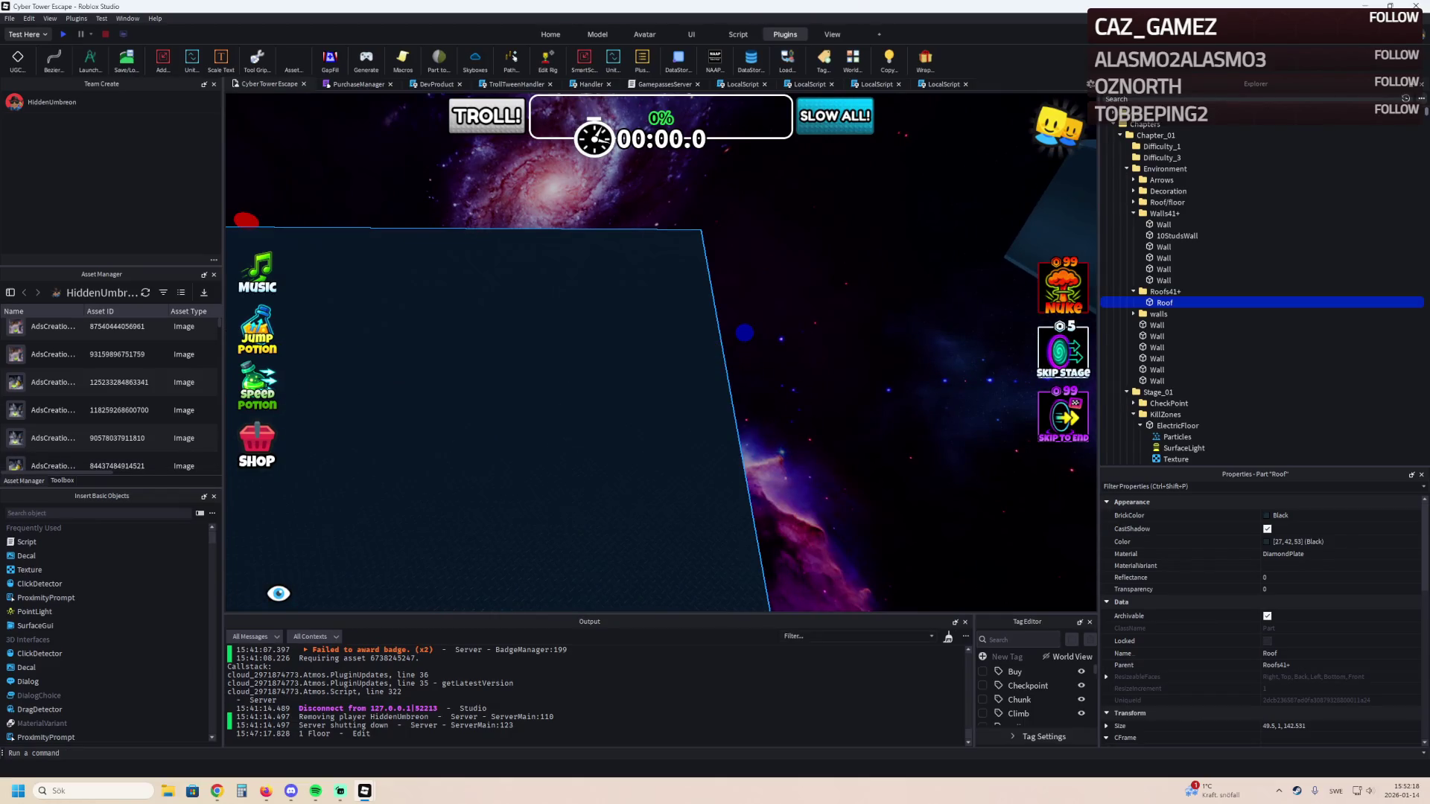
mouse_move(745, 333)
left_mouse_down()
mouse_move(658, 340)
mouse_move(660, 322)
mouse_move(675, 393)
mouse_move(651, 396)
left_mouse_up()
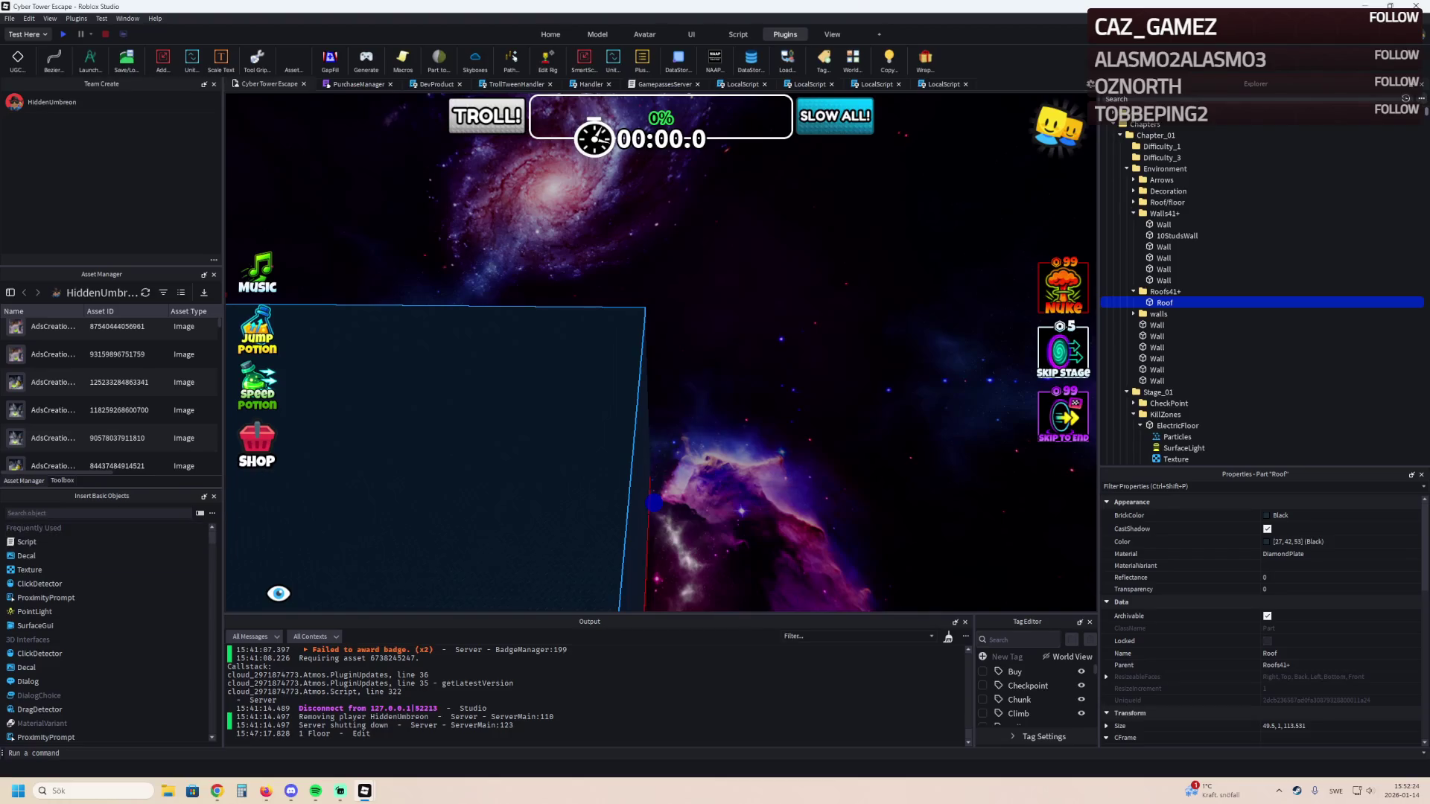
key("alt+Tab")
scroll(670, 329, "up", 5)
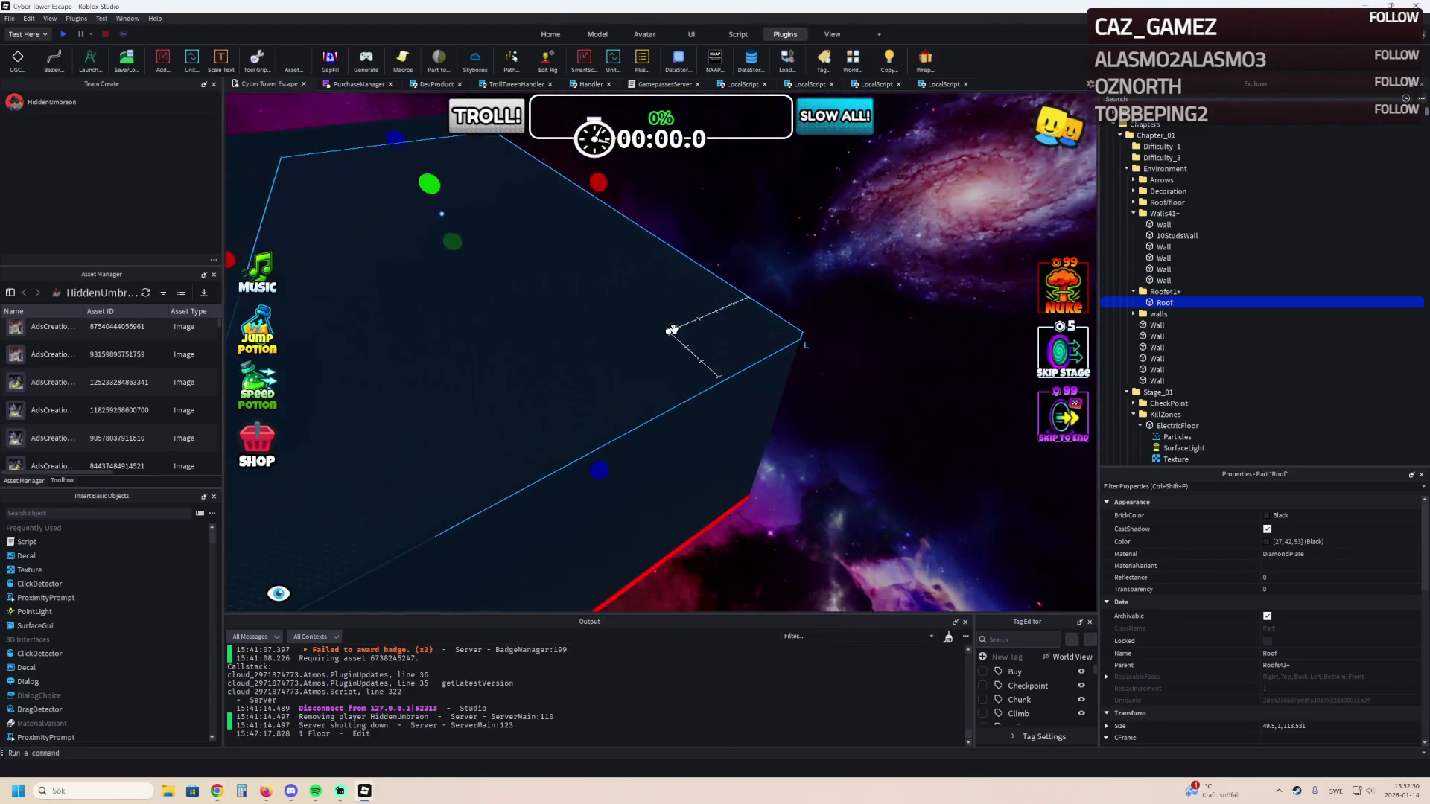
scroll(674, 329, "up", 8)
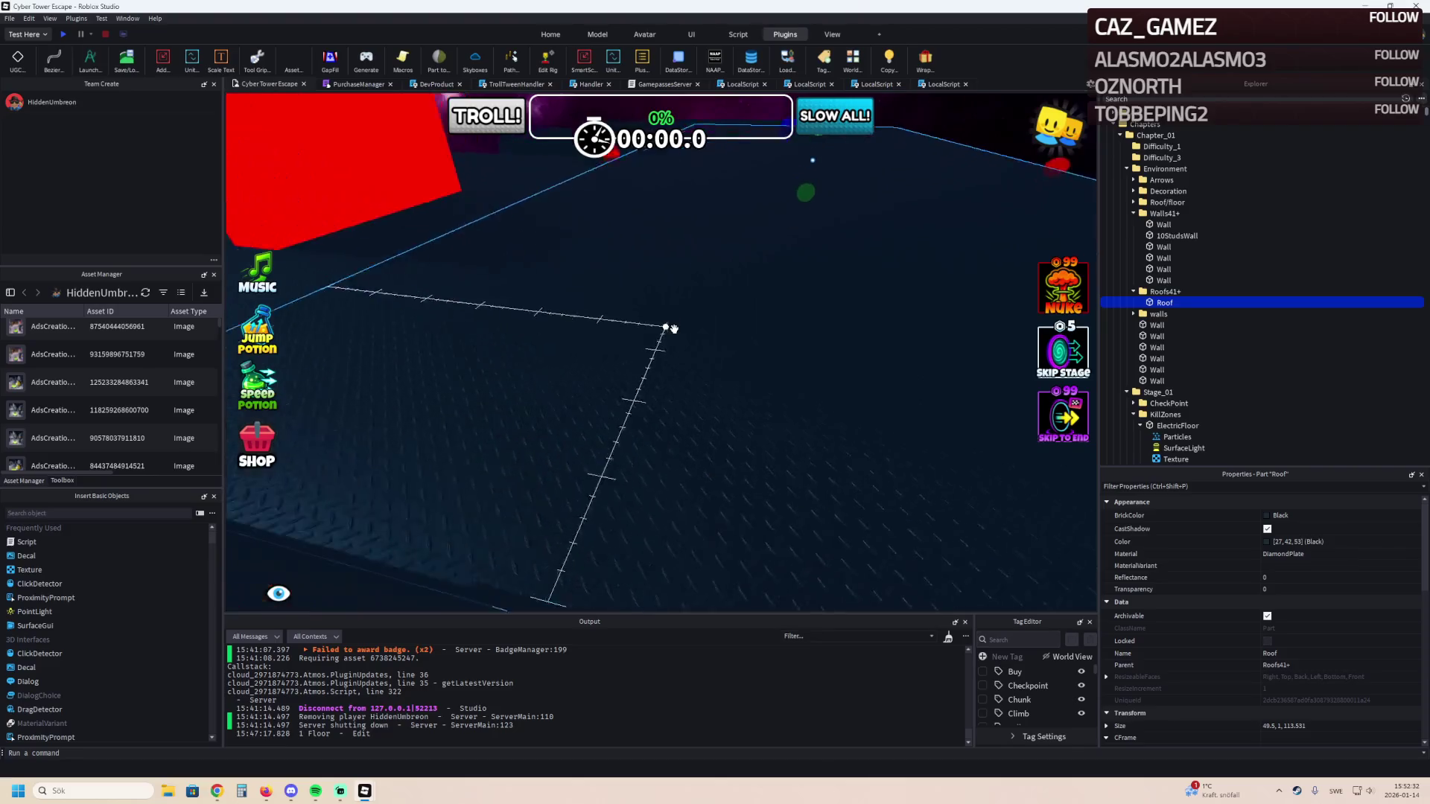
Narrow the roof to 35.5 studs wide, then start a playtest.
left_click_drag(635, 179, 691, 181)
scroll(691, 182, "up", 10)
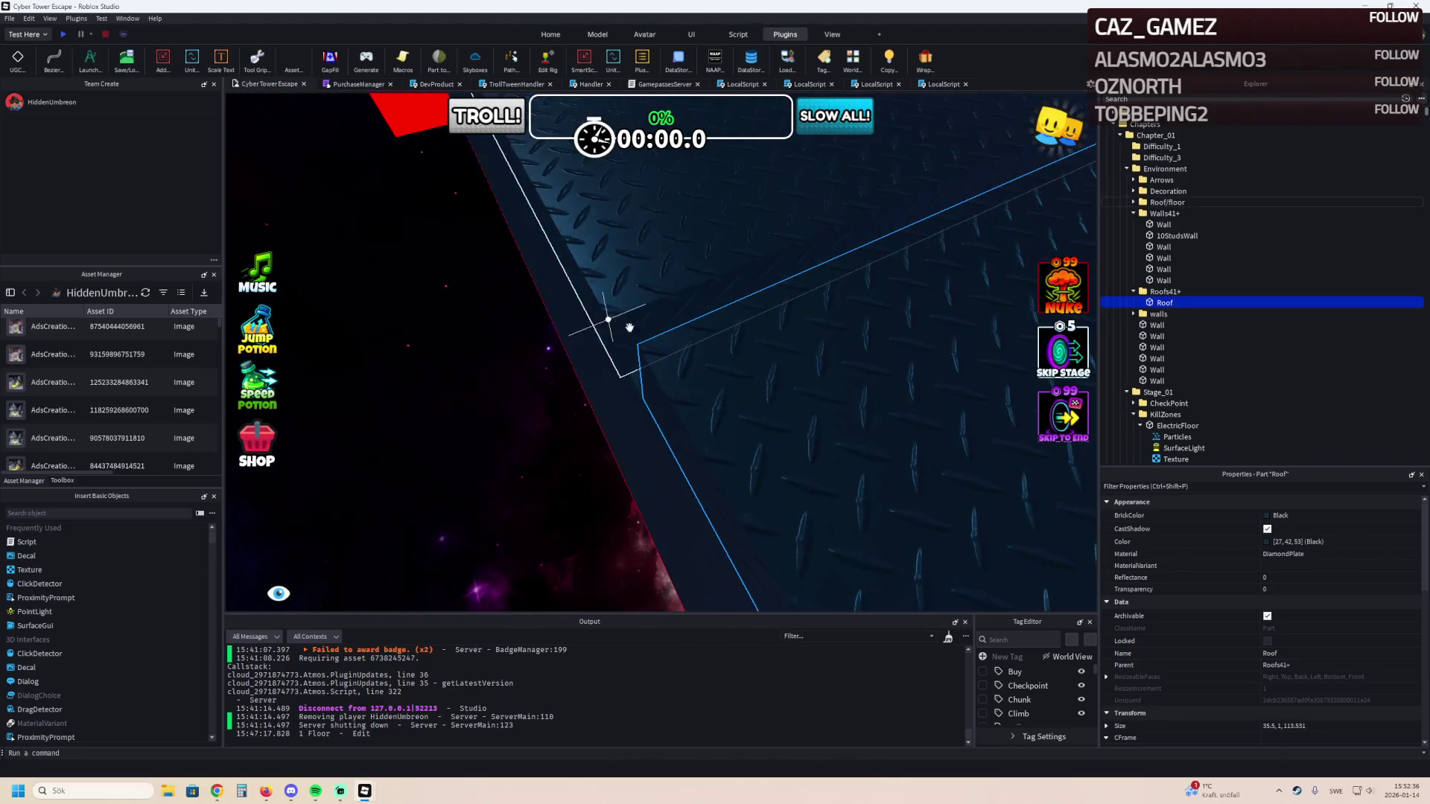
scroll(642, 380, "up", 5)
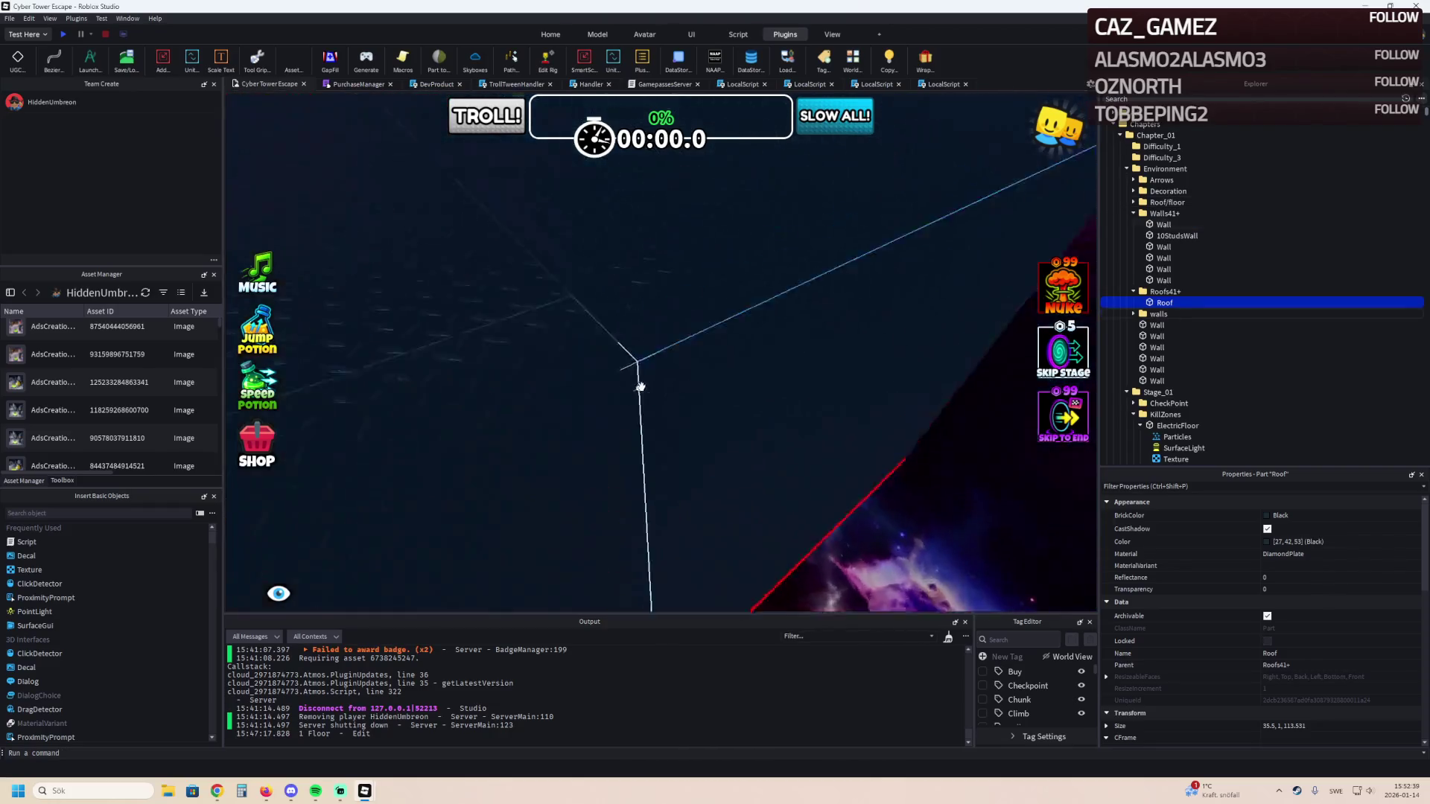
scroll(640, 387, "down", 5)
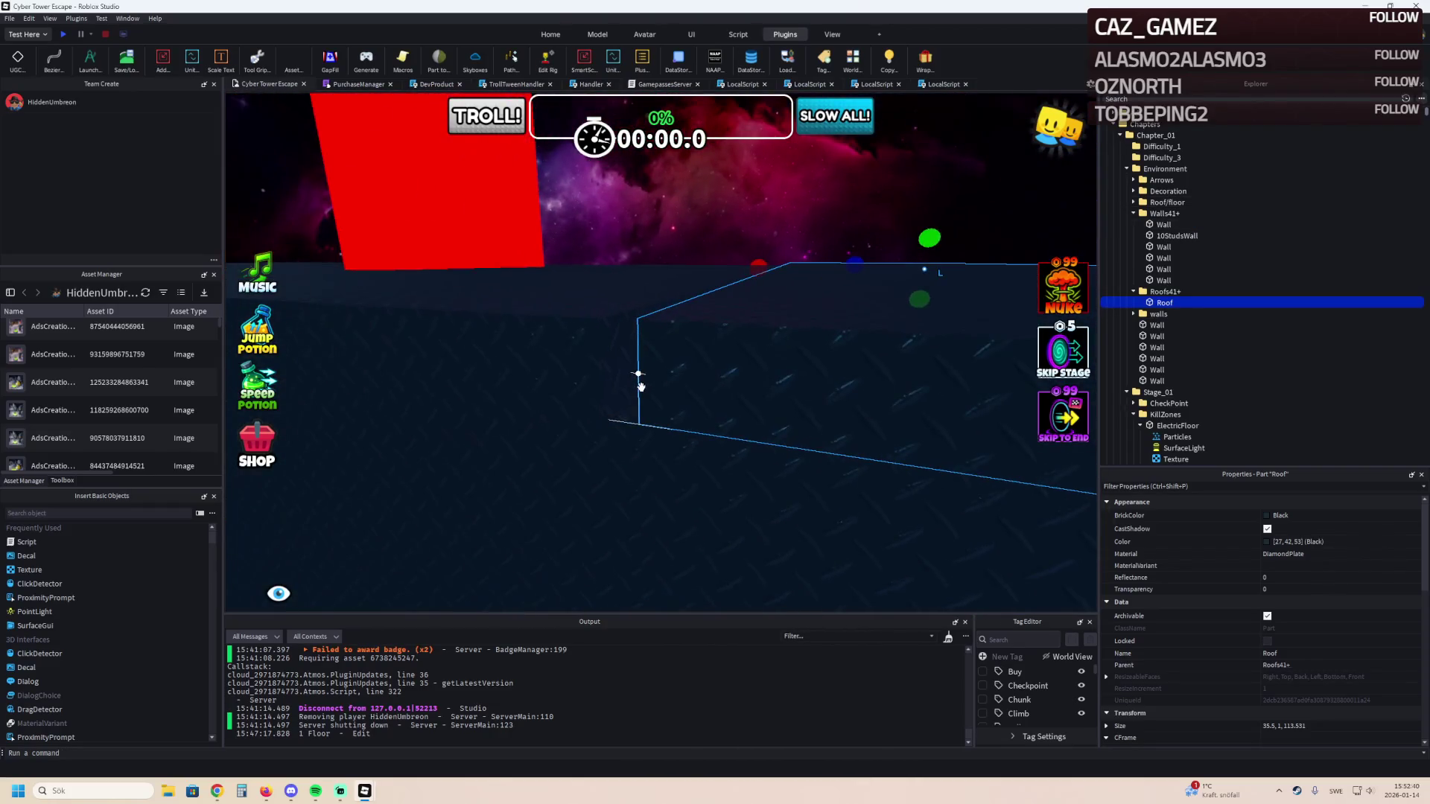
scroll(641, 387, "up", 5)
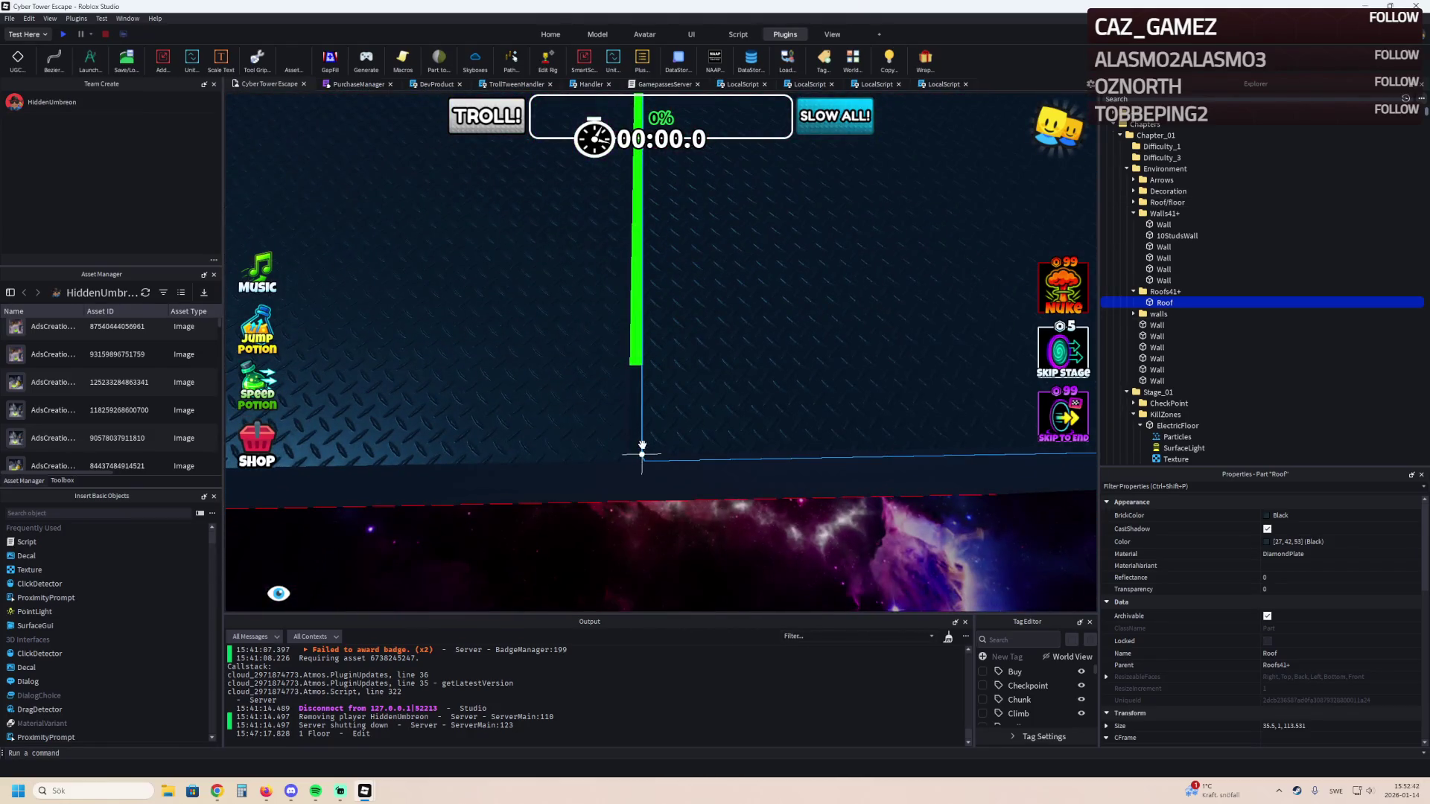
scroll(640, 447, "up", 5)
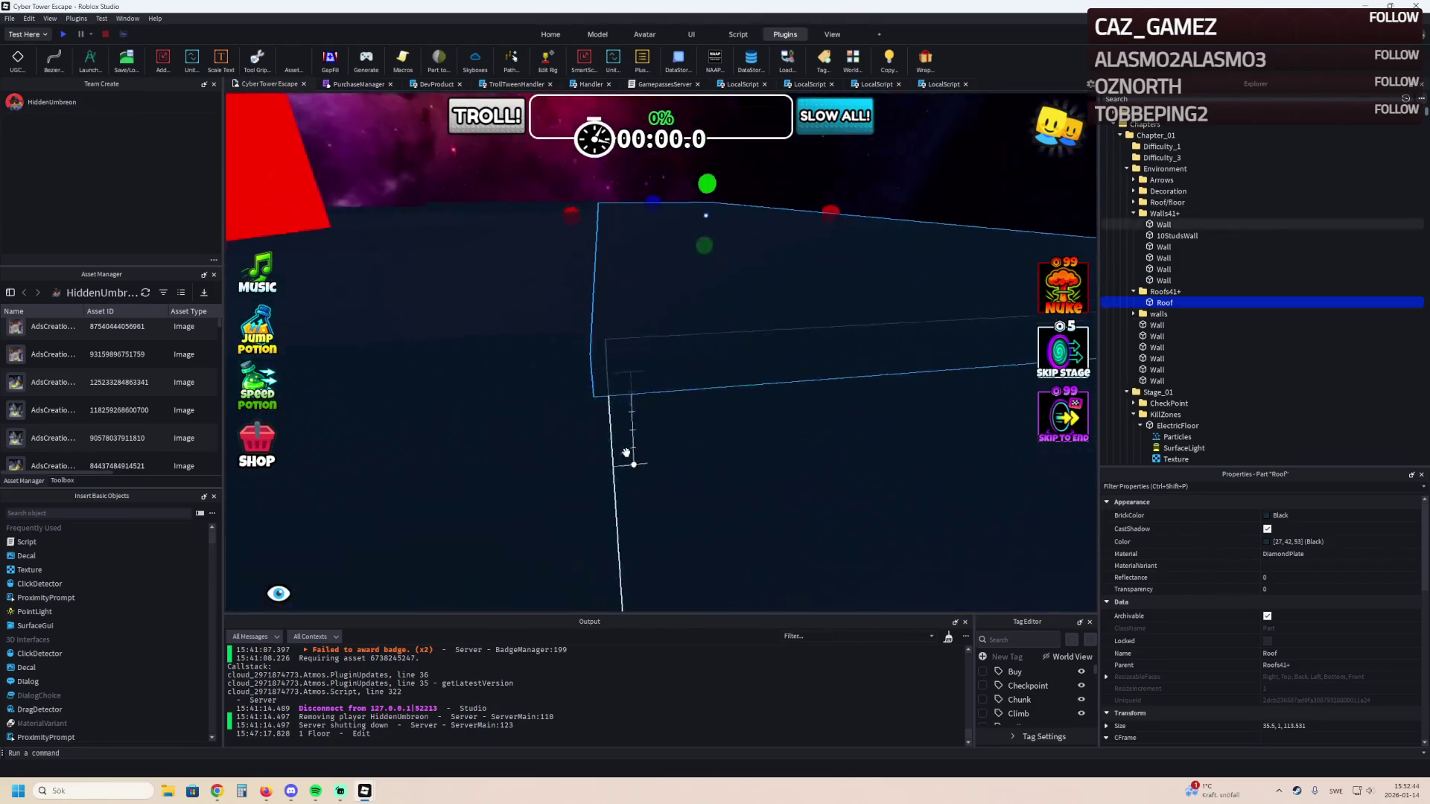
scroll(626, 453, "up", 5)
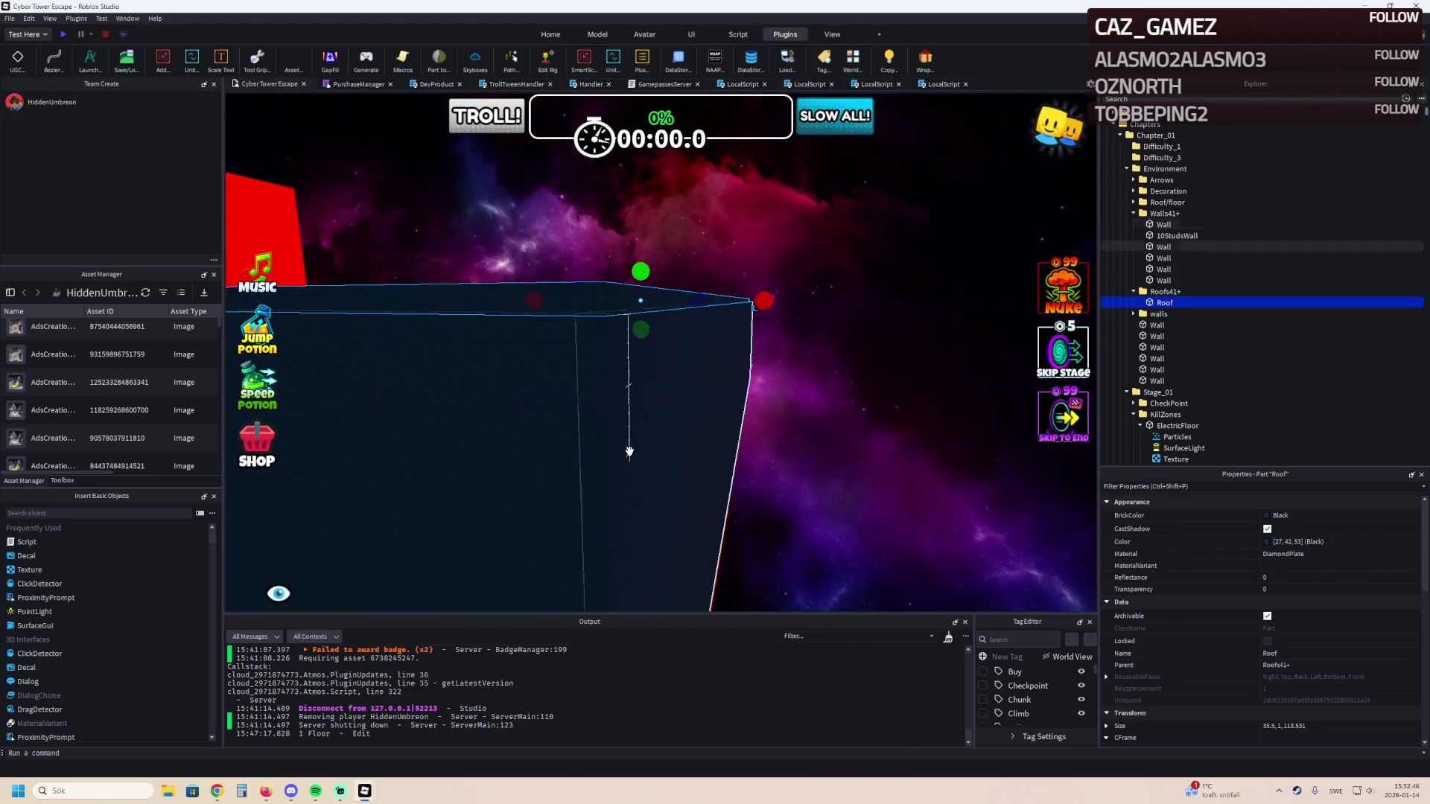
scroll(630, 452, "down", 10)
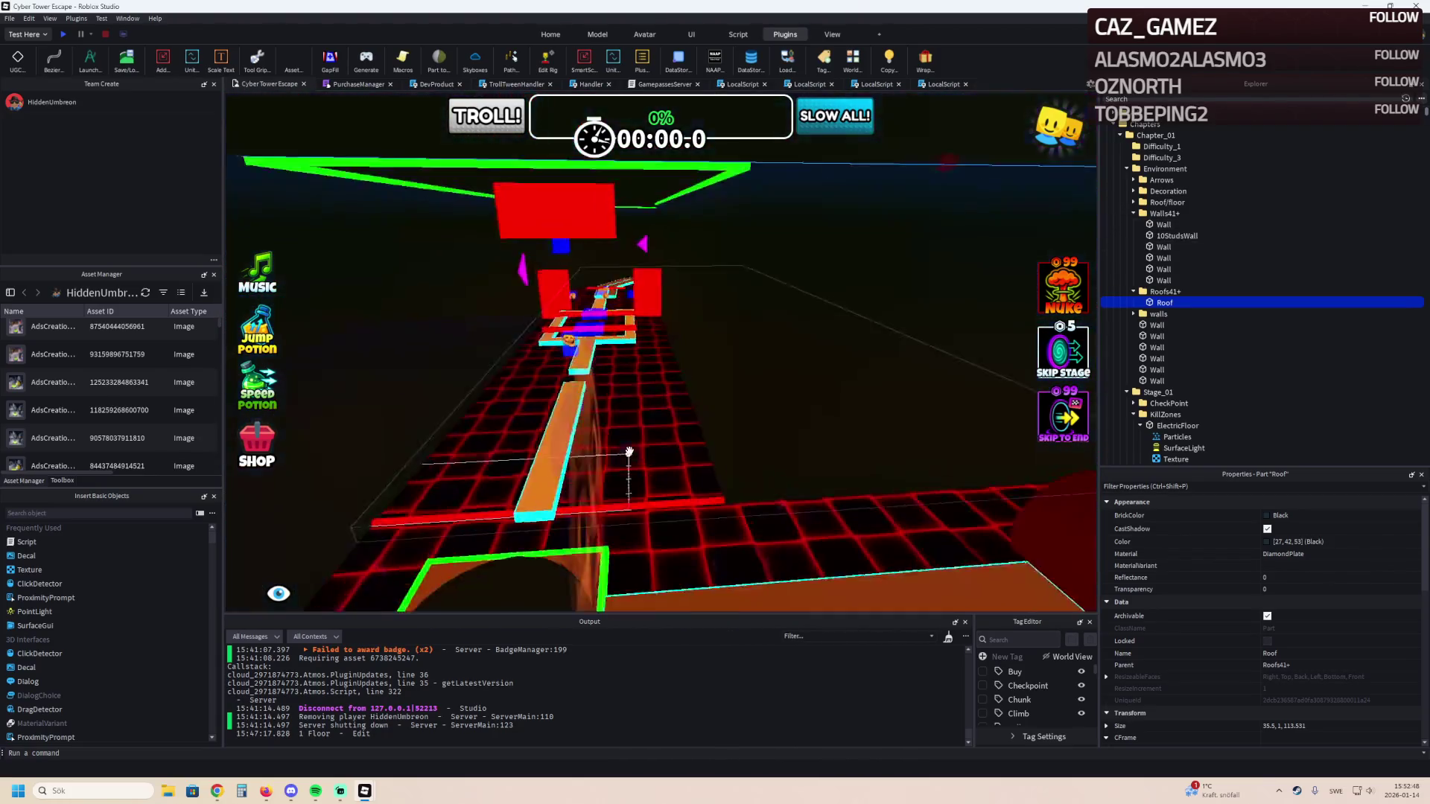
scroll(629, 452, "up", 10)
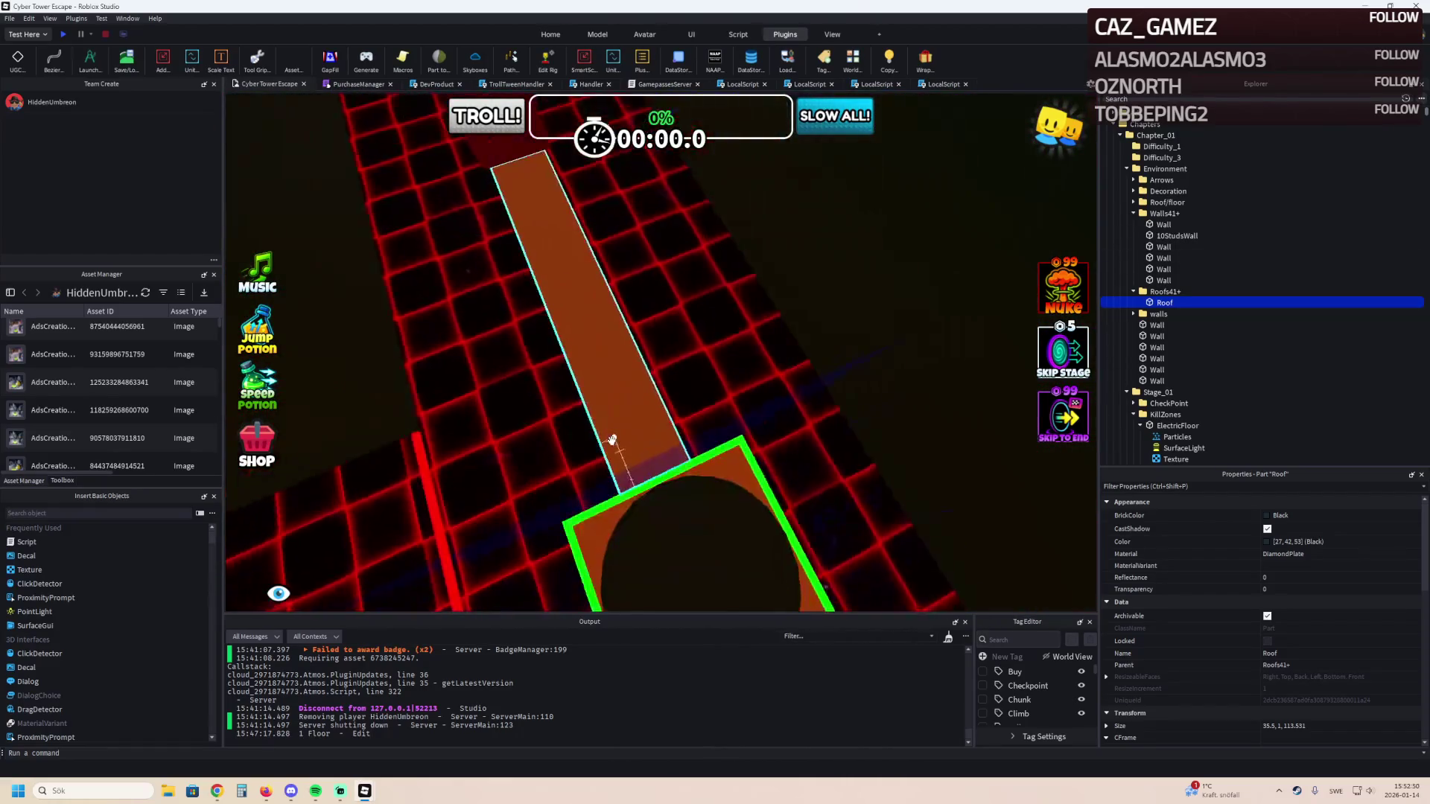
left_click_drag(612, 440, 633, 357)
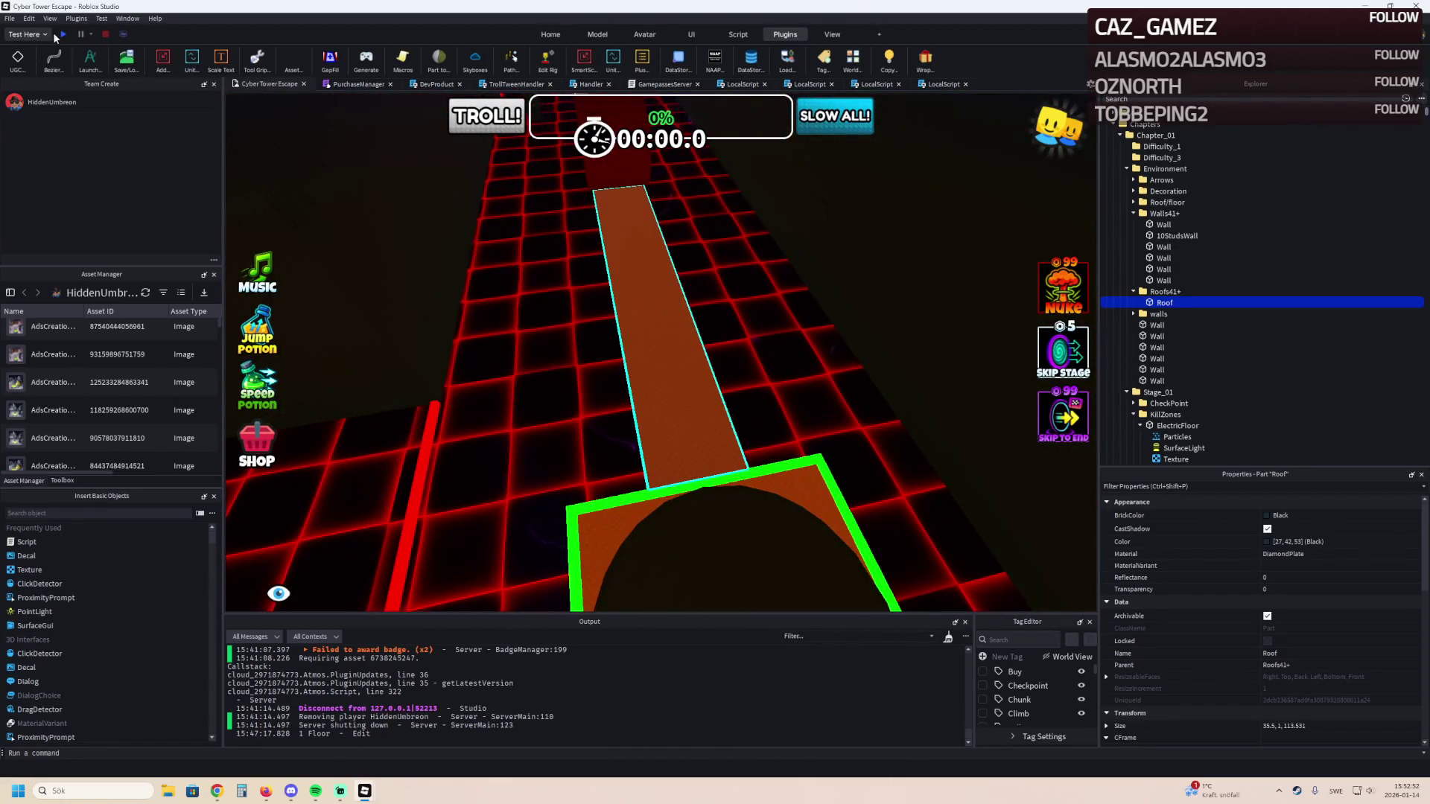
left_click(62, 35)
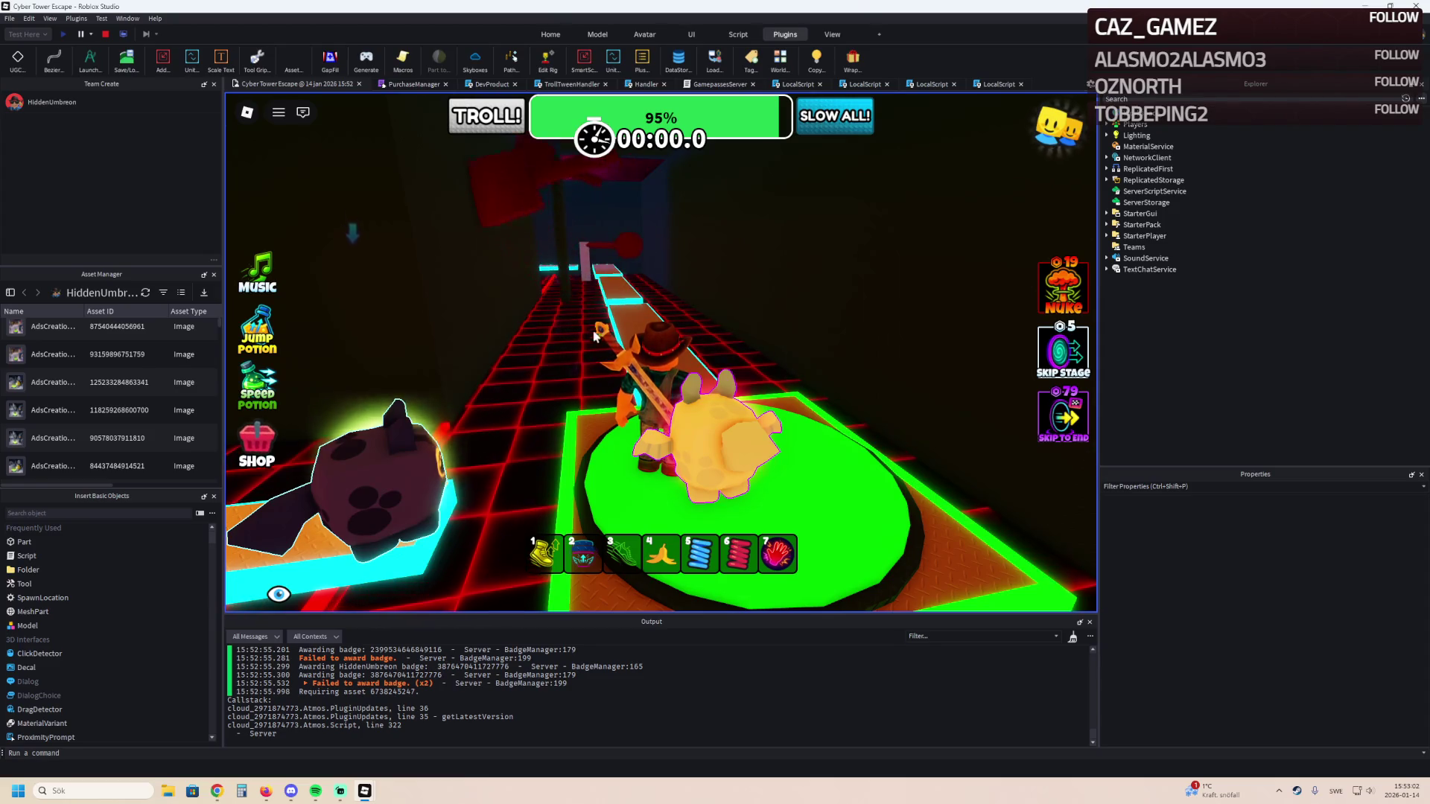
Run the avatar along the orange path and diamond-plate walkway to the next green pad.
key("d")
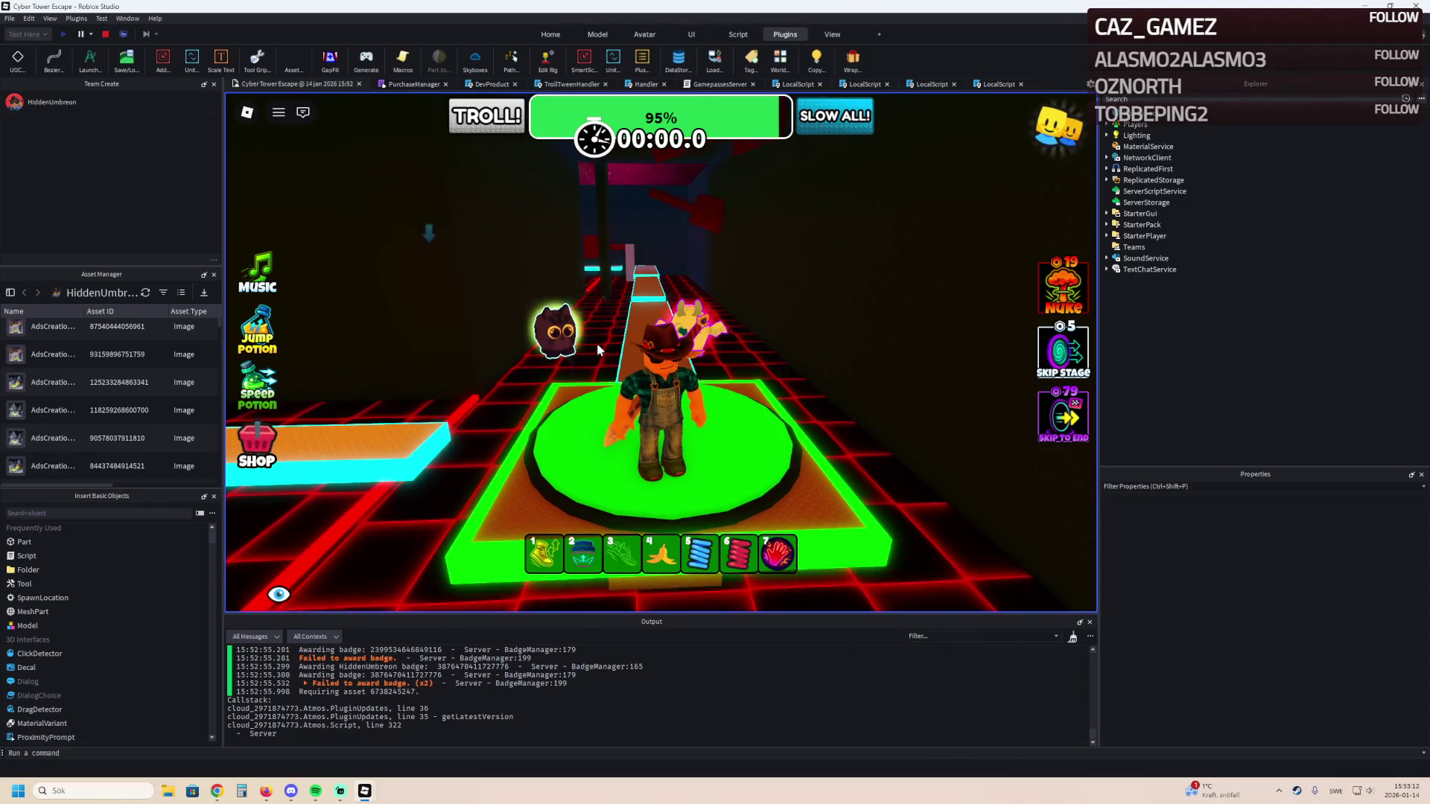
key("Left")
key("Left")
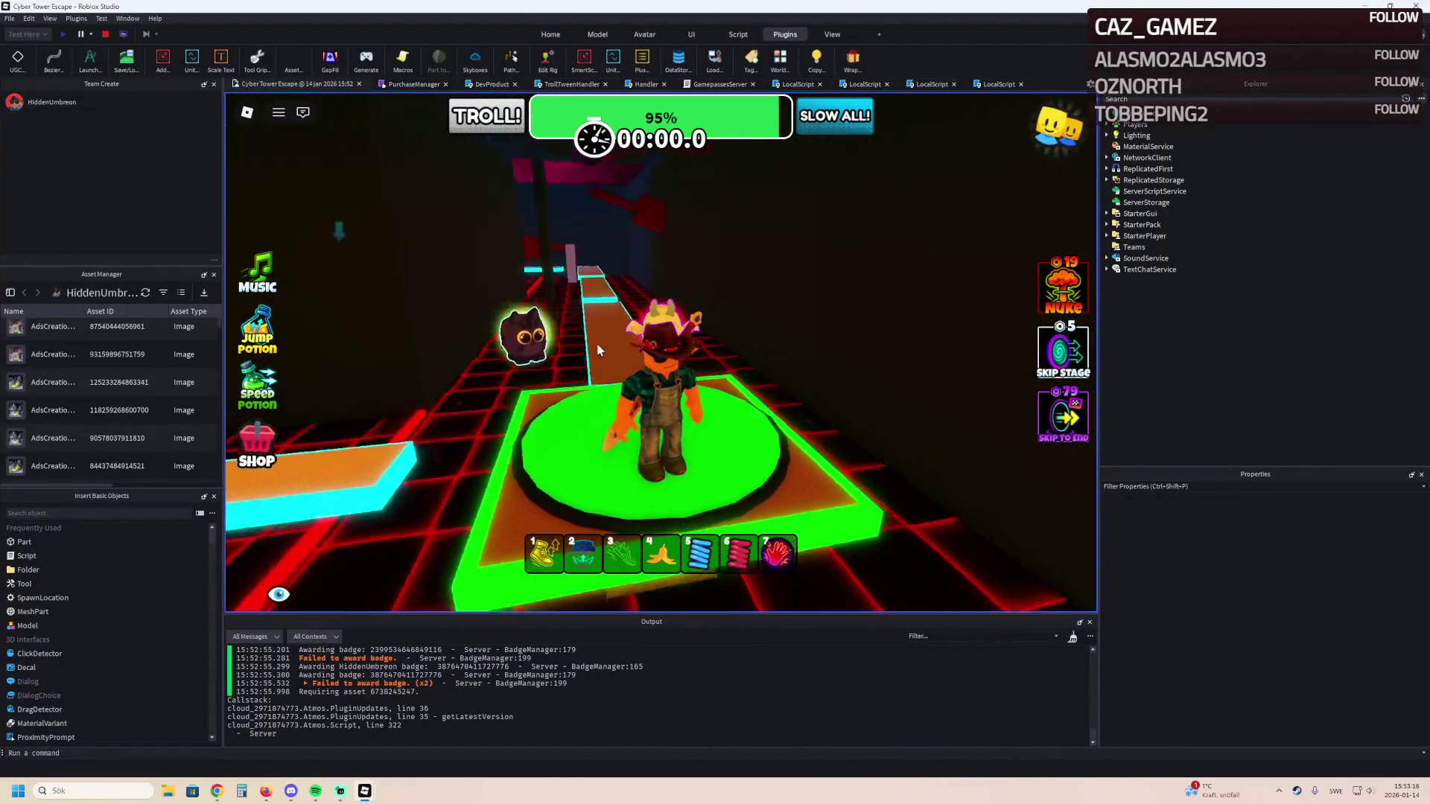
key("Left")
key("w")
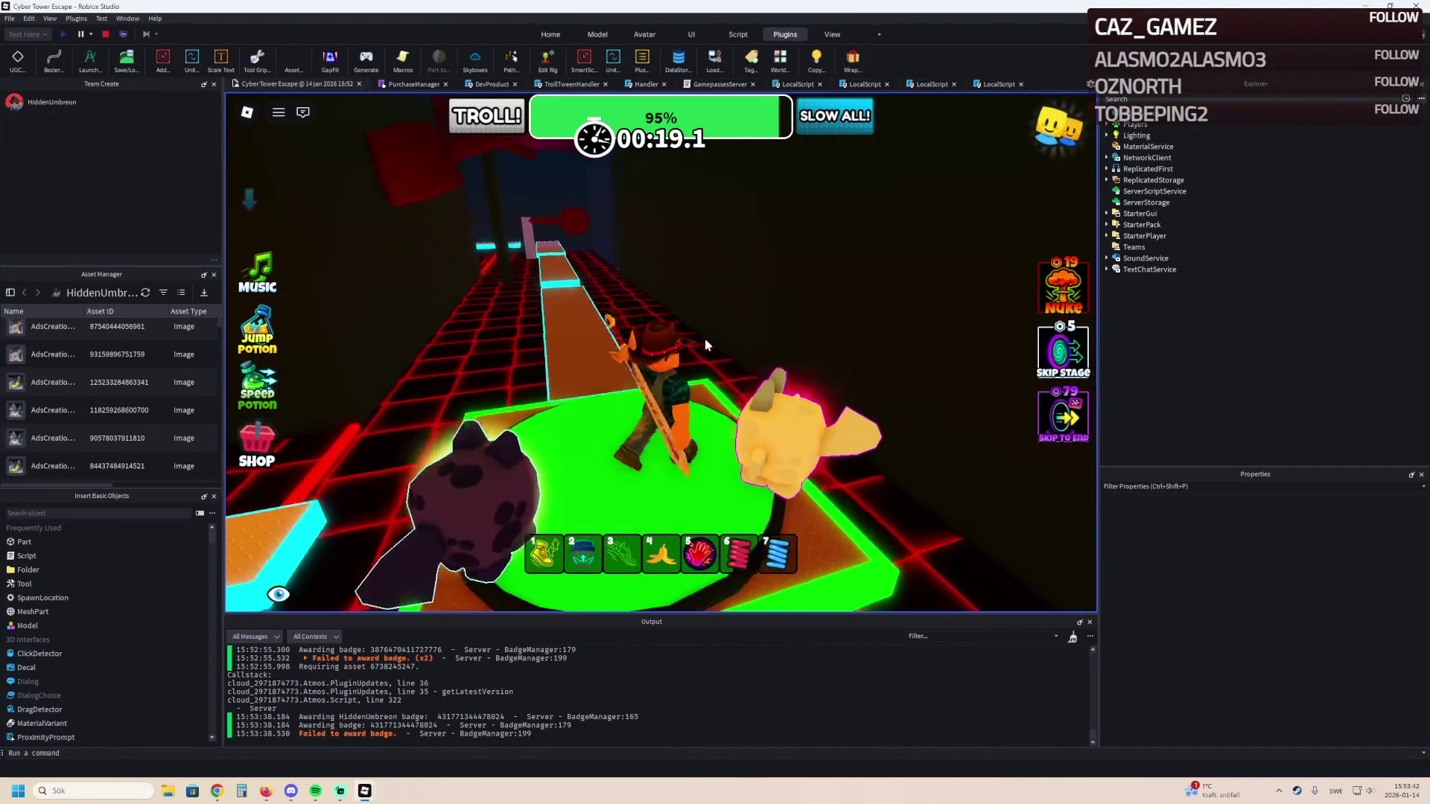
key("w")
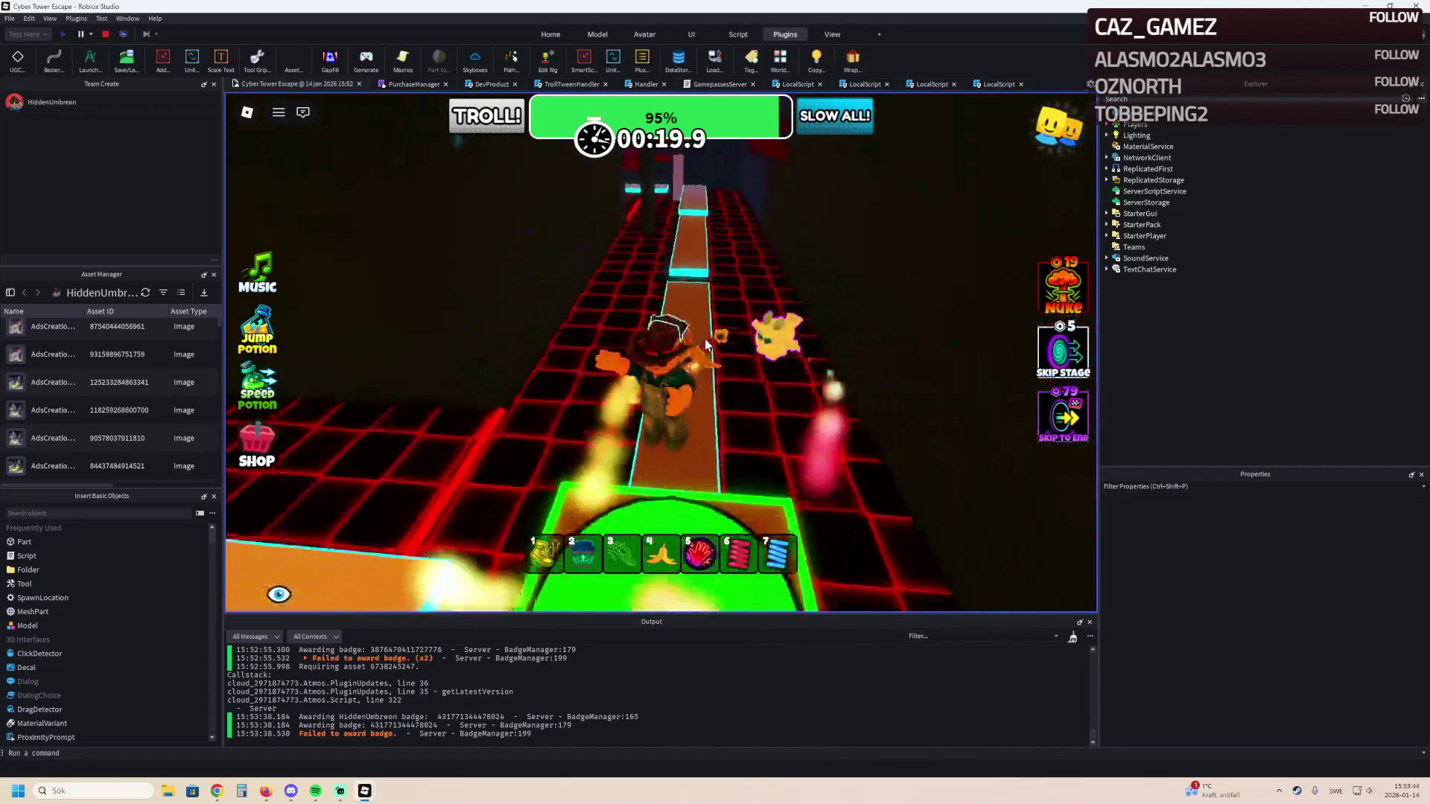
key("w")
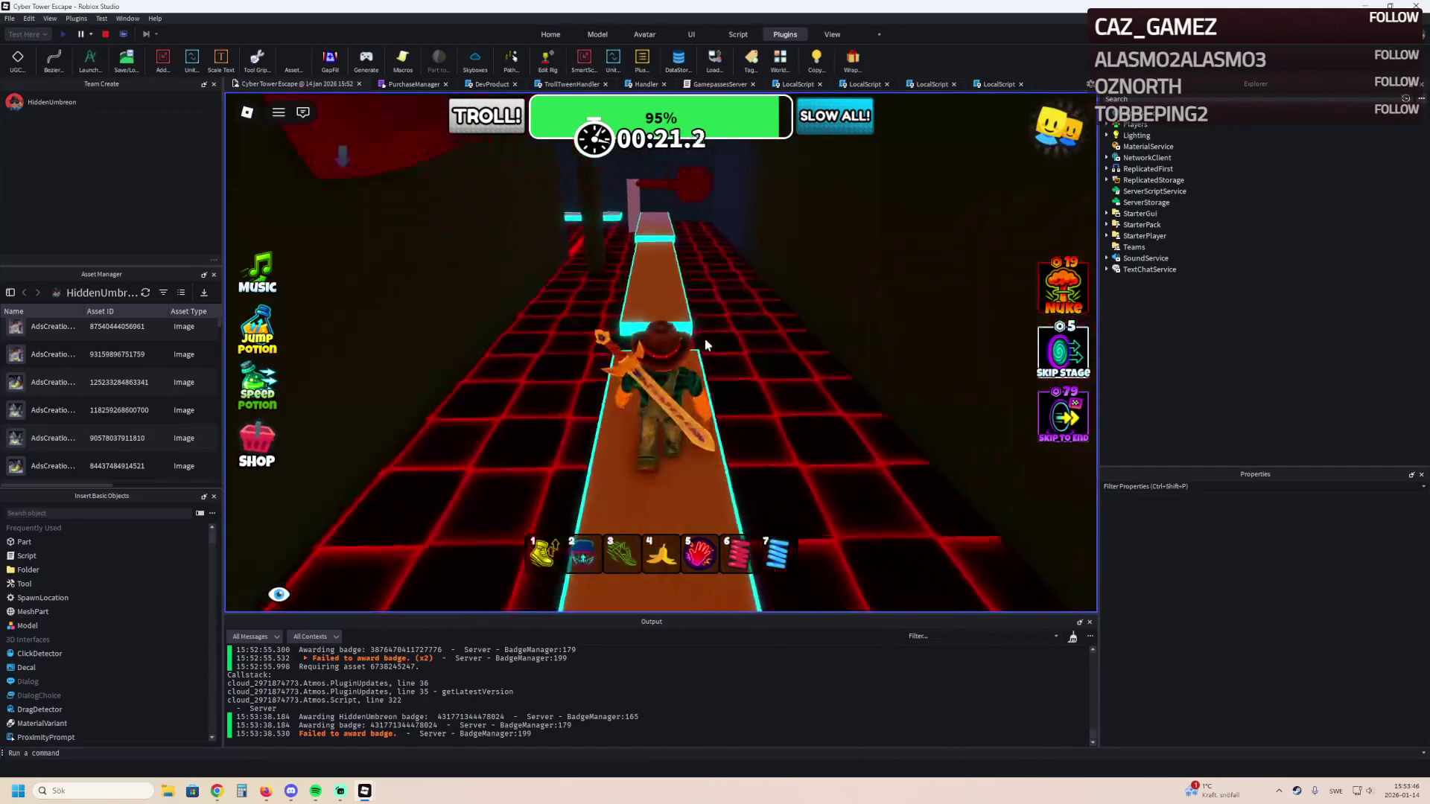
key("w")
key("w")
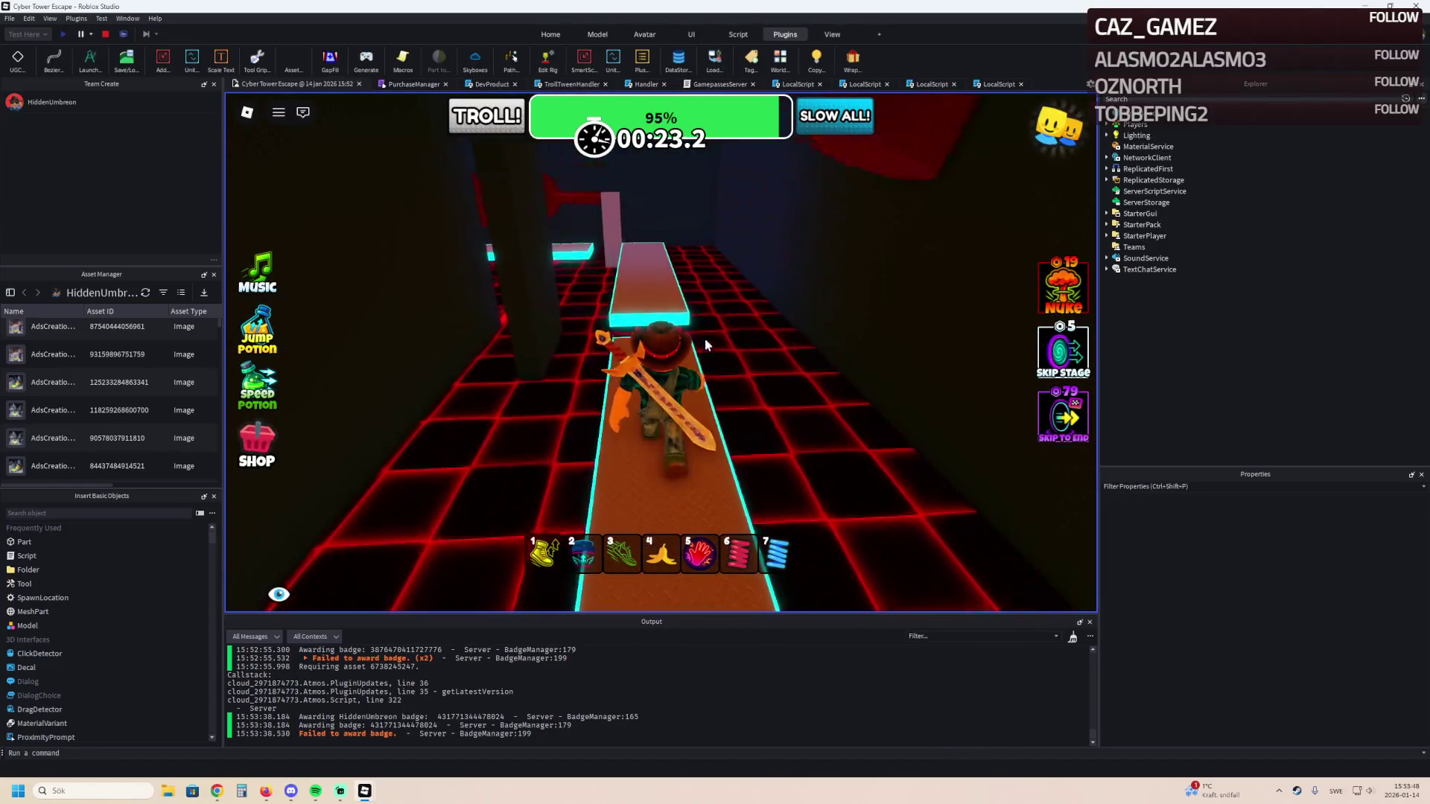
key("w")
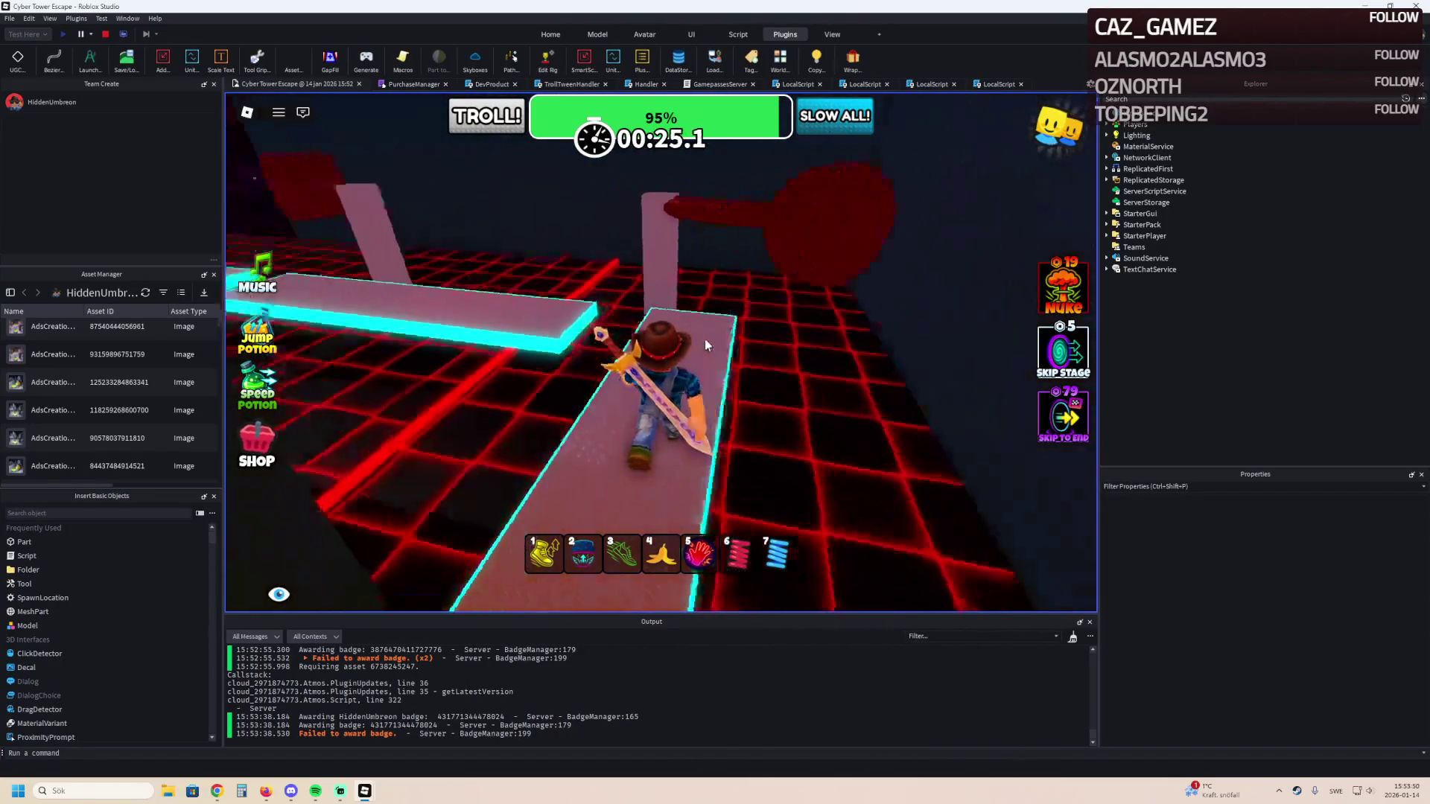
key("w")
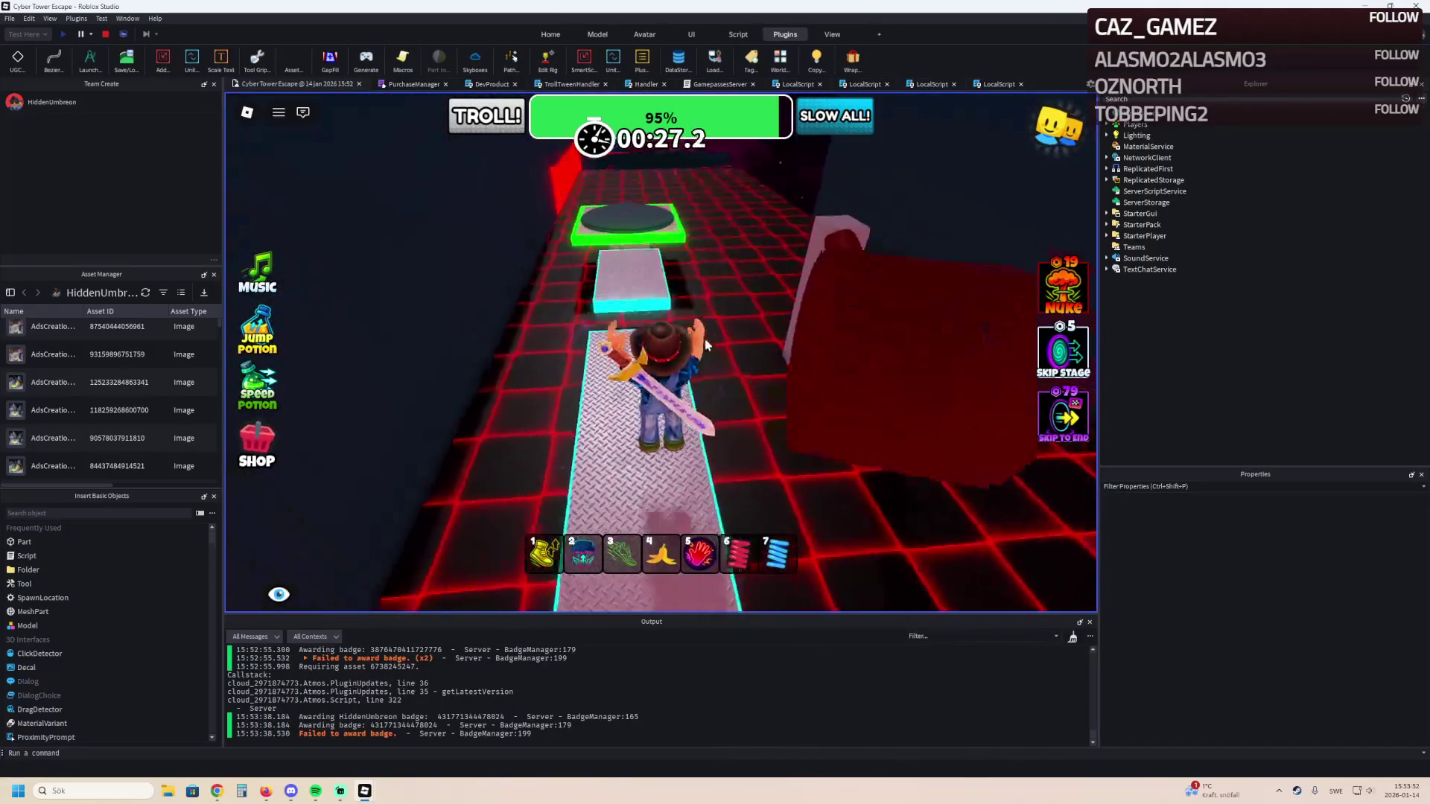
key("w")
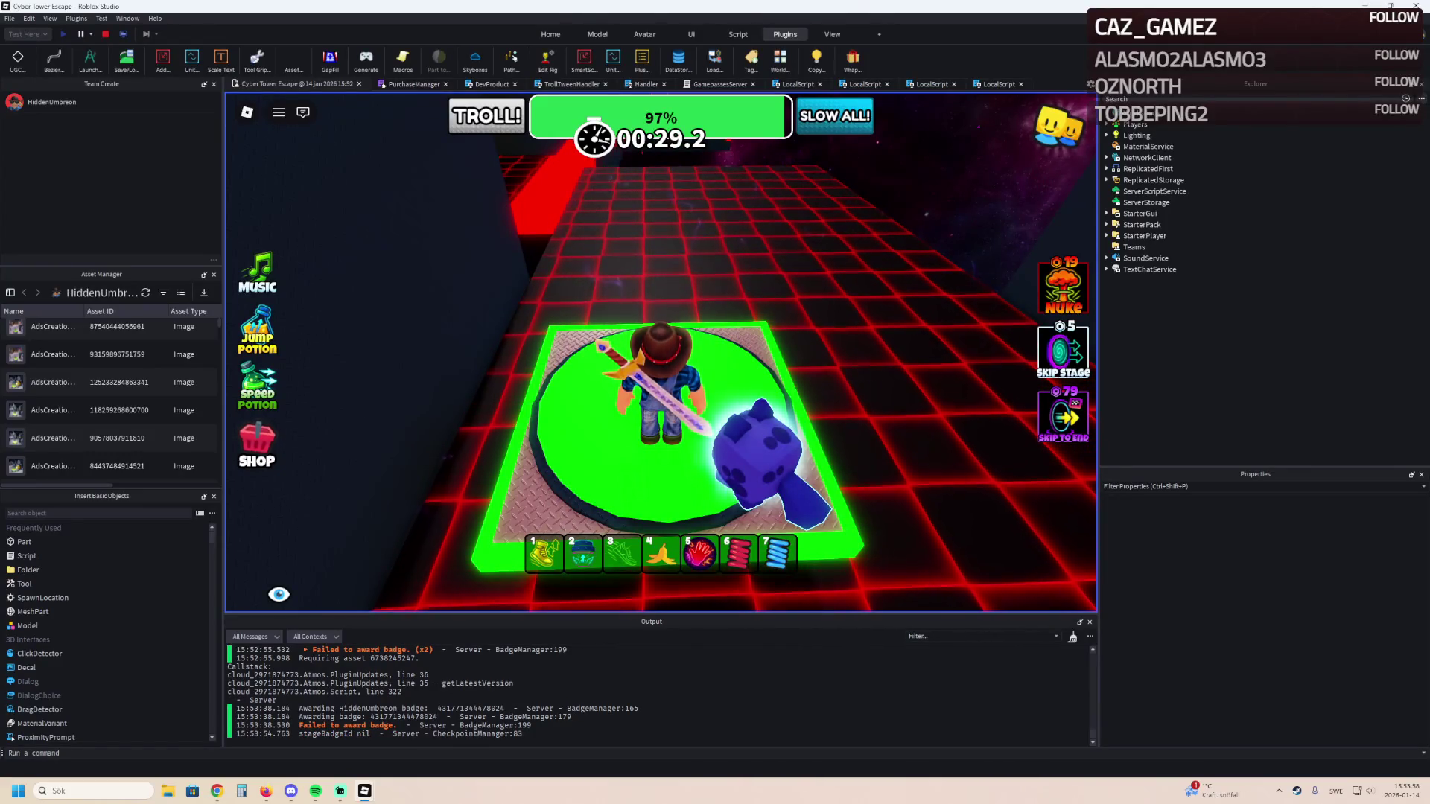
Switch to the browser's Golden Tide Obby dashboard and open its public game page.
key("alt+Tab")
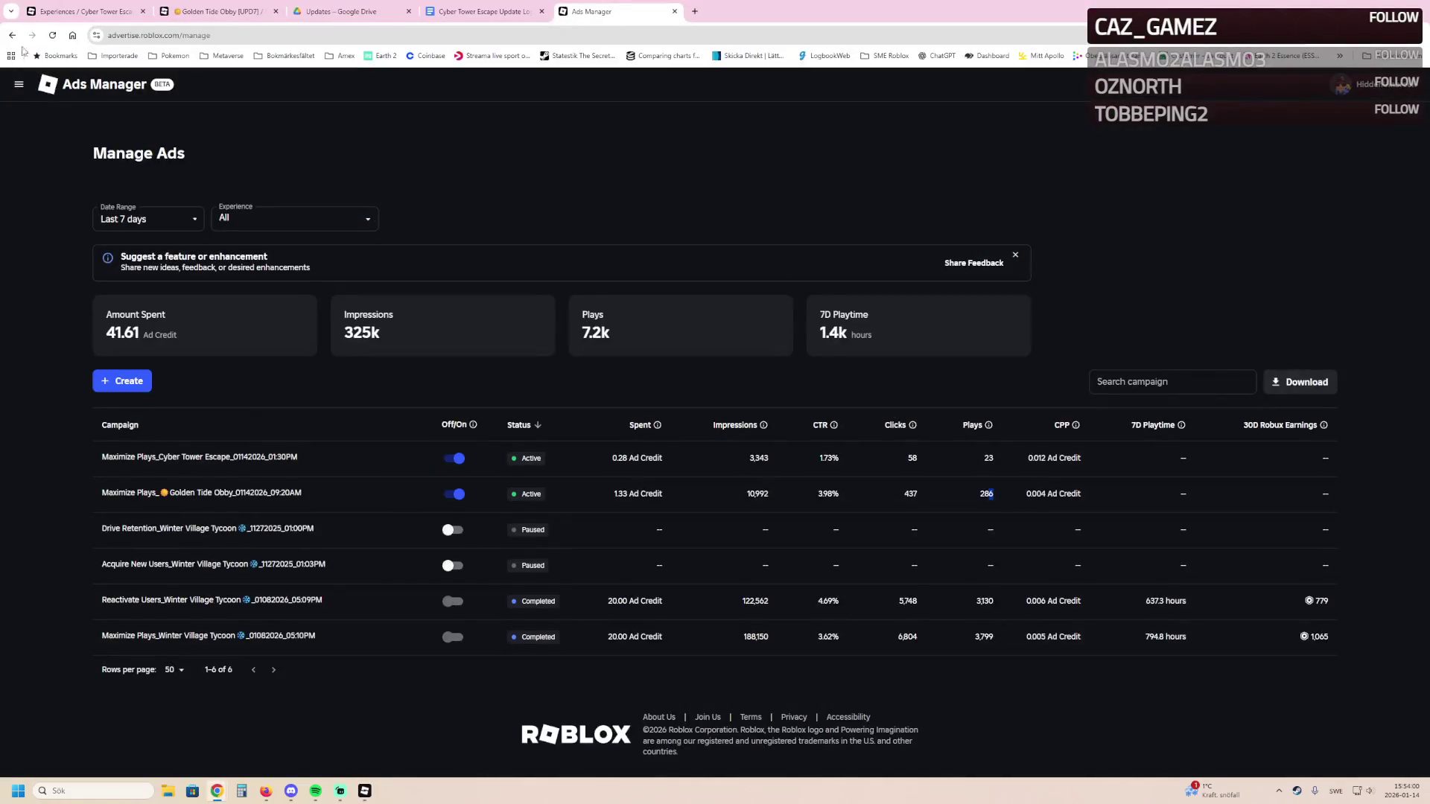
left_click(184, 6)
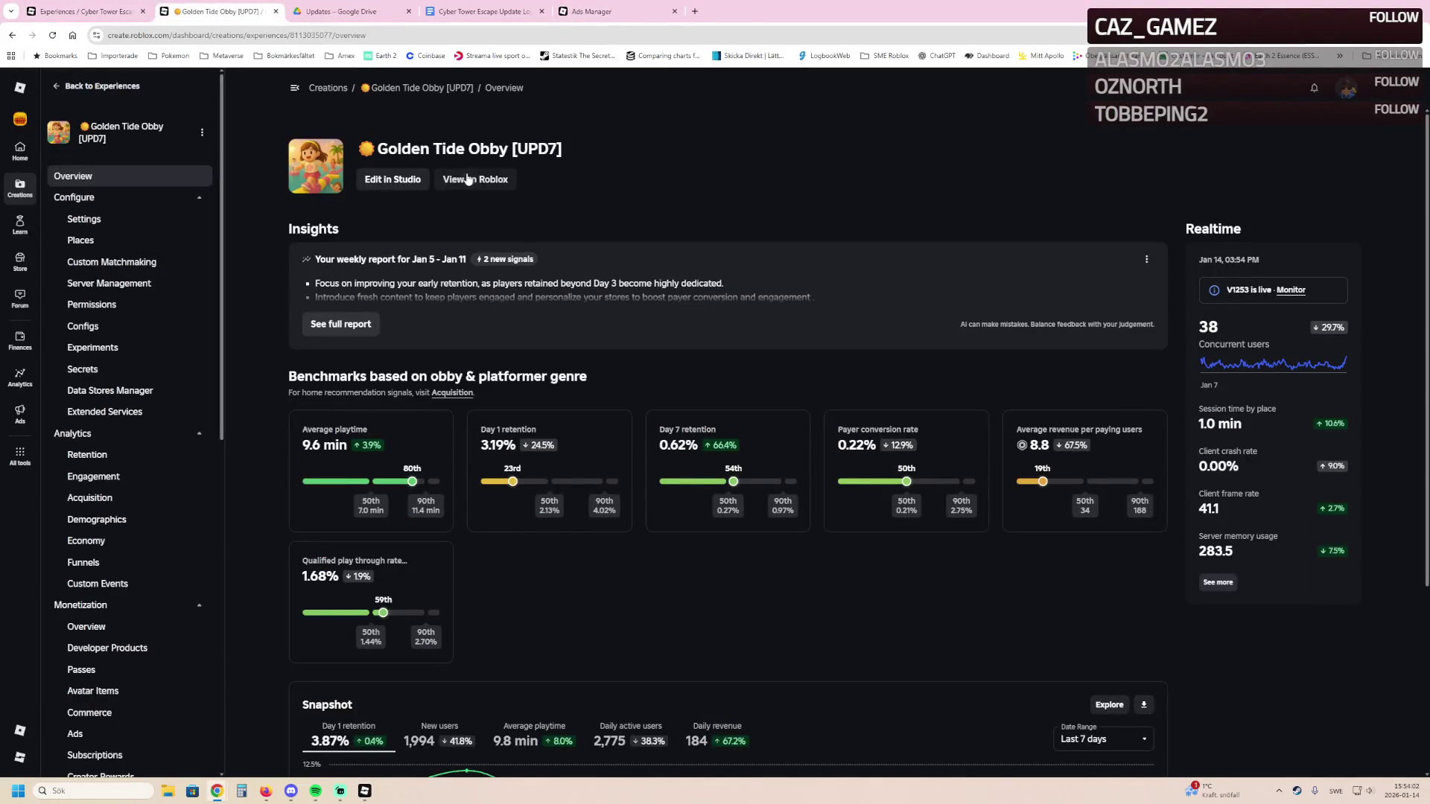
left_click(468, 179)
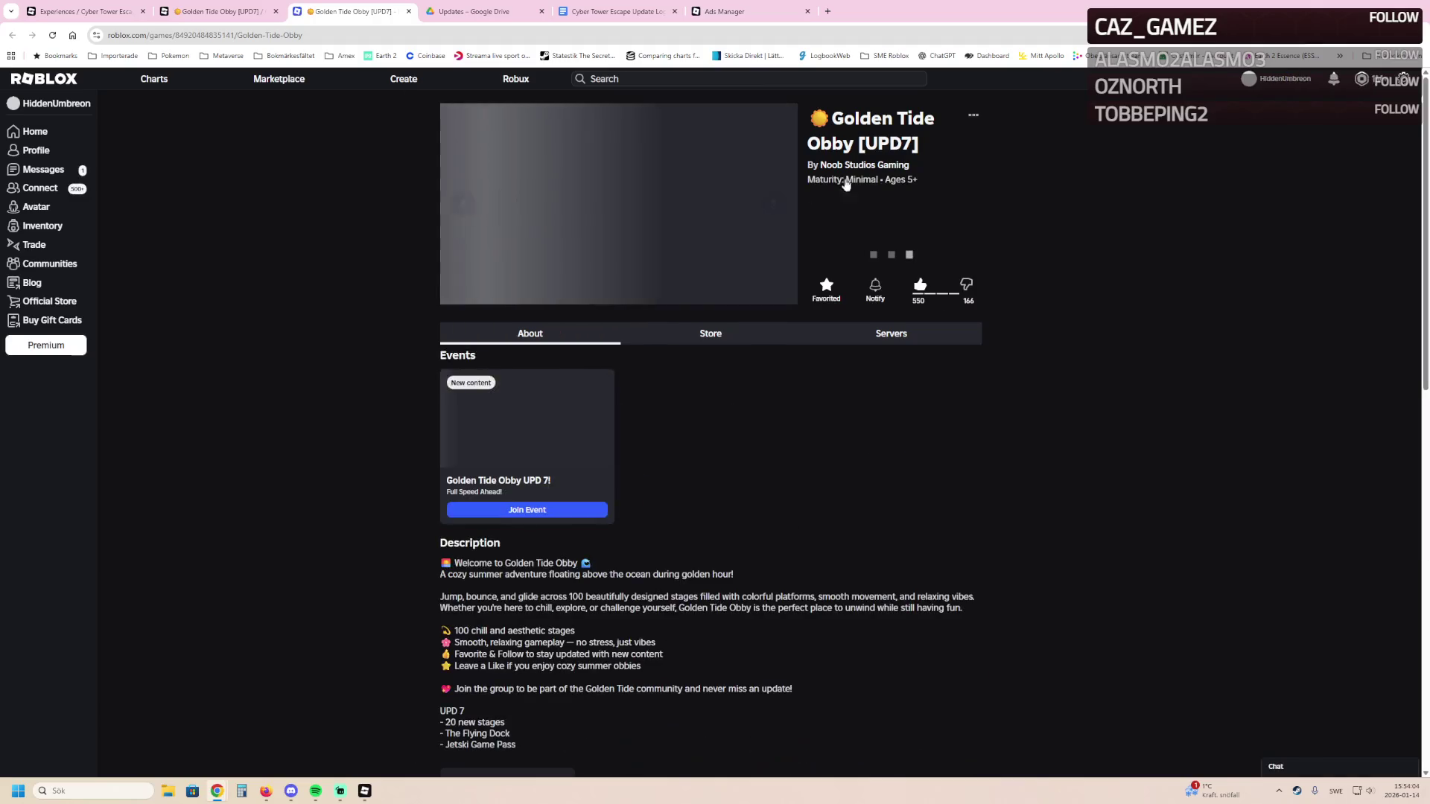
Go via the Noob Studios Gaming page to Cyber Tower Escape and open its trailer on YouTube.
left_click(864, 165)
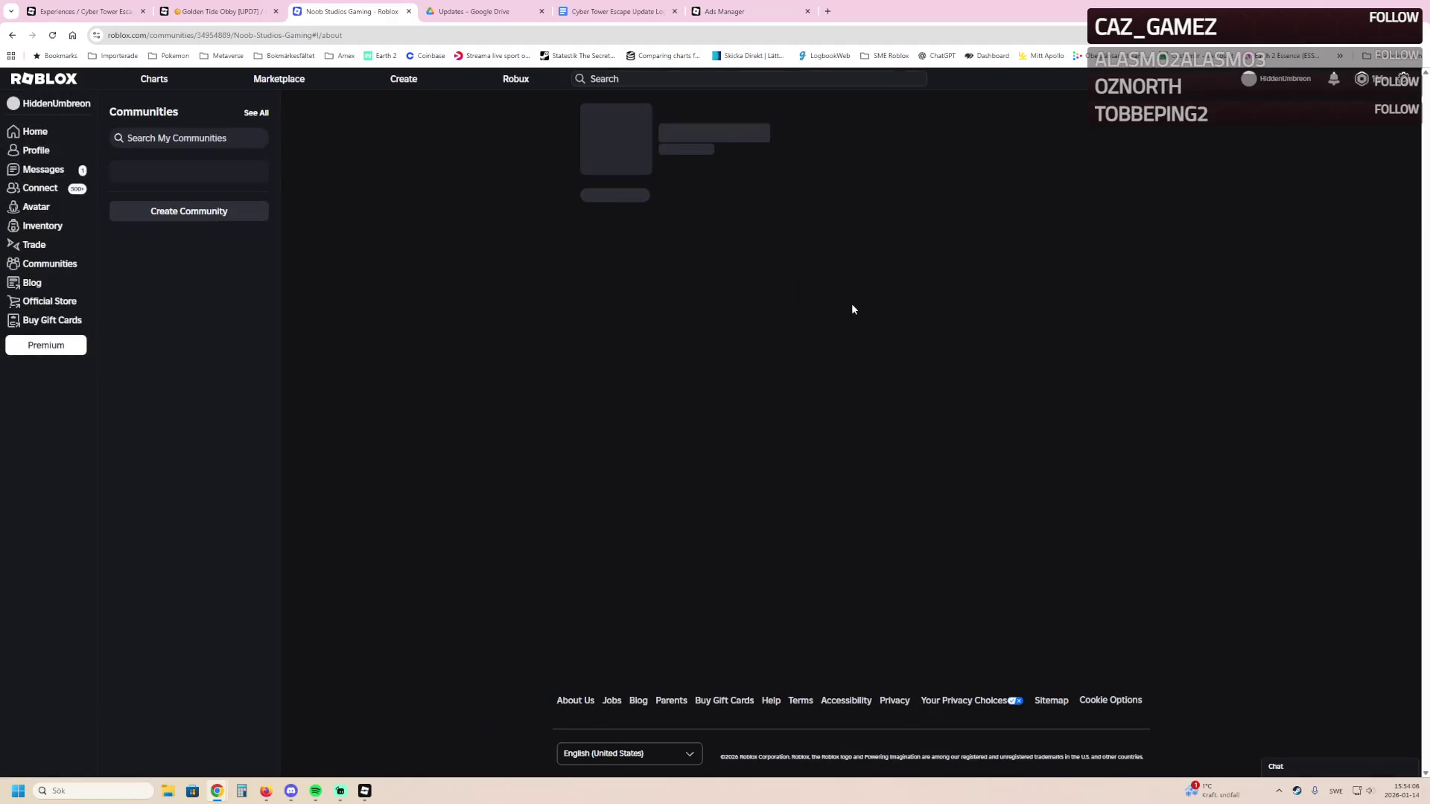
scroll(723, 237, "down", 5)
scroll(766, 329, "up", 5)
scroll(766, 329, "down", 5)
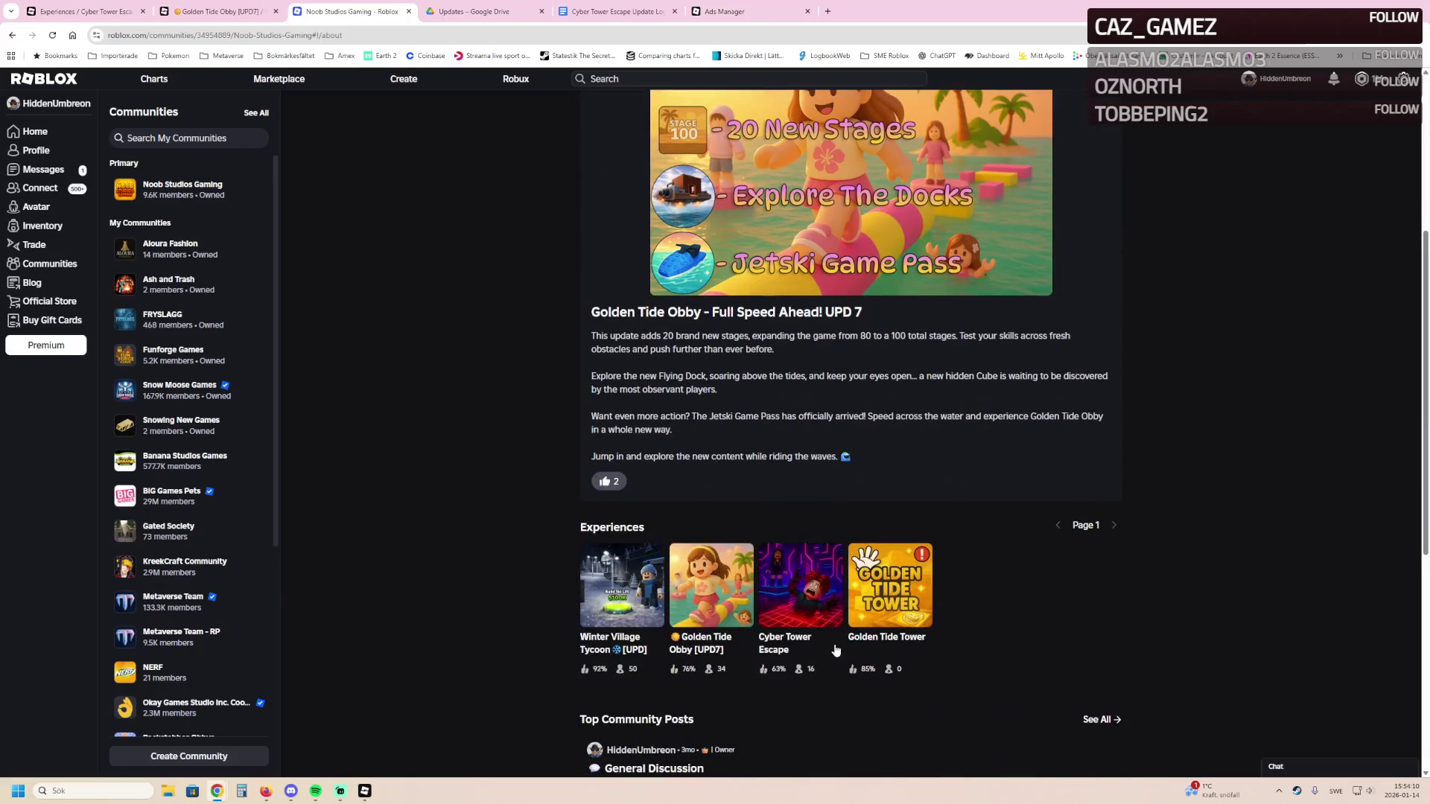
left_click(500, 7)
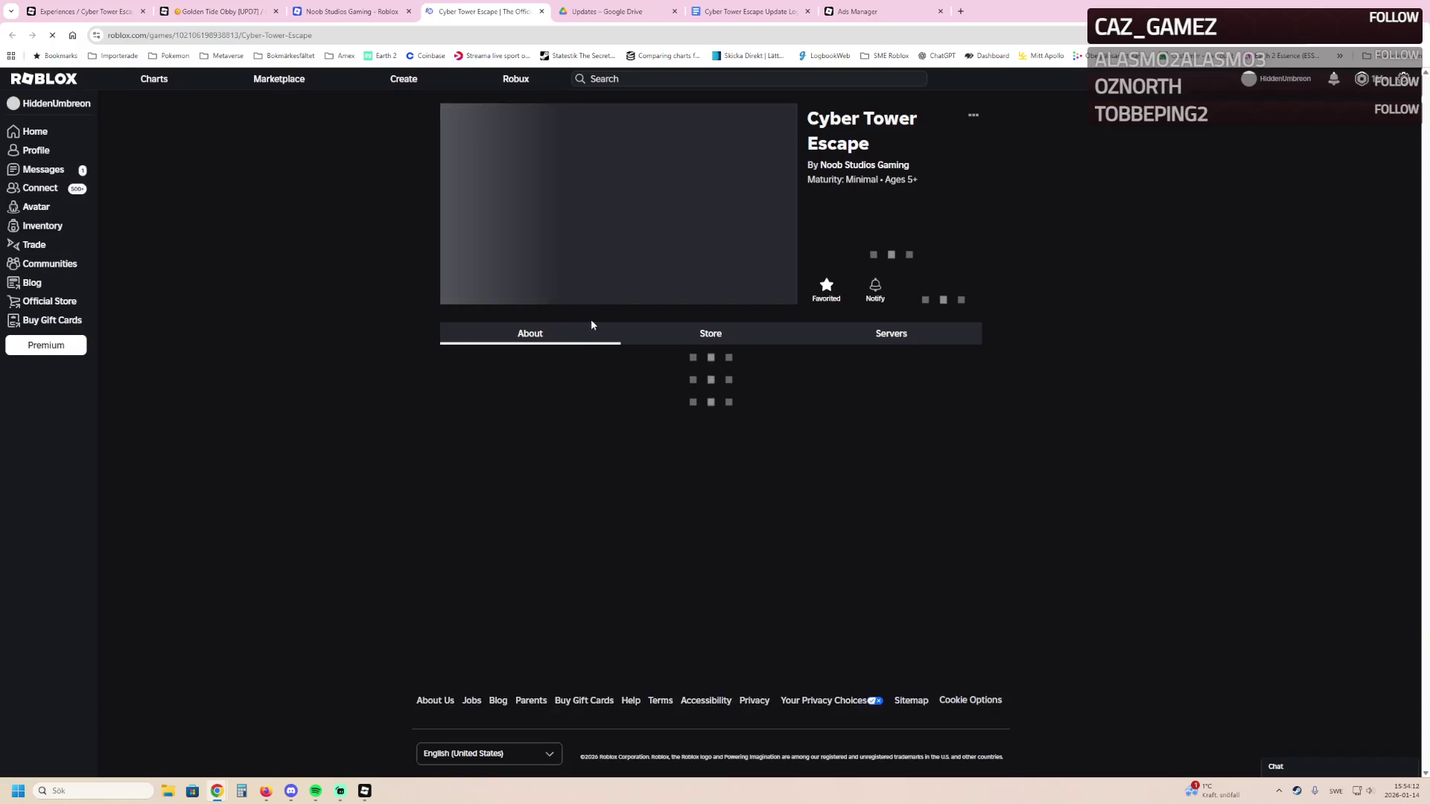
left_click(774, 205)
left_click(728, 293)
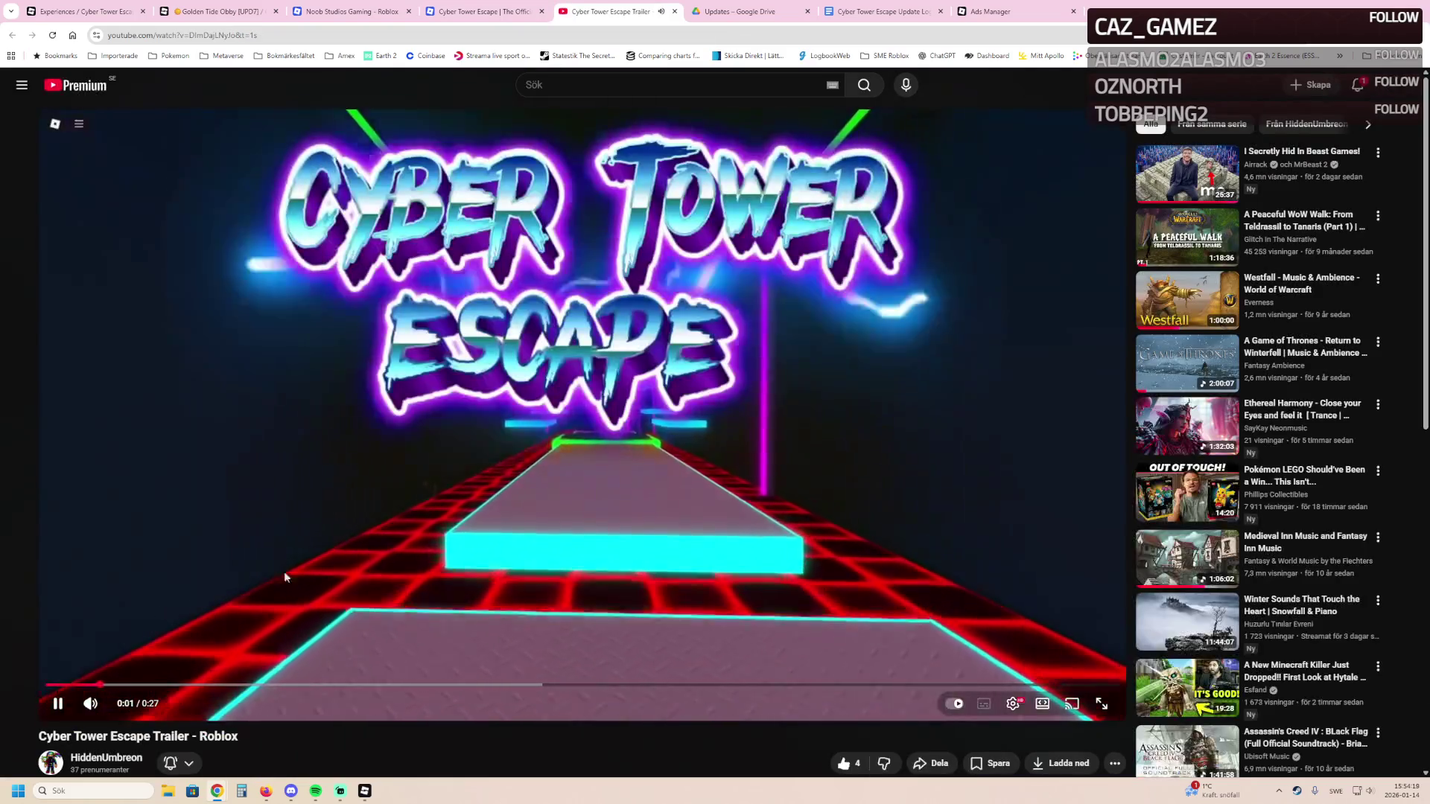
Watch the Cyber Tower Escape trailer fullscreen, pause it, exit fullscreen and close the tab.
double_click(298, 570)
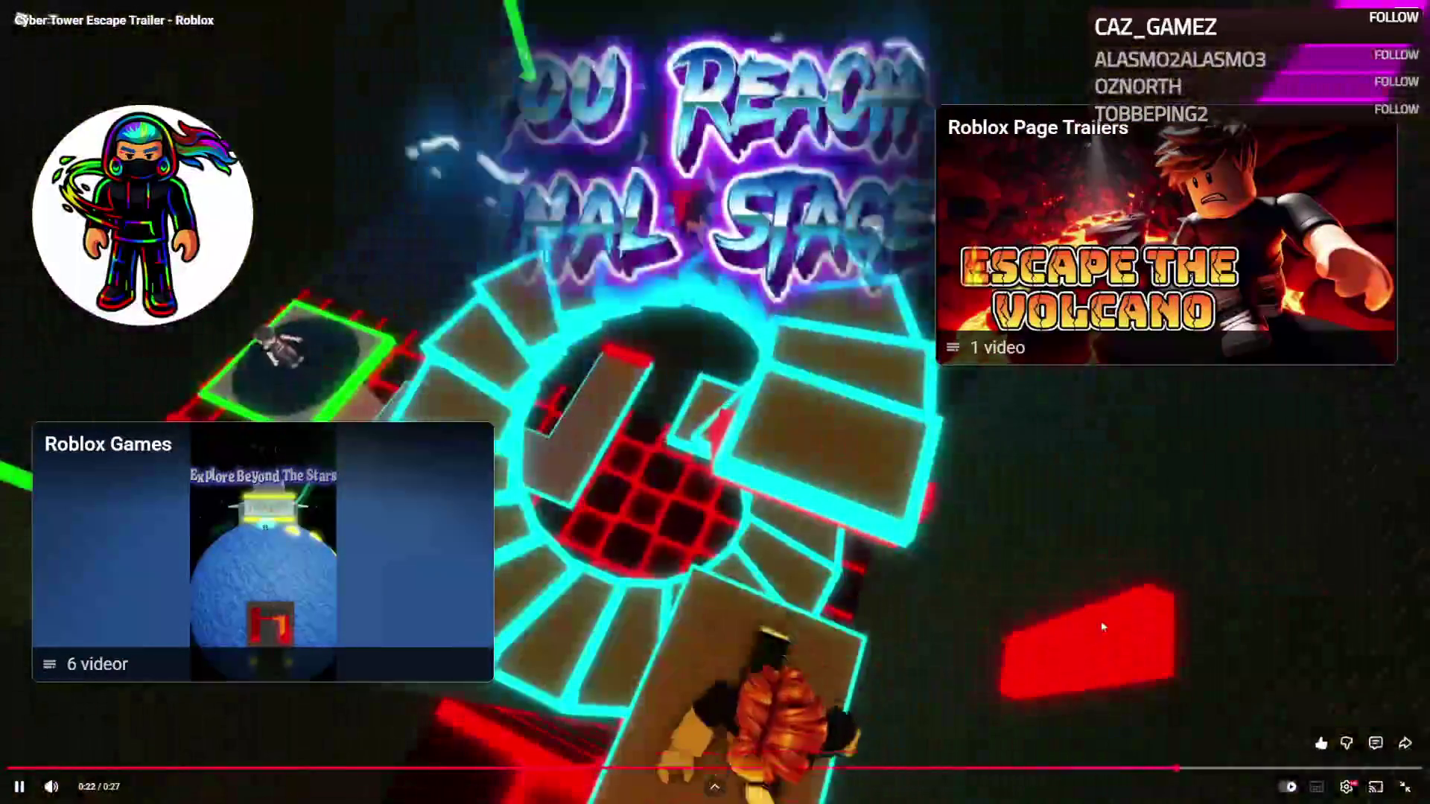
left_click(1100, 621)
key("Escape")
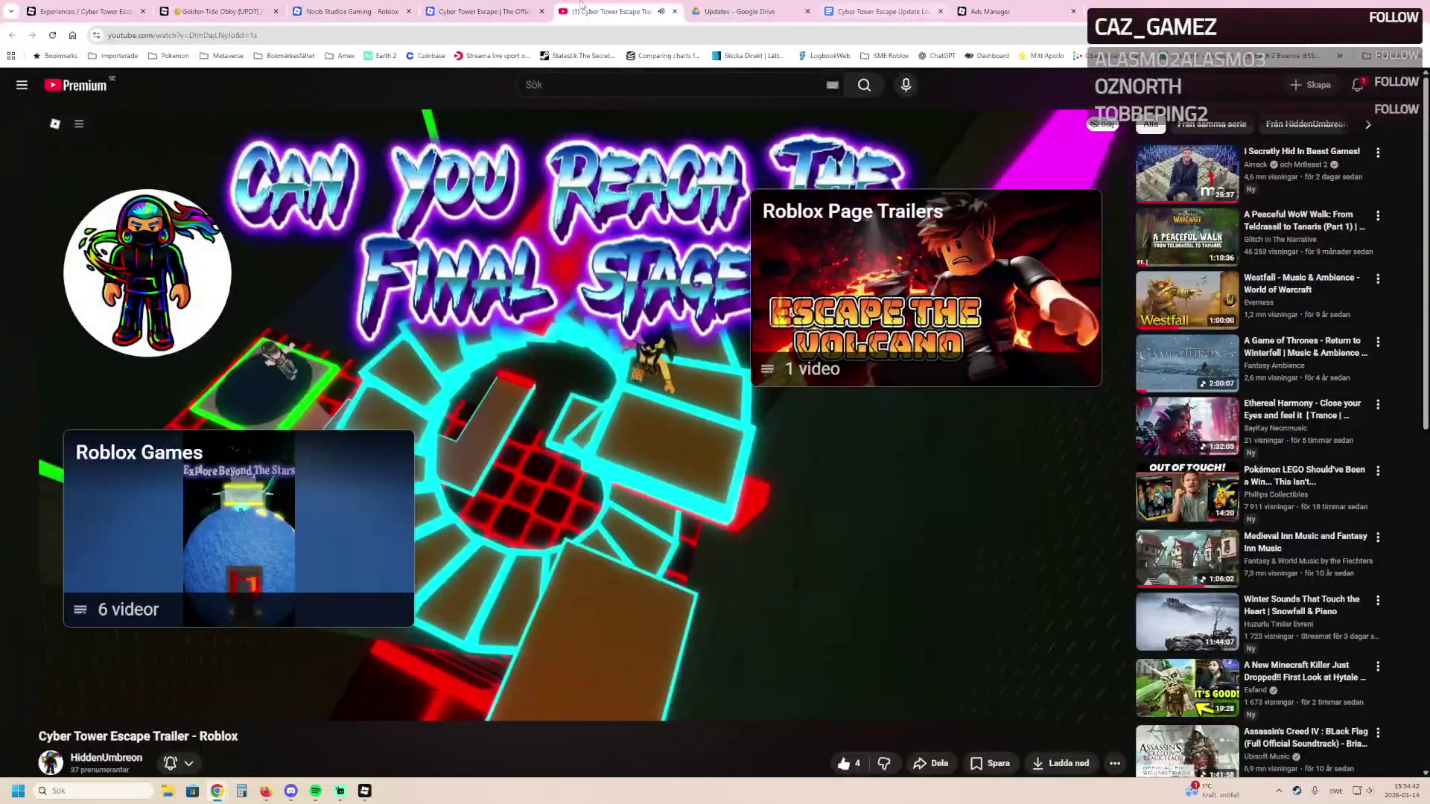
left_click(675, 12)
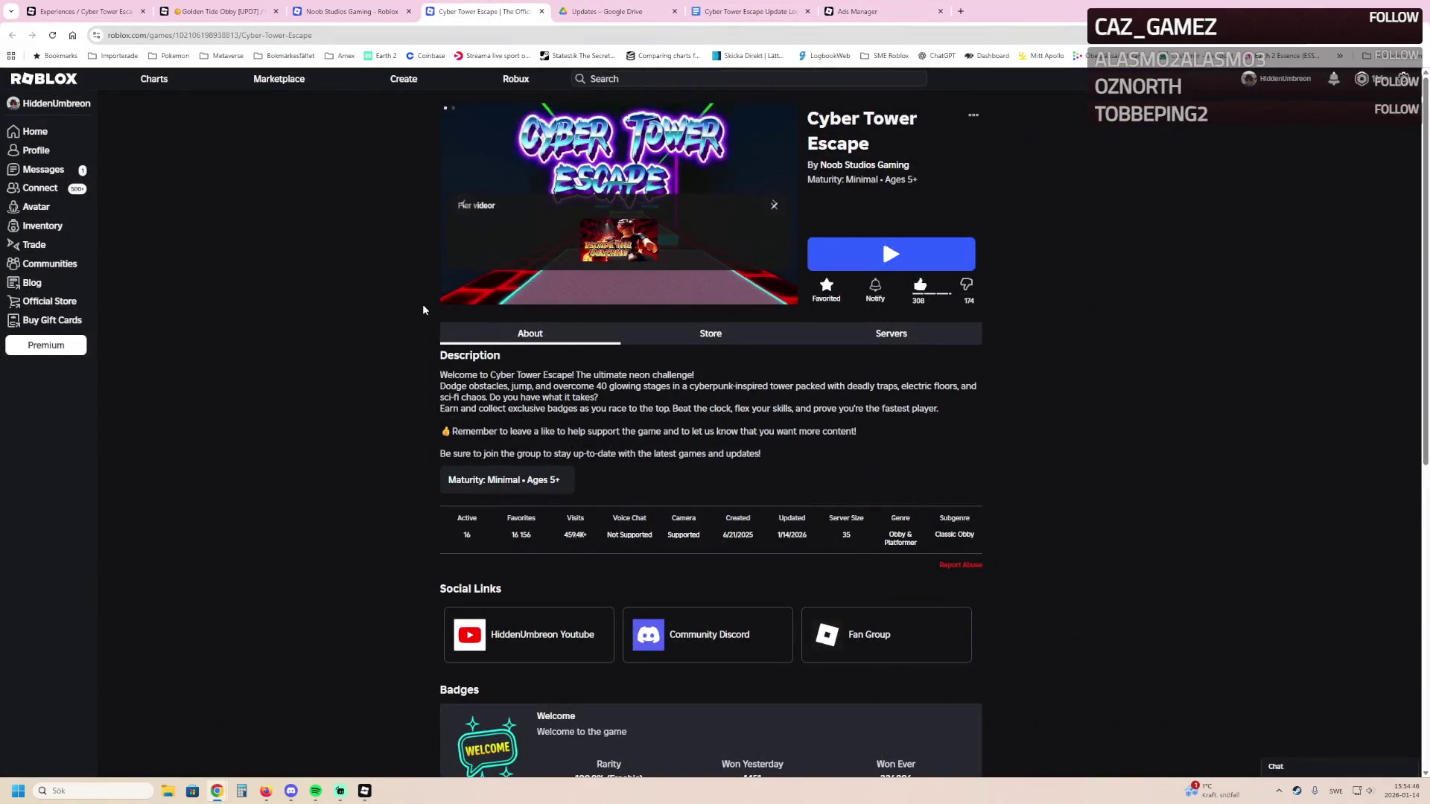
Switch through the Noob Studios Gaming and Golden Tide Obby dashboard tabs, then return to Studio.
left_click(347, 12)
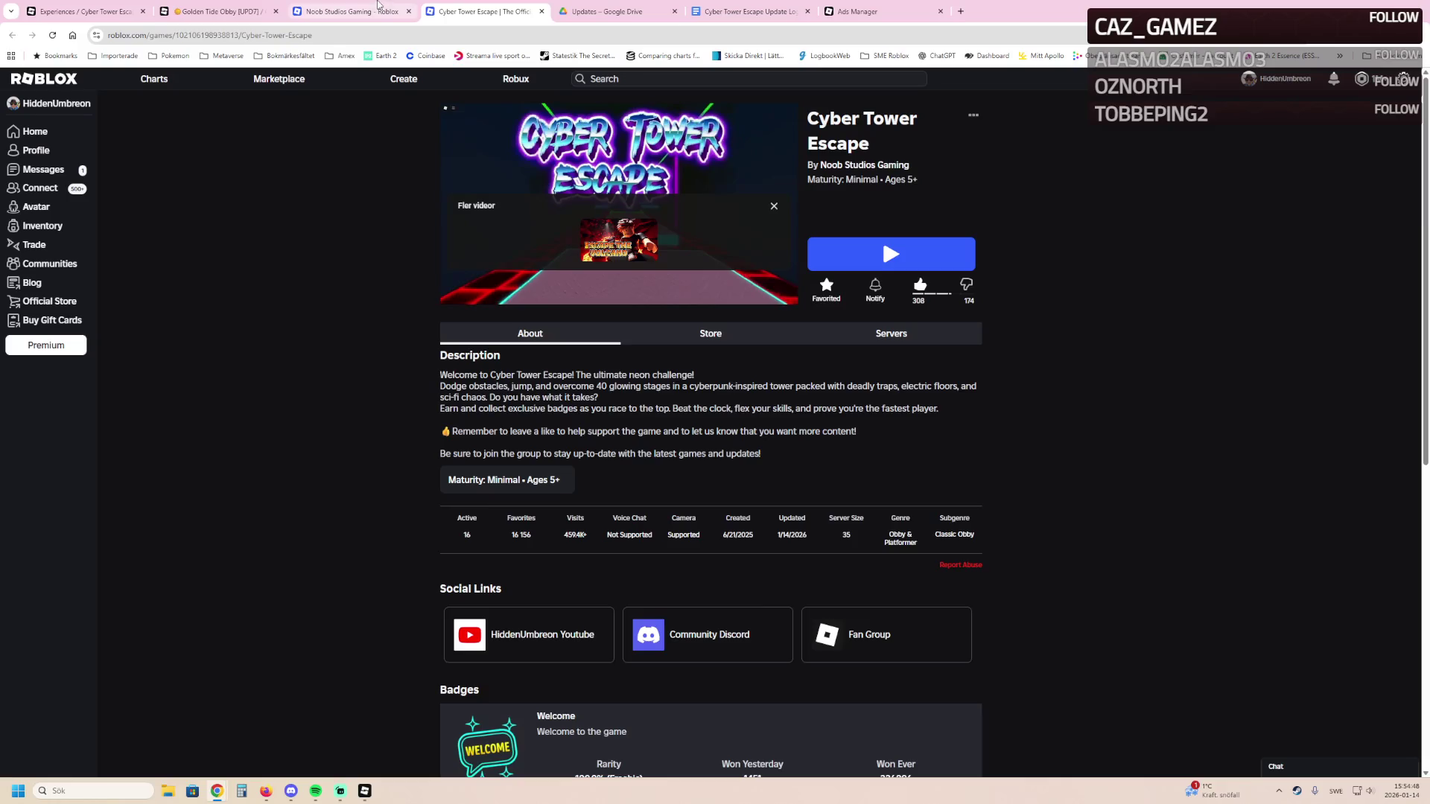
left_click(224, 11)
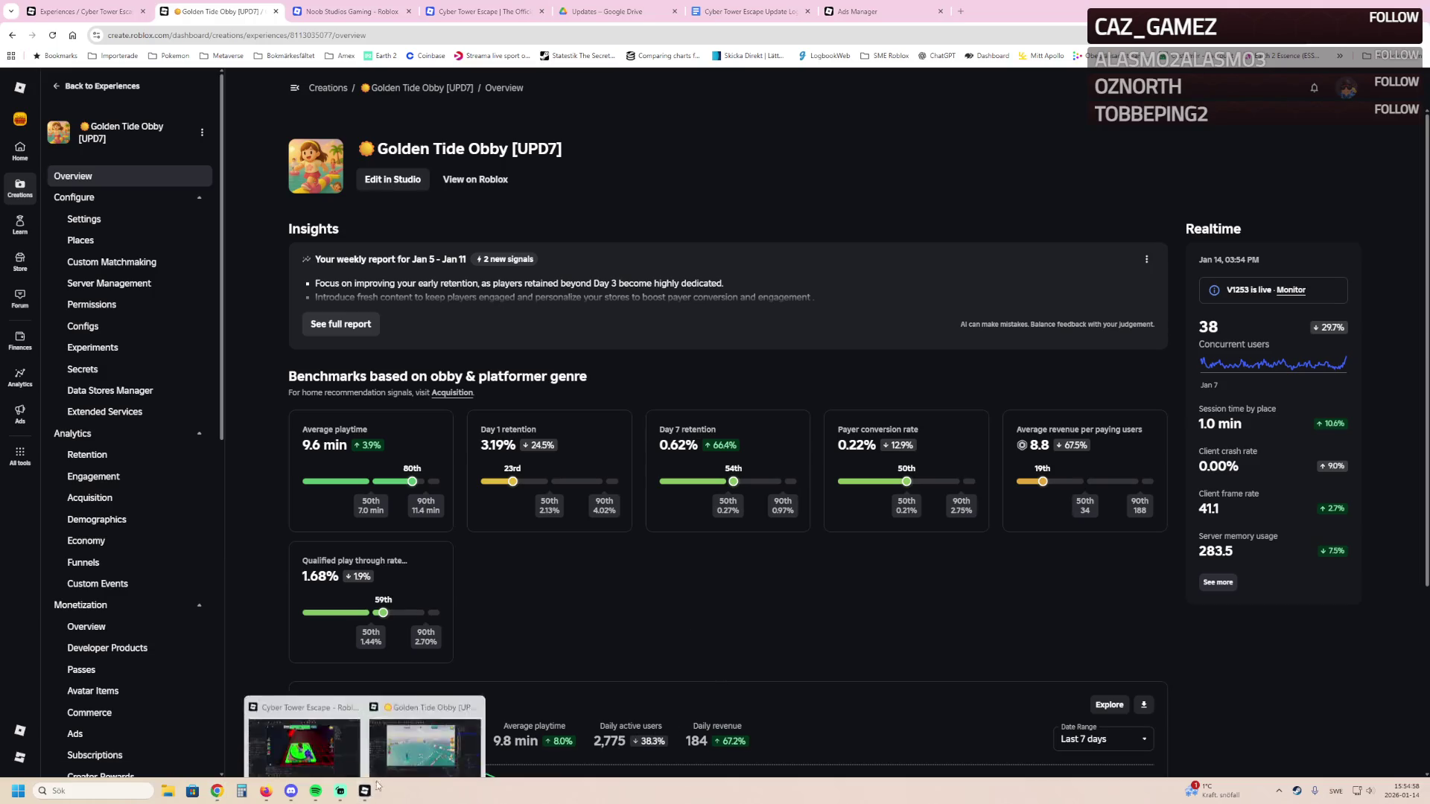
left_click(303, 744)
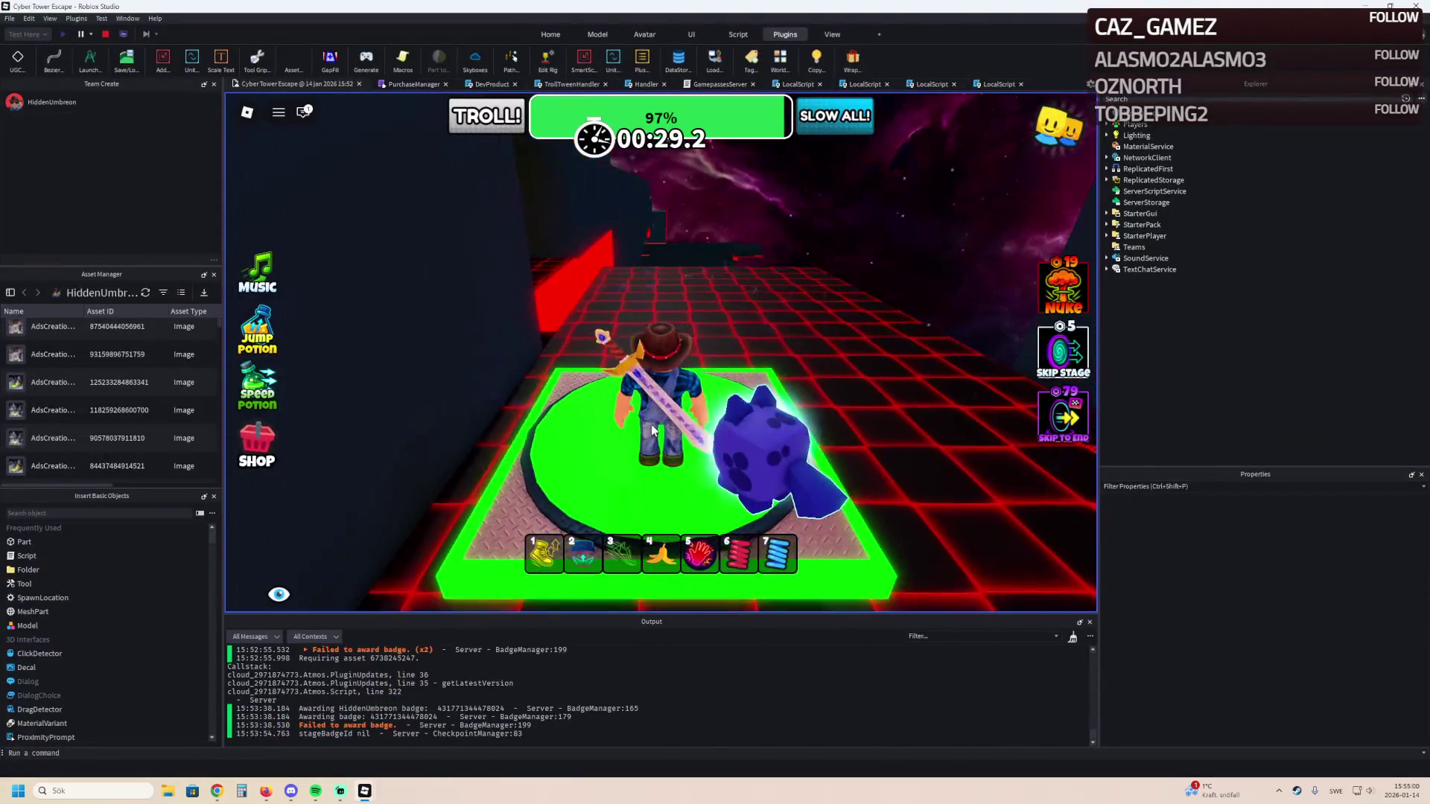
Walk the avatar along the path to the next green checkpoint pad, then stop the playtest.
key("w")
key("w")
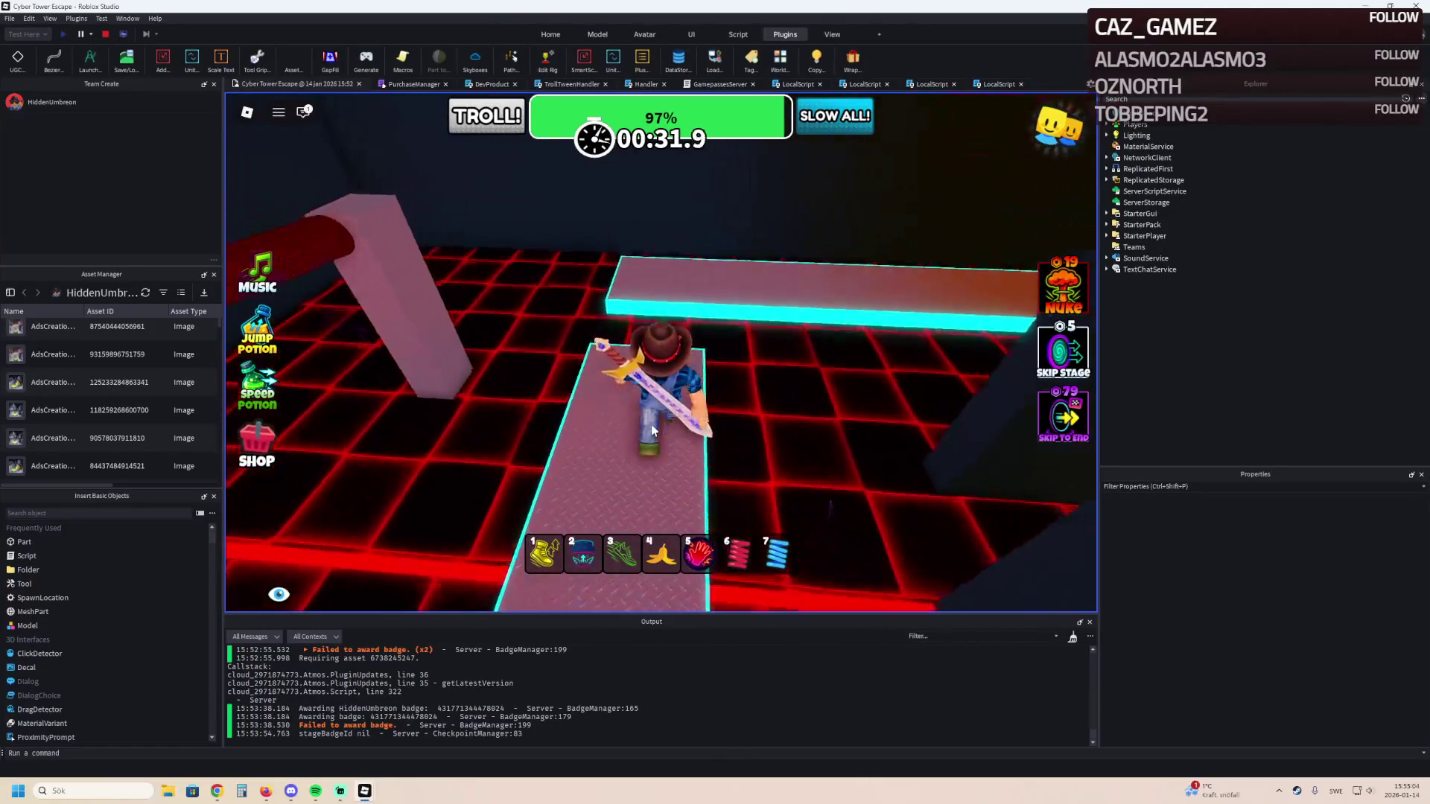
key("w")
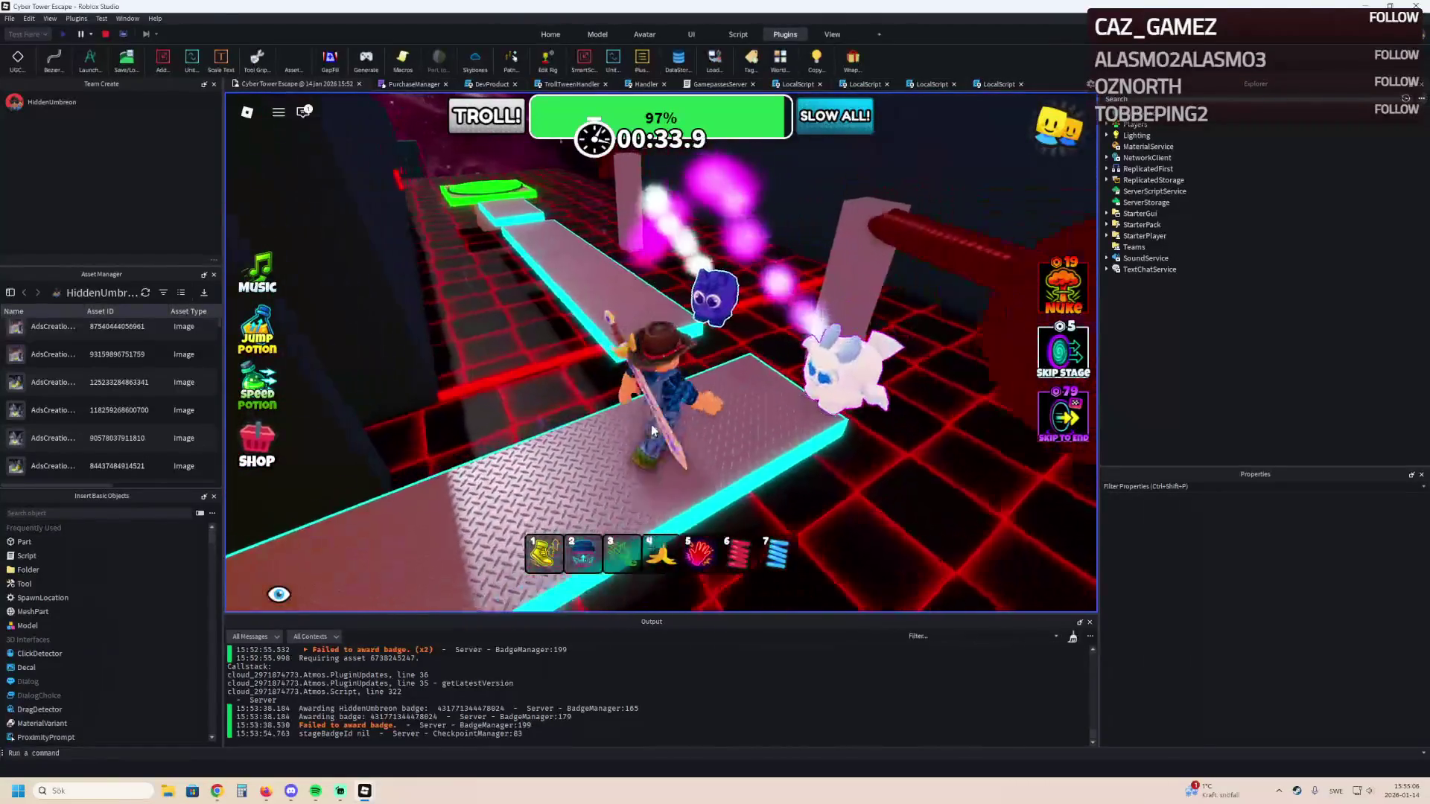
key("w")
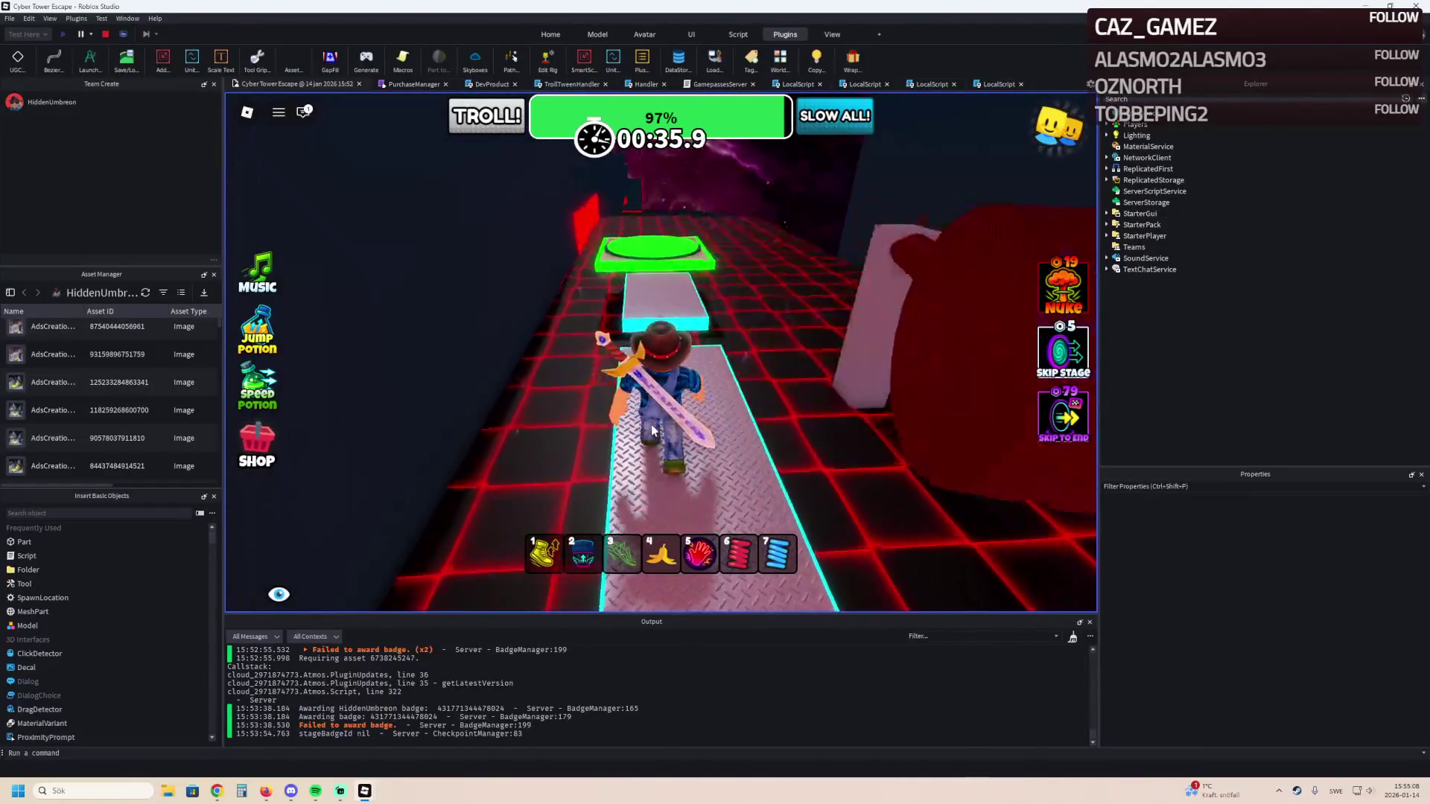
key("w")
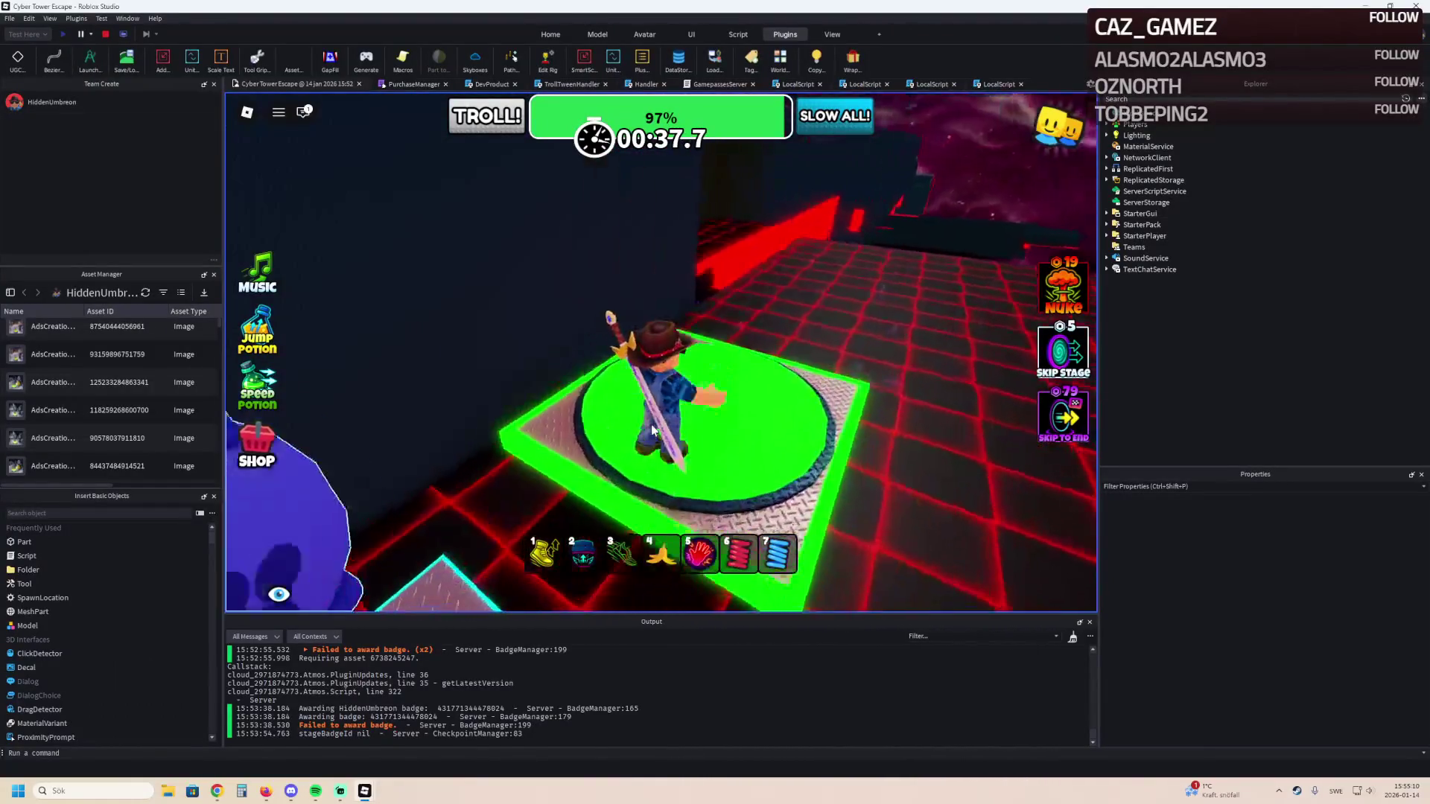
key("Left")
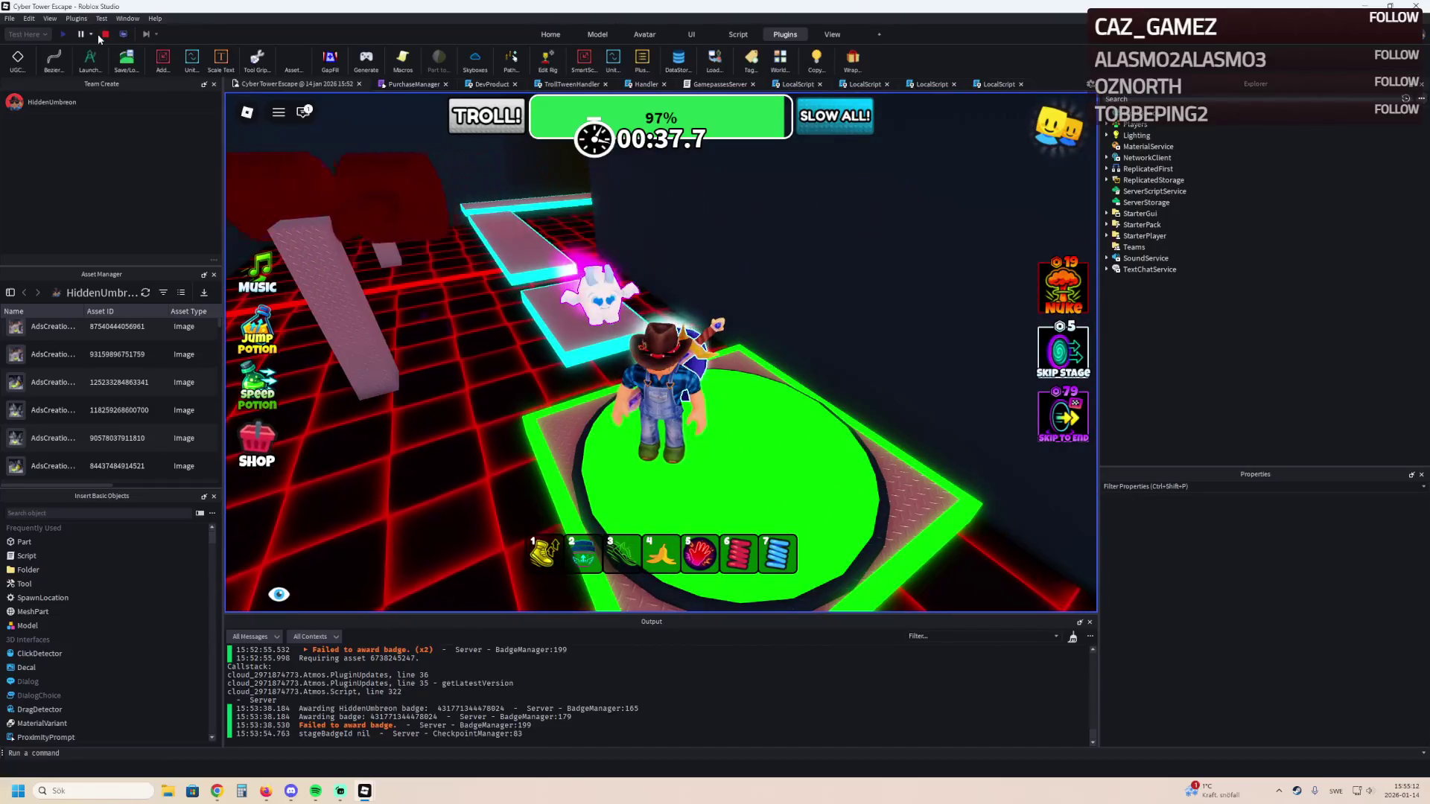
left_click(106, 34)
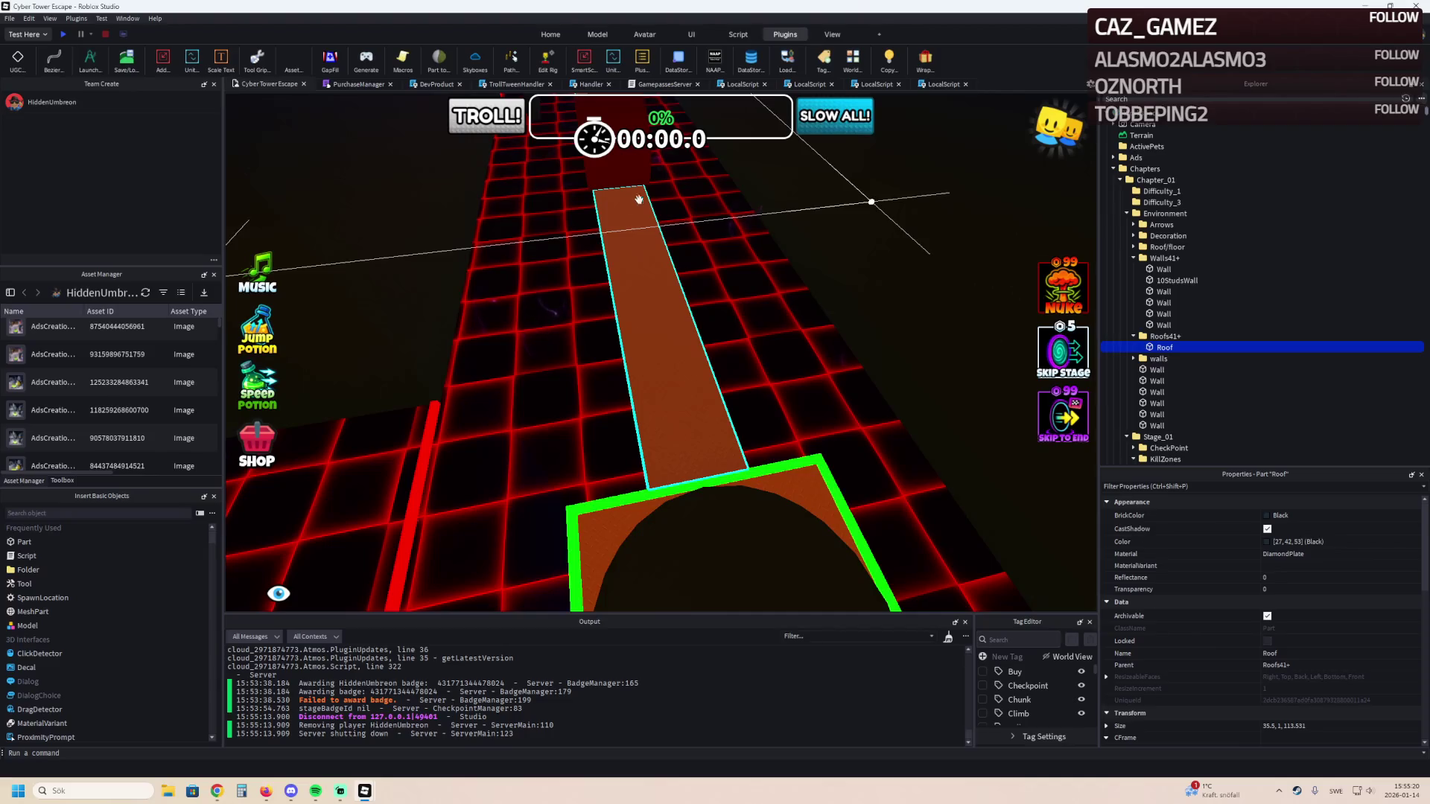
Widen the Roofs41+ Roof from 35.5 to 37.5 studs, keeping it about 108.5 long.
scroll(629, 203, "up", 10)
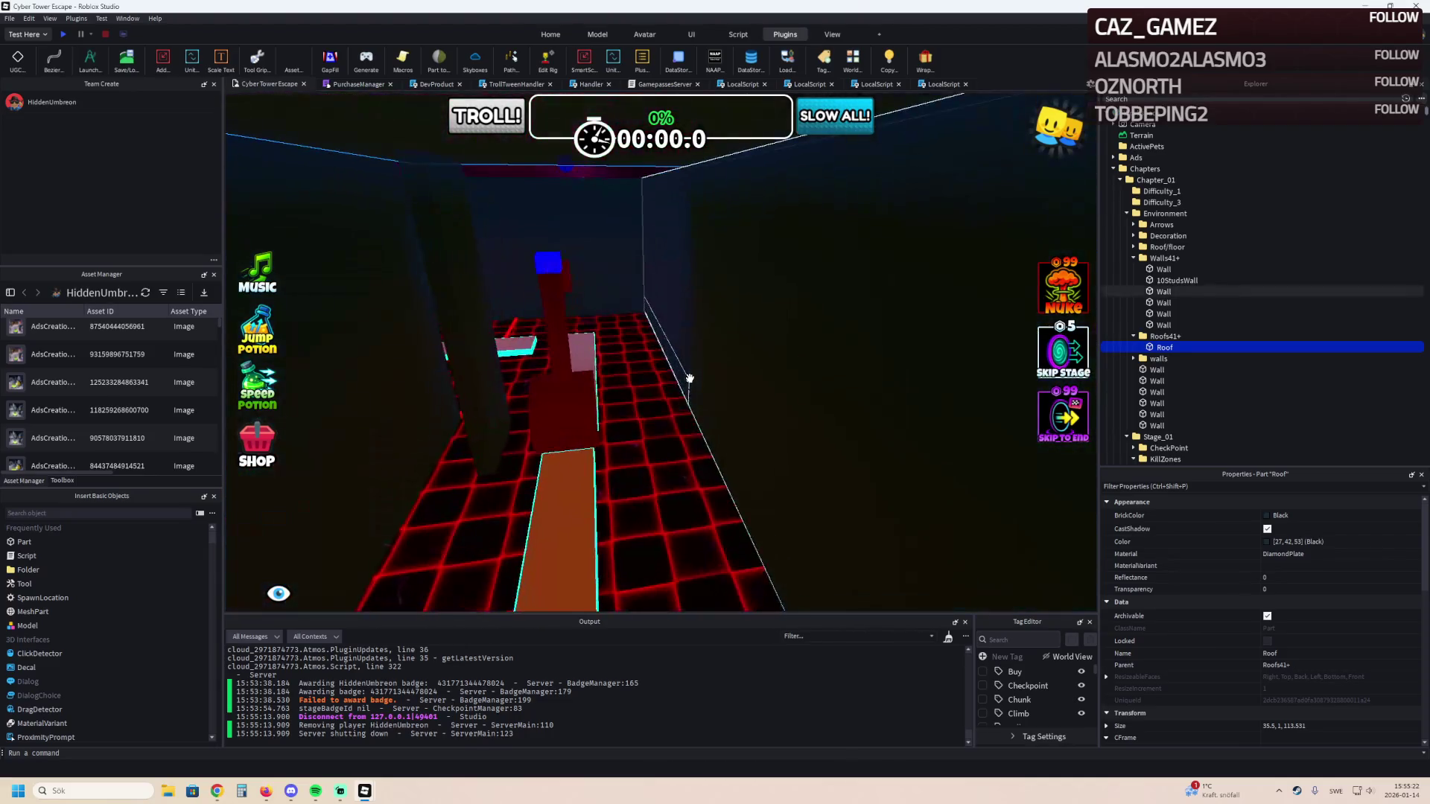
scroll(689, 378, "up", 10)
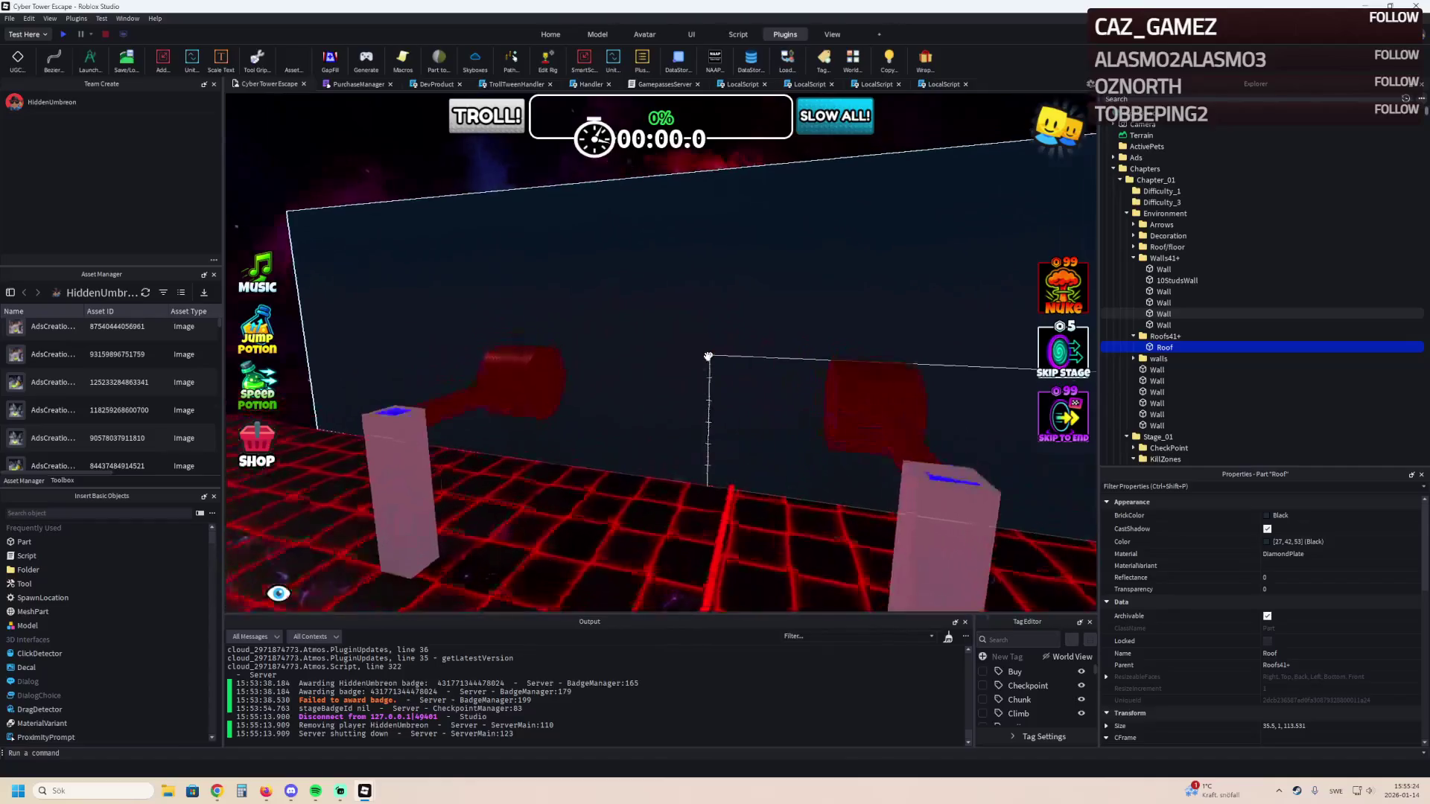
scroll(711, 362, "up", 10)
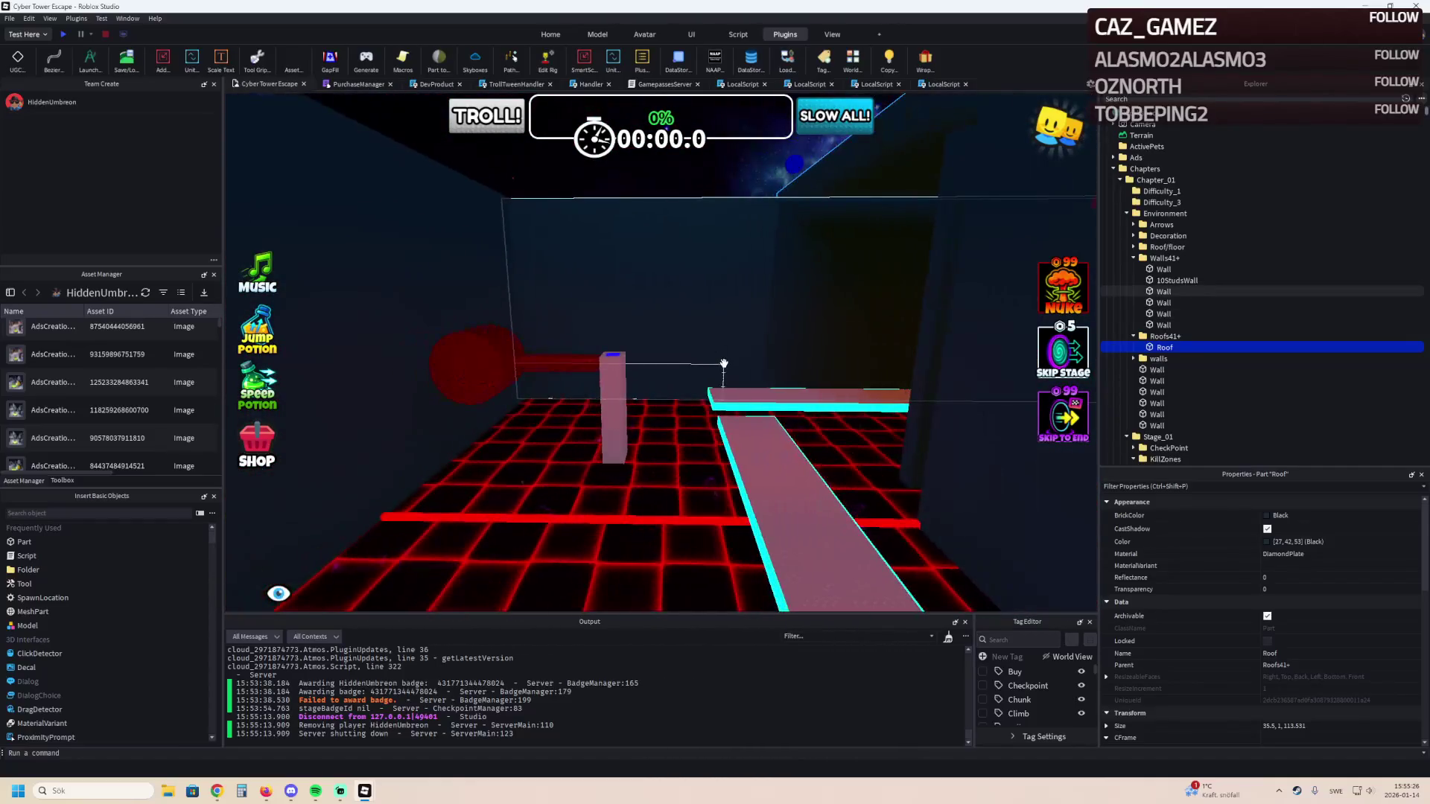
scroll(724, 365, "up", 10)
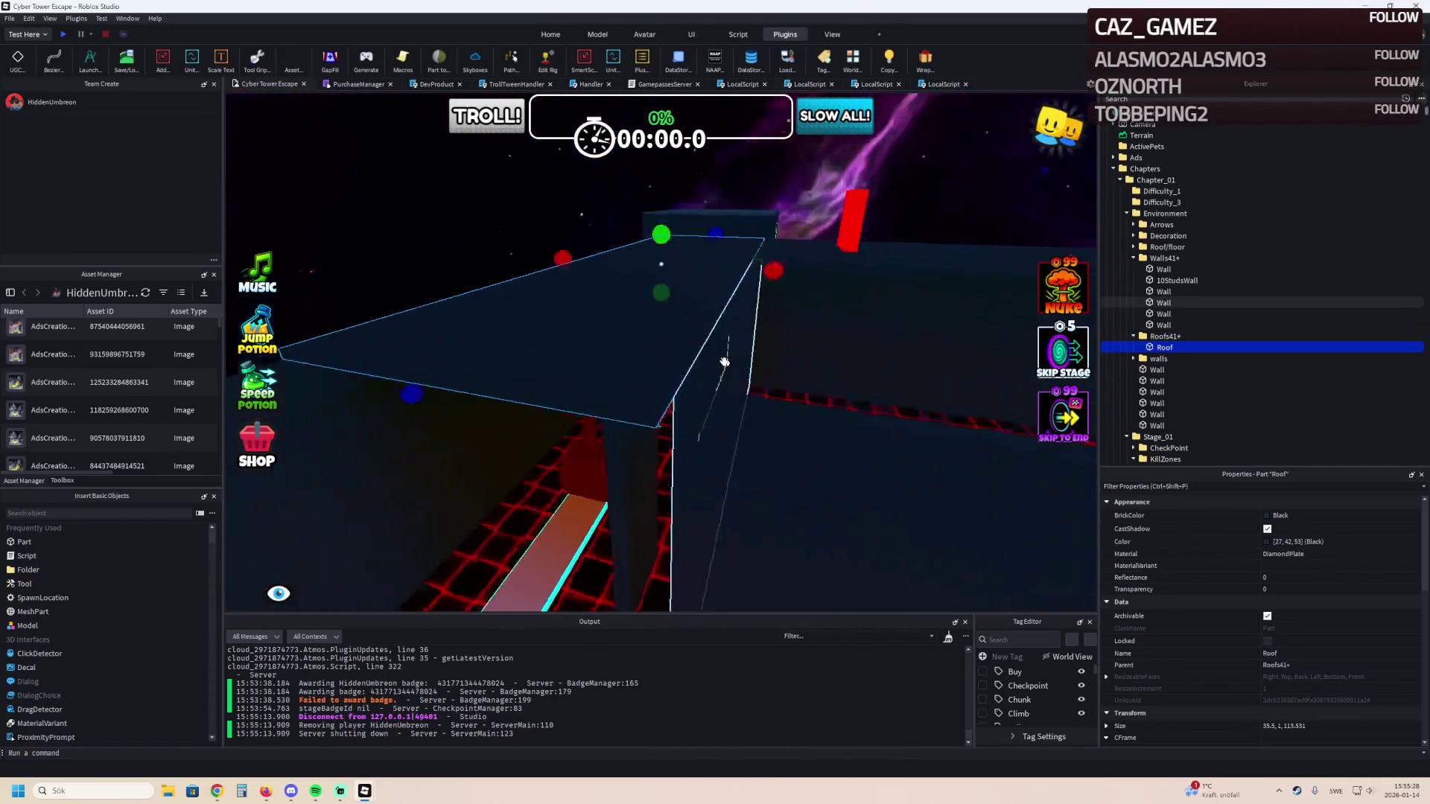
scroll(724, 363, "up", 10)
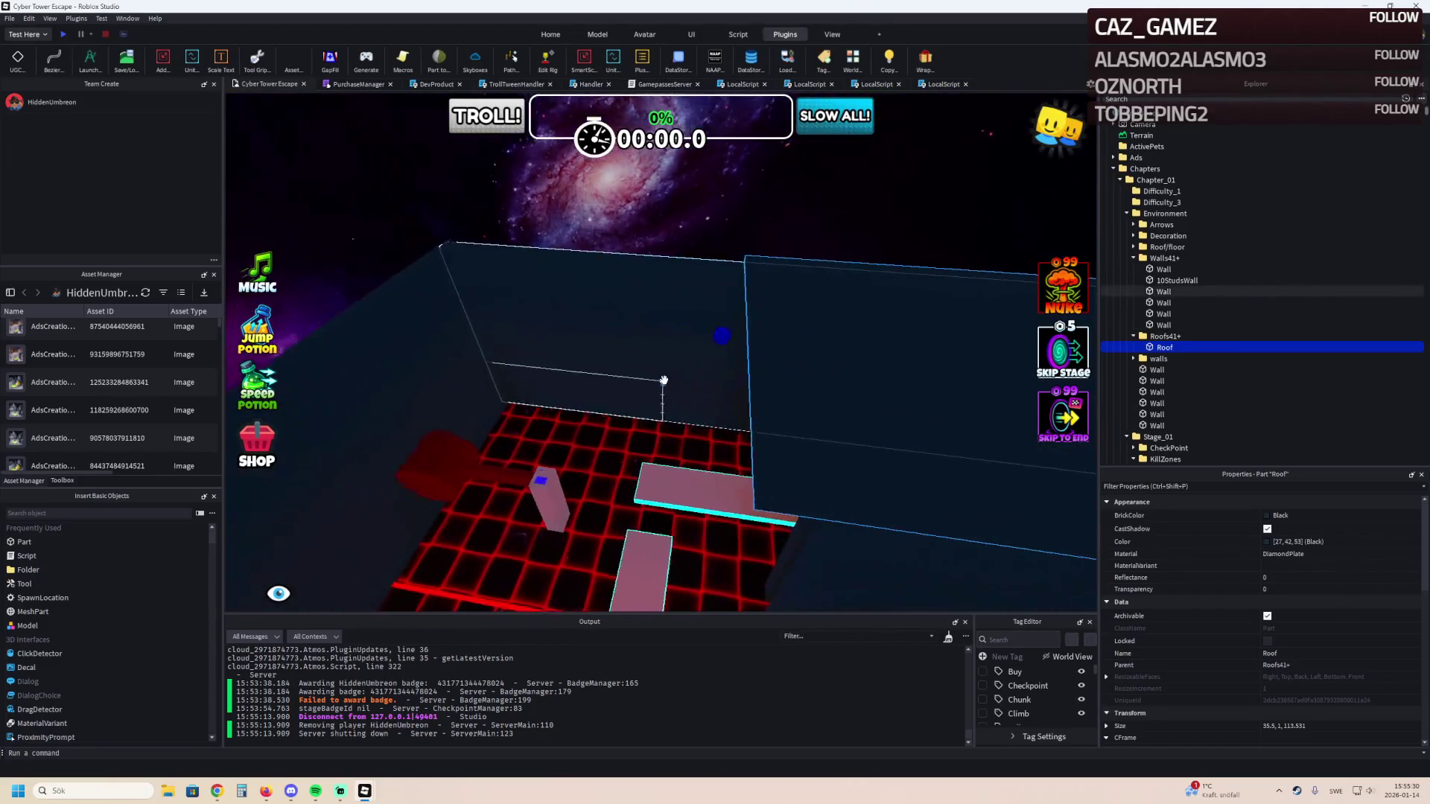
scroll(663, 372, "up", 10)
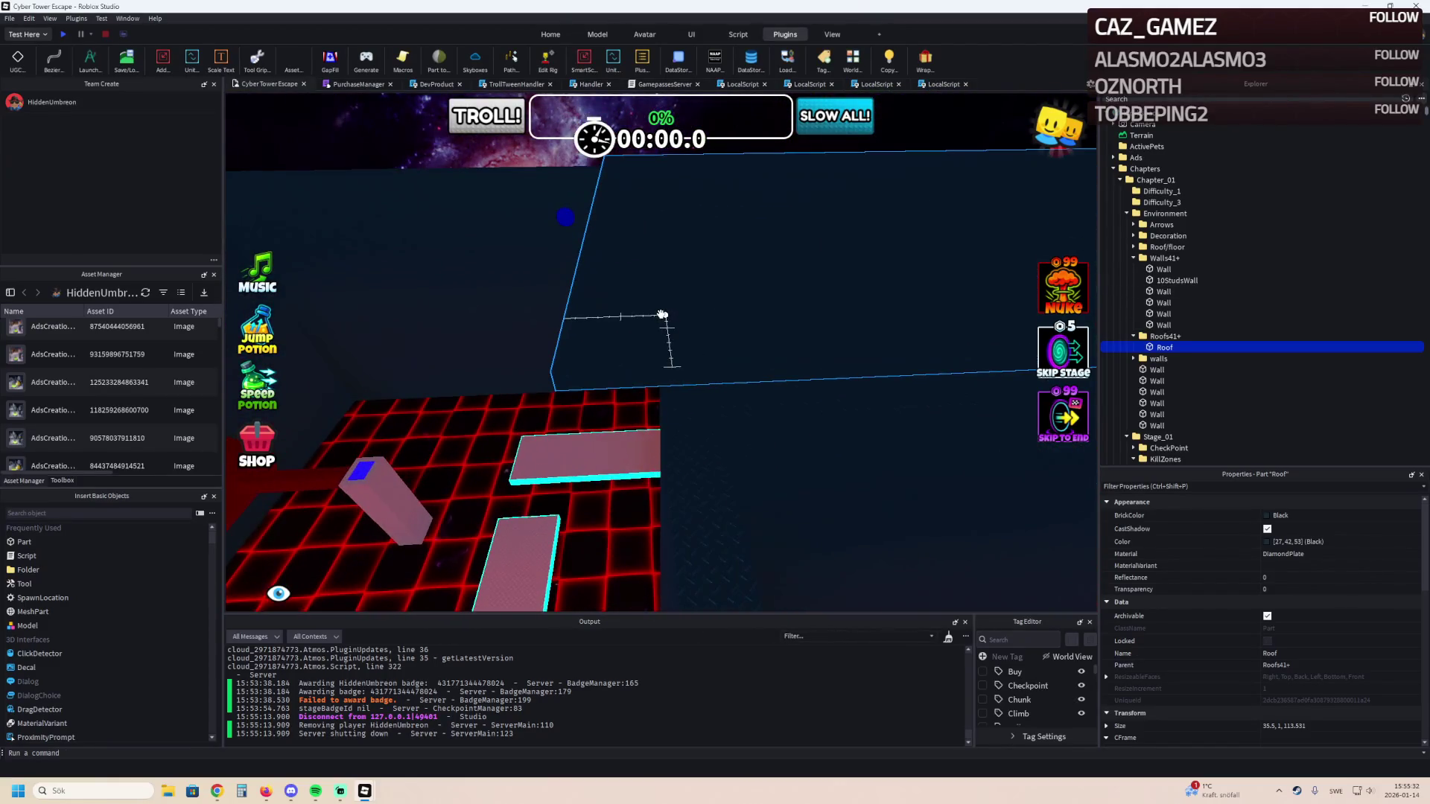
scroll(662, 315, "up", 10)
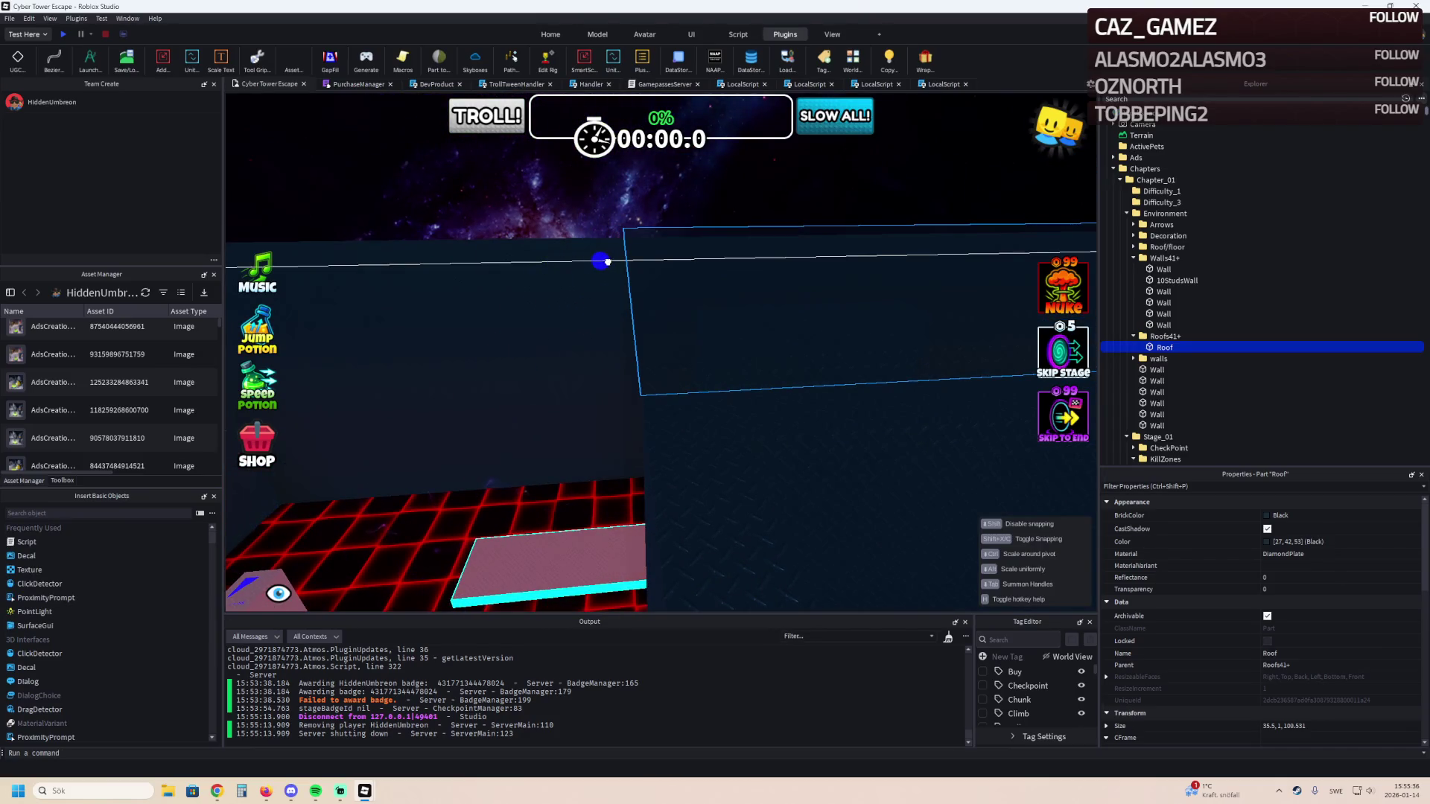
scroll(608, 262, "up", 5)
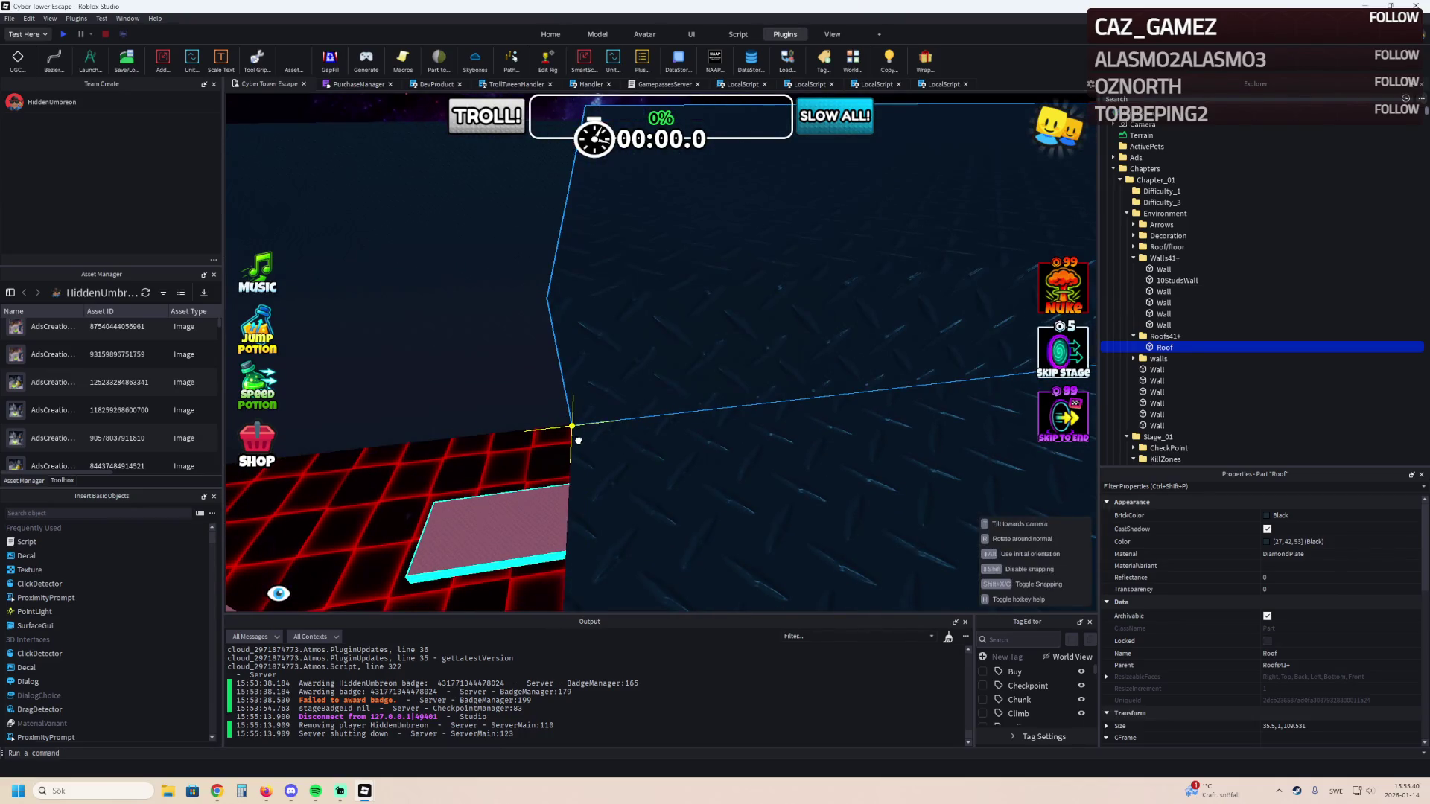
scroll(577, 444, "up", 5)
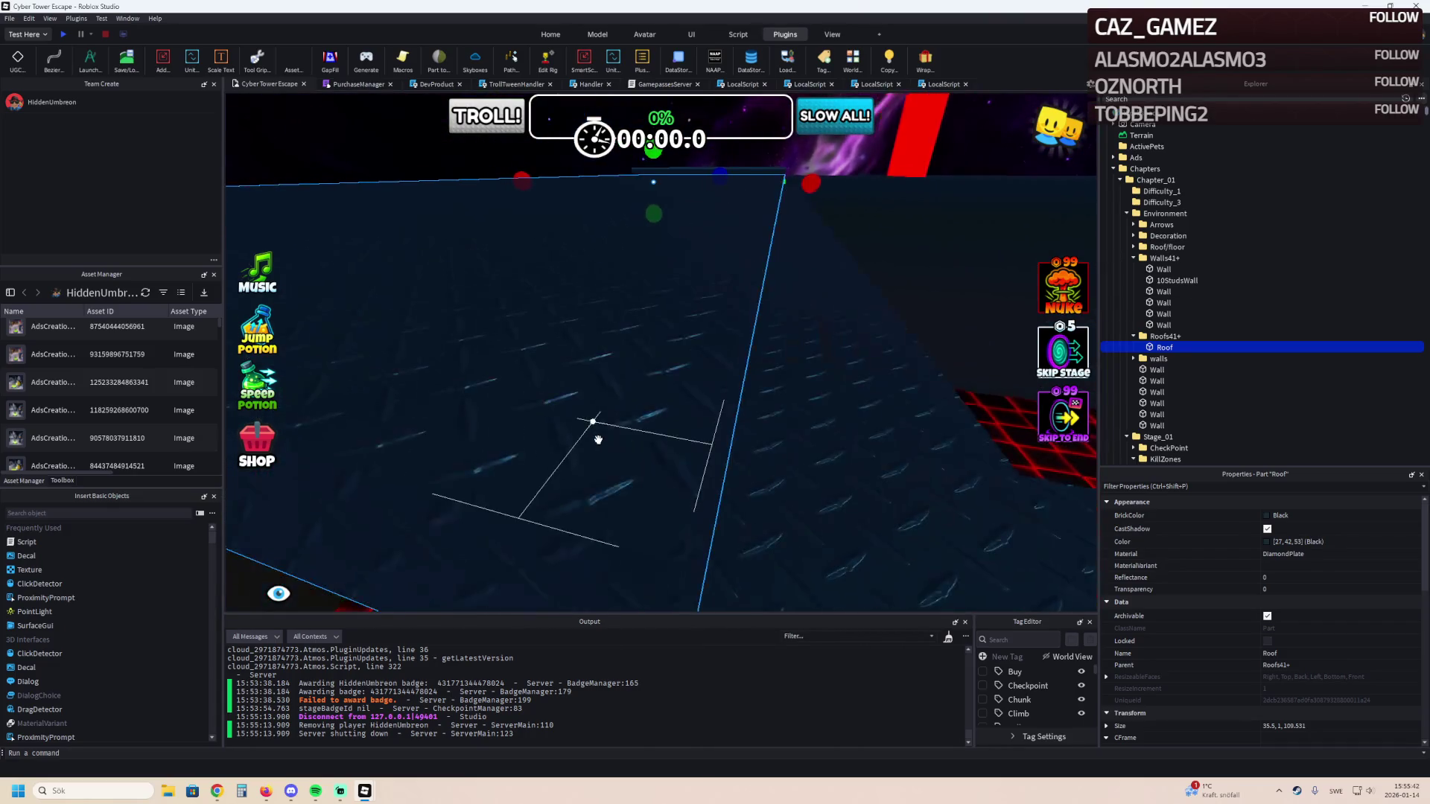
scroll(636, 455, "up", 3)
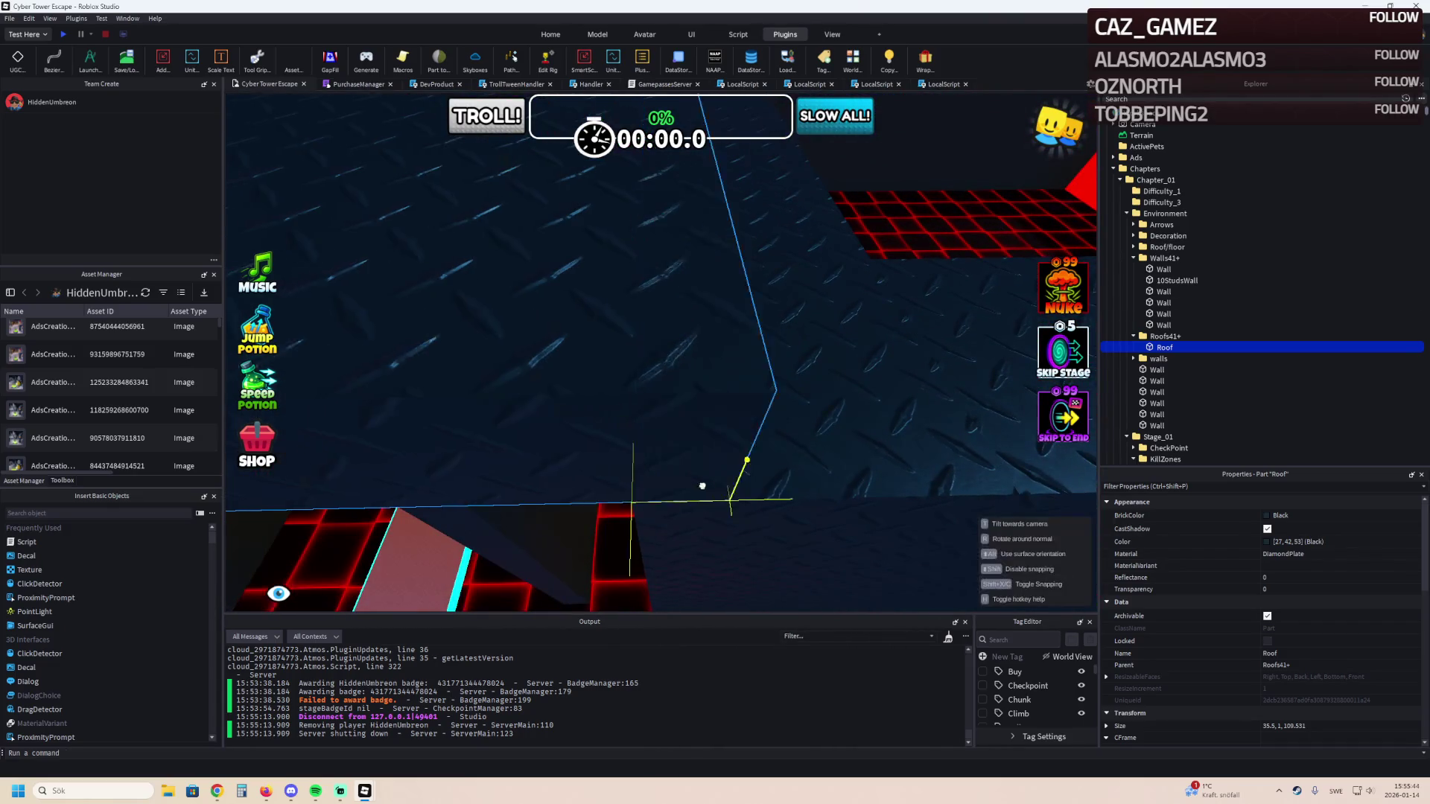
scroll(858, 475, "down", 5)
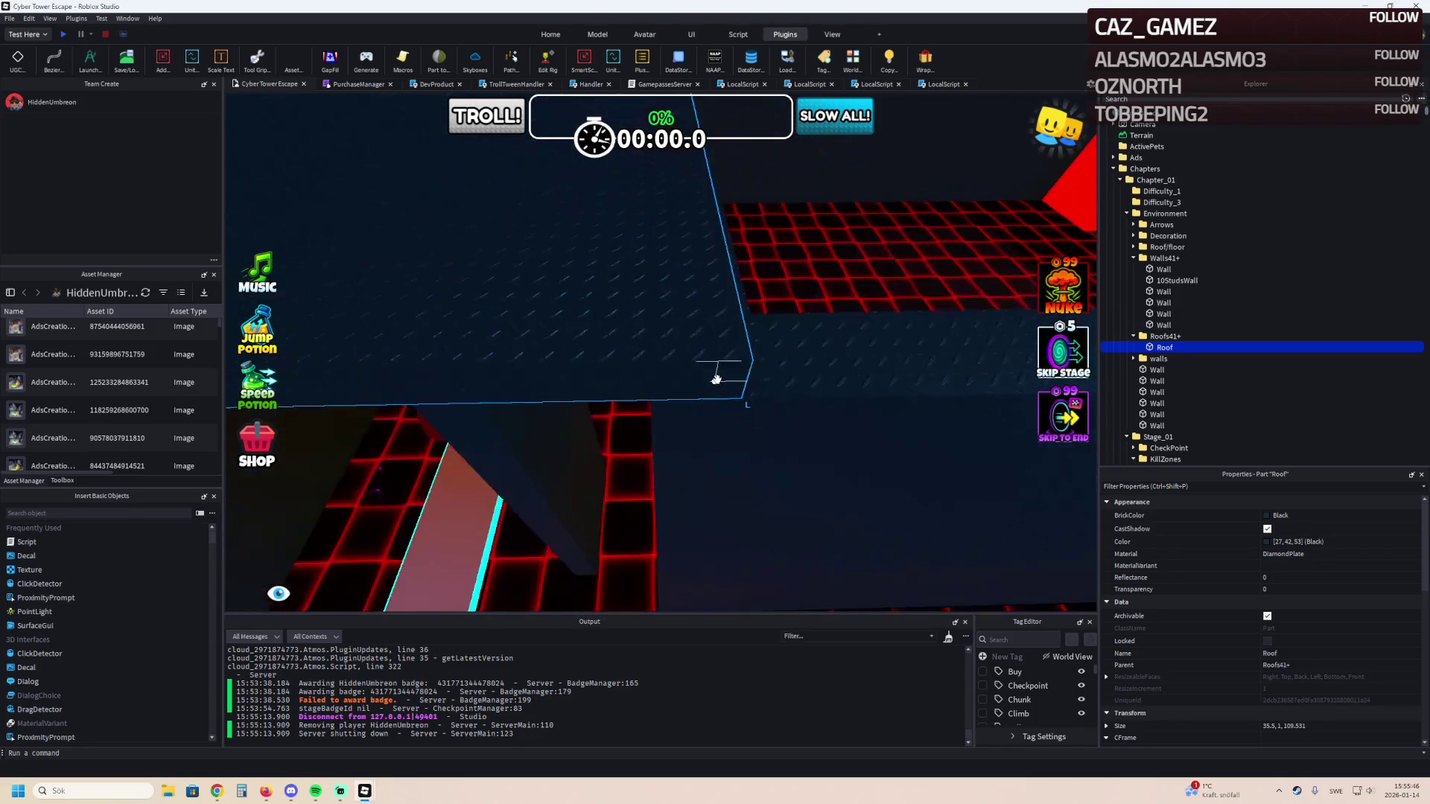
scroll(655, 394, "down", 3)
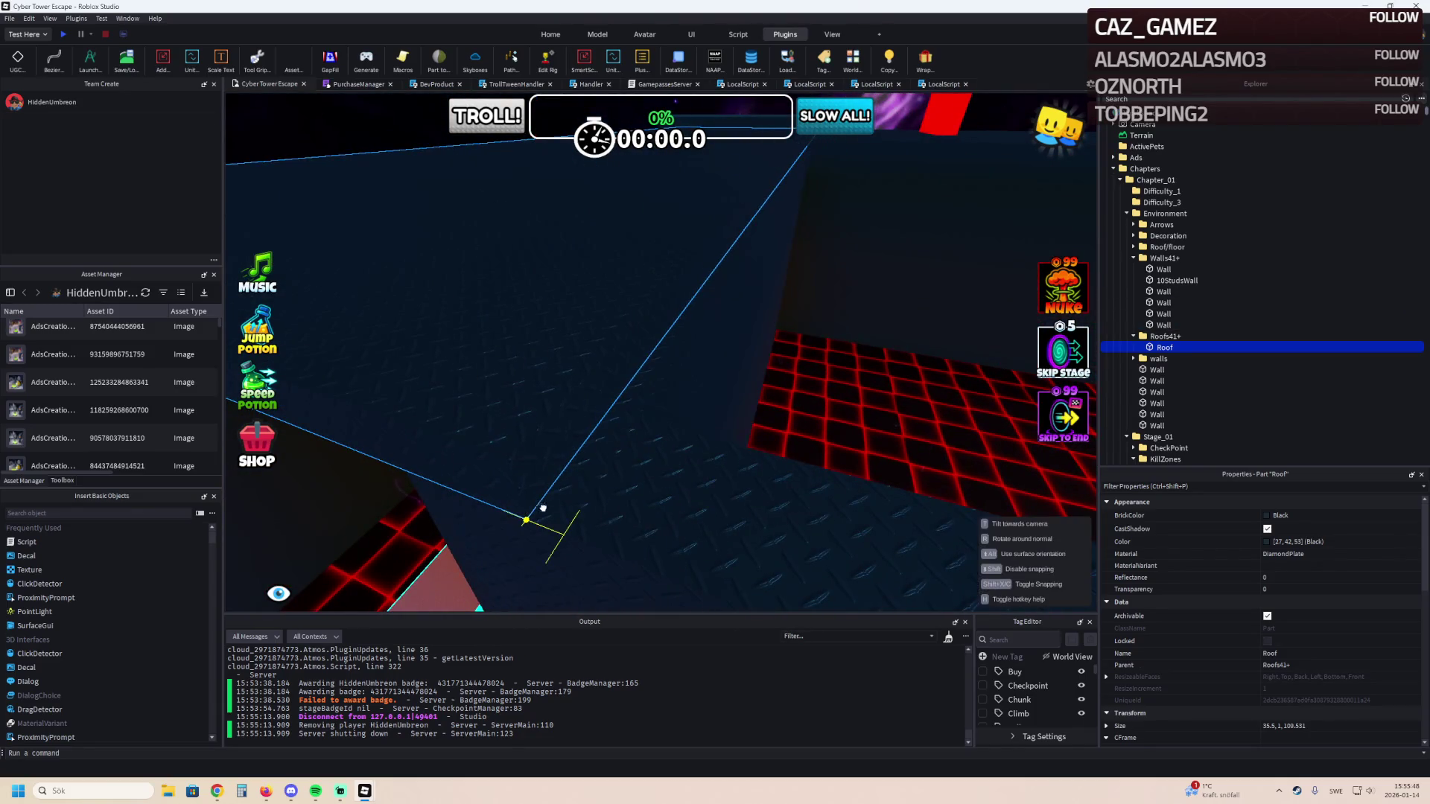
scroll(625, 467, "down", 5)
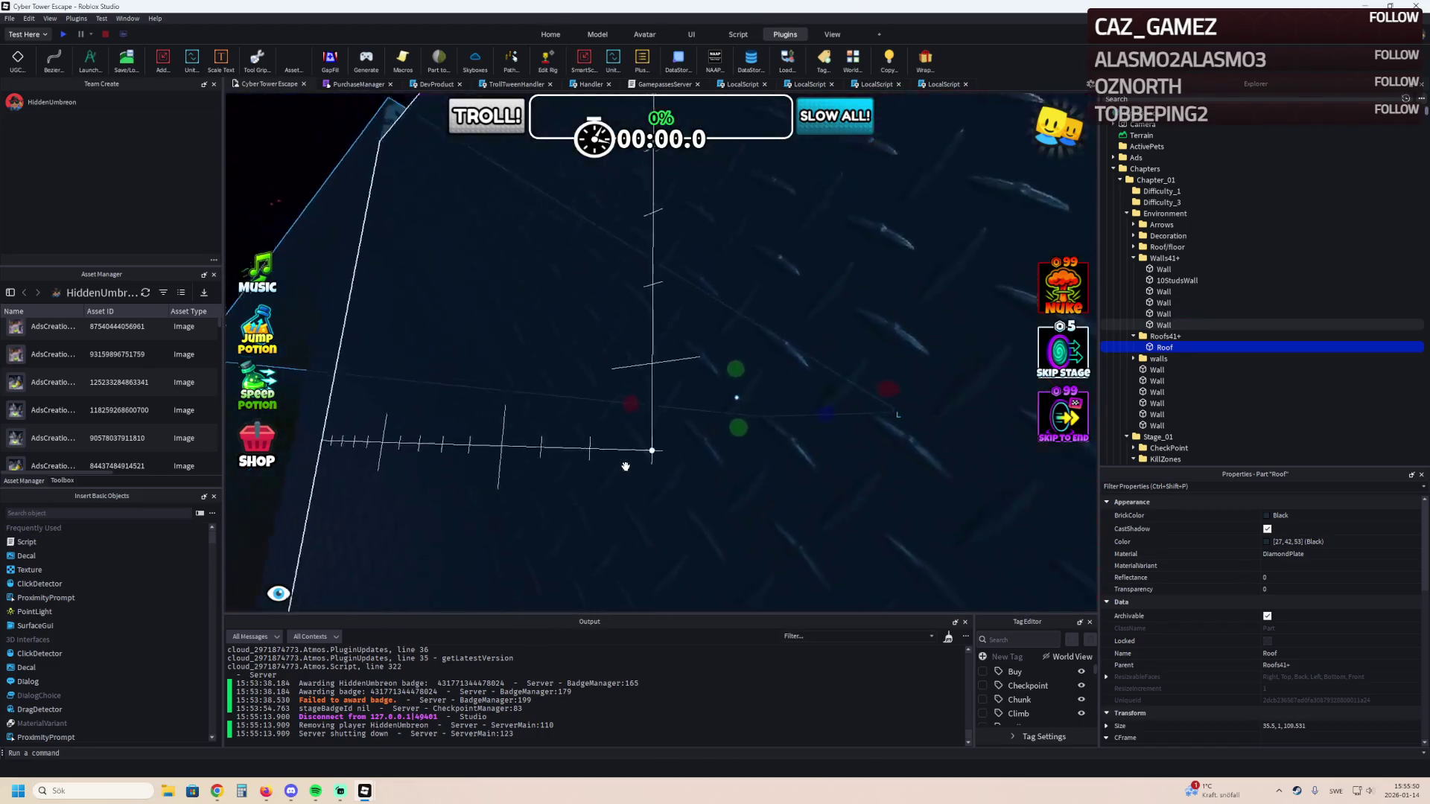
scroll(626, 466, "up", 8)
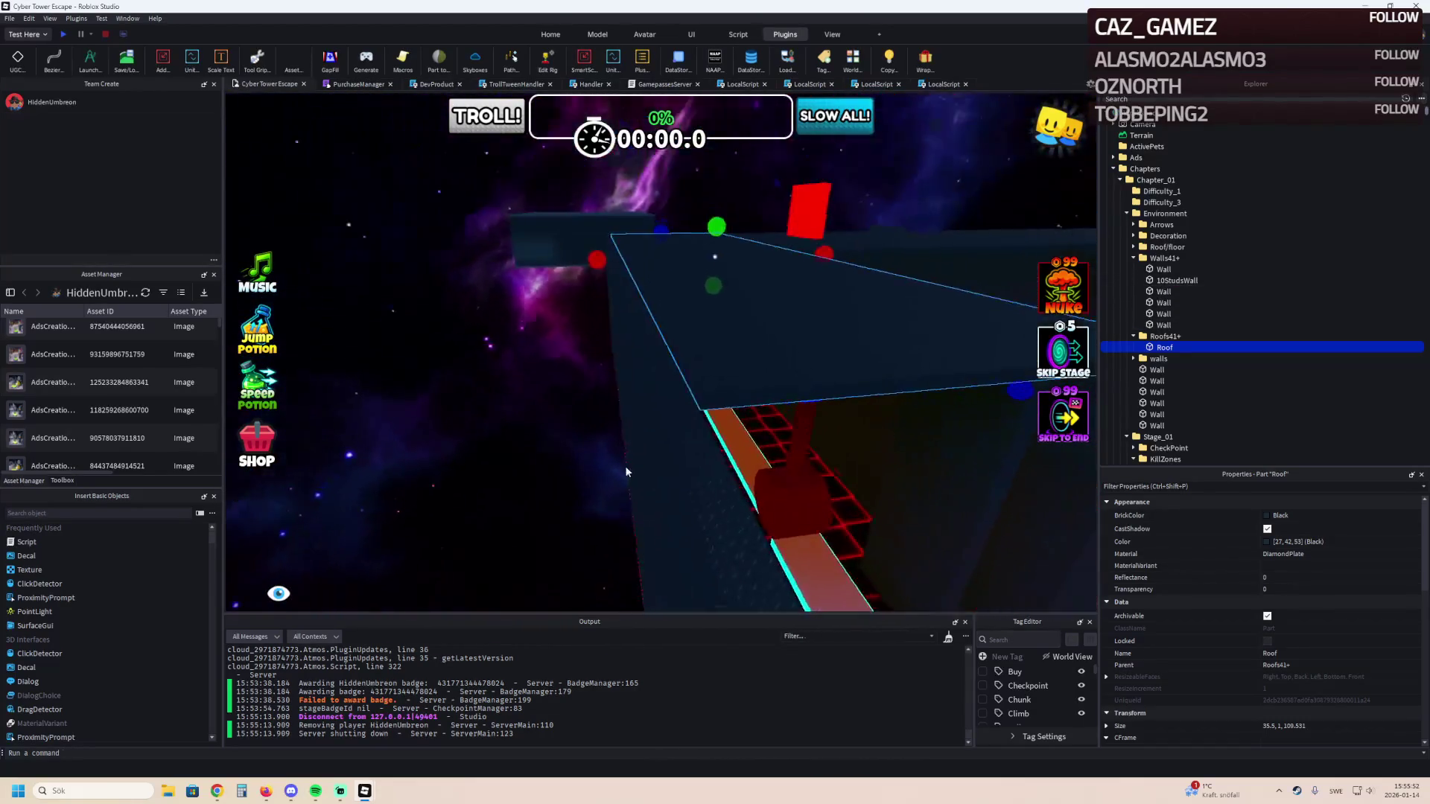
left_click_drag(531, 177, 519, 191)
Fly the camera around the stages 41+ roof to inspect its outline.
key("s")
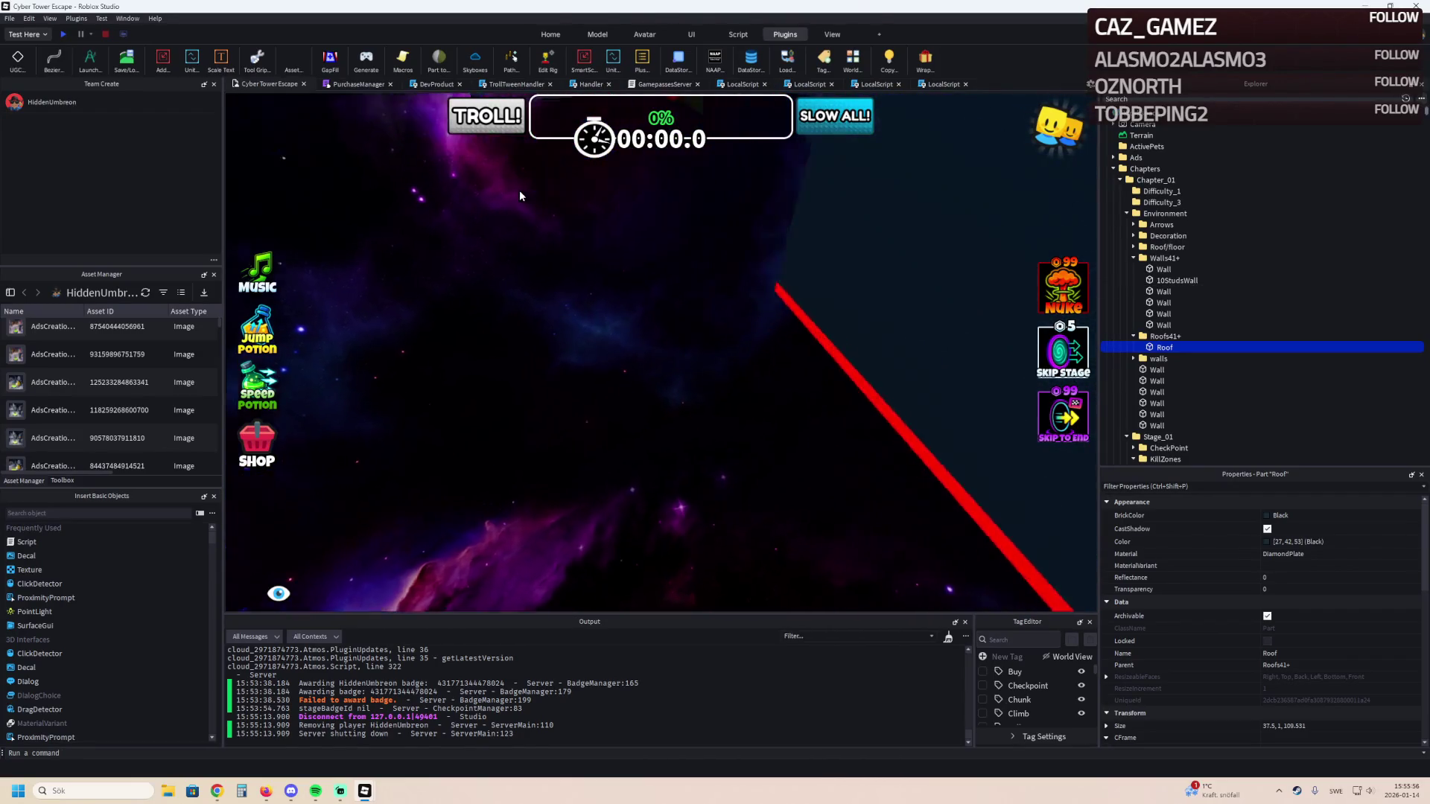
key("w")
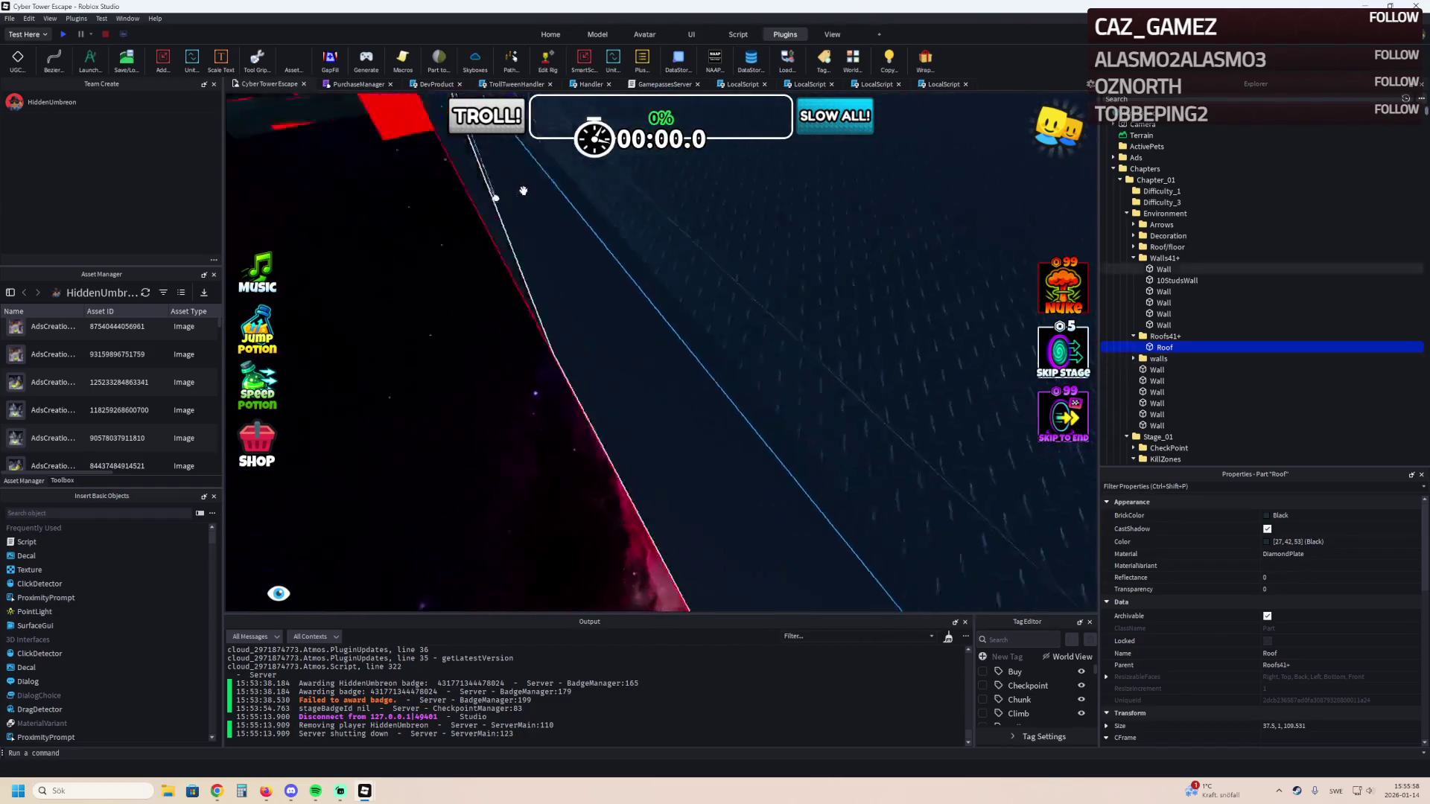
key("s")
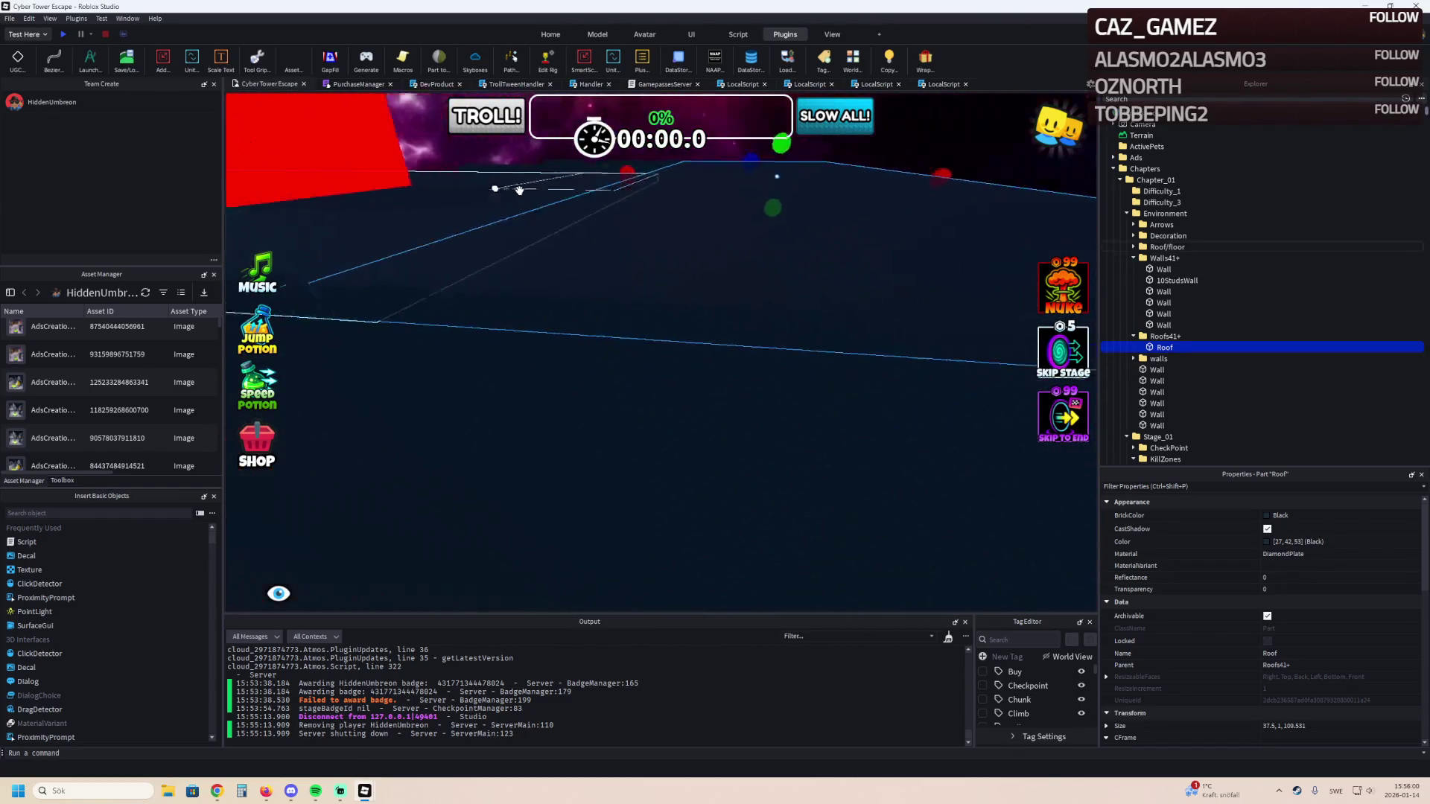
key("w")
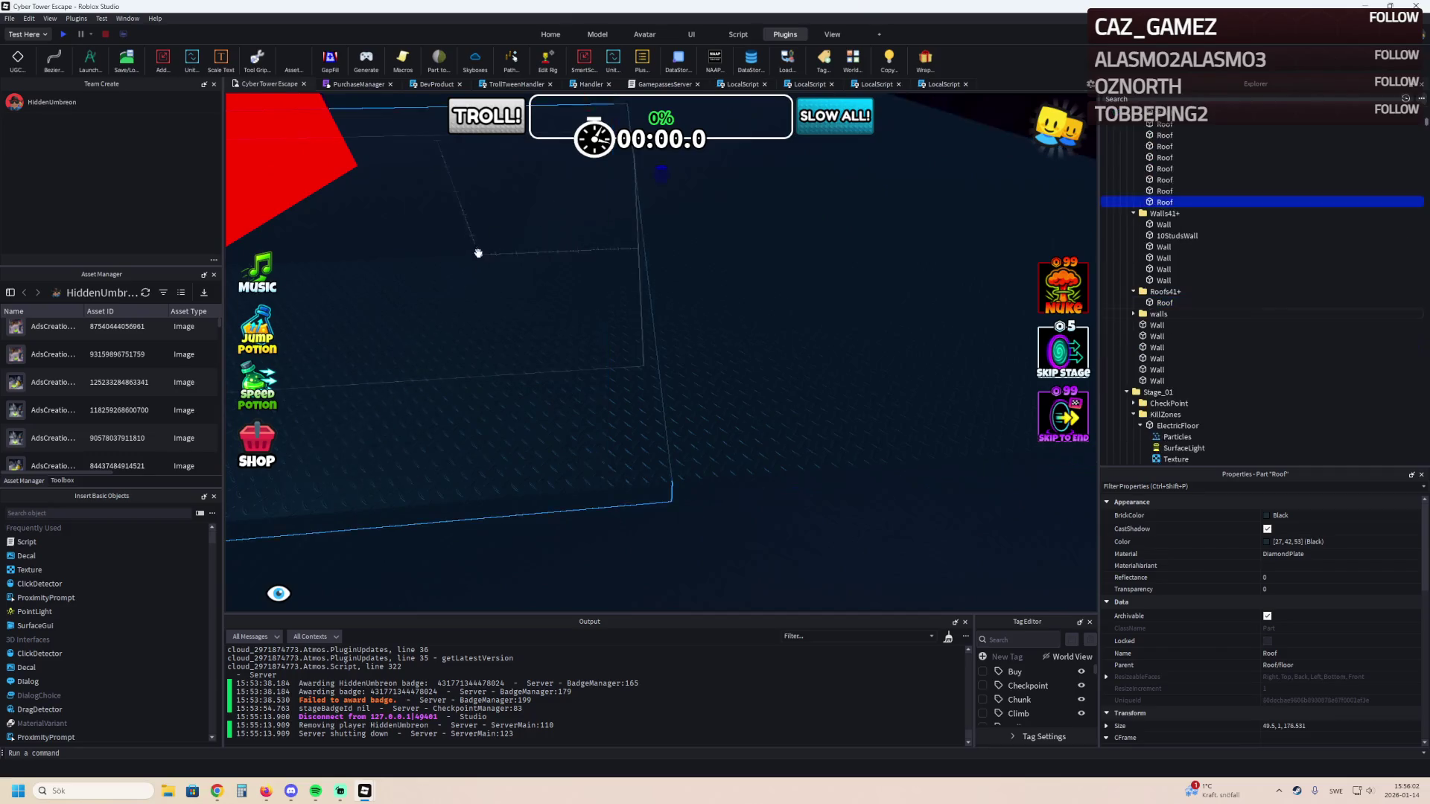
key("w")
key("q")
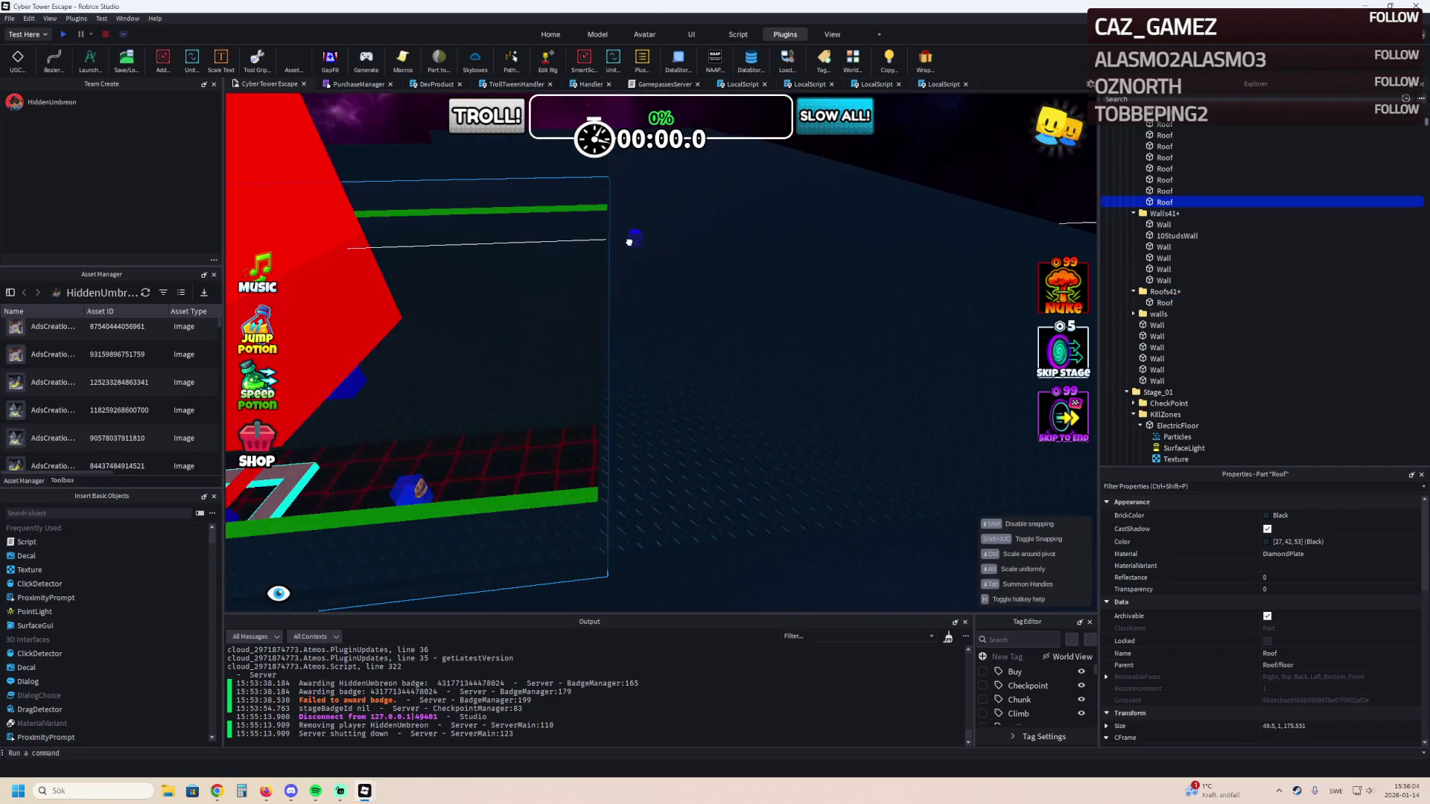
key("e")
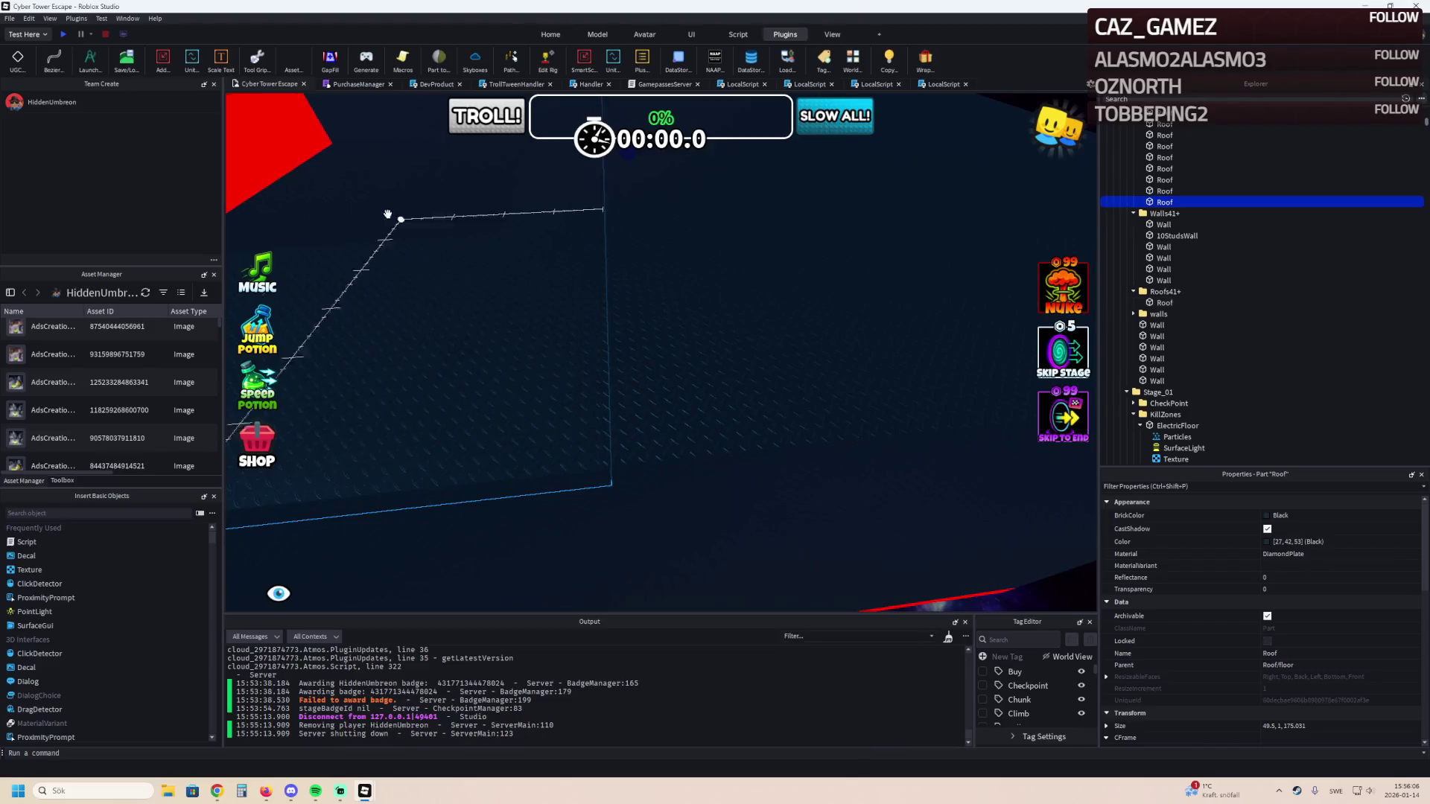
left_click(597, 35)
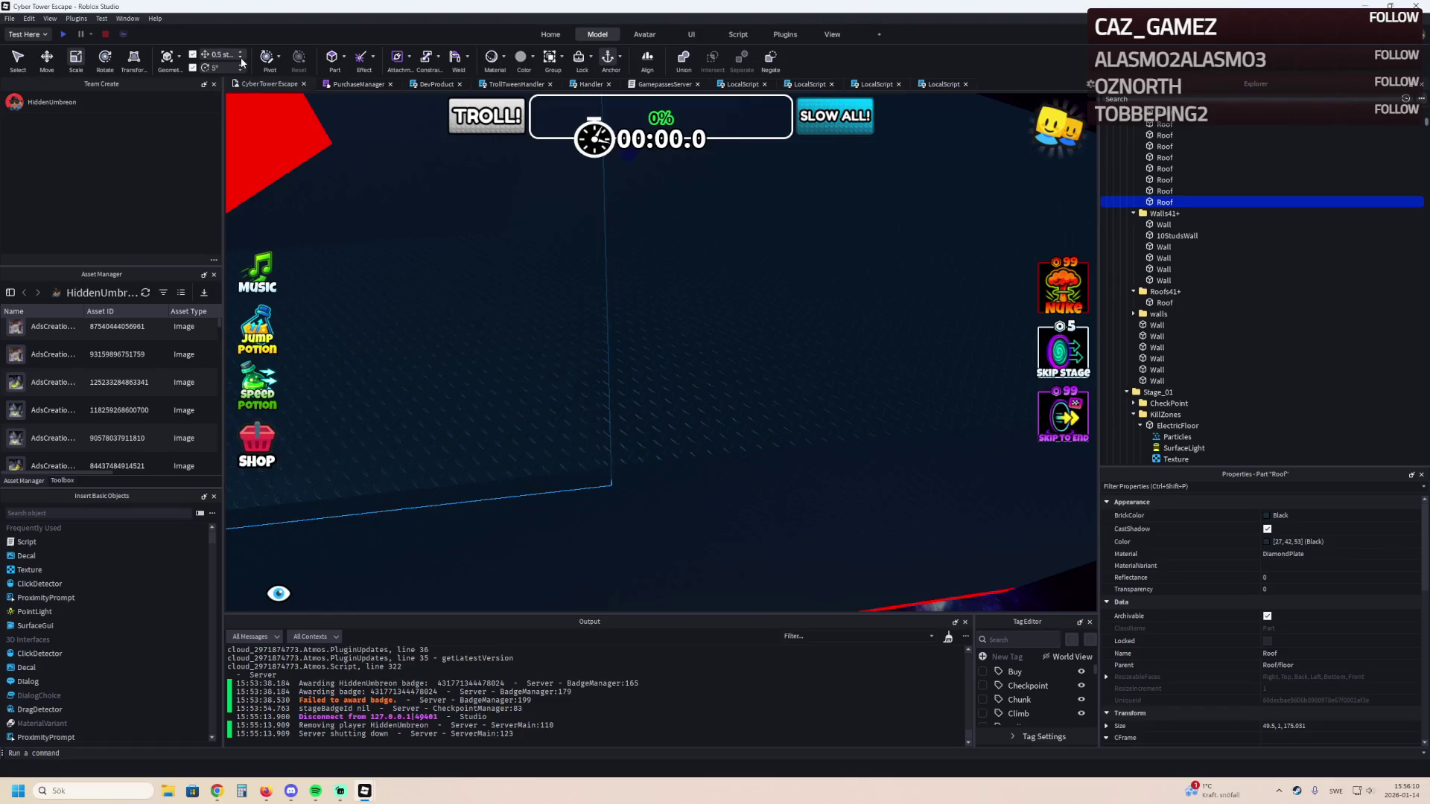
key("ctrl+1")
key("w")
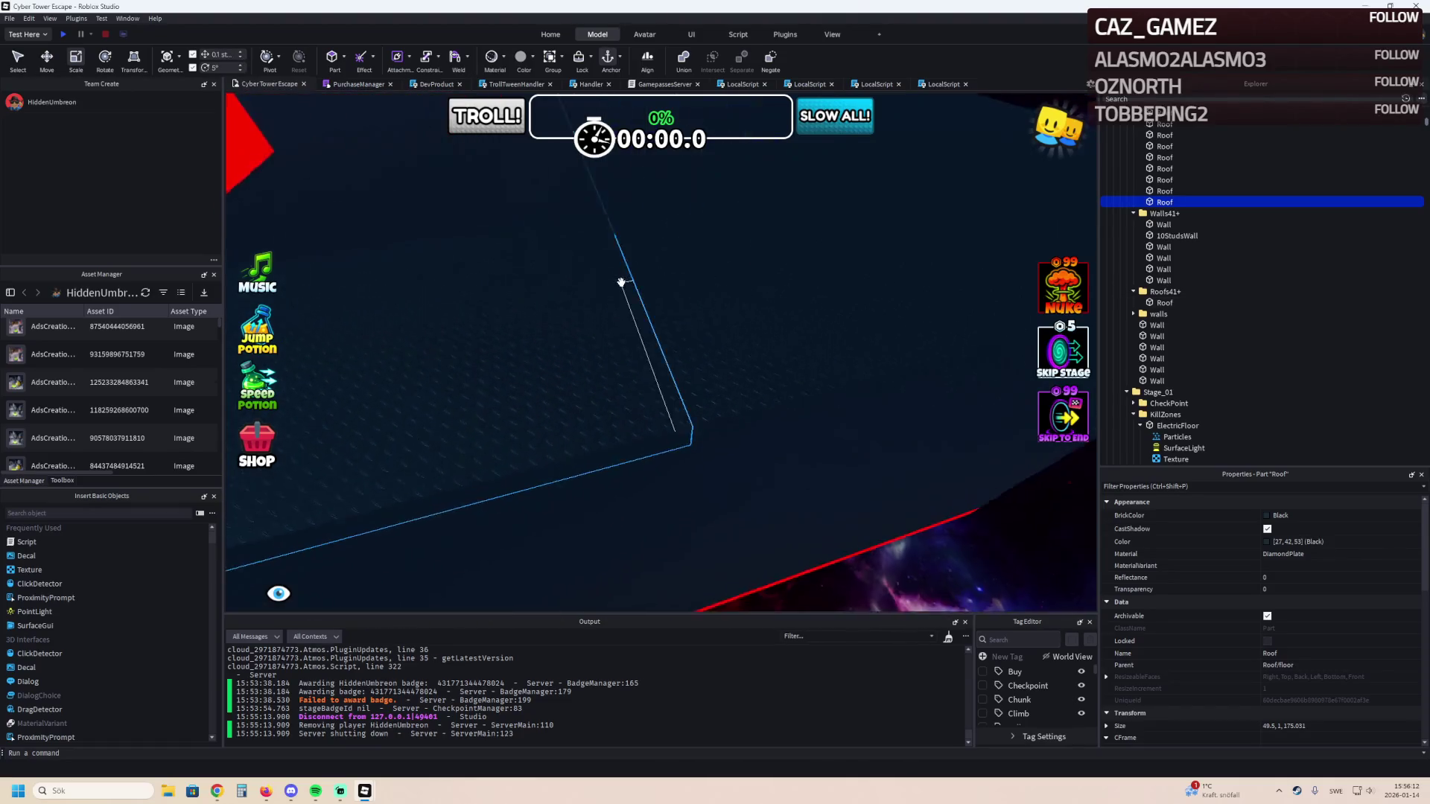
key("ctrl+3")
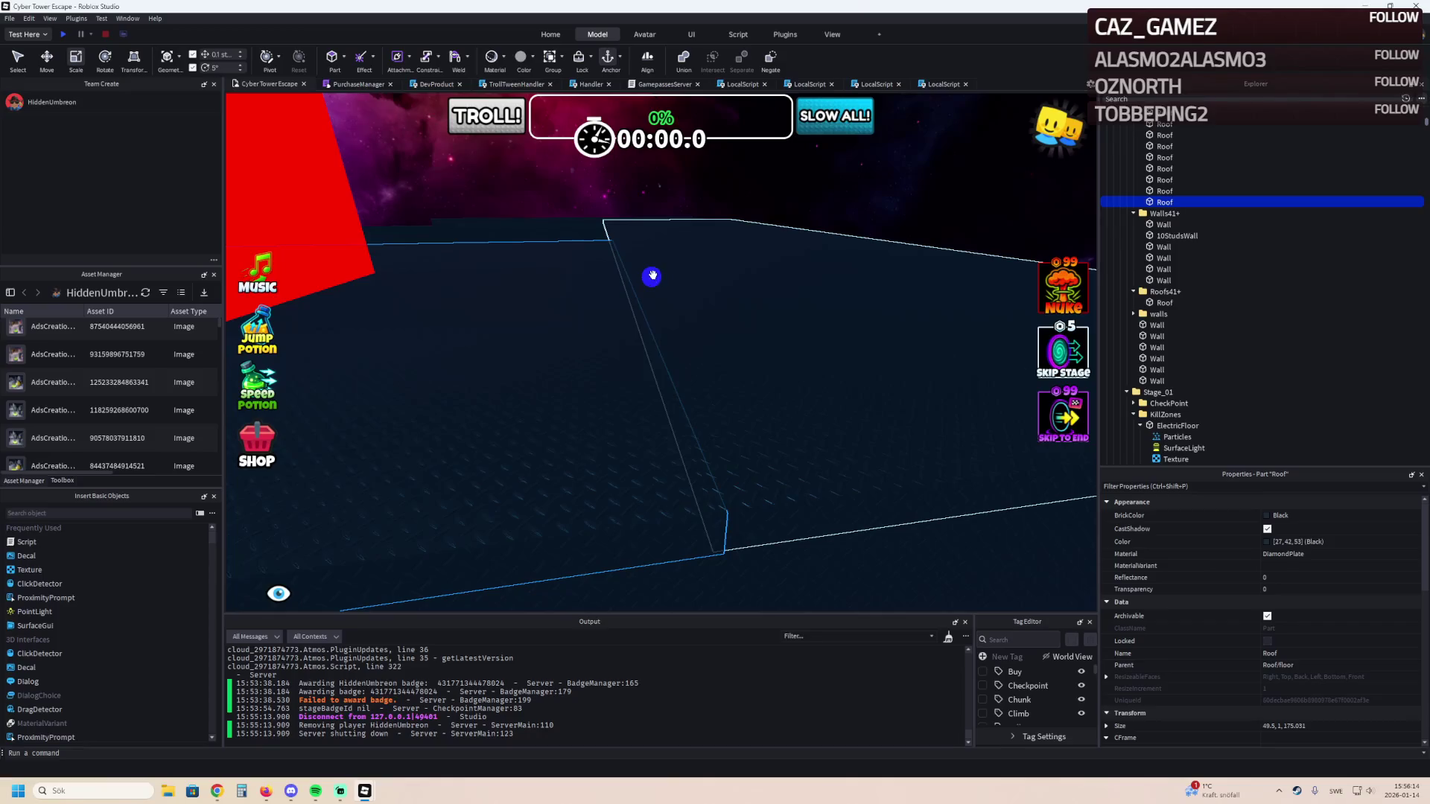
Shorten the long Roof/floor roof to 174.931 studs and type 'aas' into the output filter.
scroll(651, 276, "down", 3)
scroll(652, 276, "up", 5)
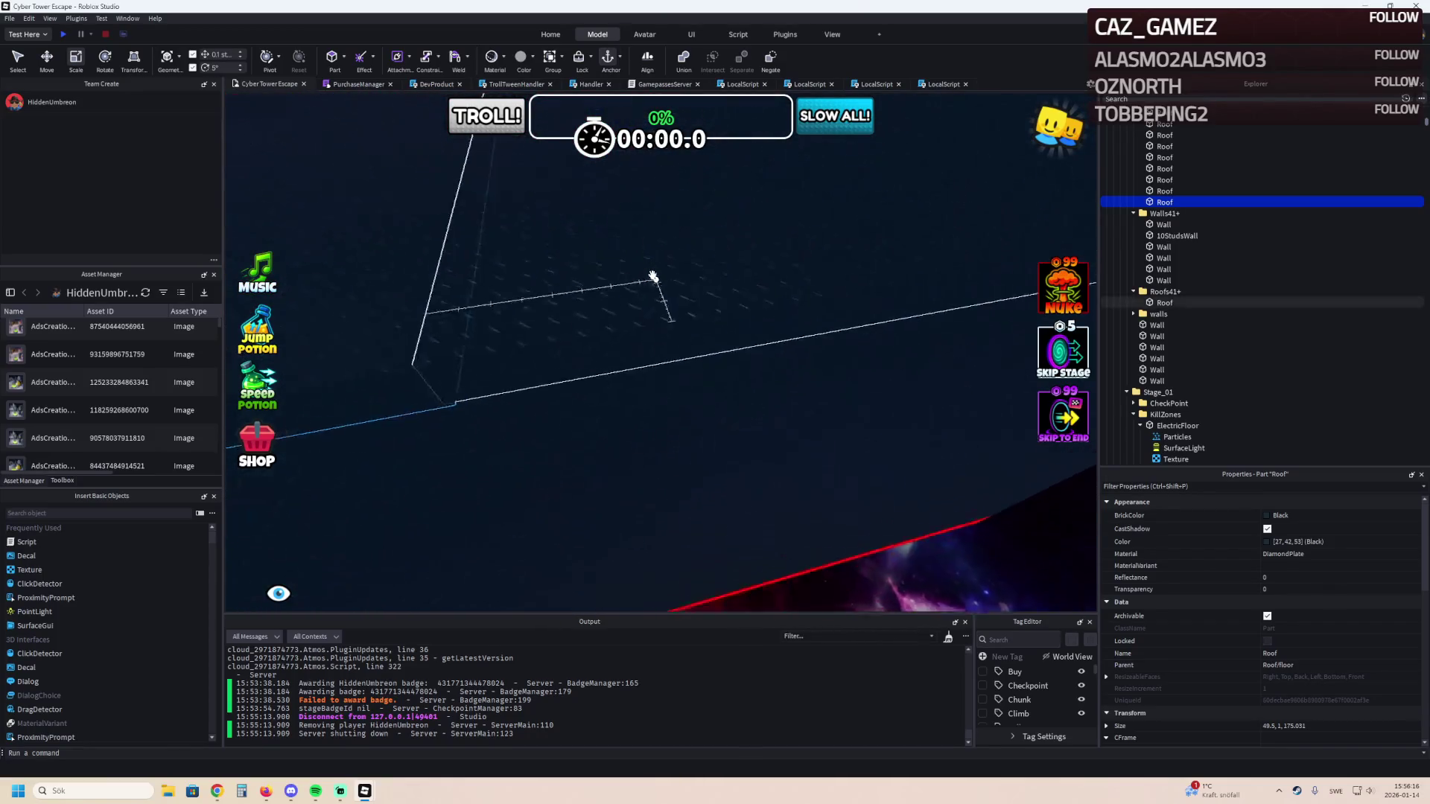
scroll(652, 275, "up", 5)
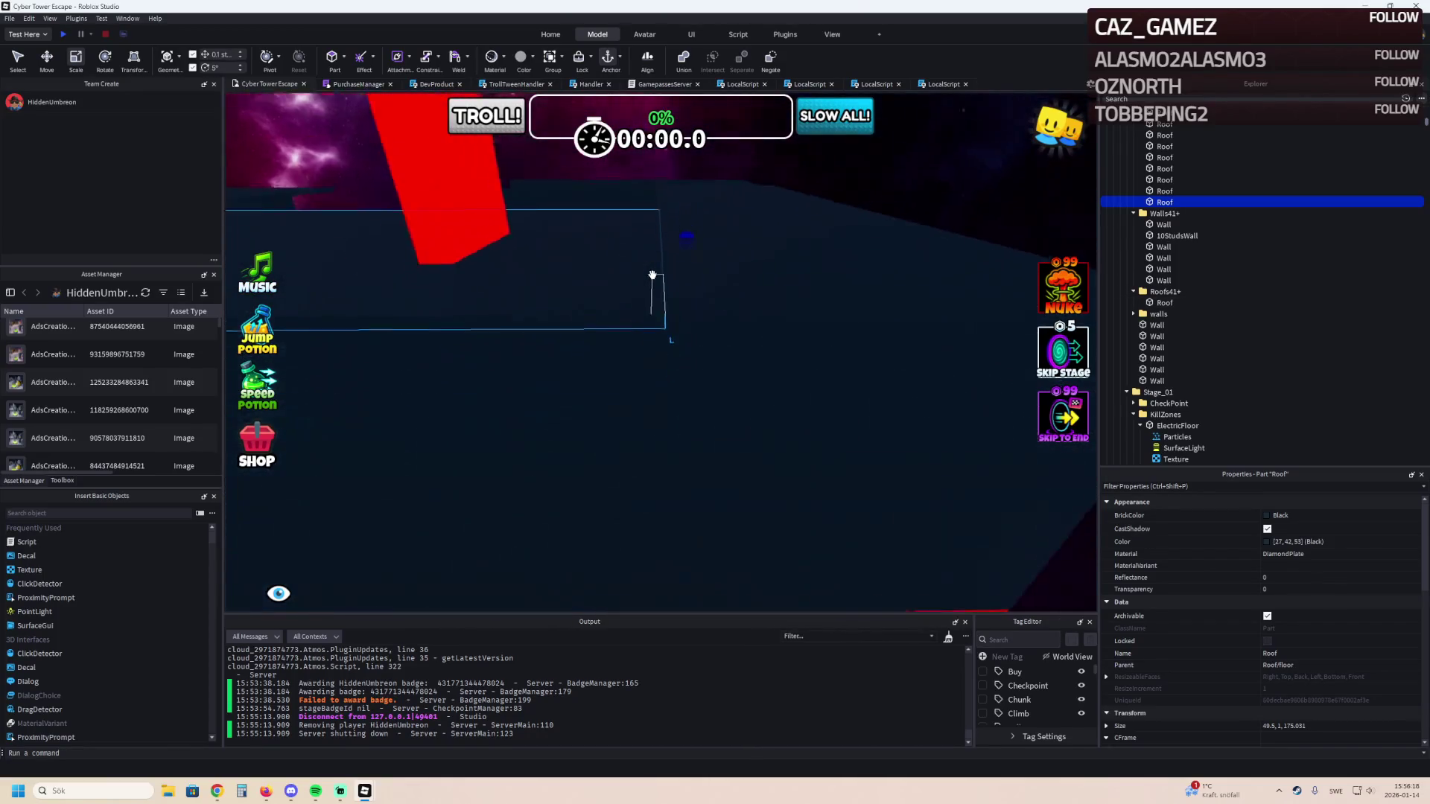
scroll(652, 275, "down", 3)
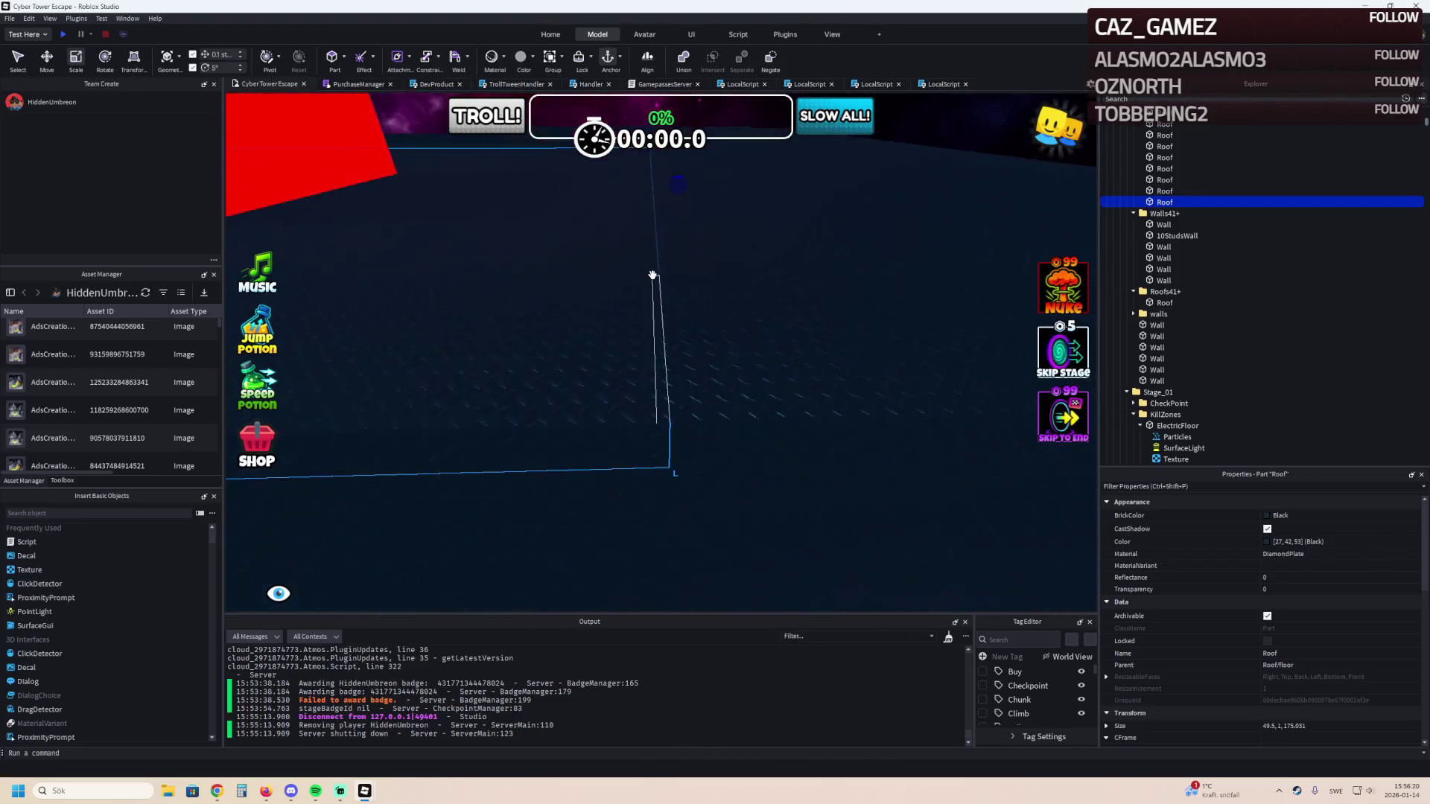
left_click_drag(671, 207, 687, 236)
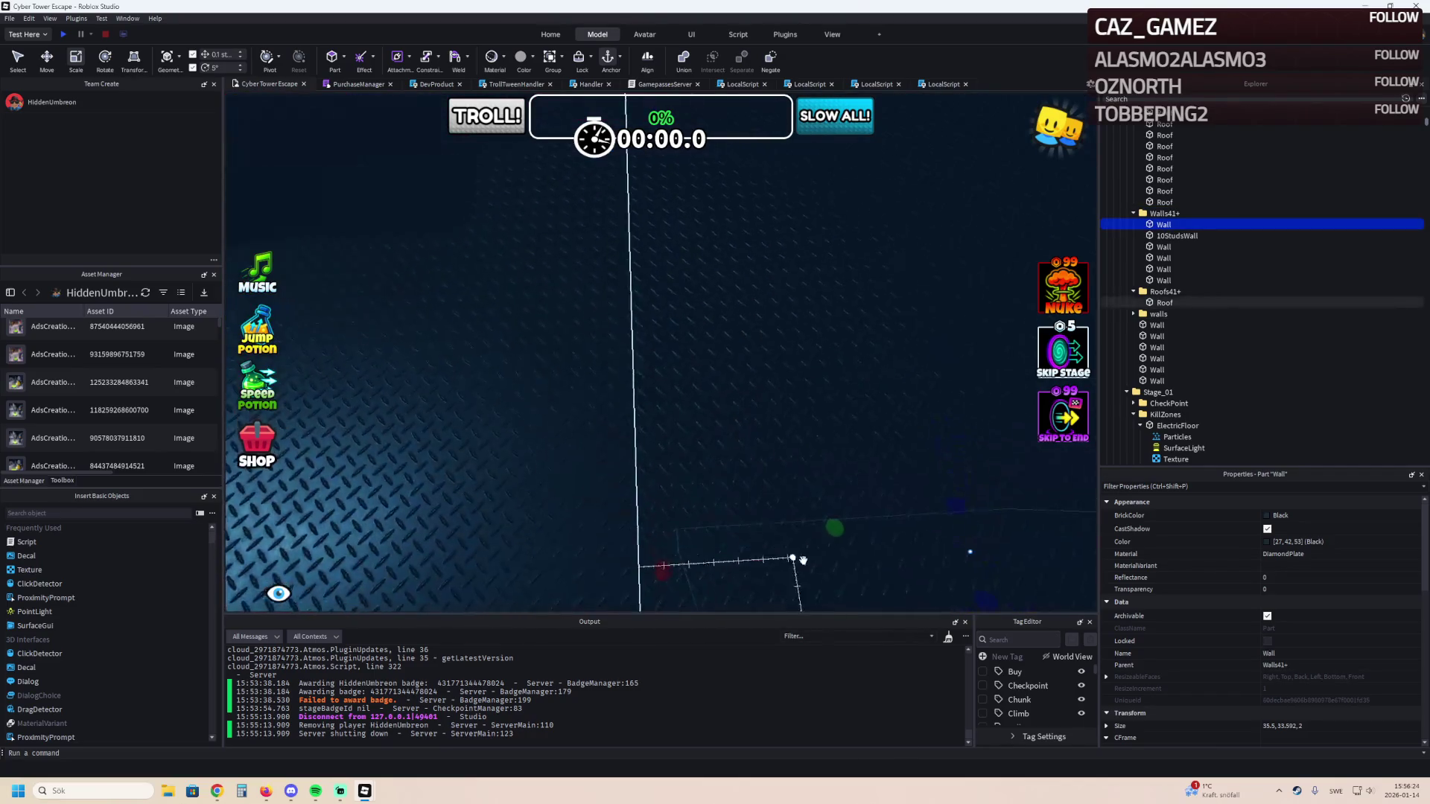
left_click(911, 634)
type("aa")
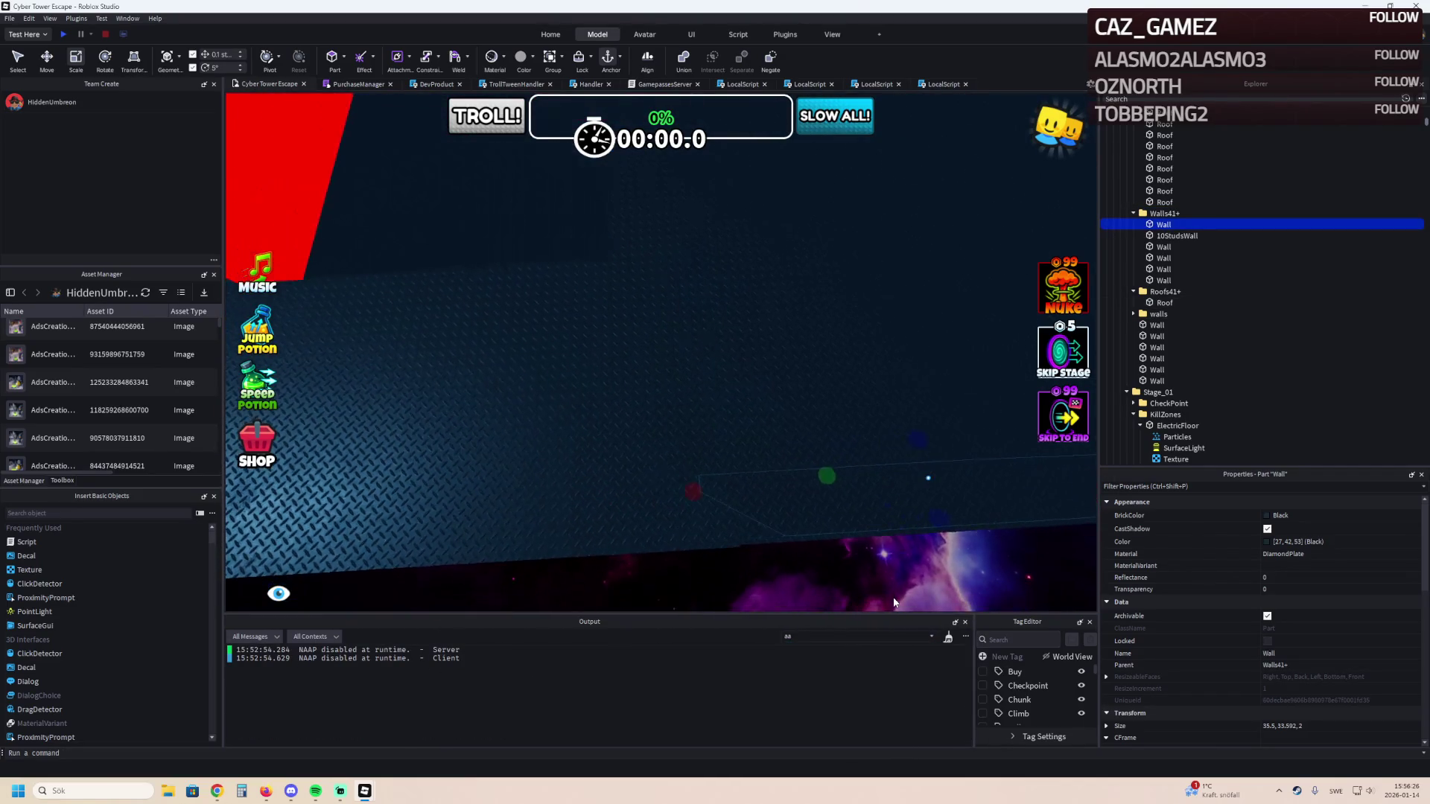
type("s")
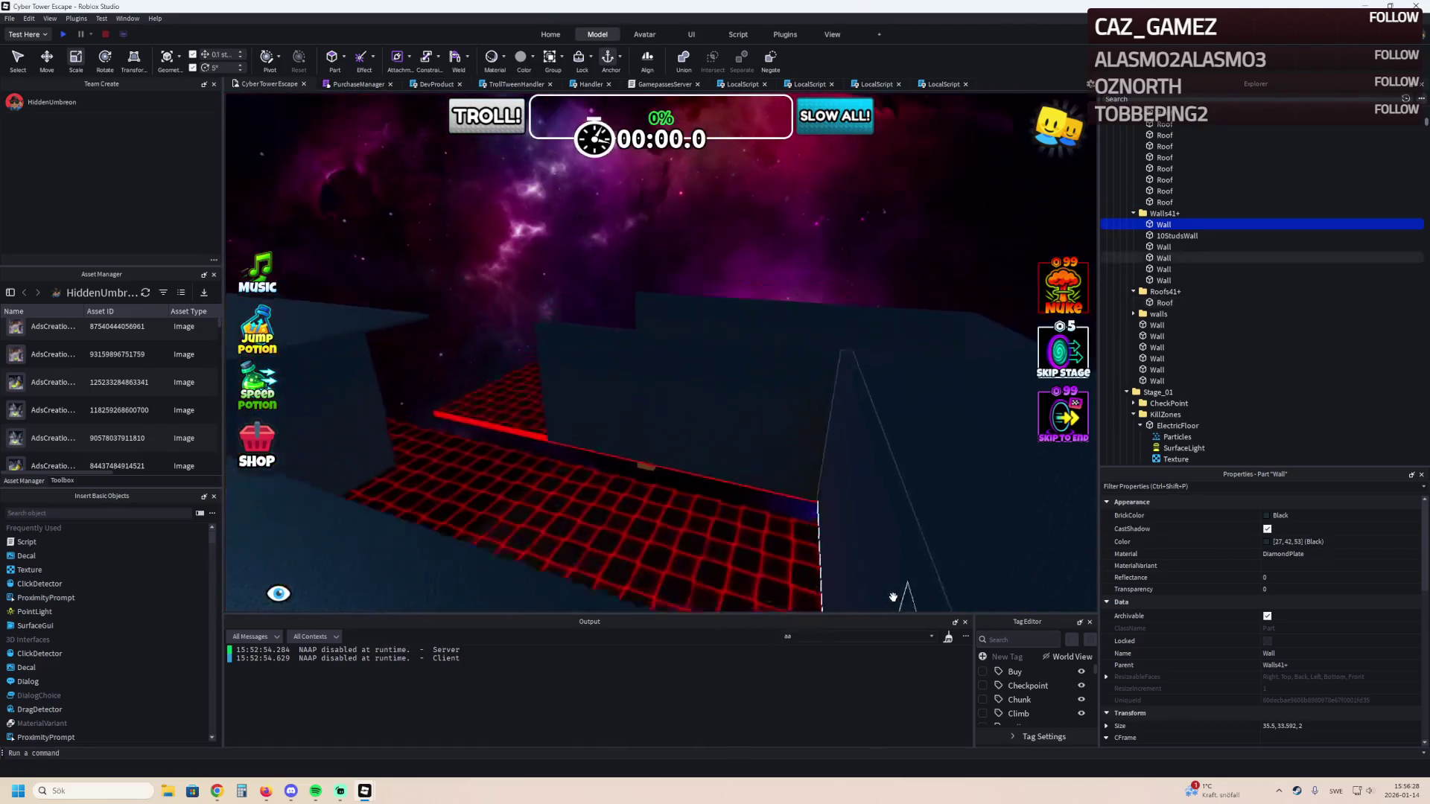
Select and frame the stages 41+ Roof, then duplicate it.
left_click(889, 340)
key("f")
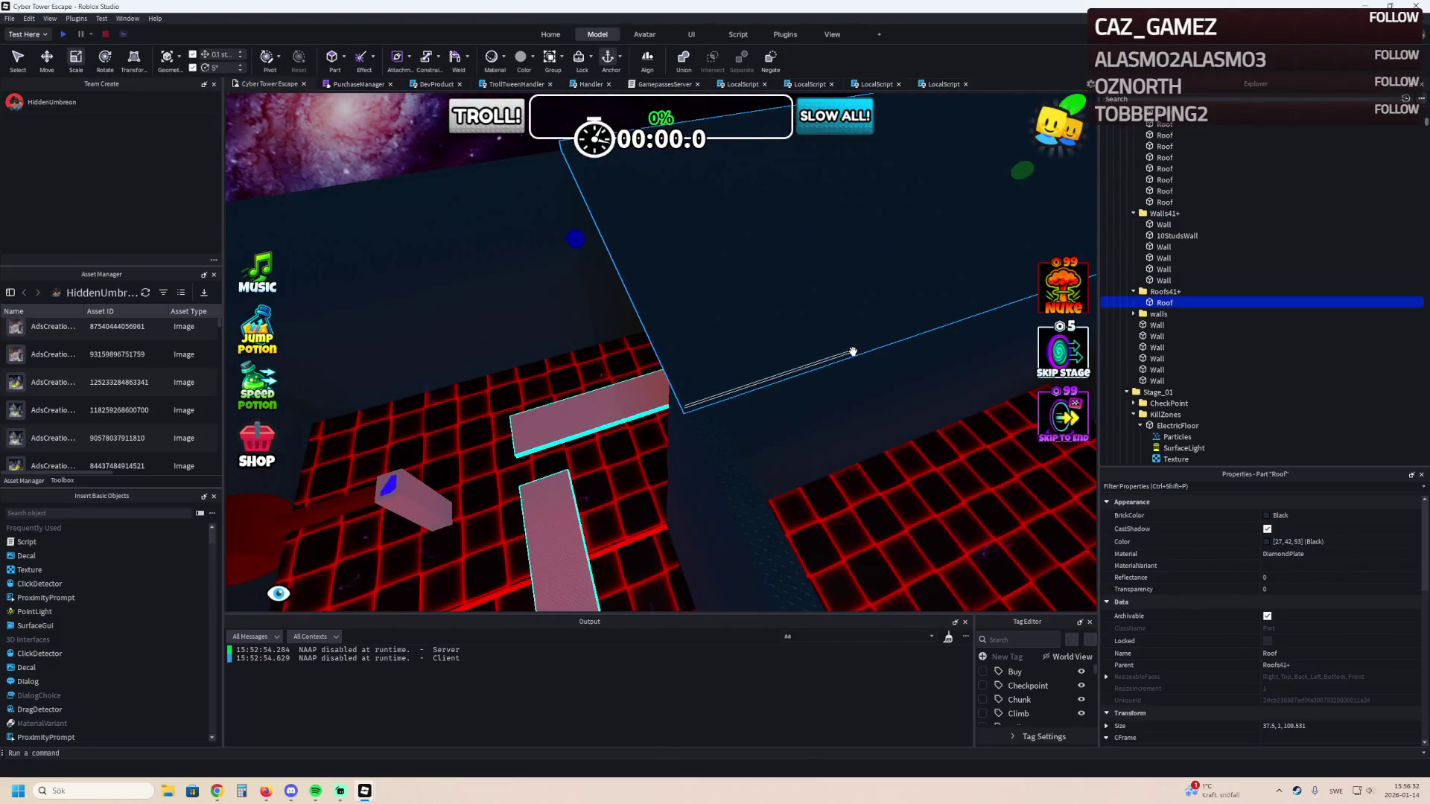
key("ctrl+d")
key("ctrl+2")
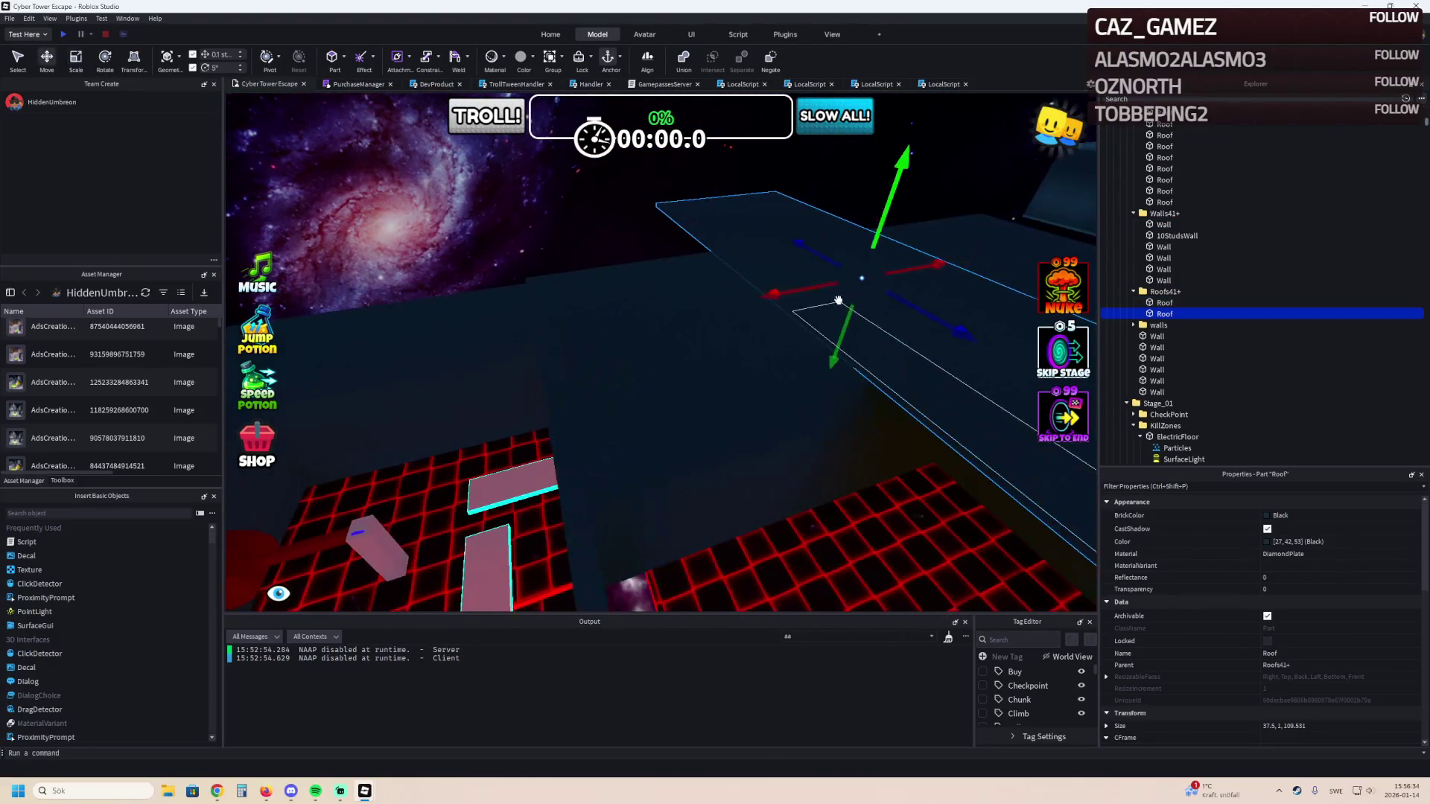
Move the duplicated roof slab right and down over the course.
scroll(839, 302, "up", 5)
mouse_move(684, 313)
left_mouse_down()
mouse_move(562, 297)
mouse_move(471, 310)
mouse_move(415, 345)
mouse_move(632, 408)
mouse_move(663, 469)
mouse_move(645, 469)
left_mouse_up()
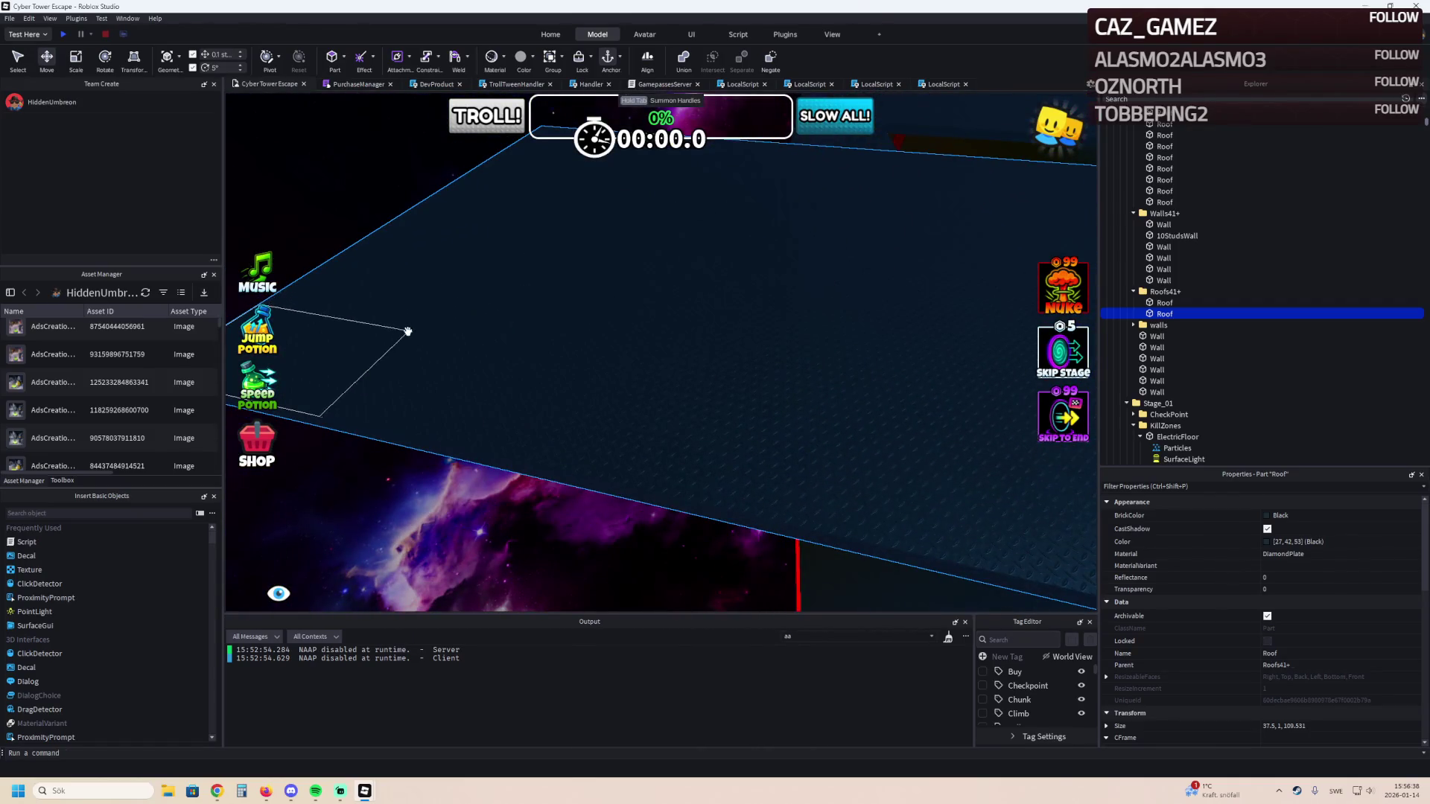
scroll(543, 455, "up", 3)
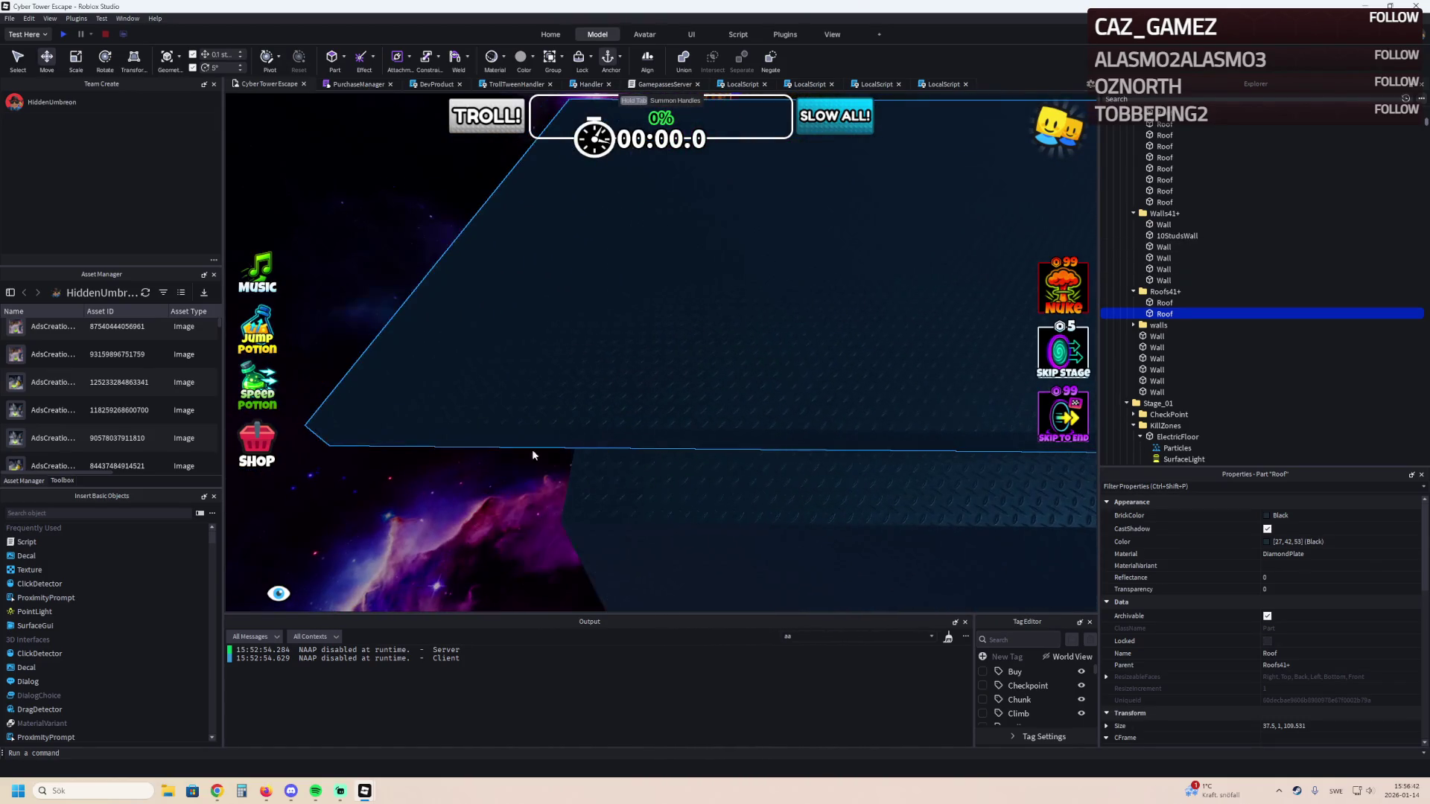
mouse_move(379, 409)
left_mouse_down()
mouse_move(583, 399)
mouse_move(605, 507)
left_mouse_up()
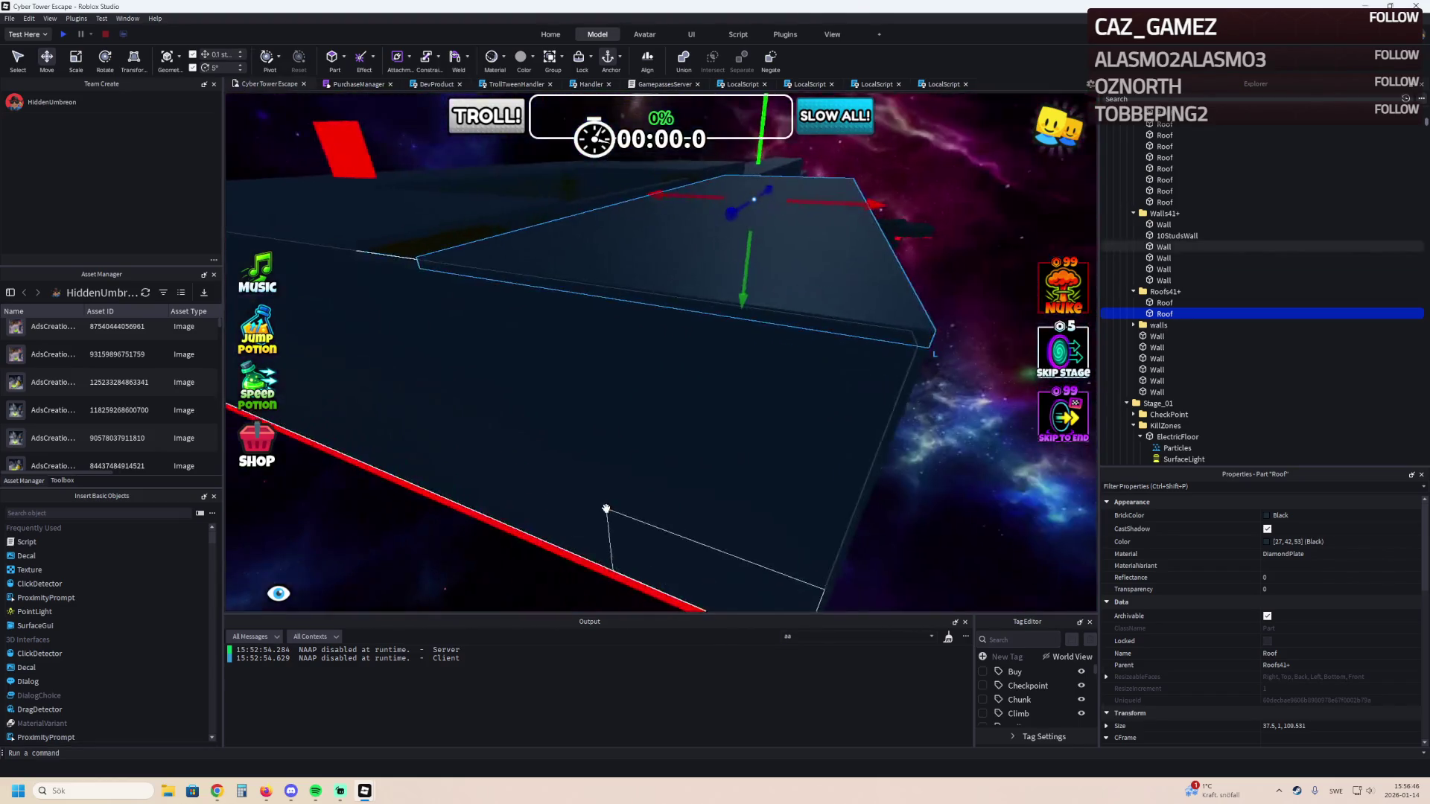
Widen the first Roof slab over the red-grid course with the Scale tool.
key("d")
key("s")
key("s")
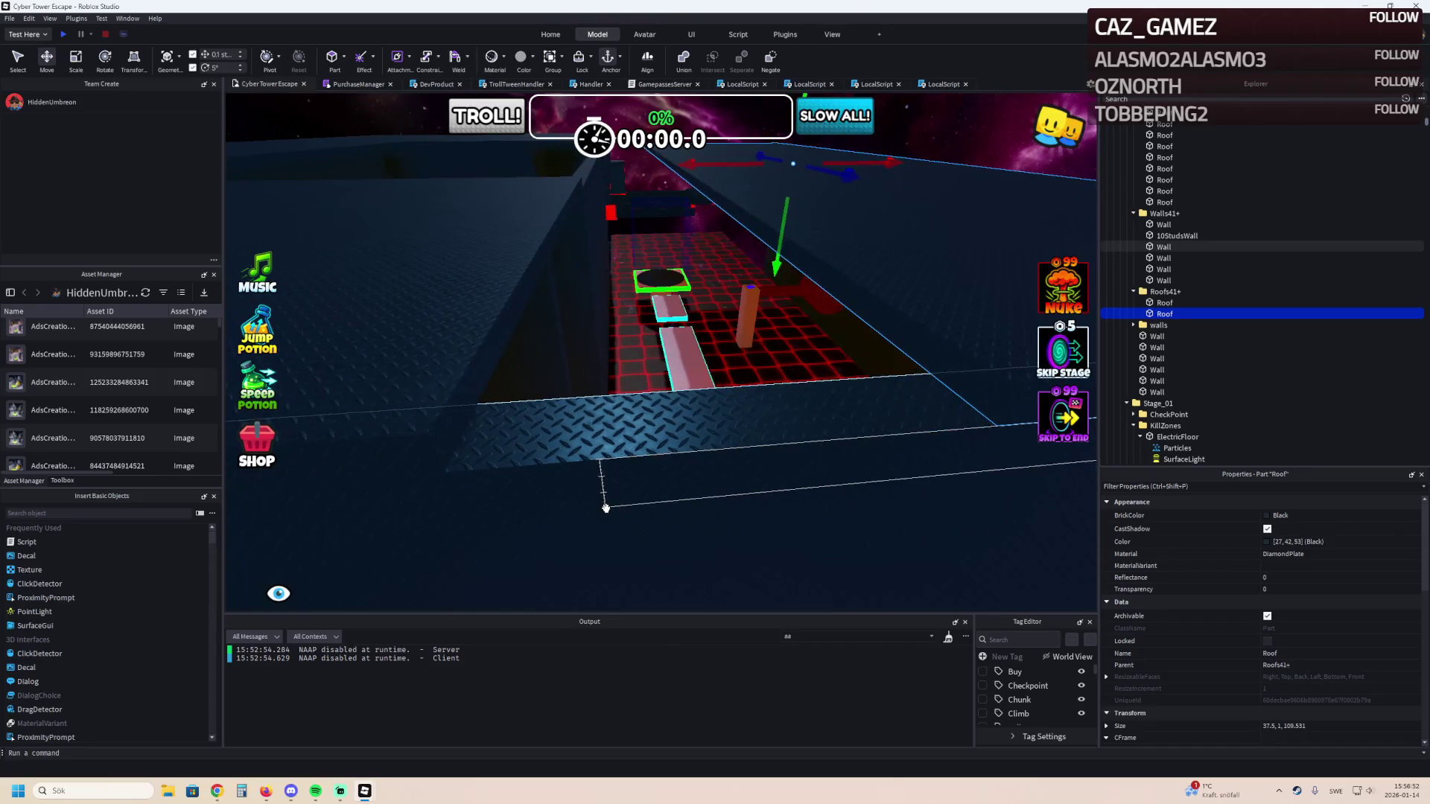
key("w")
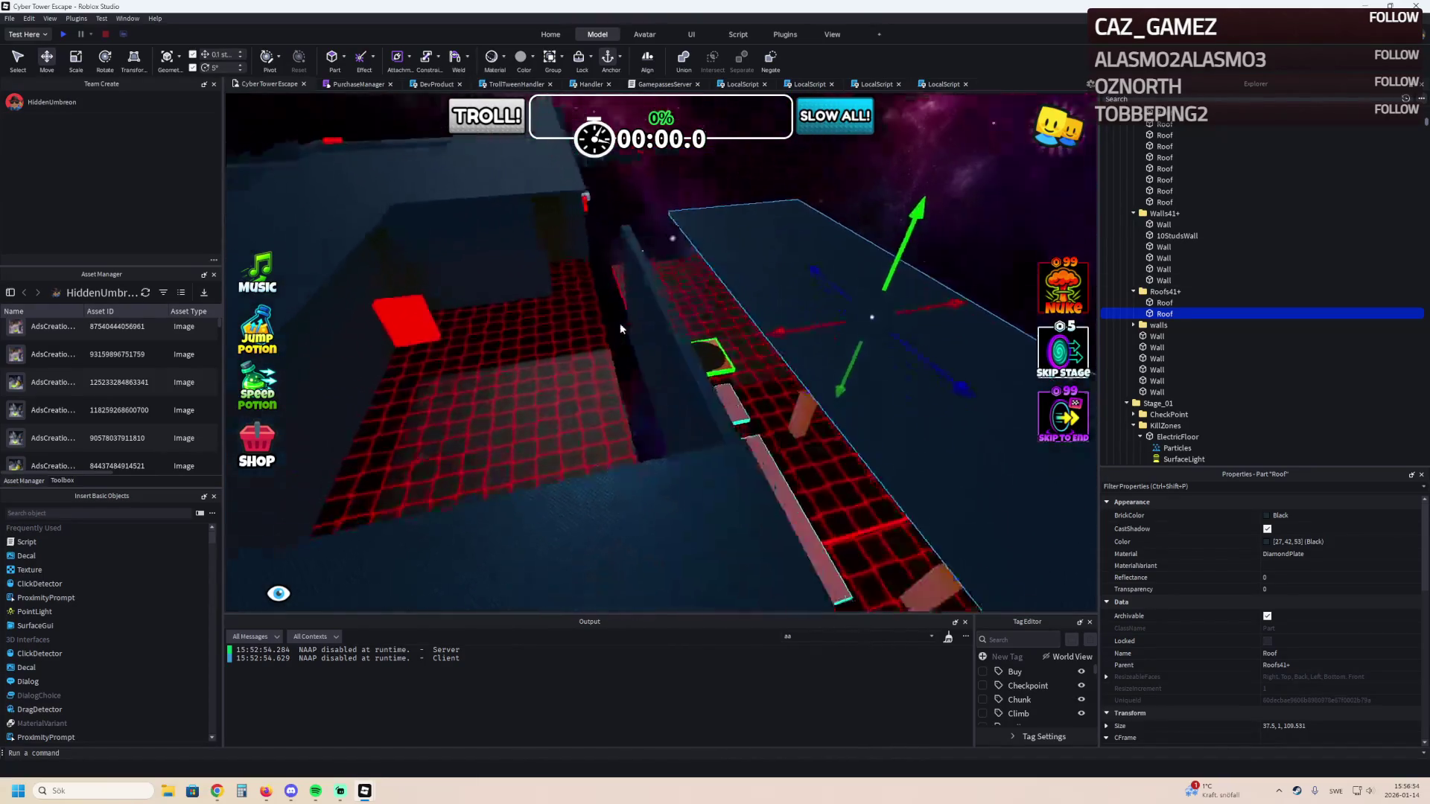
key("a")
key("ctrl+3")
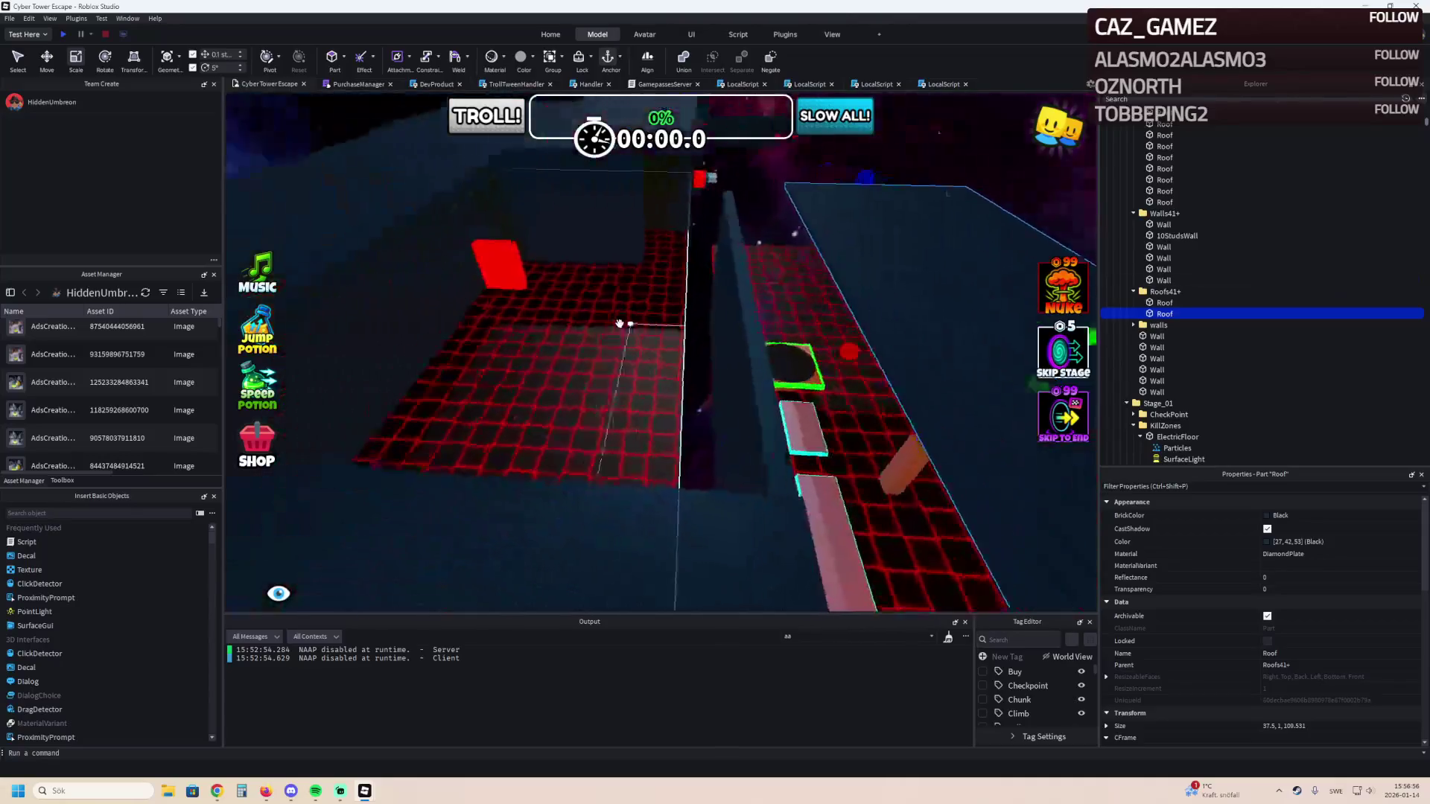
left_click_drag(827, 381, 703, 376)
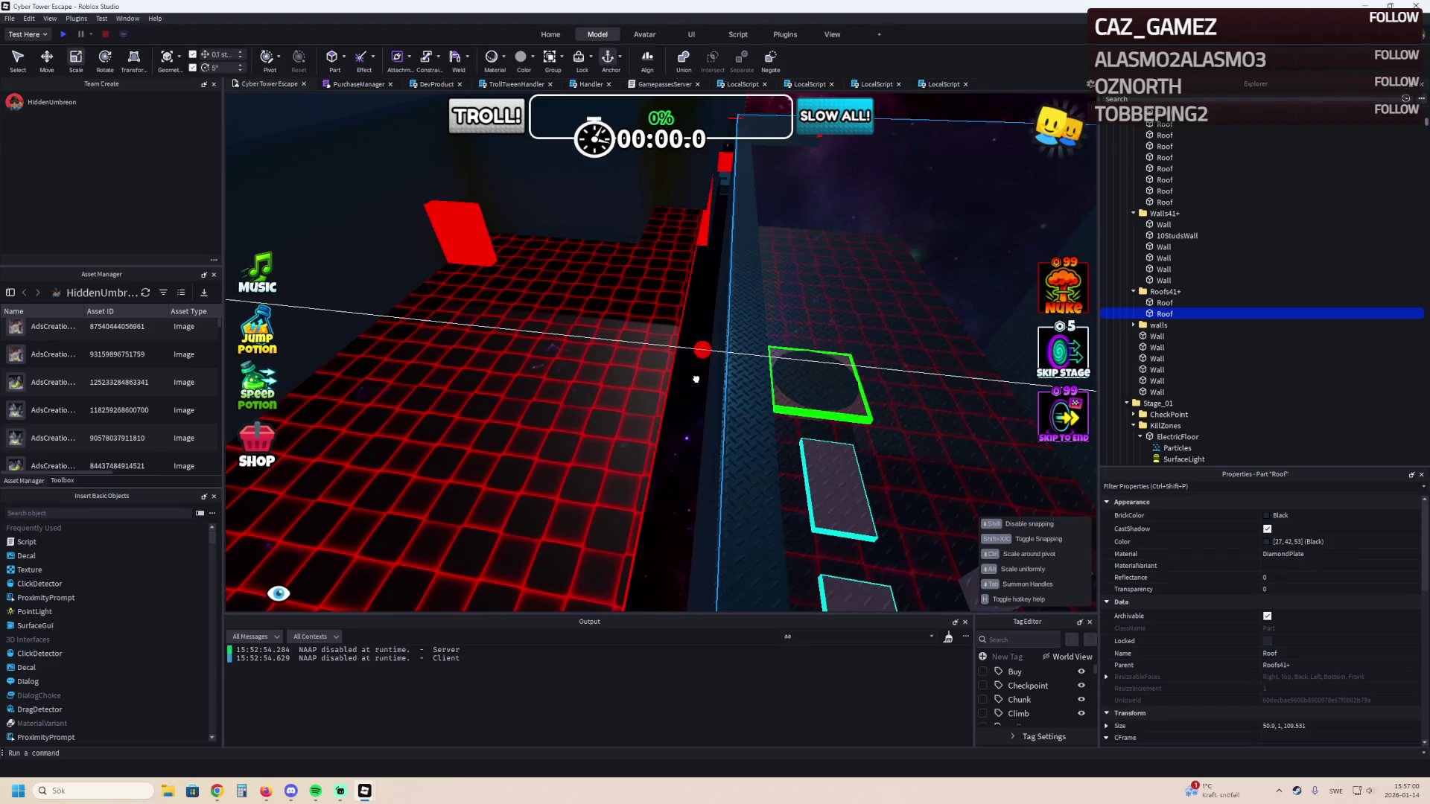
scroll(693, 381, "up", 5)
Shorten the other Roof slab to fit the stage.
left_click(686, 378)
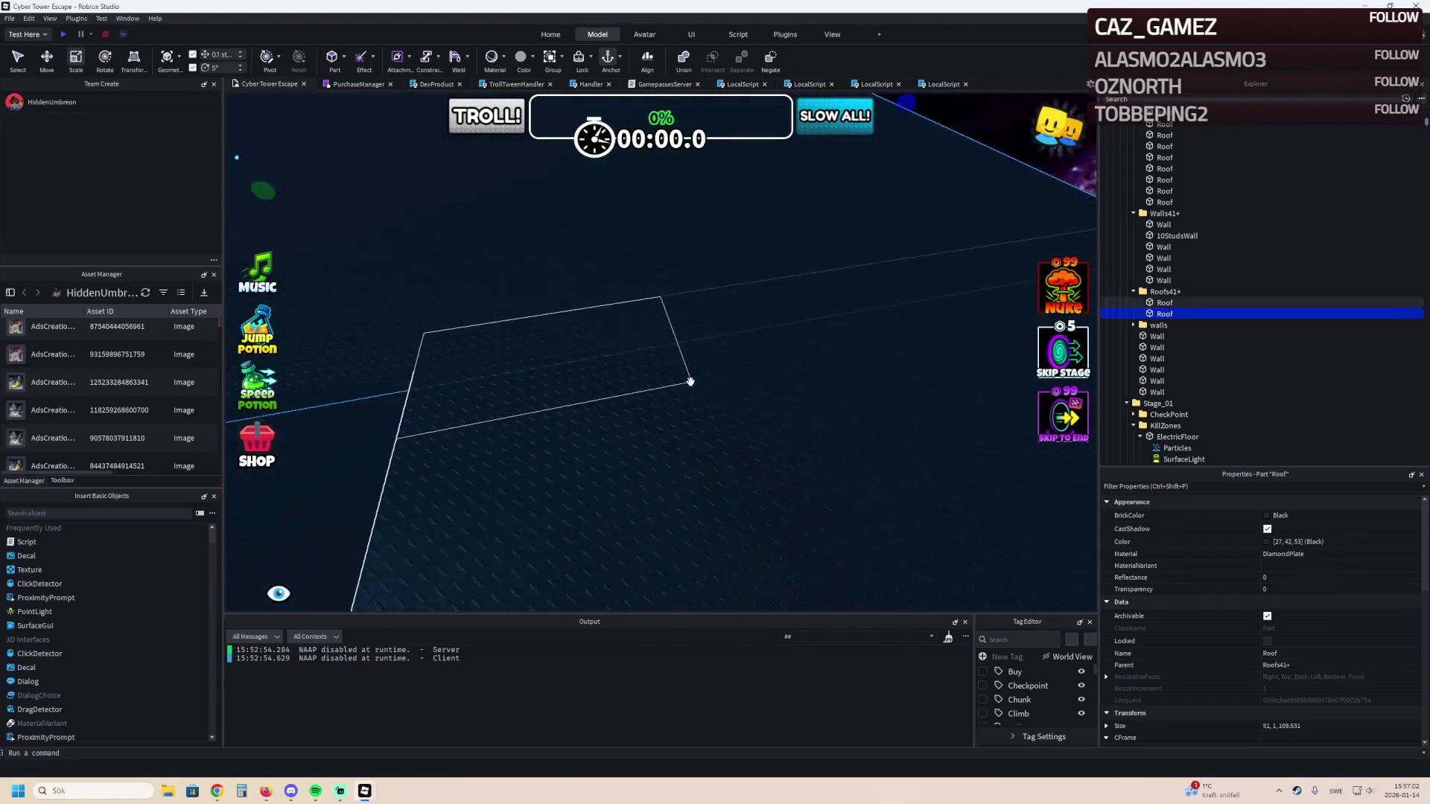
scroll(686, 380, "up", 5)
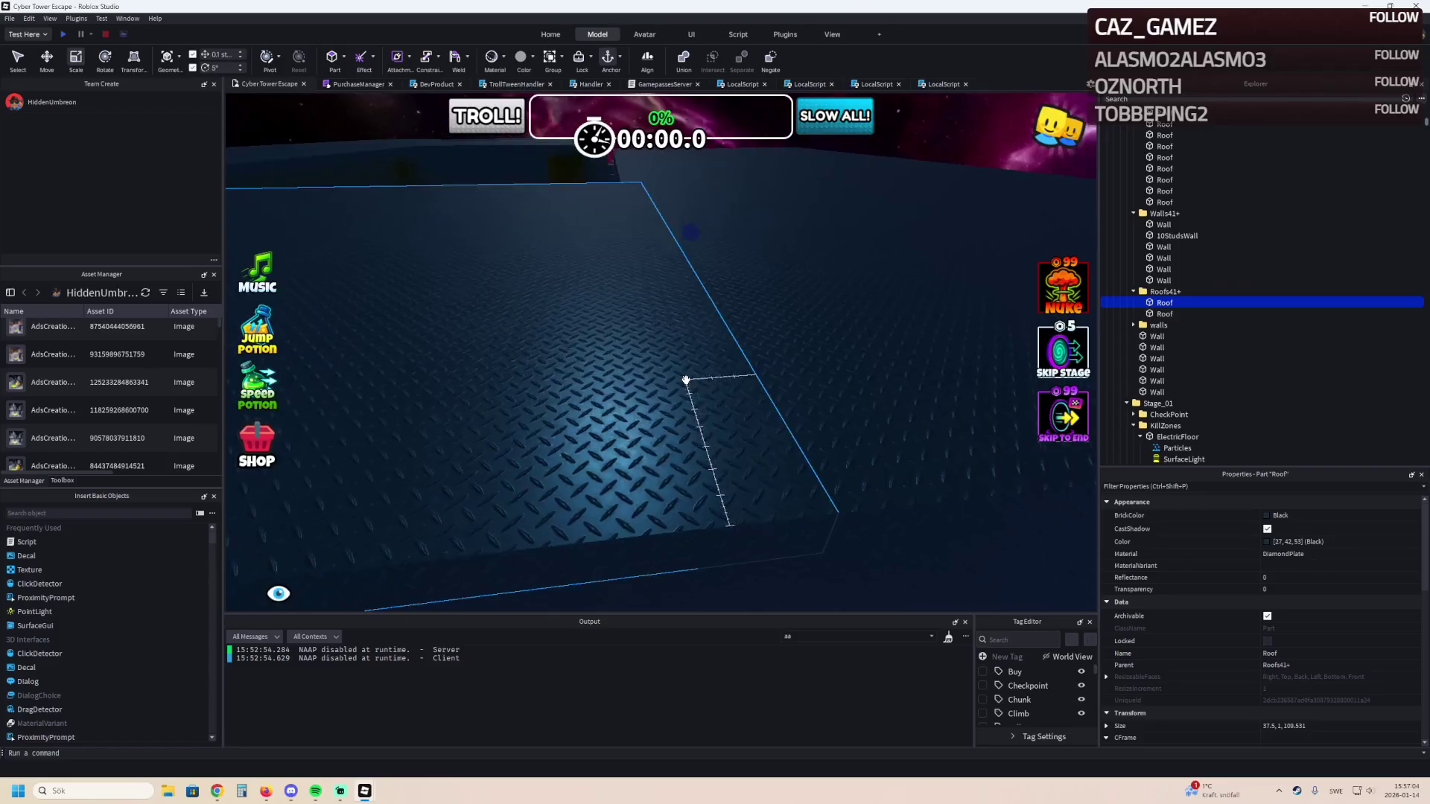
scroll(686, 381, "down", 2)
mouse_move(712, 332)
left_mouse_down()
mouse_move(696, 233)
mouse_move(673, 248)
left_mouse_up()
scroll(673, 248, "down", 5)
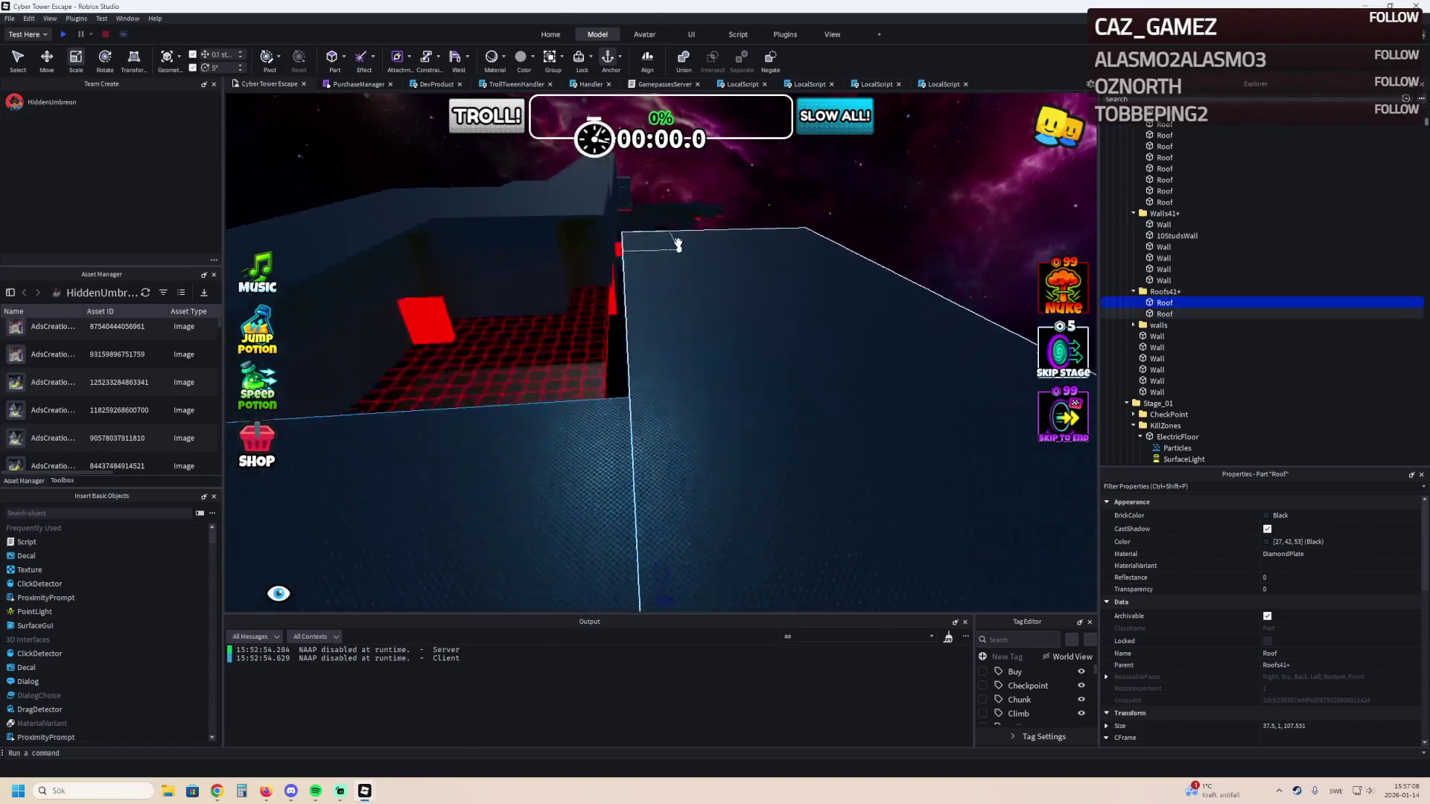
left_click(712, 191)
Lengthen the second roof to about 51.1 by 106.931 studs, covering the course.
key("w")
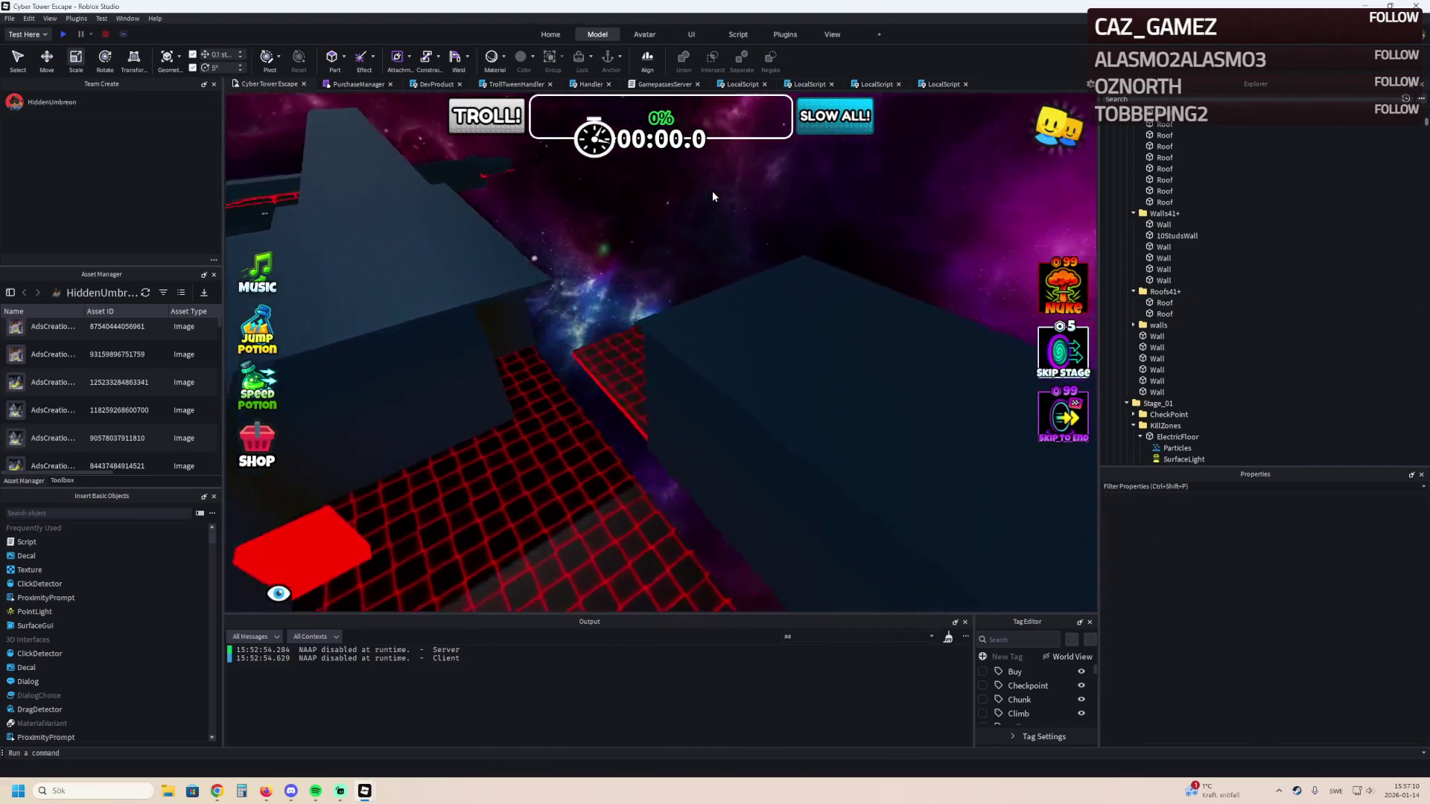
key("q")
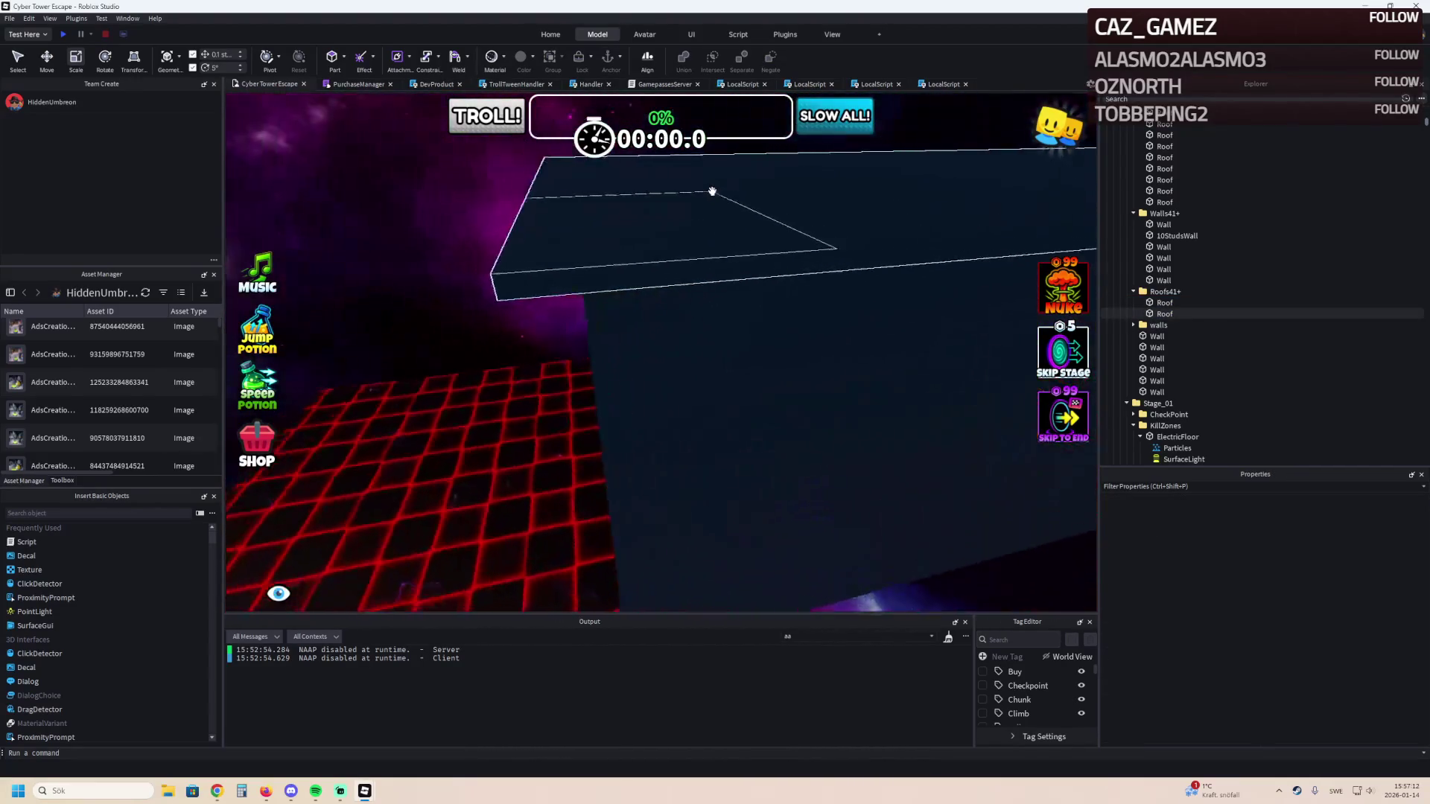
left_click(536, 220)
left_click_drag(536, 220, 525, 173)
key("q")
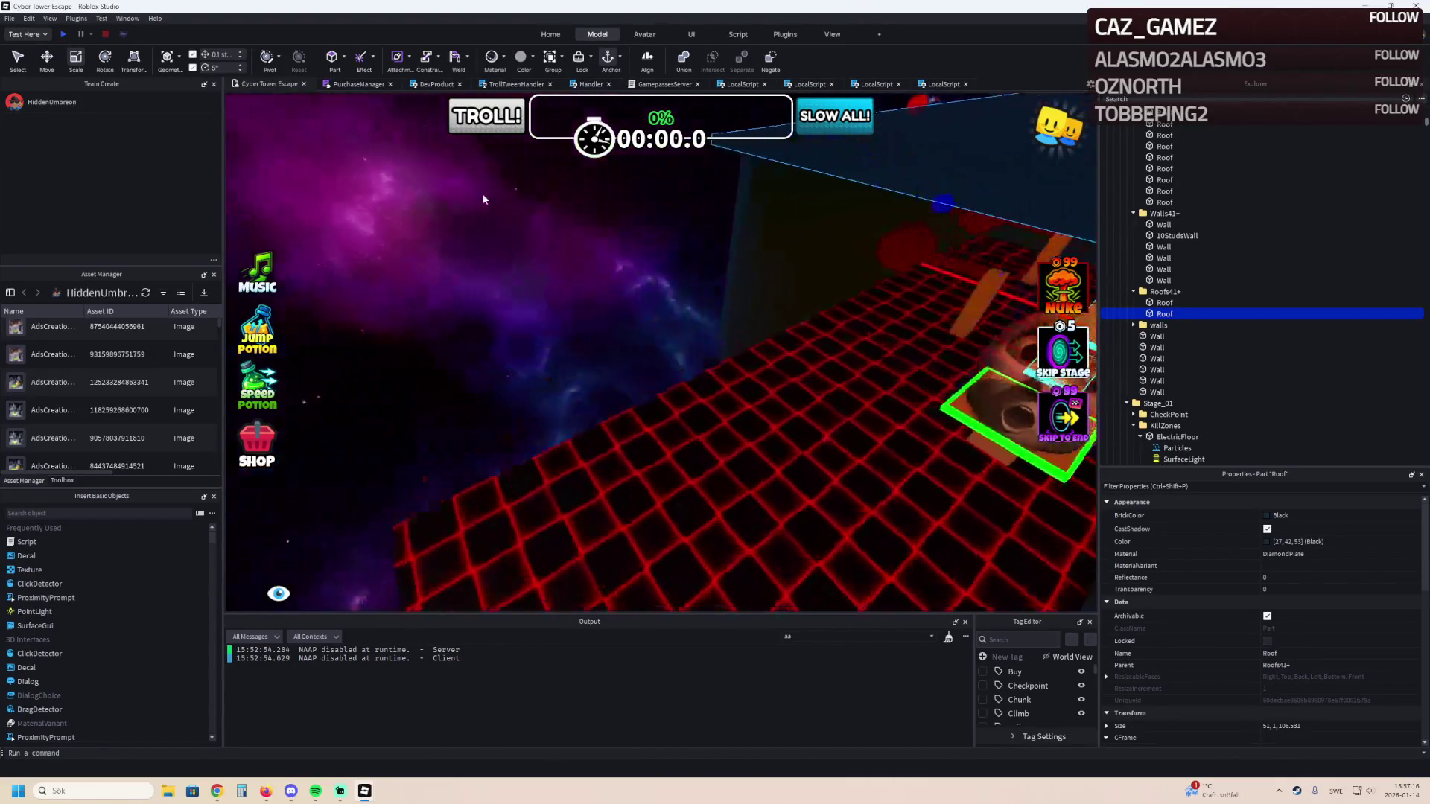
key("q")
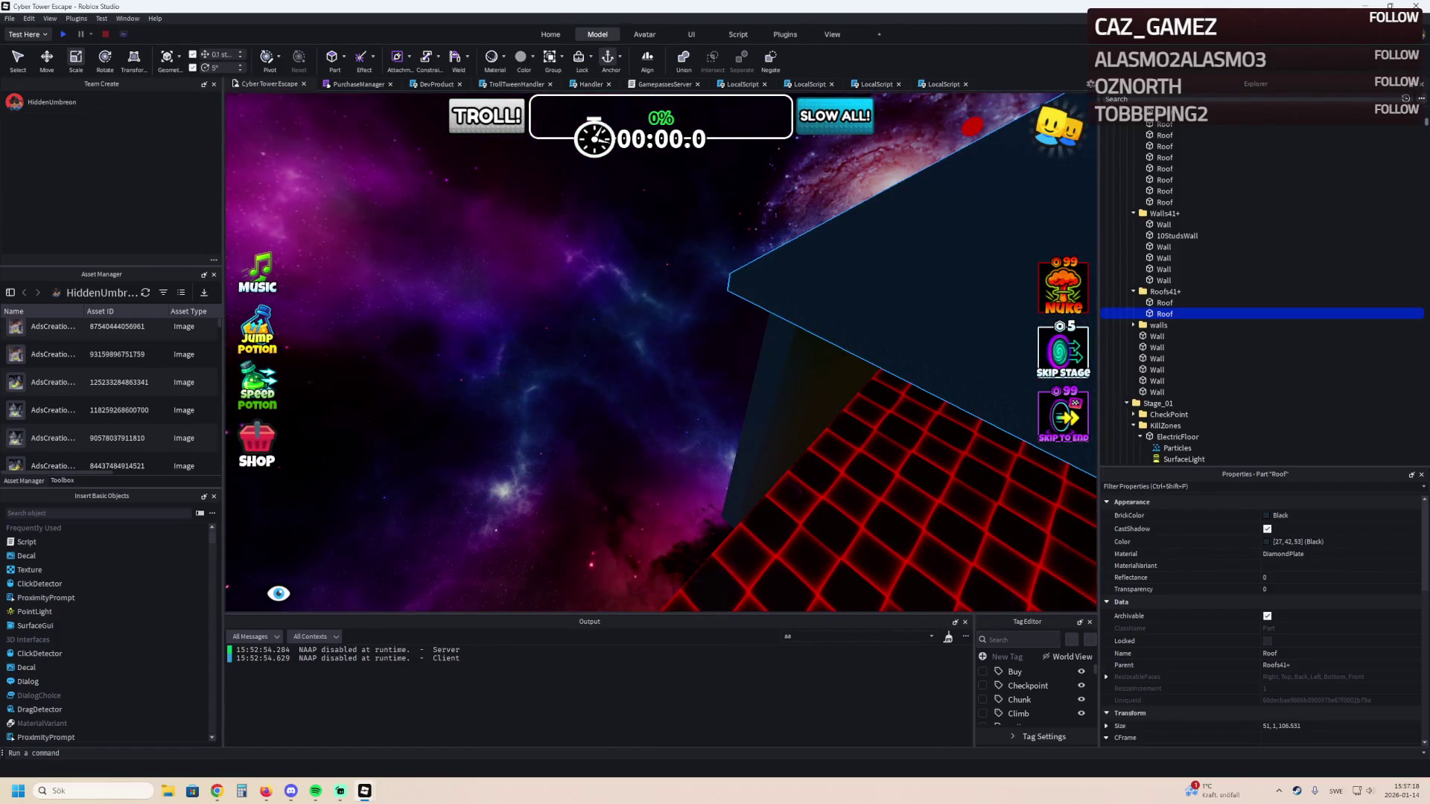
key("alt+Tab")
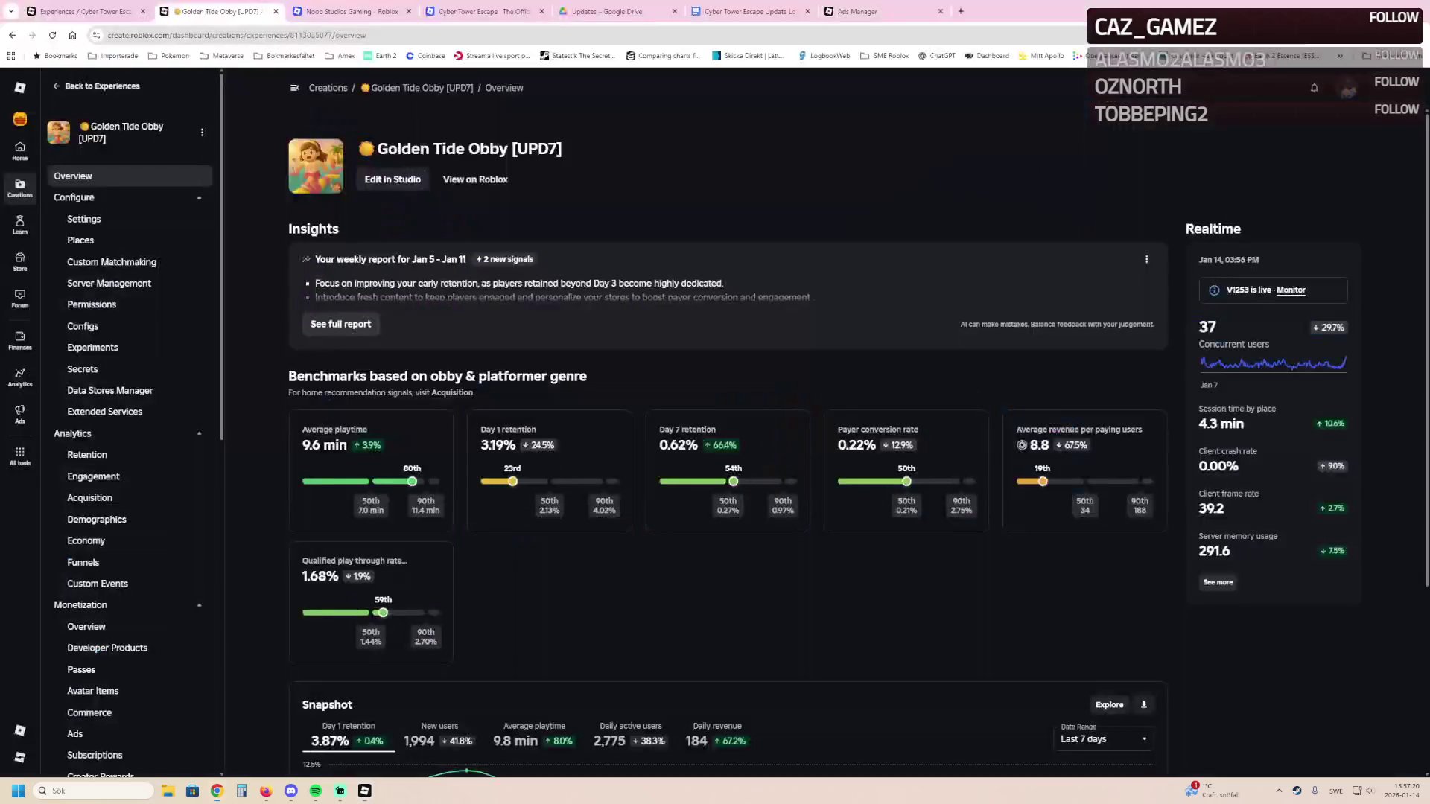
Open the public Golden Tide Obby [UPD7] game page and look over its details.
left_click(475, 180)
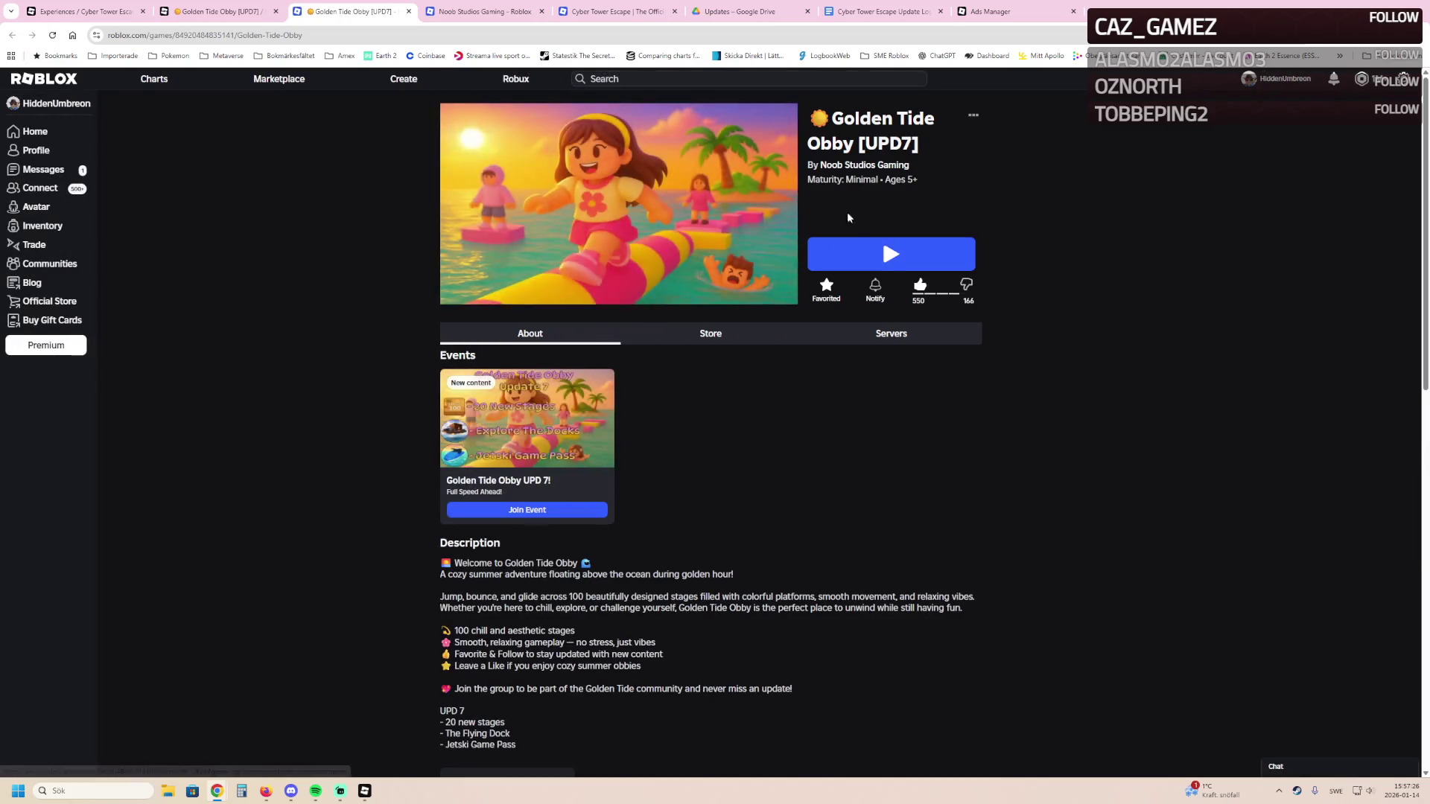
scroll(810, 348, "down", 2)
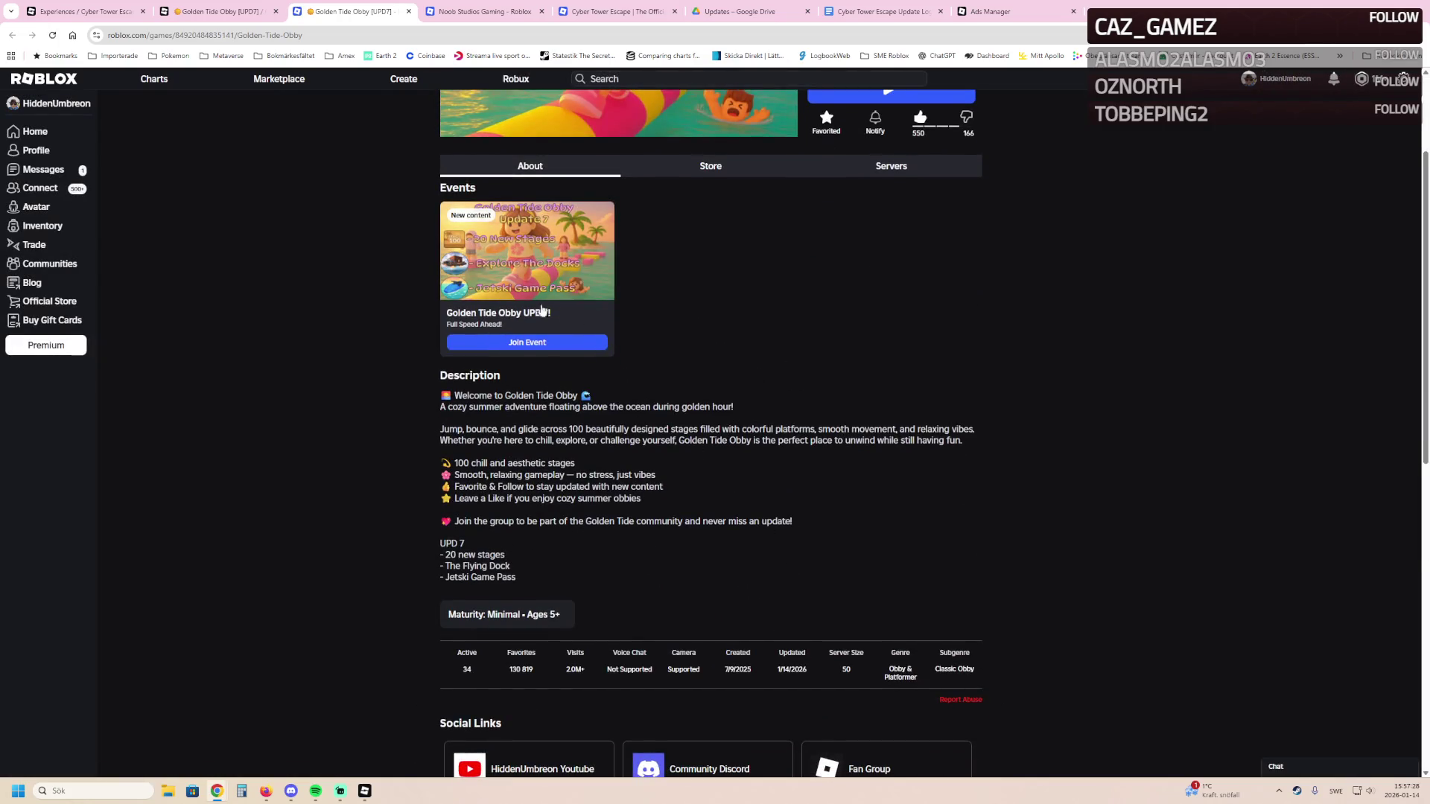
scroll(611, 353, "up", 2)
Open the Noob Studios Gaming group in a new tab and go to Winter Village Tycoon.
middle_click(864, 164)
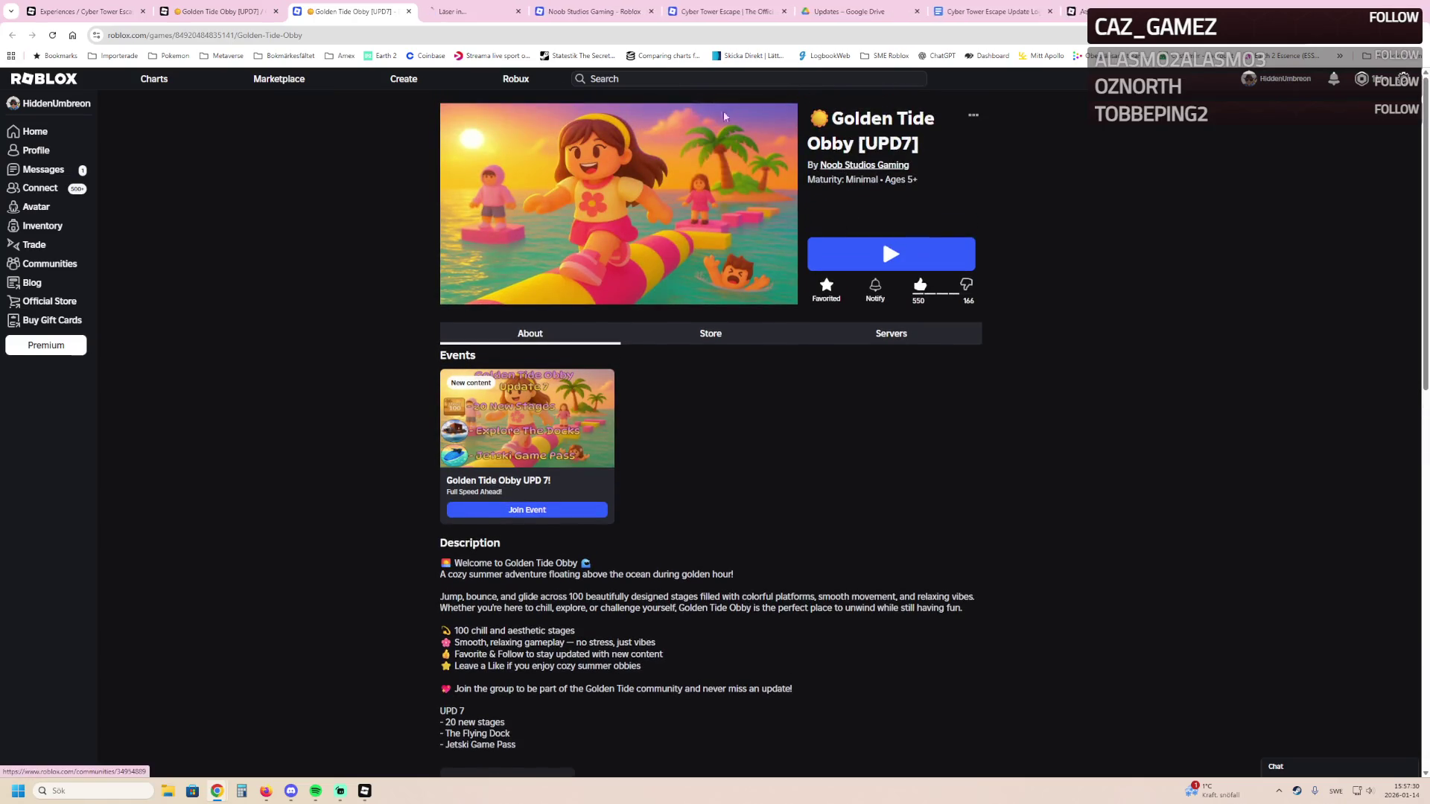
left_click(480, 6)
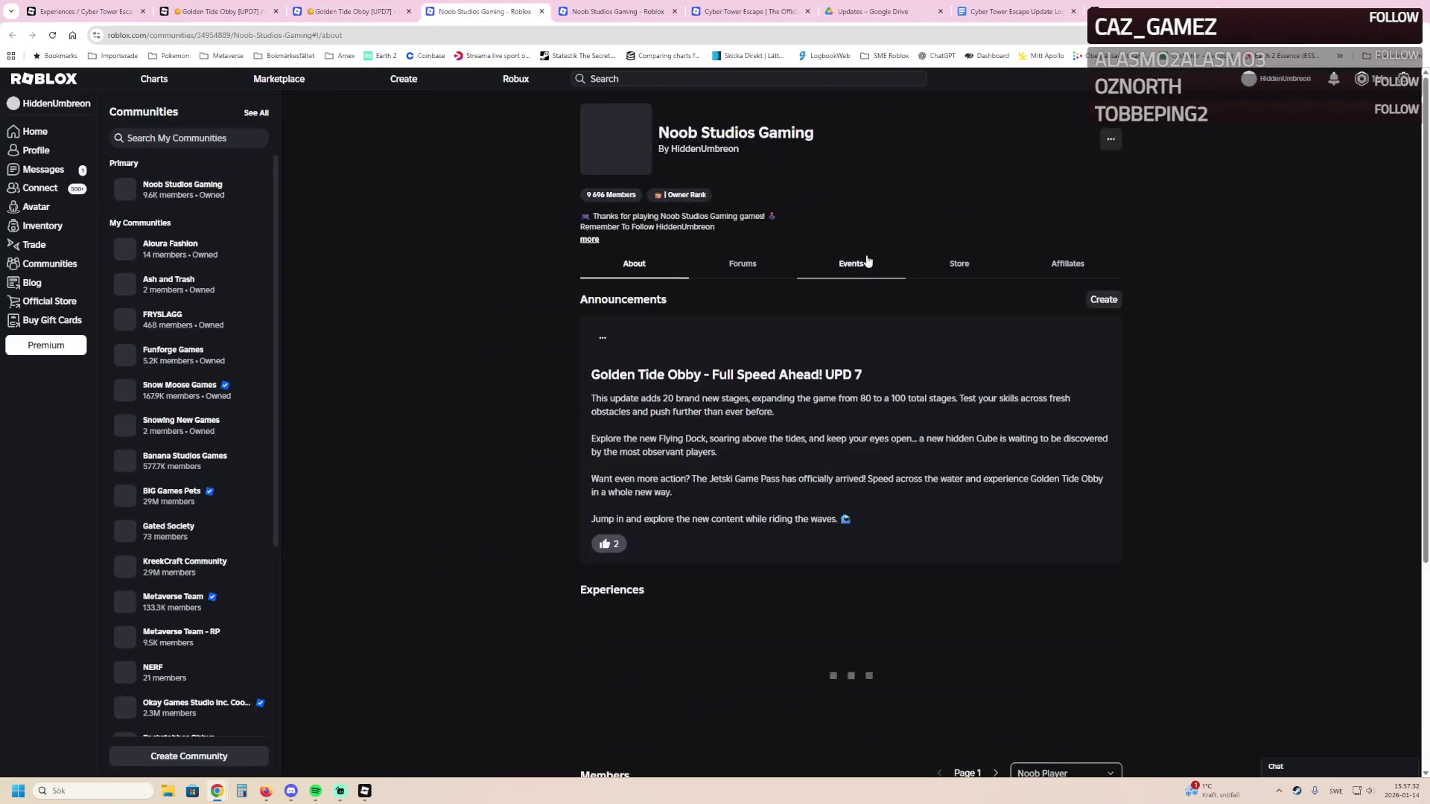
scroll(752, 393, "down", 2)
scroll(752, 391, "down", 3)
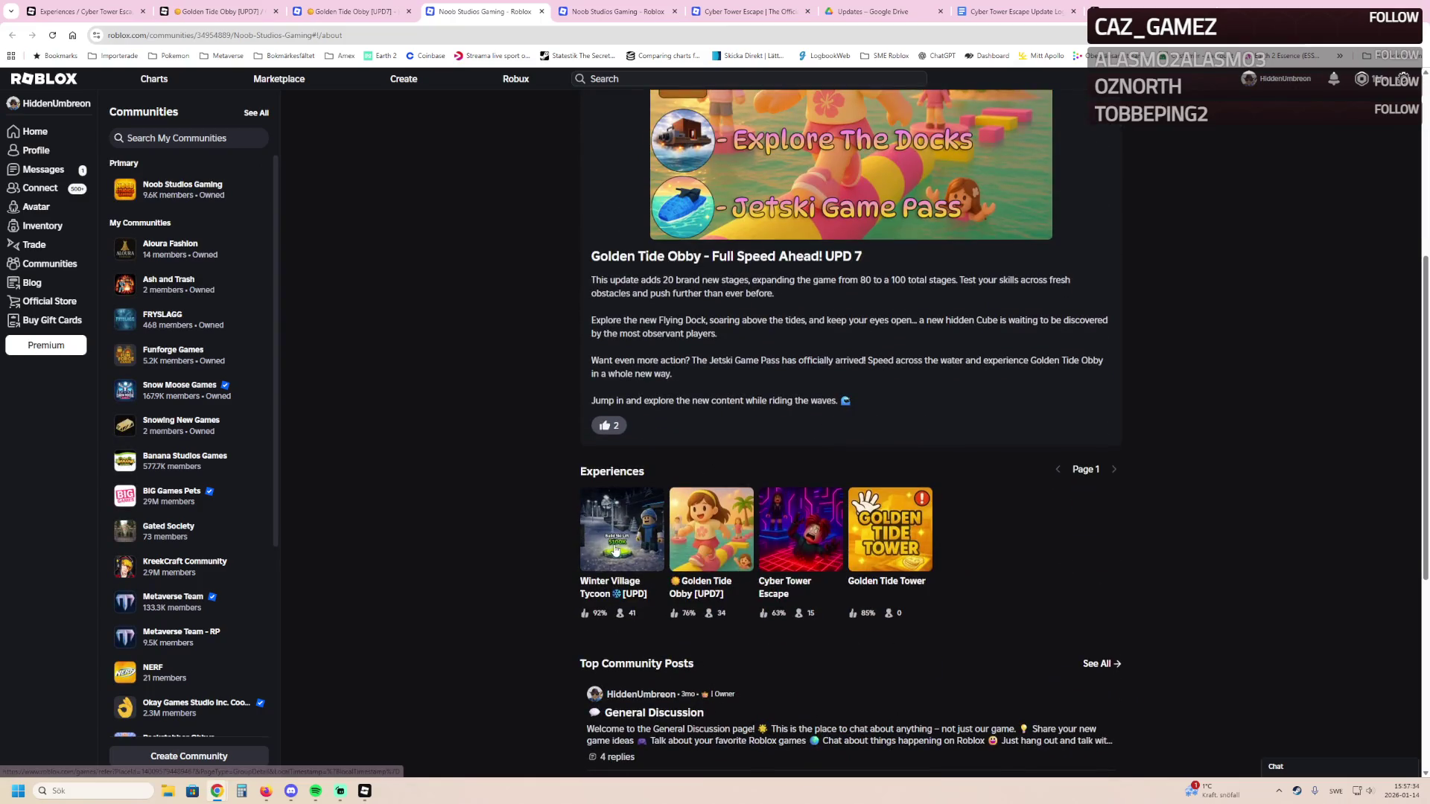
left_click(641, 493)
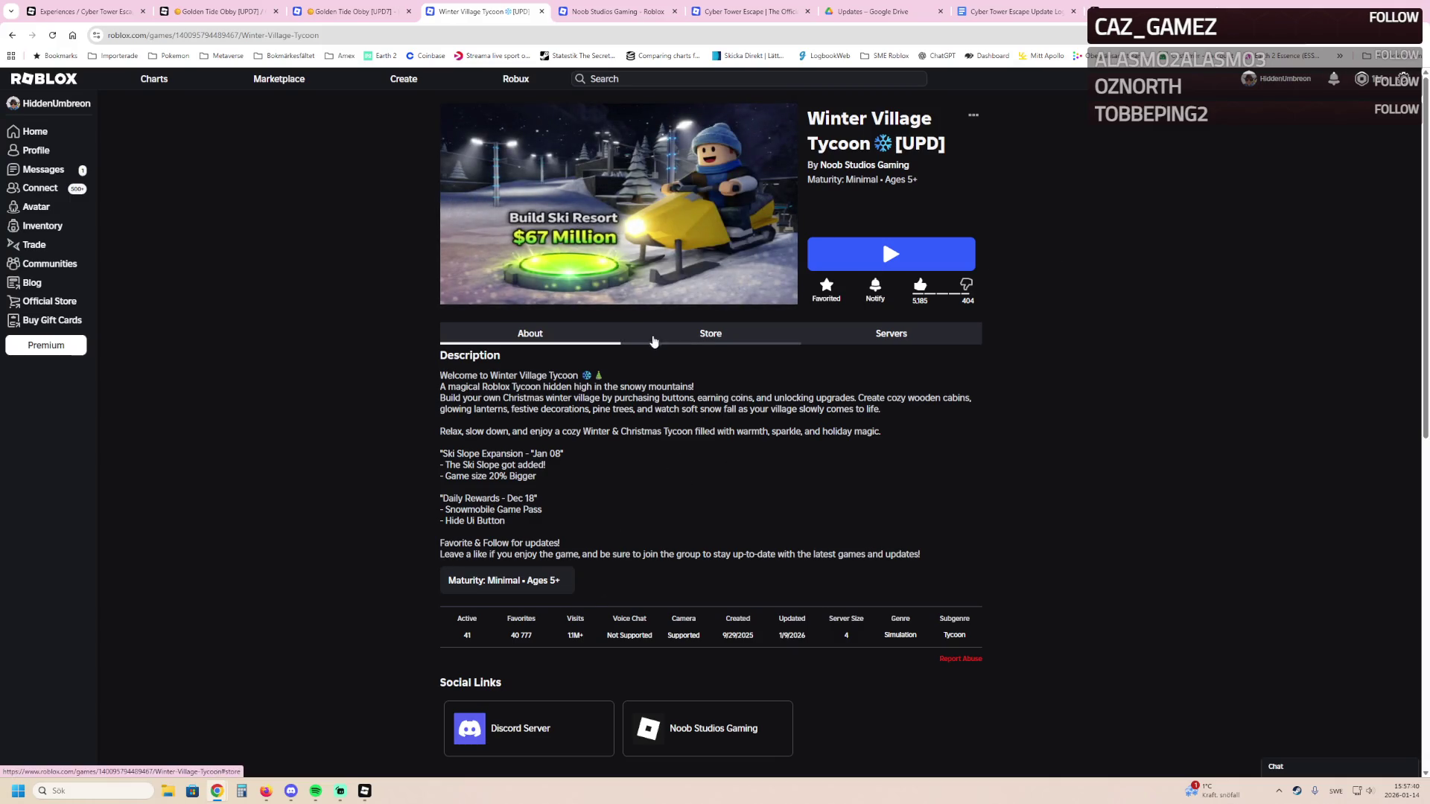
Browse Winter Village Tycoon's thumbnails to Buy Christmas Tree, then close that tab.
left_click(768, 204)
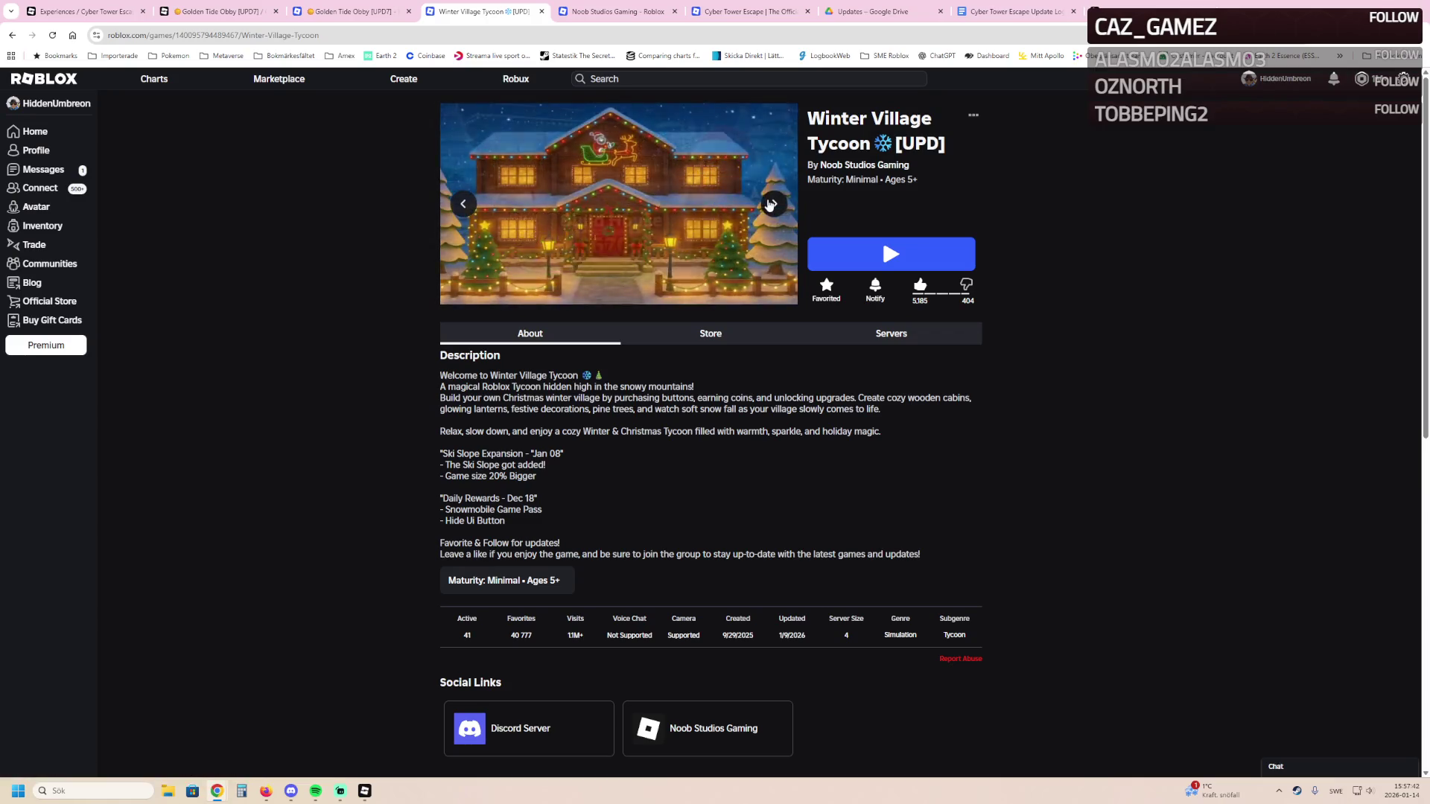
left_click(770, 204)
left_click(770, 204)
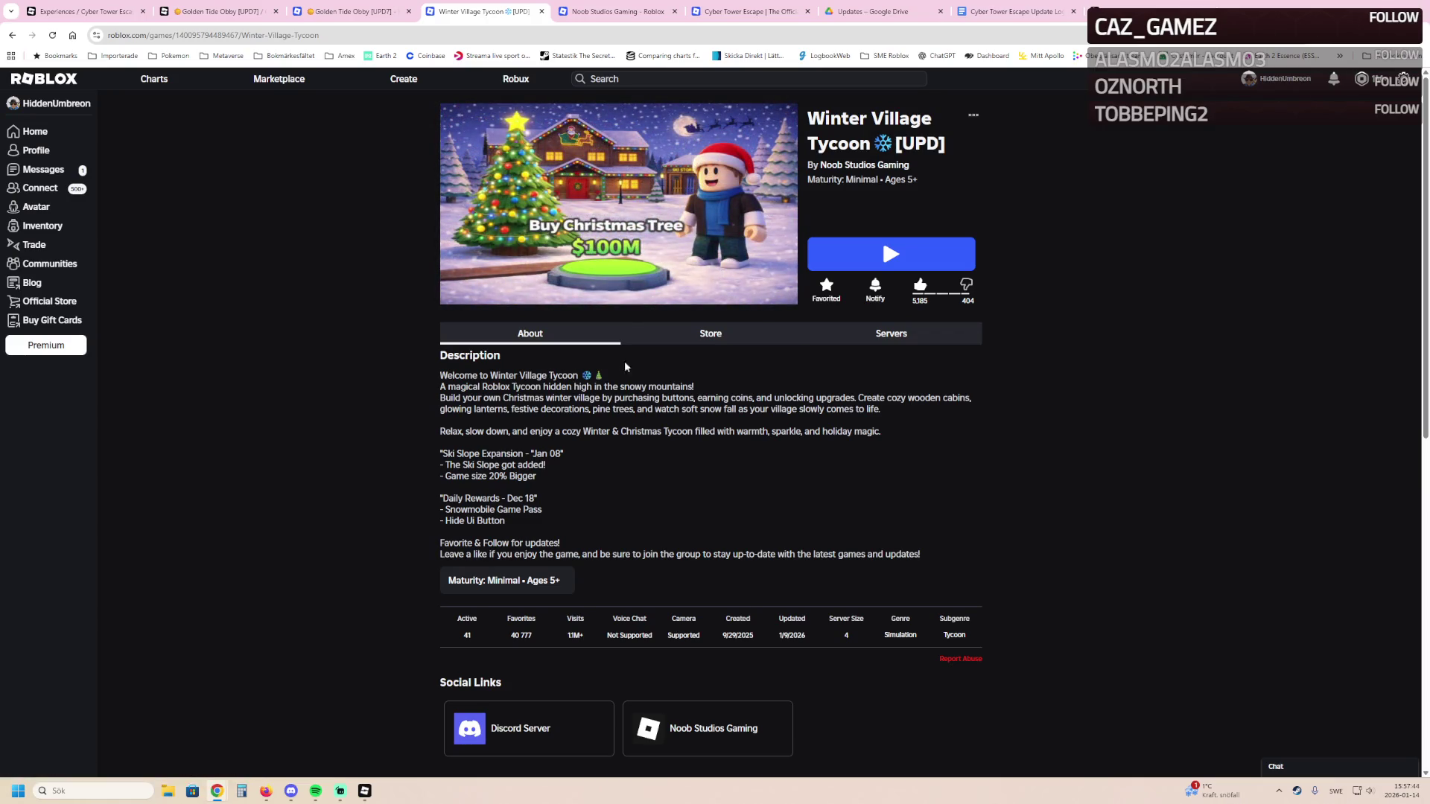
left_click(542, 11)
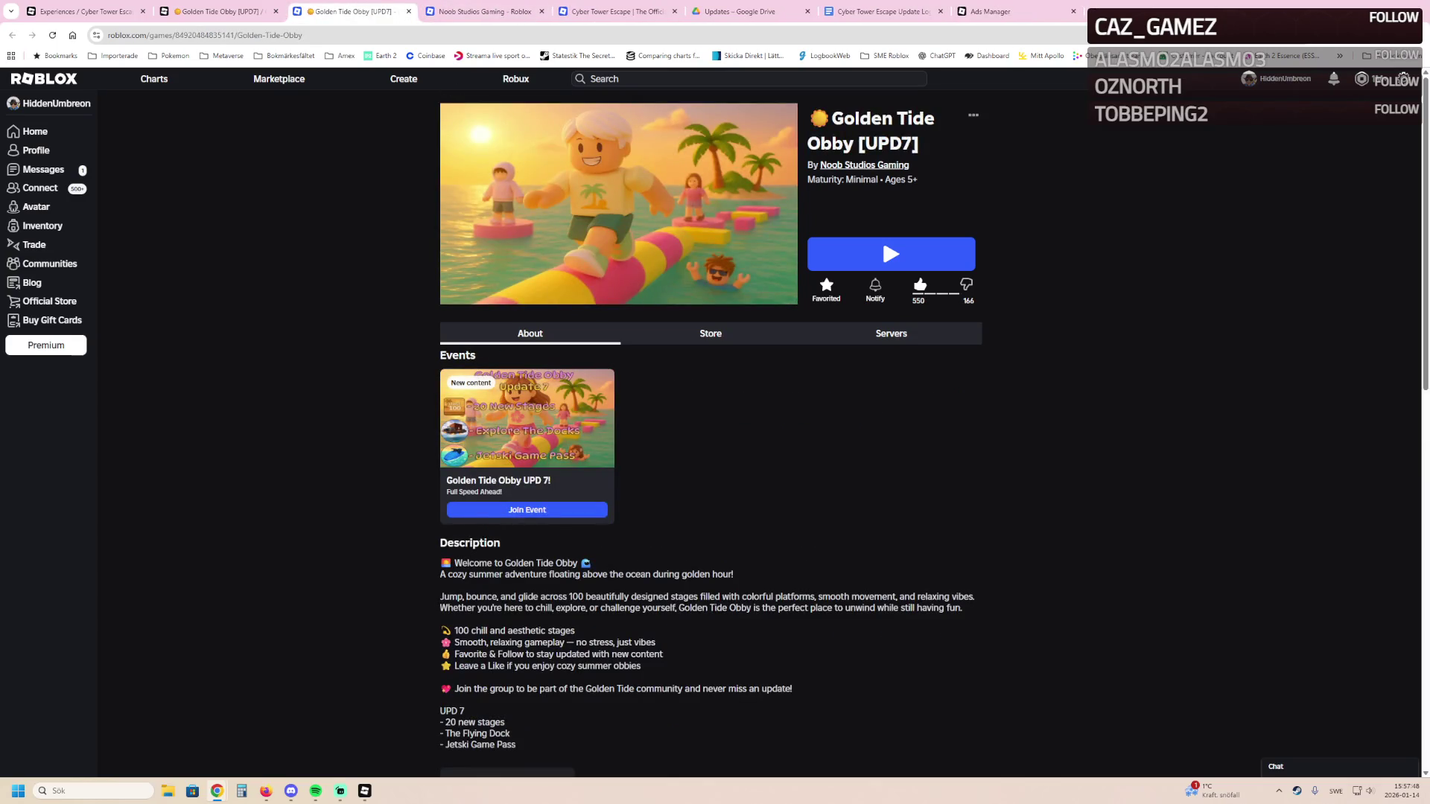
key("alt+Tab")
key("alt+Tab")
mouse_move(365, 790)
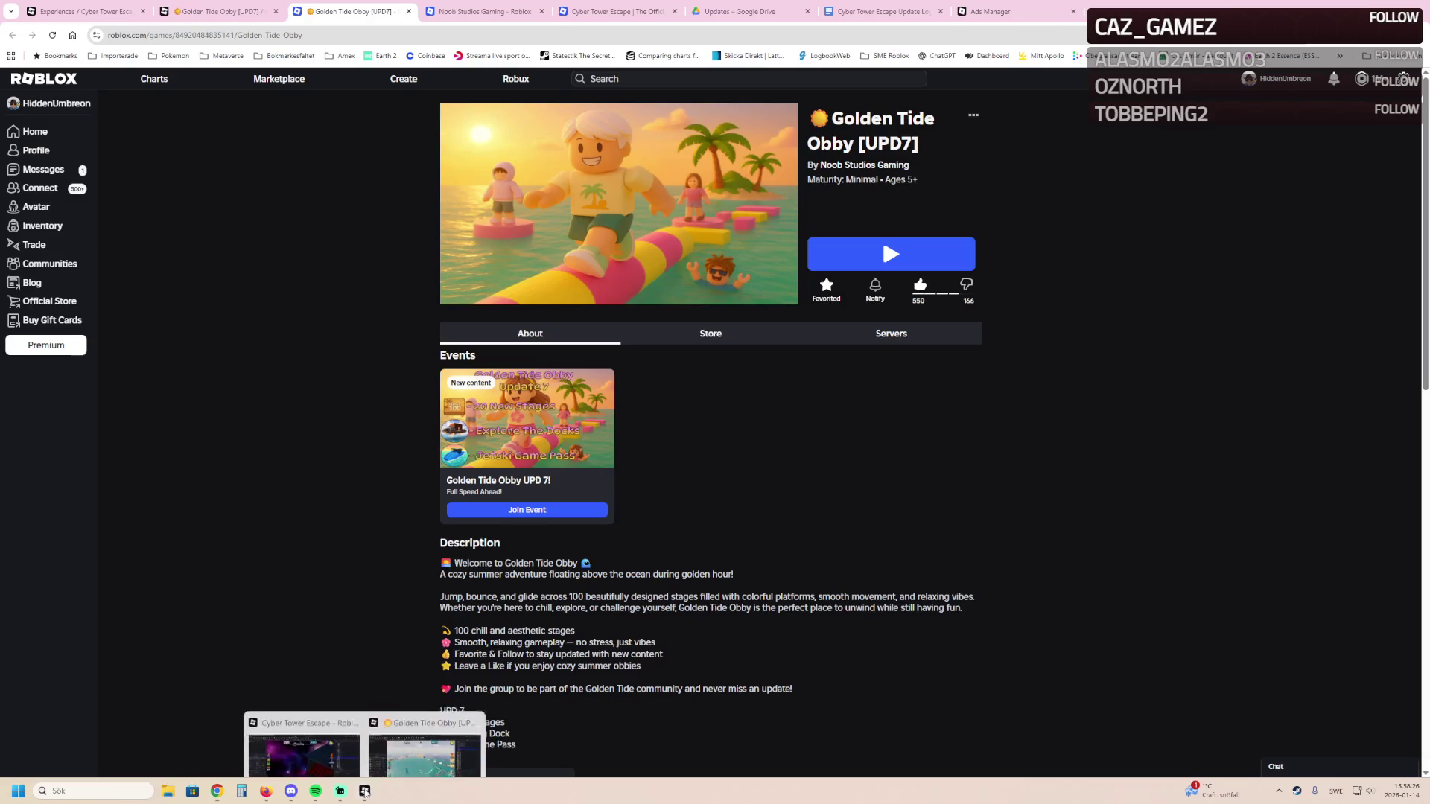
left_click(423, 733)
Select a side wall of stages 41+ and undo a trial stretch.
key("w")
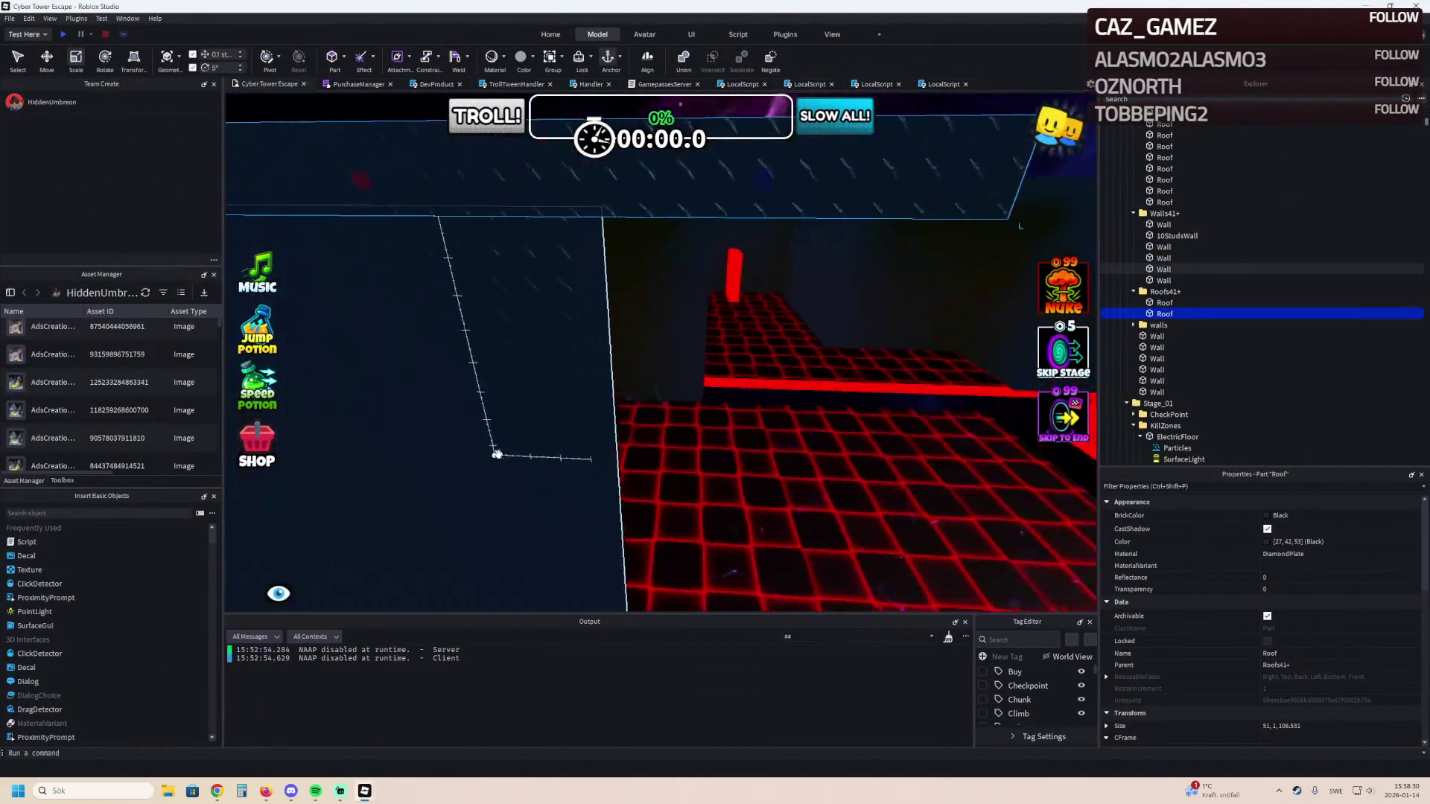
left_click(507, 450)
key("s")
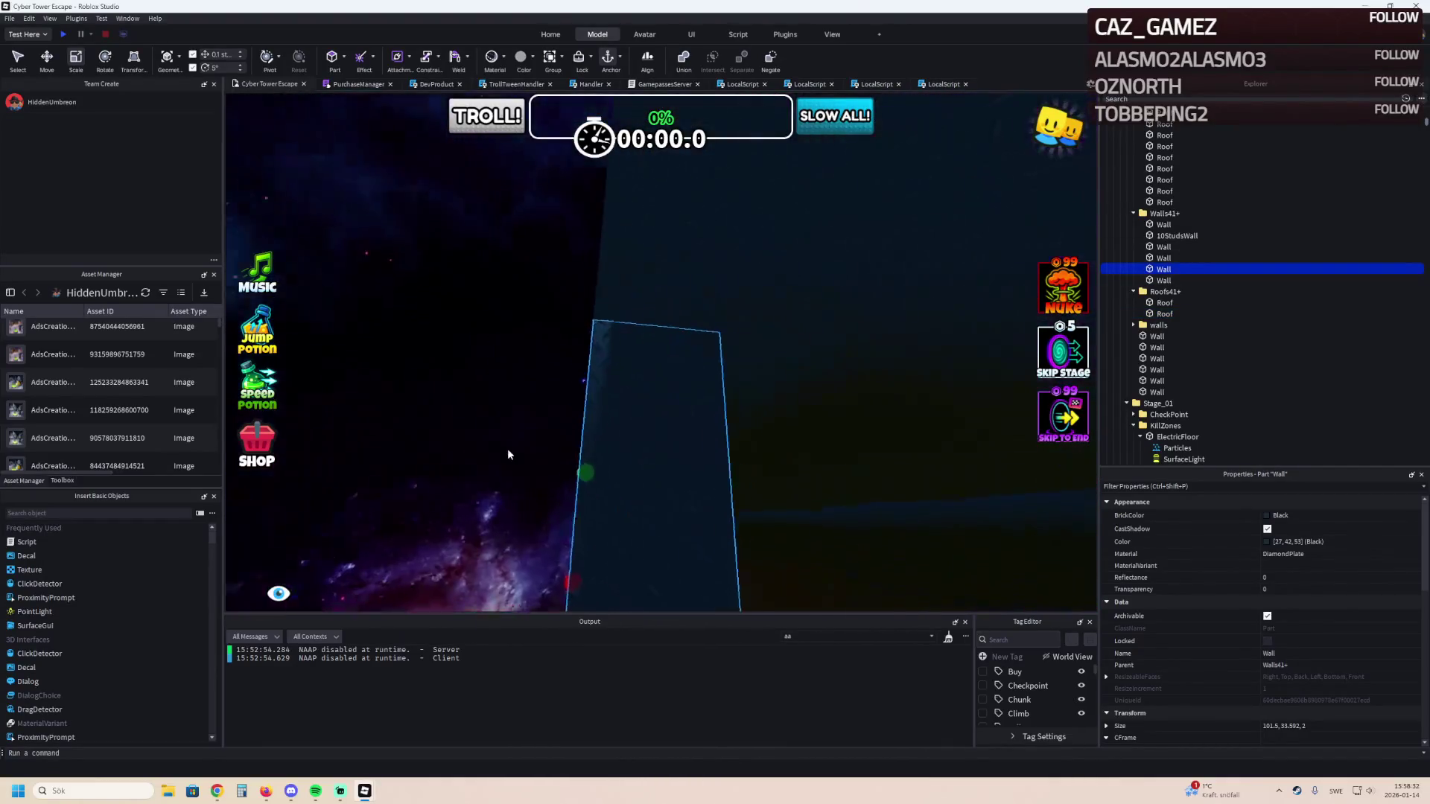
key("d")
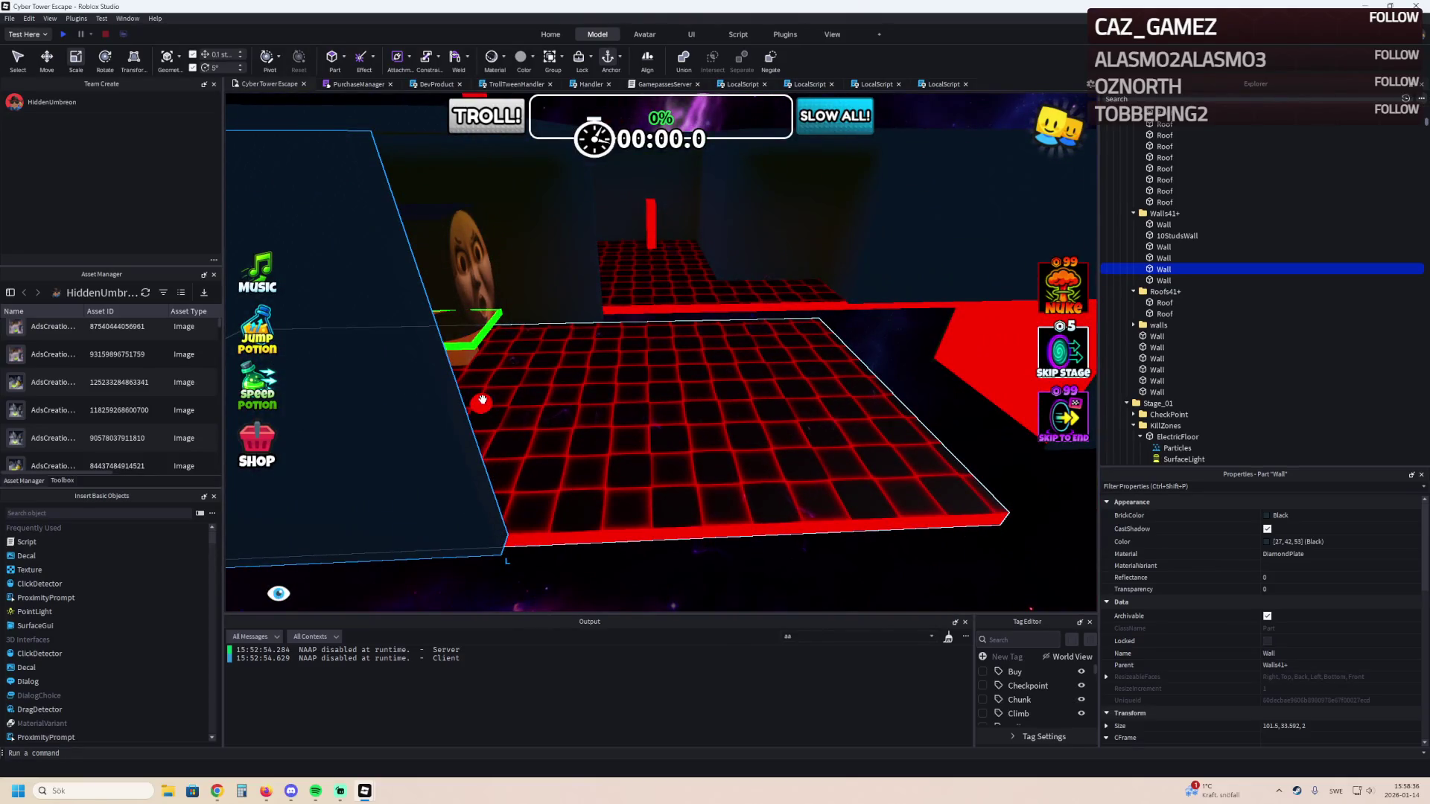
left_click_drag(482, 400, 507, 402)
key("ctrl+z")
Lengthen the side wall along the grid floor to about 152 studs.
key("a")
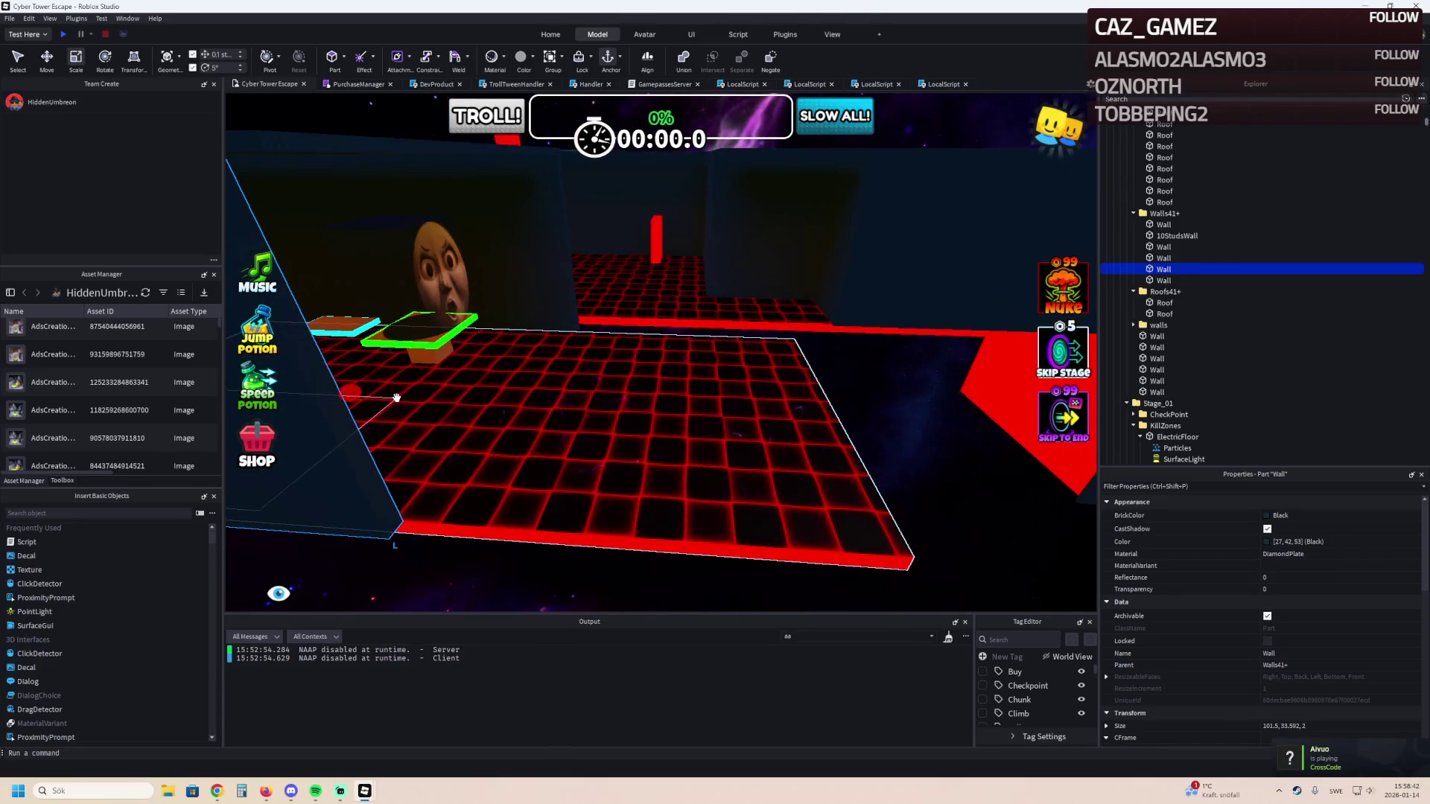
key("d")
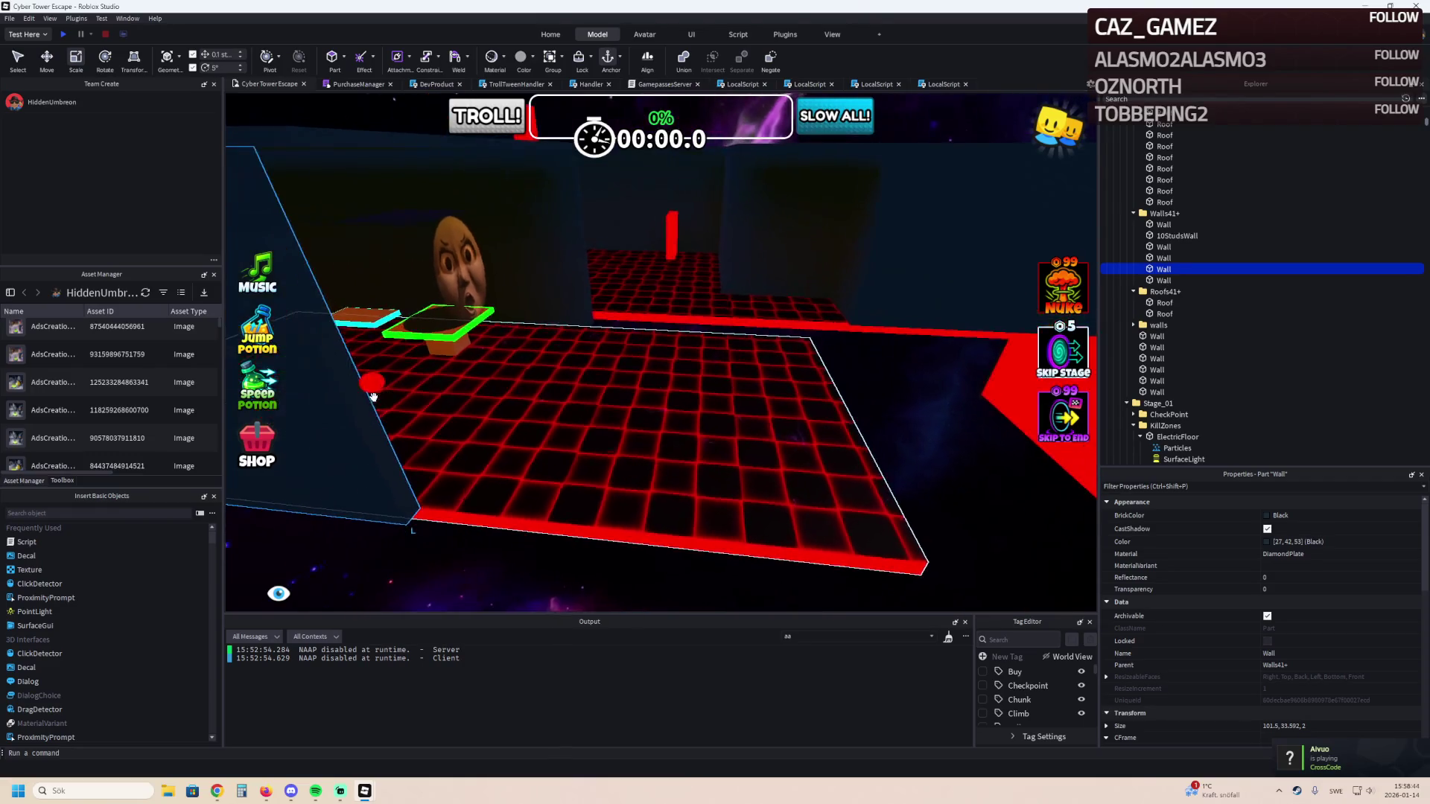
left_click_drag(344, 394, 540, 404)
key("w")
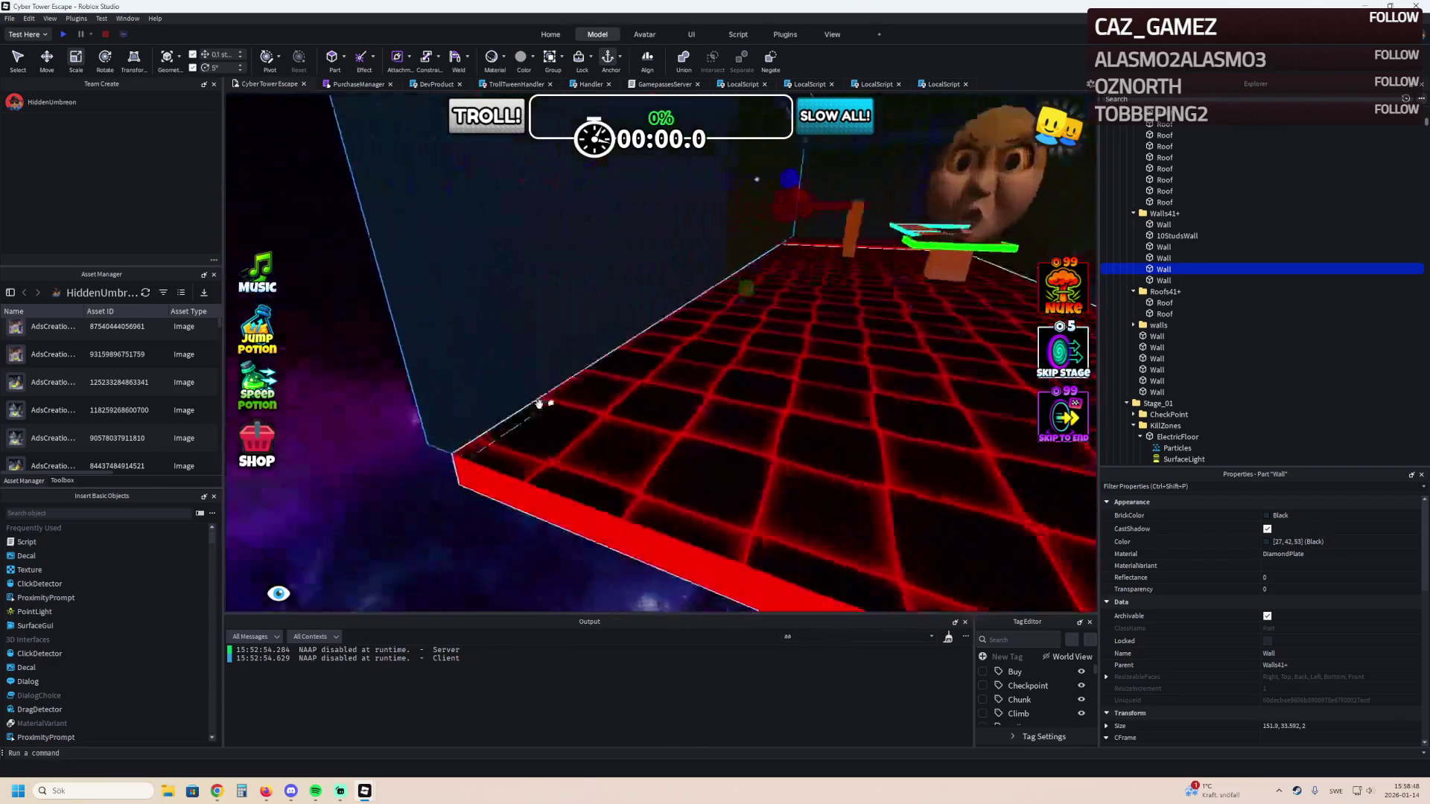
key("w")
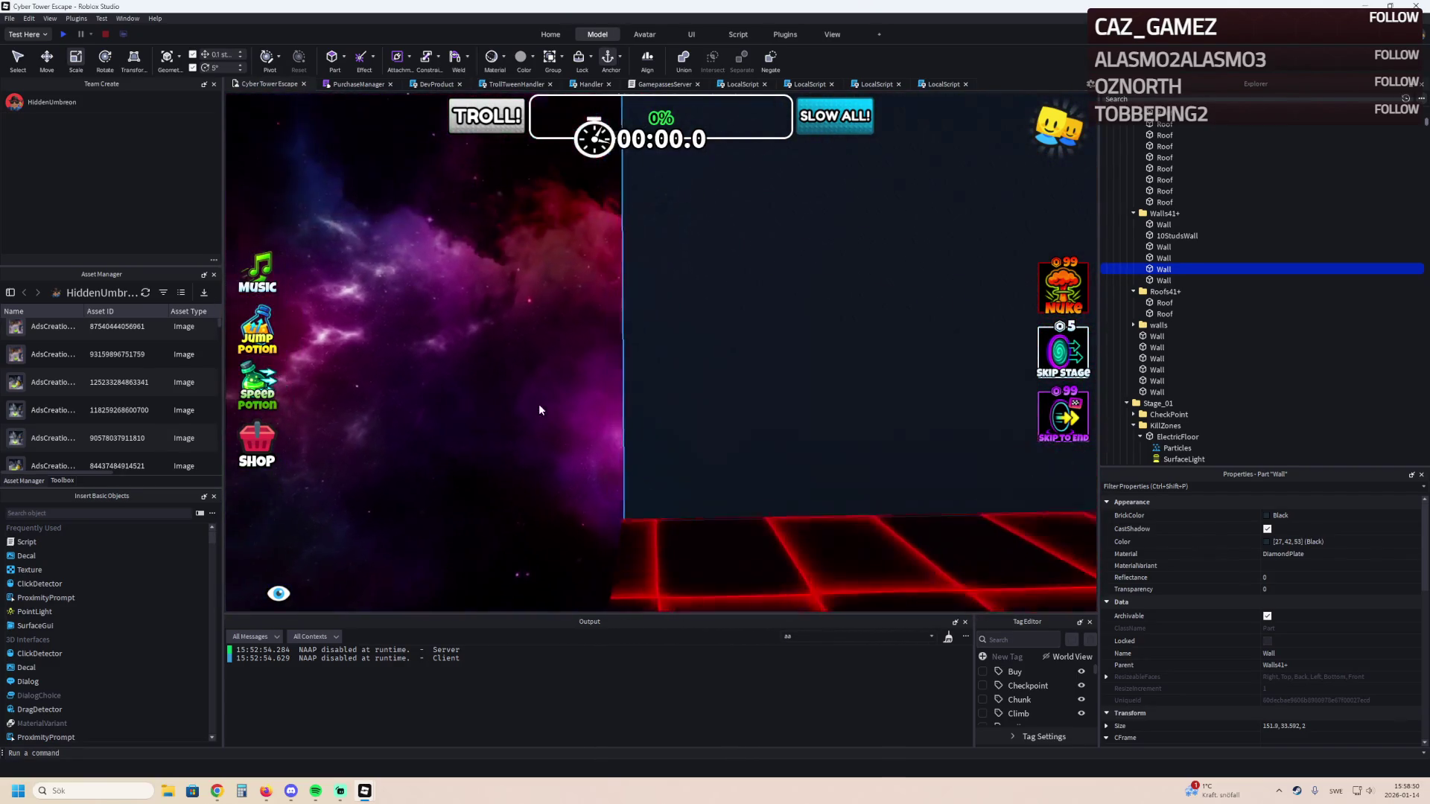
key("a")
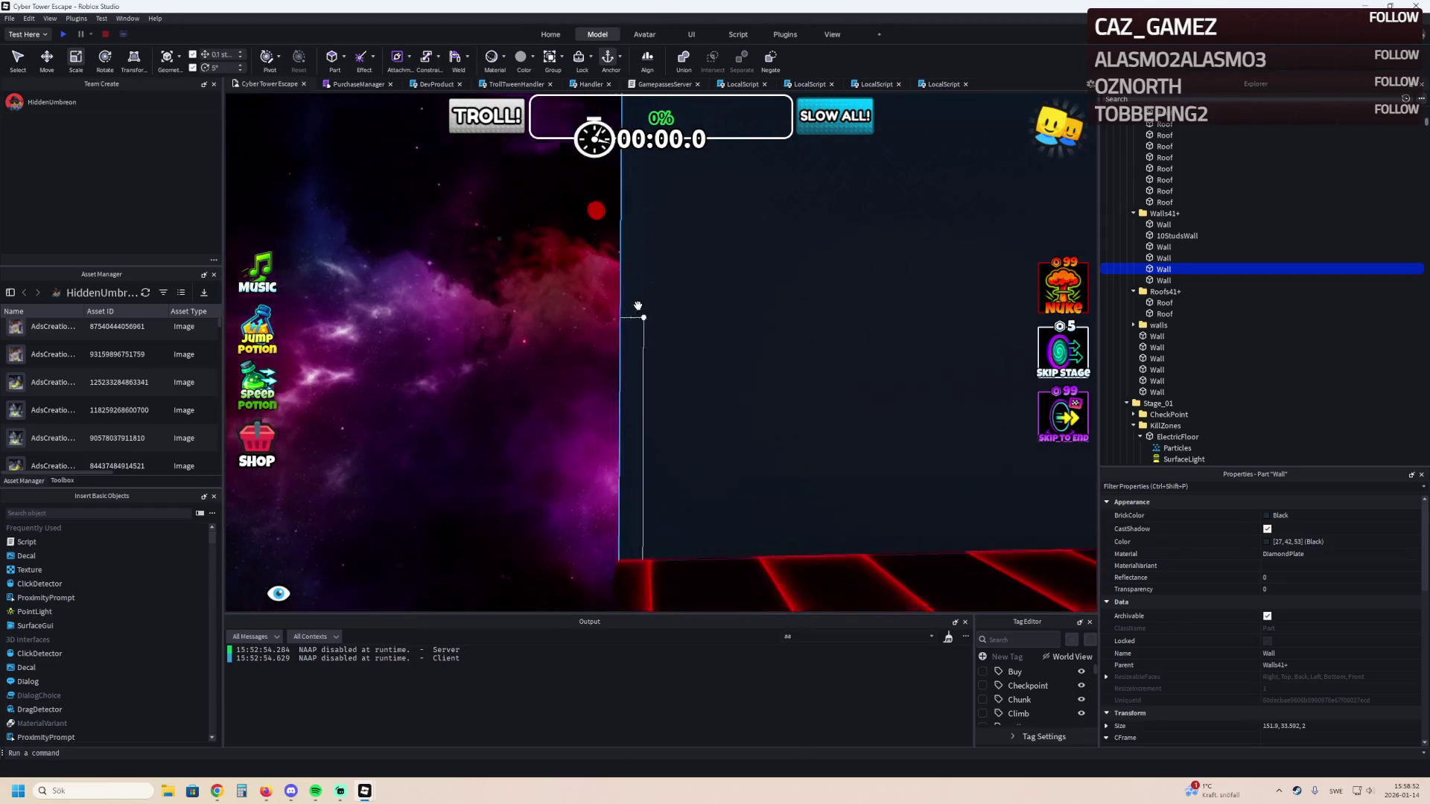
left_click_drag(605, 237, 605, 238)
Lengthen the thin wall beside the raised grid platform to about 114 studs.
key("s")
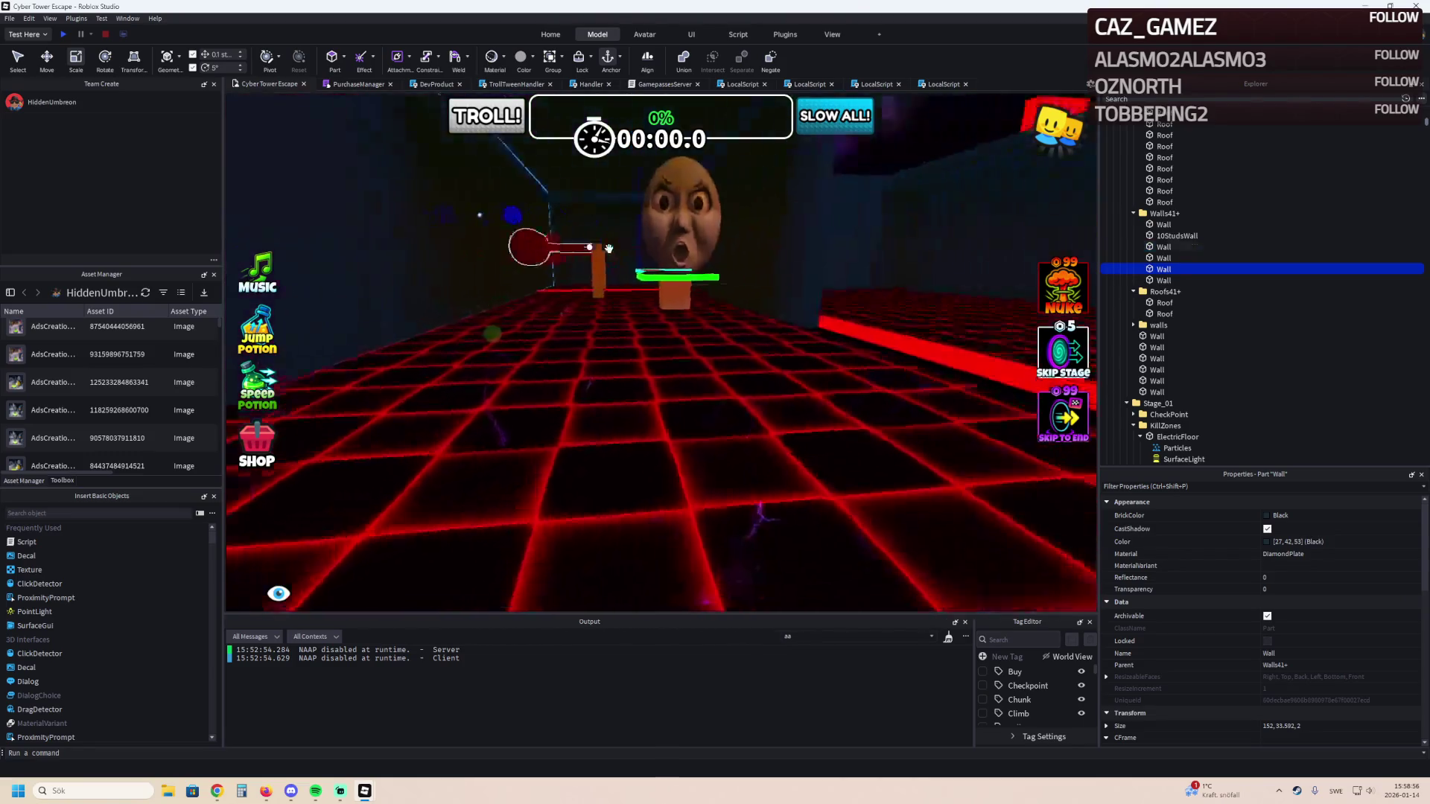
key("d")
left_click(527, 331)
left_click_drag(527, 327, 525, 336)
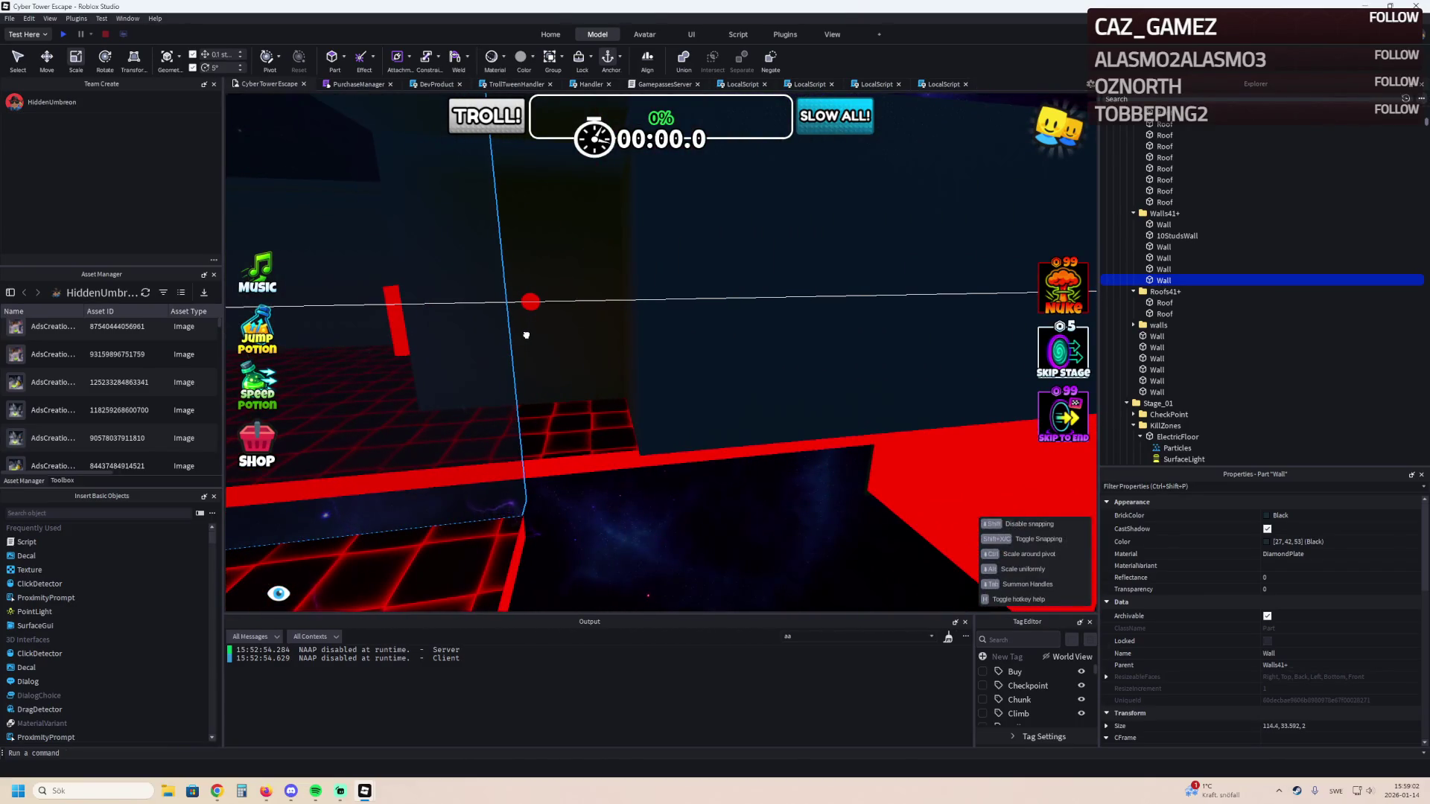
Duplicate the dark diamond-plate wall and shrink the copy's width toward 60.
key("f")
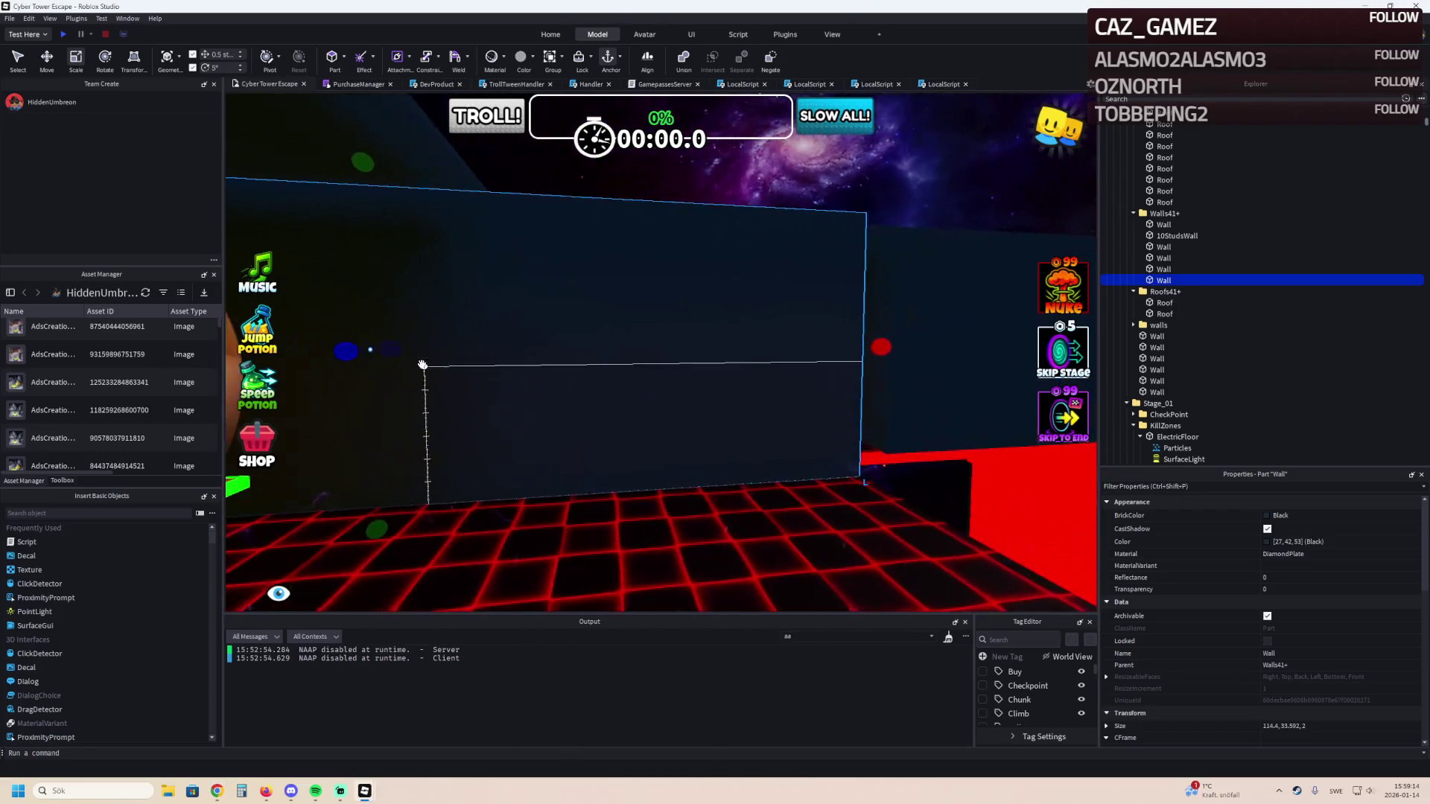
key("ctrl+d")
left_click_drag(852, 366, 636, 366)
scroll(667, 363, "down", 2)
key("a")
key("d")
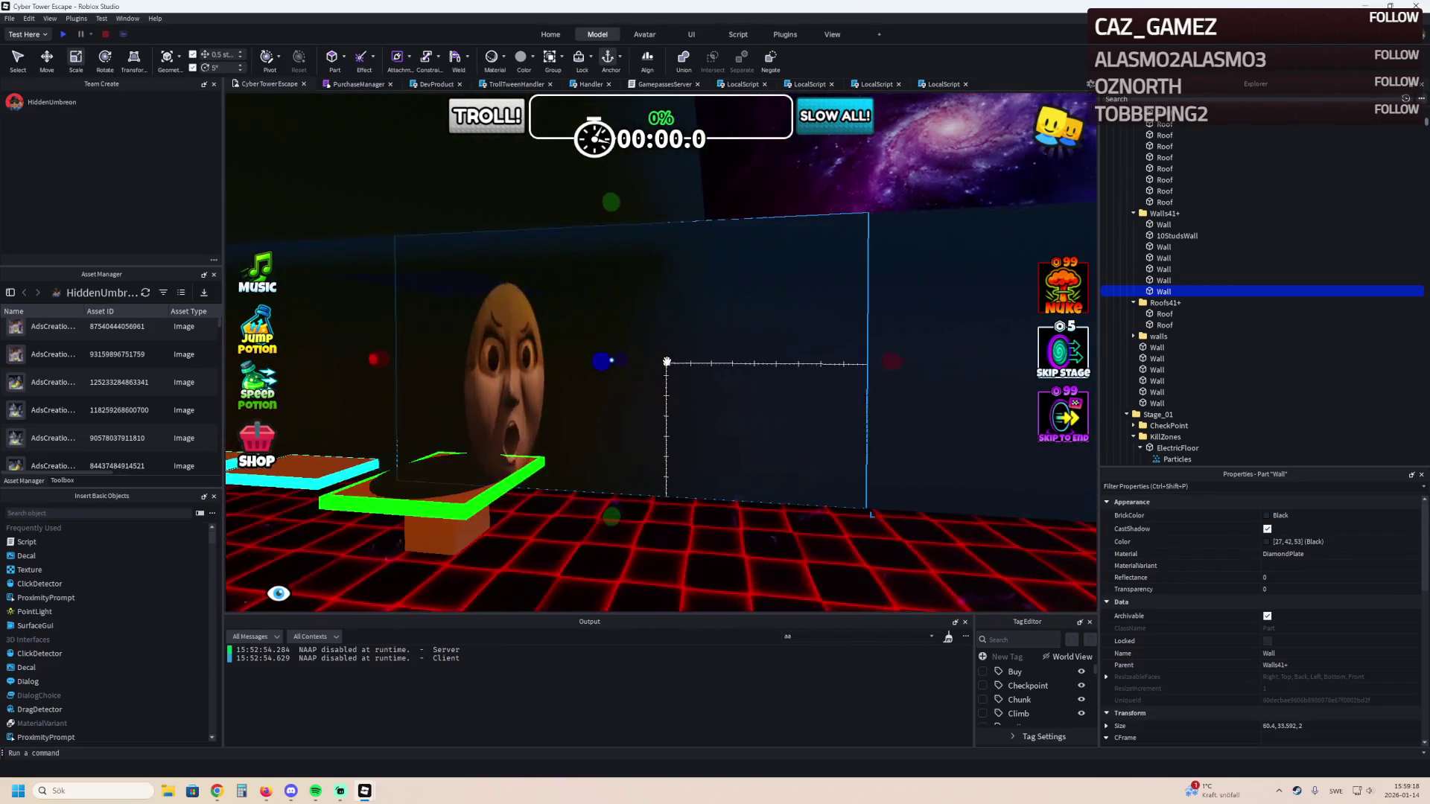
left_click_drag(757, 365, 773, 359)
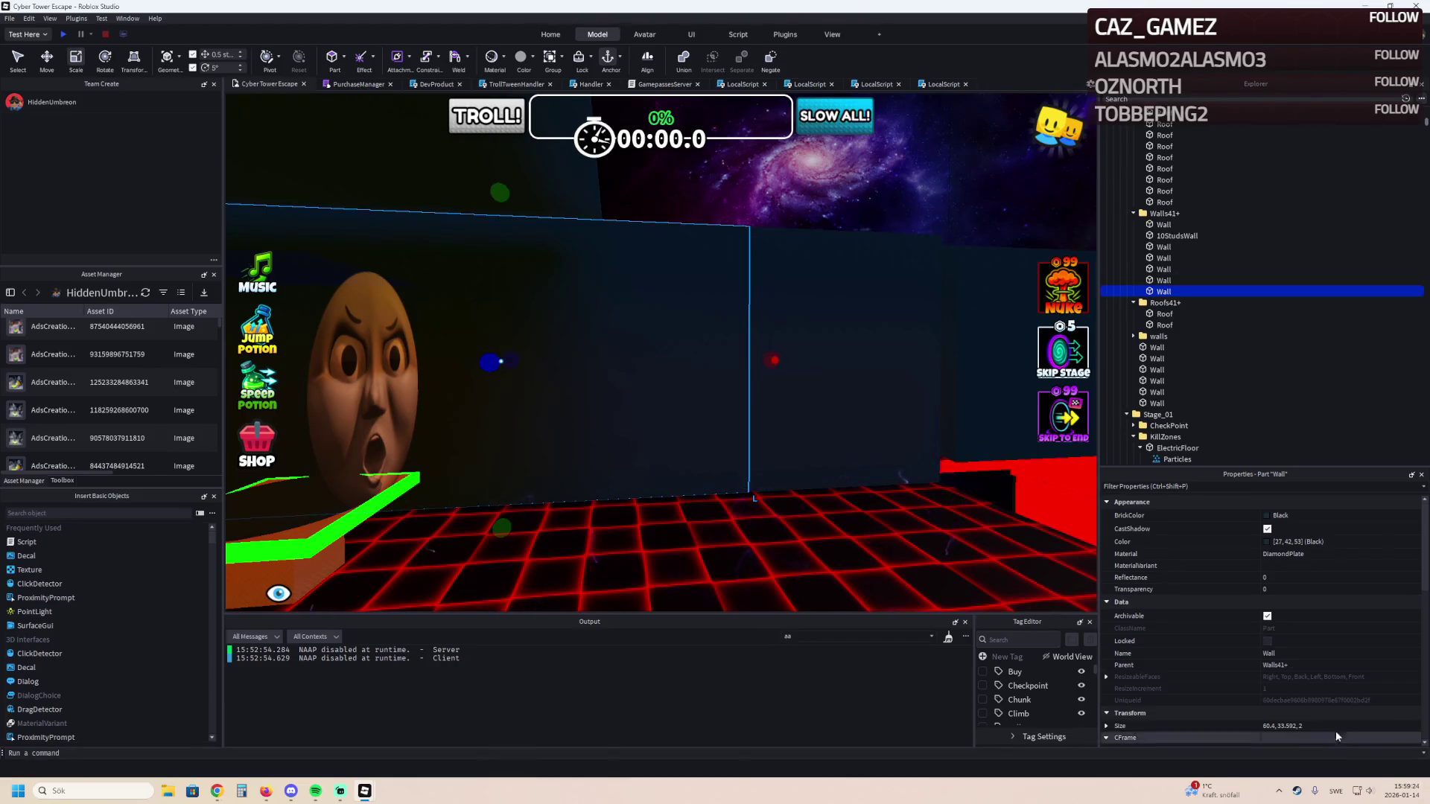
Set the copy's Size to 60 wide and 18 high in Properties.
left_click(1274, 727)
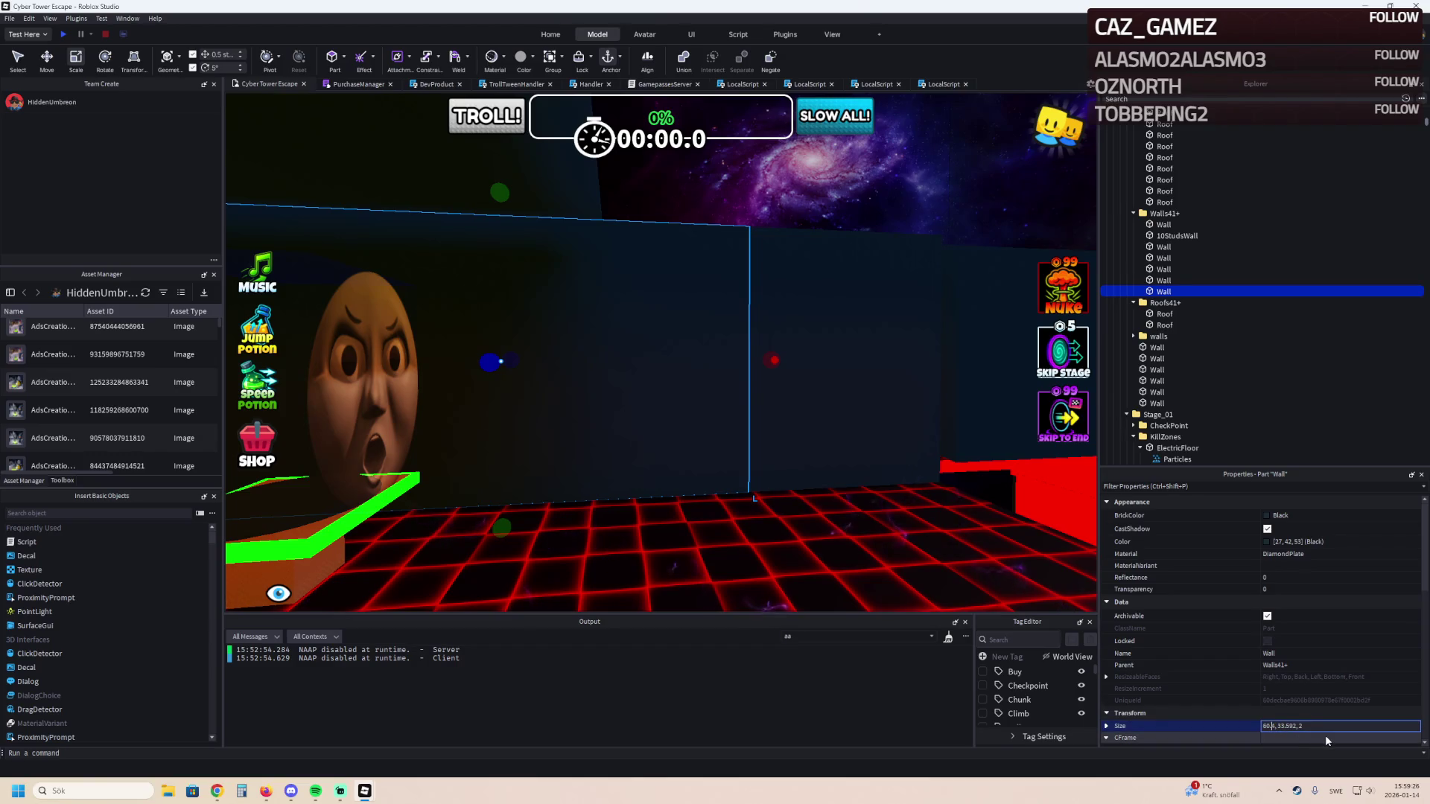
key("BackSpace")
key("BackSpace")
key("Return")
key("f")
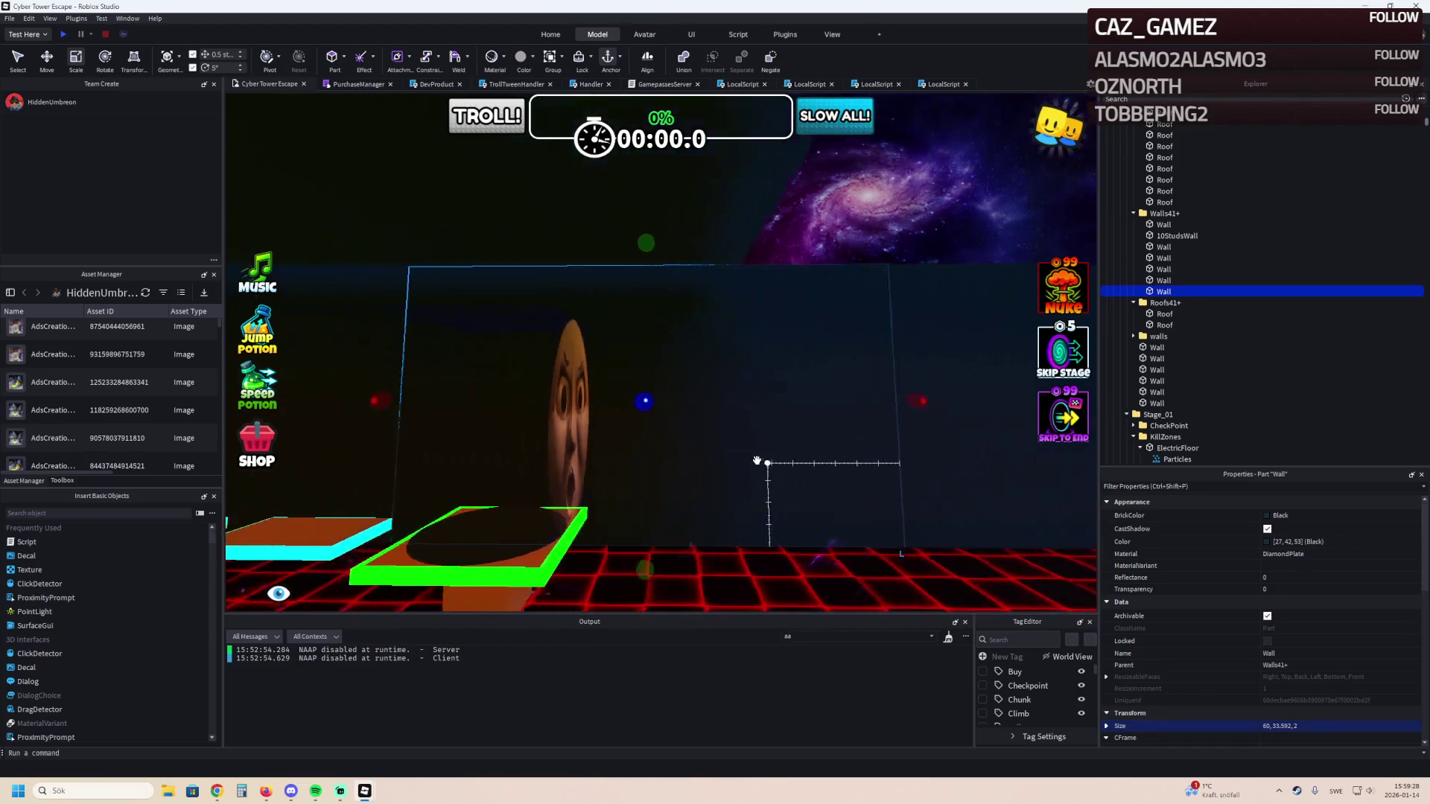
left_click_drag(648, 248, 657, 316)
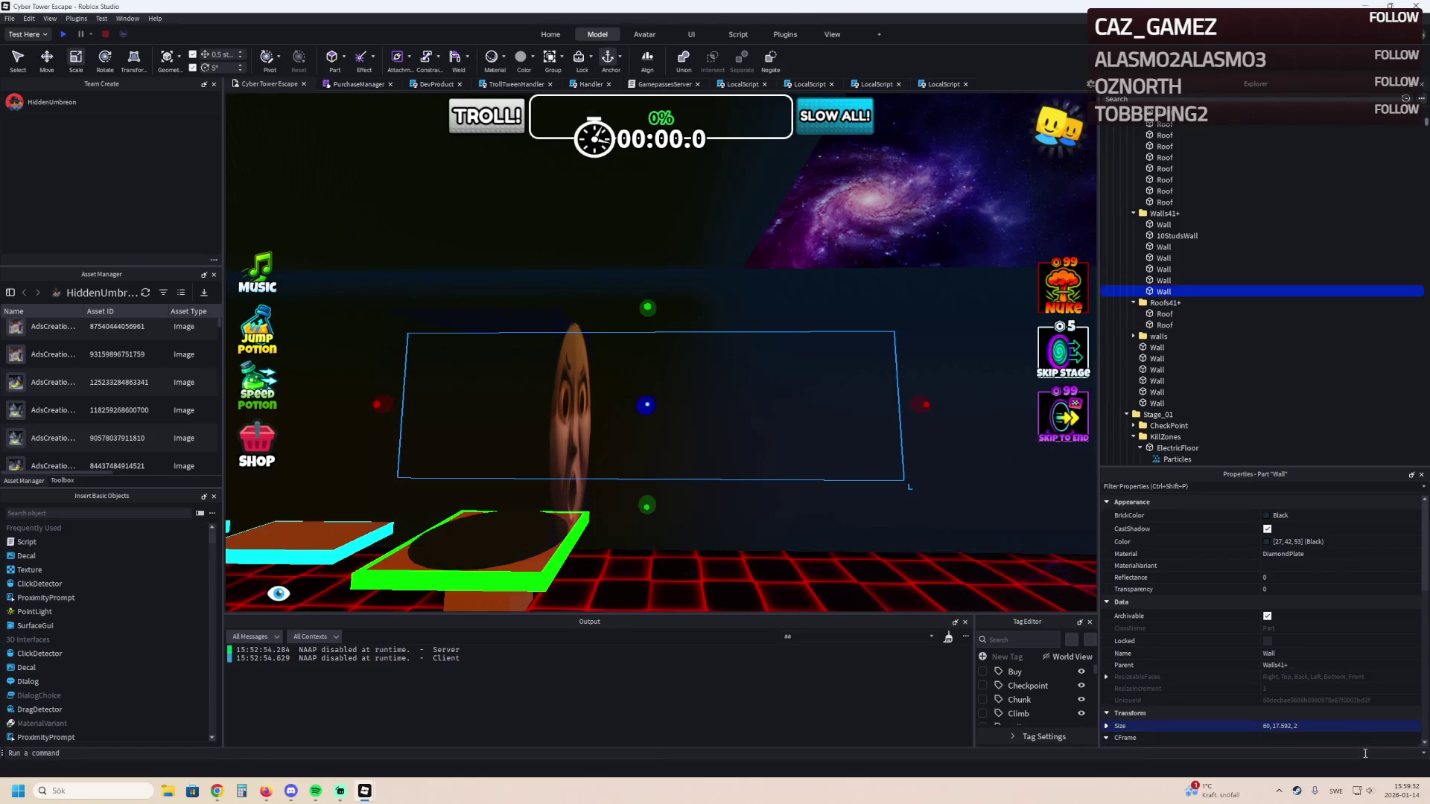
left_click(1283, 726)
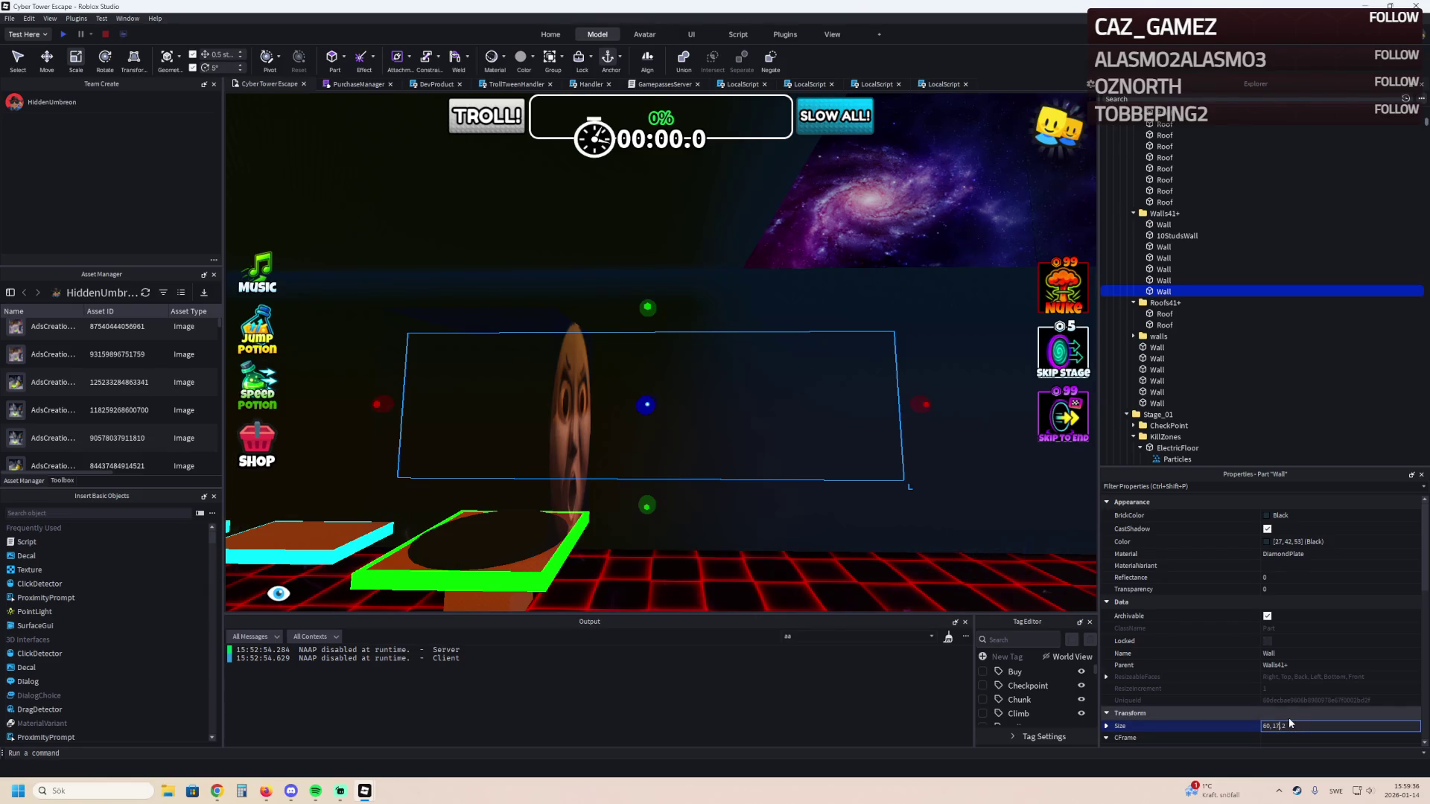
key("Return")
Orbit around and select another wall in Walls41+.
mouse_move(651, 633)
left_mouse_down()
mouse_move(681, 487)
mouse_move(677, 405)
mouse_move(696, 568)
left_mouse_up()
left_click(829, 511)
left_click_drag(830, 511, 838, 420)
left_click(837, 420)
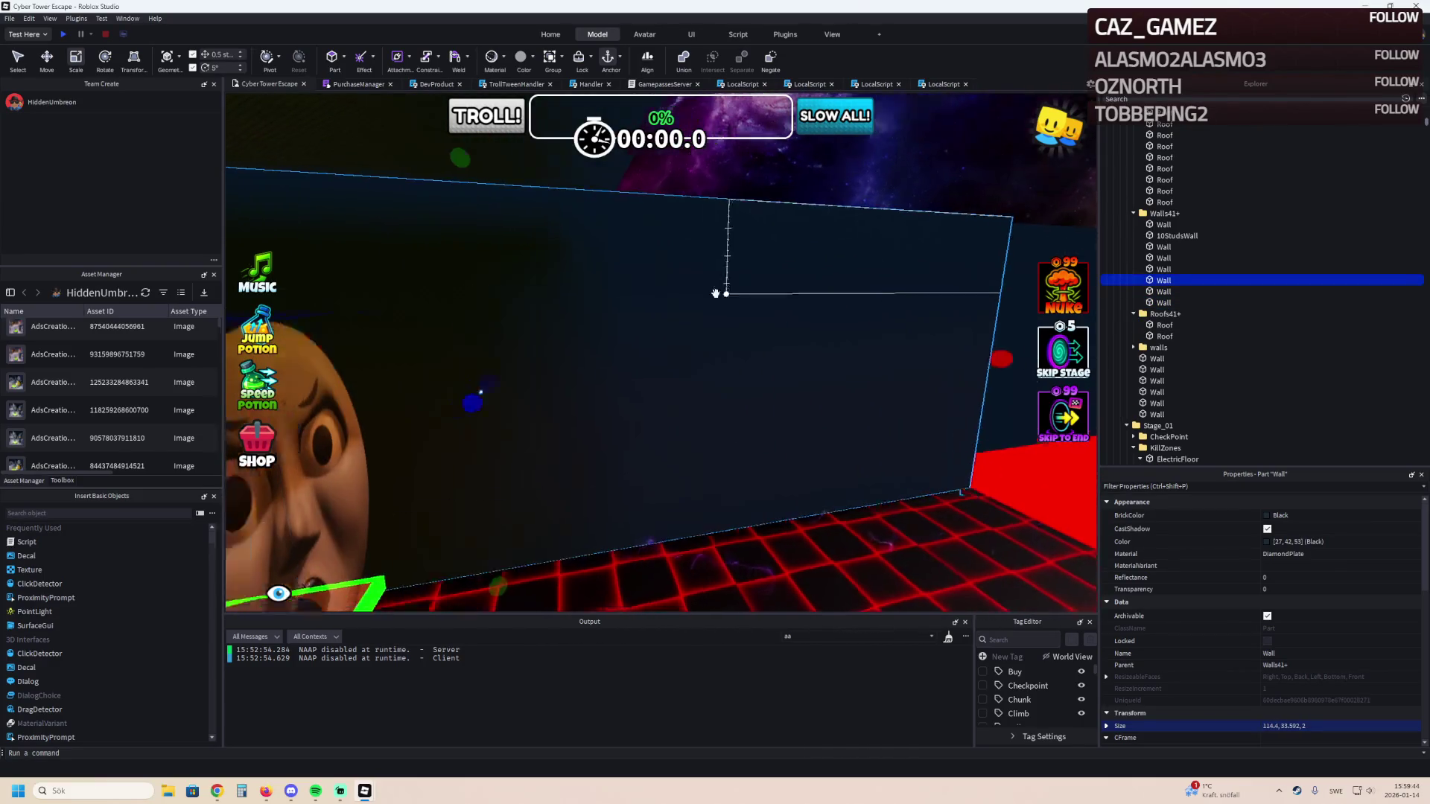
Narrow the long wall to about 27.4 studs wide.
left_click(442, 378)
key("w")
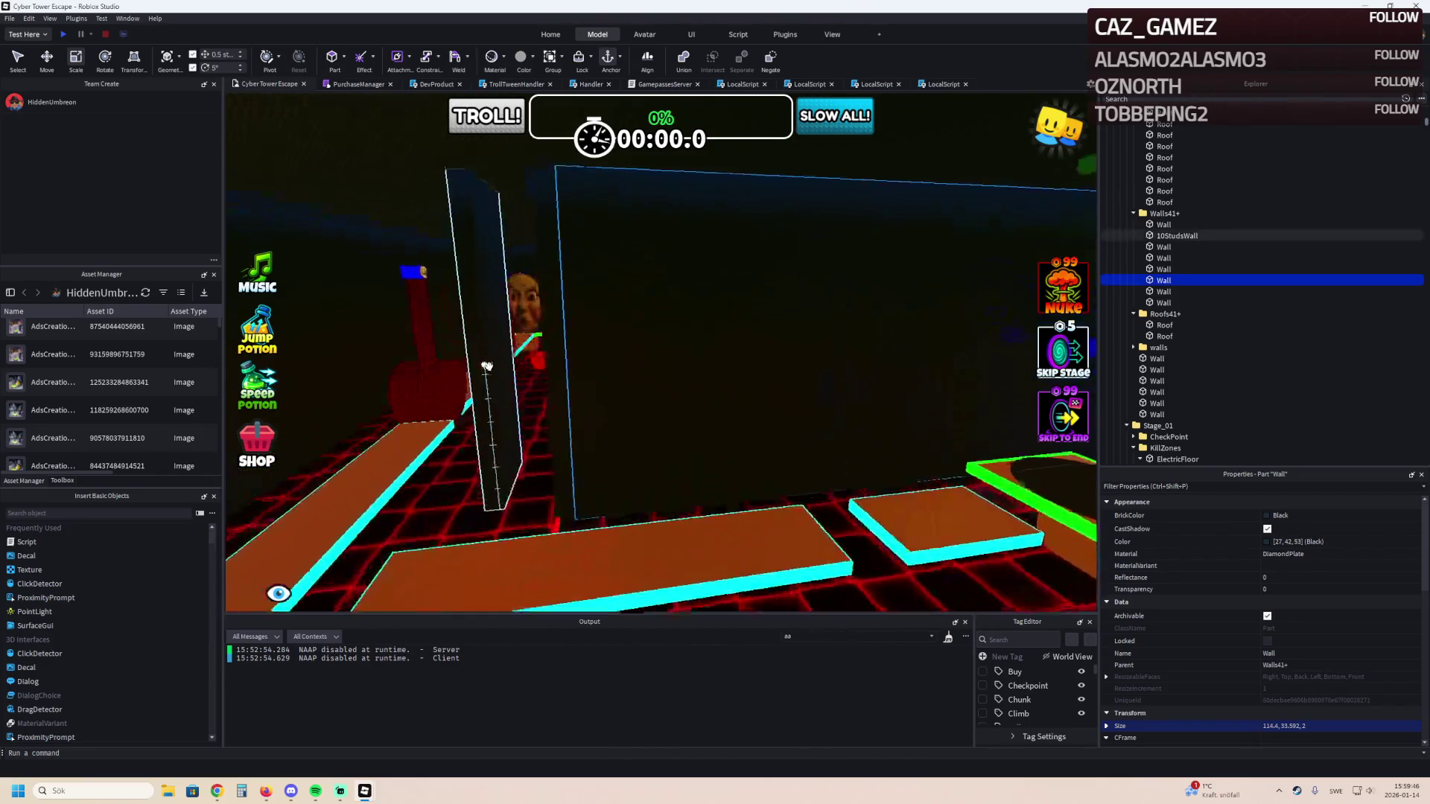
key("w")
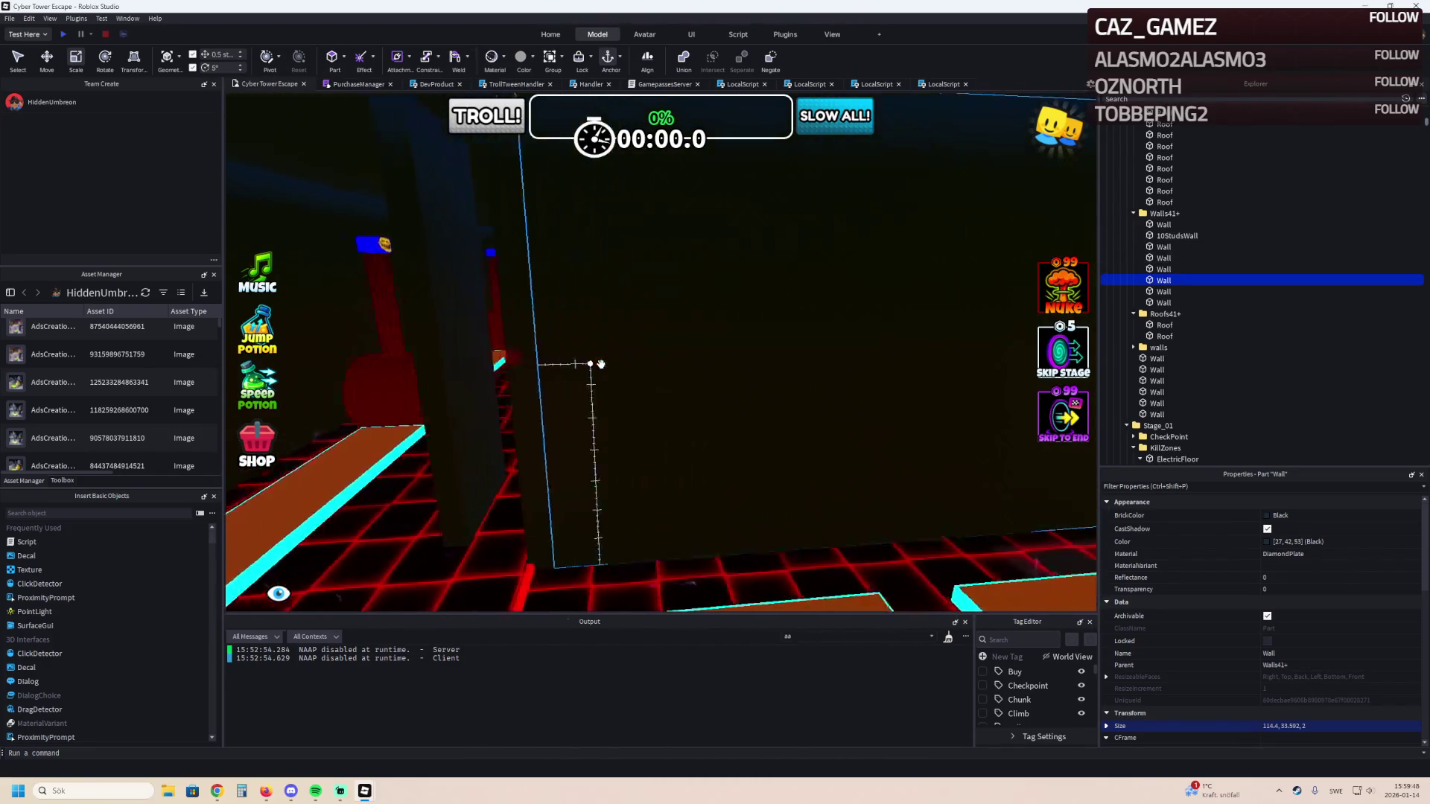
left_click_drag(487, 357, 534, 388)
key("q")
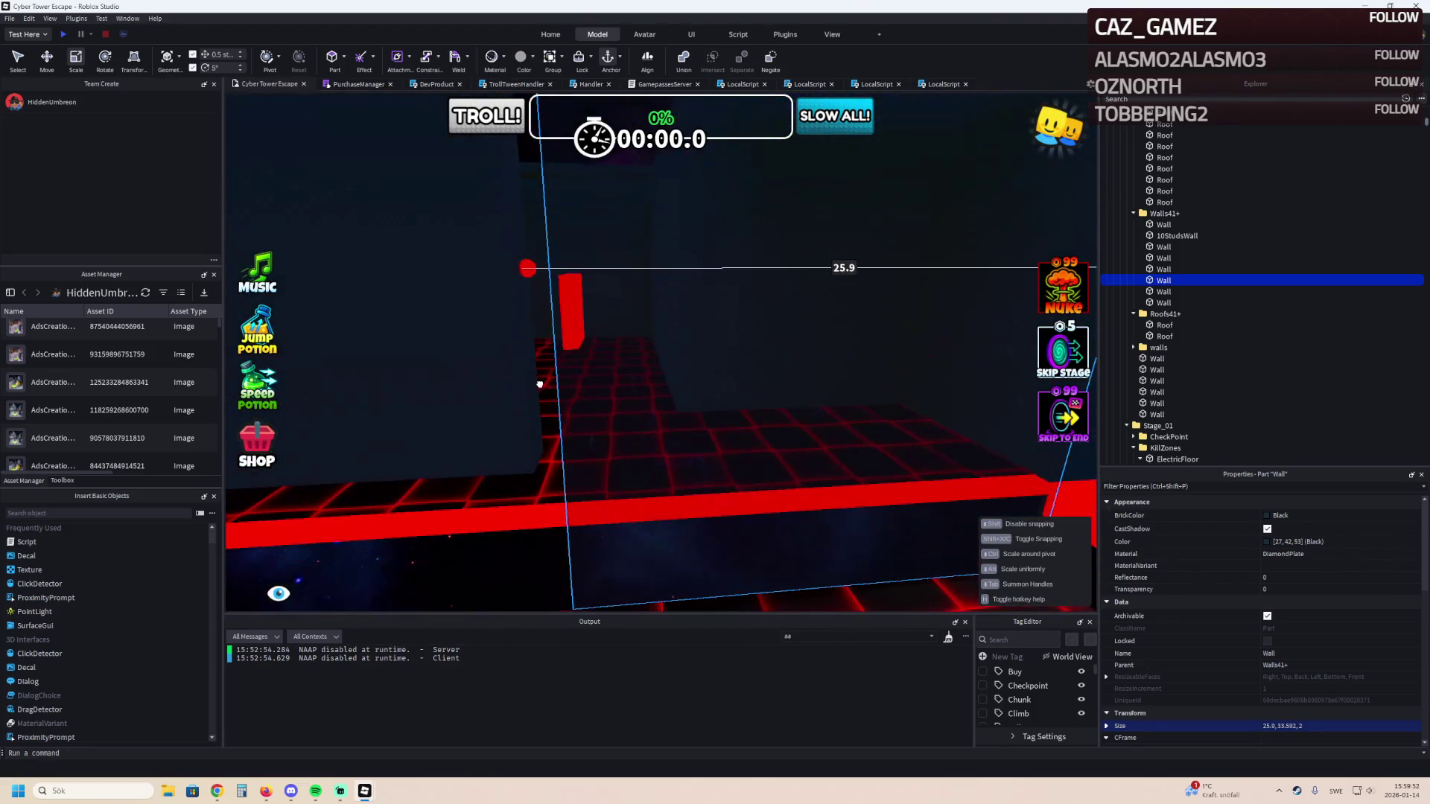
key("a")
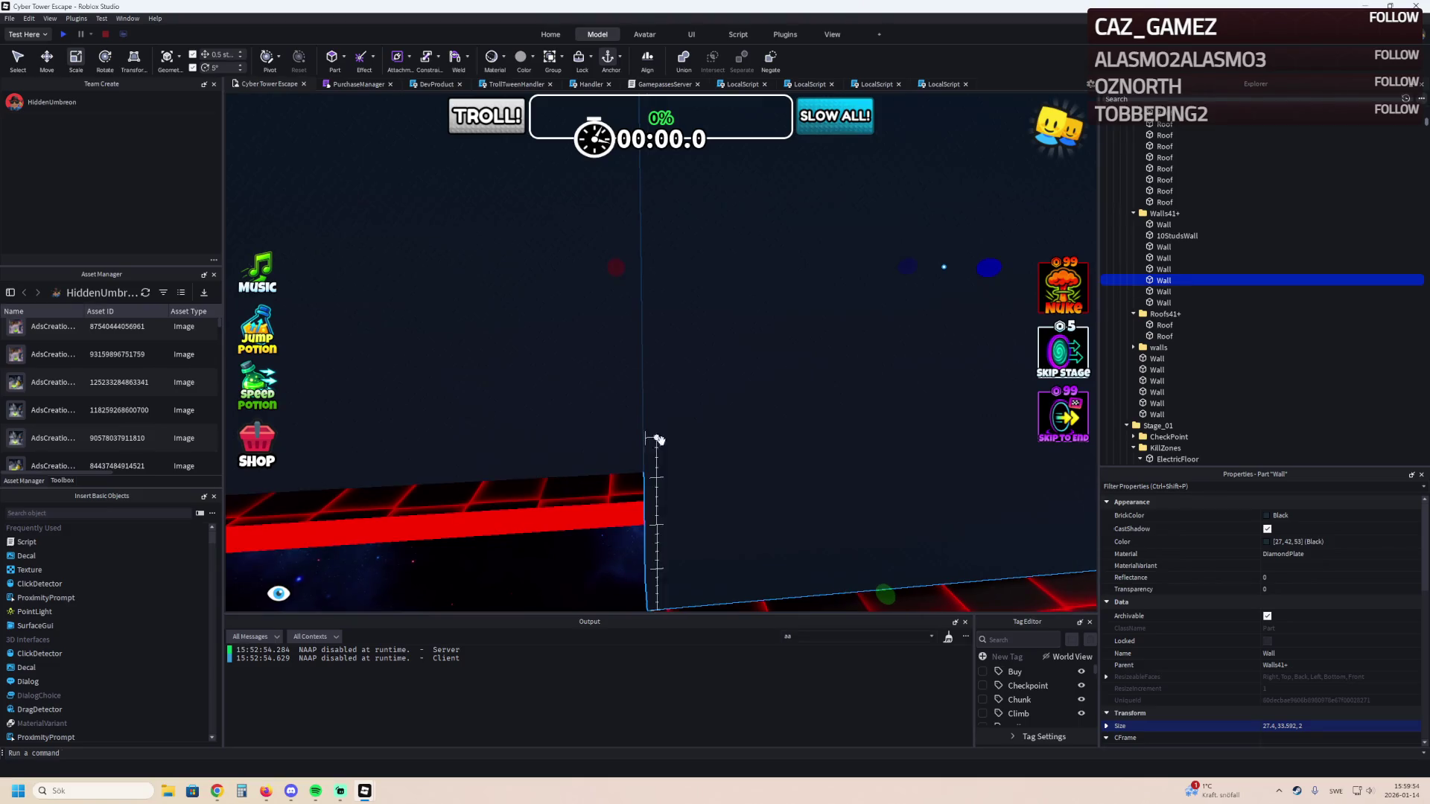
key("a")
Move the neighbouring wall to a new spot beside the red grid corridor.
key("a")
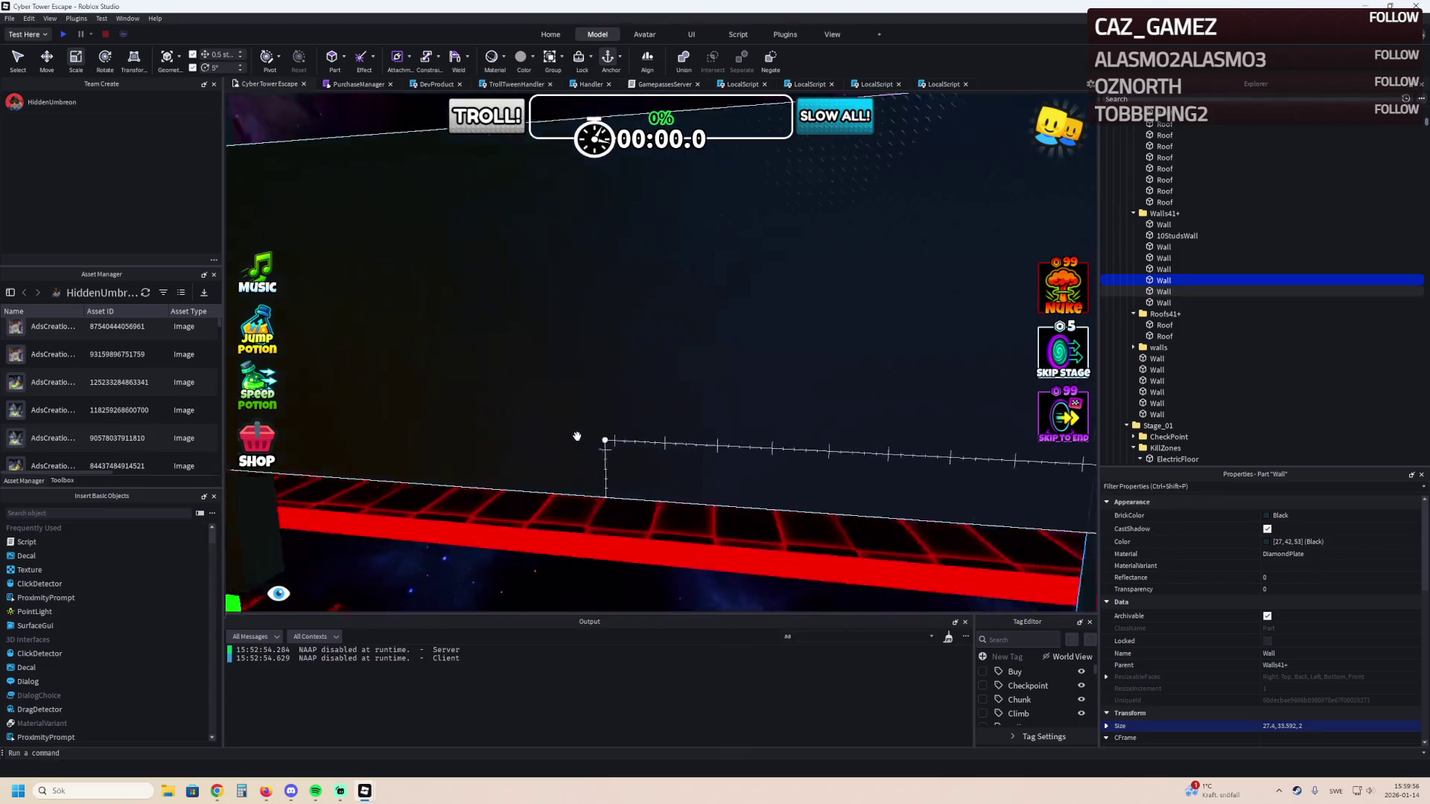
left_click(698, 434)
key("a")
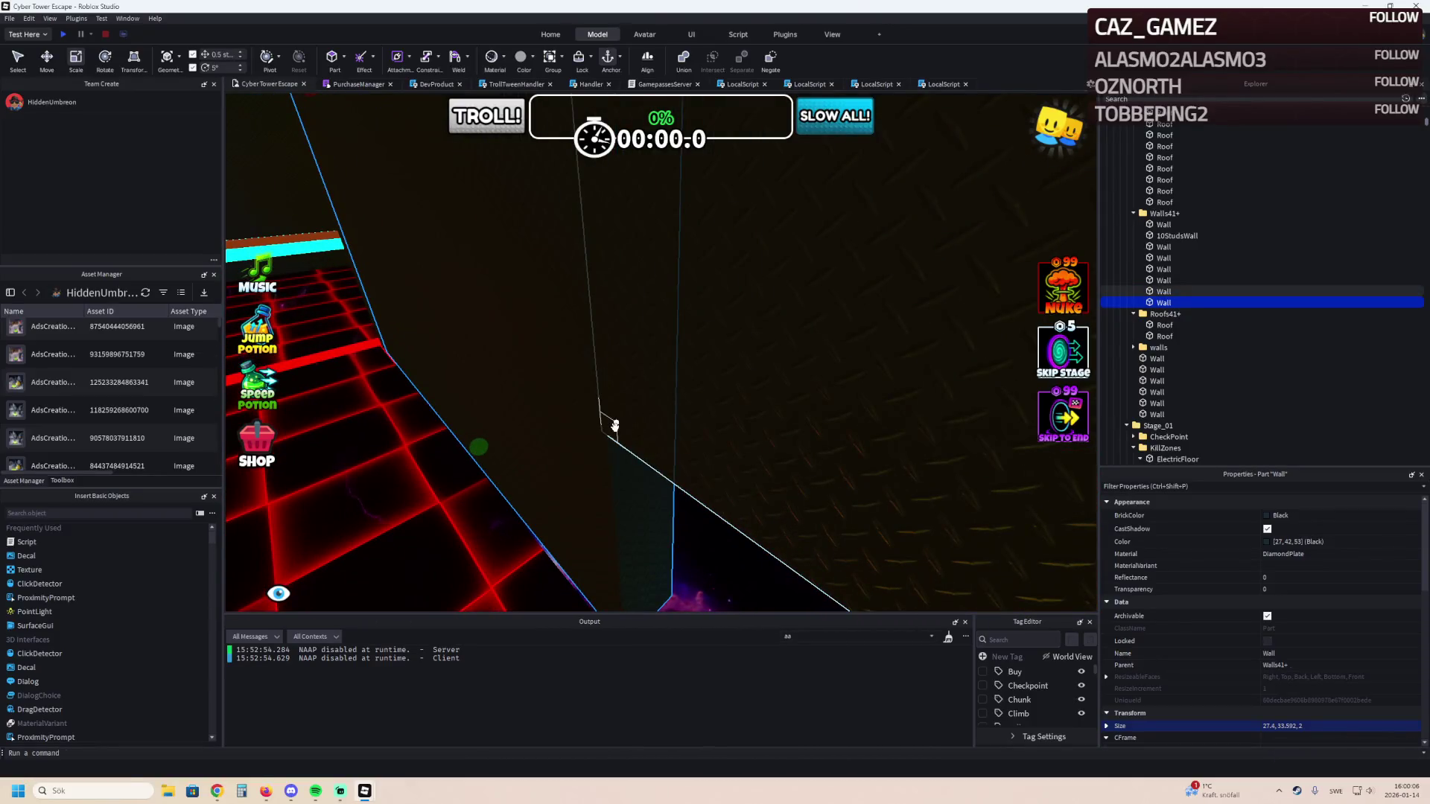
key("a")
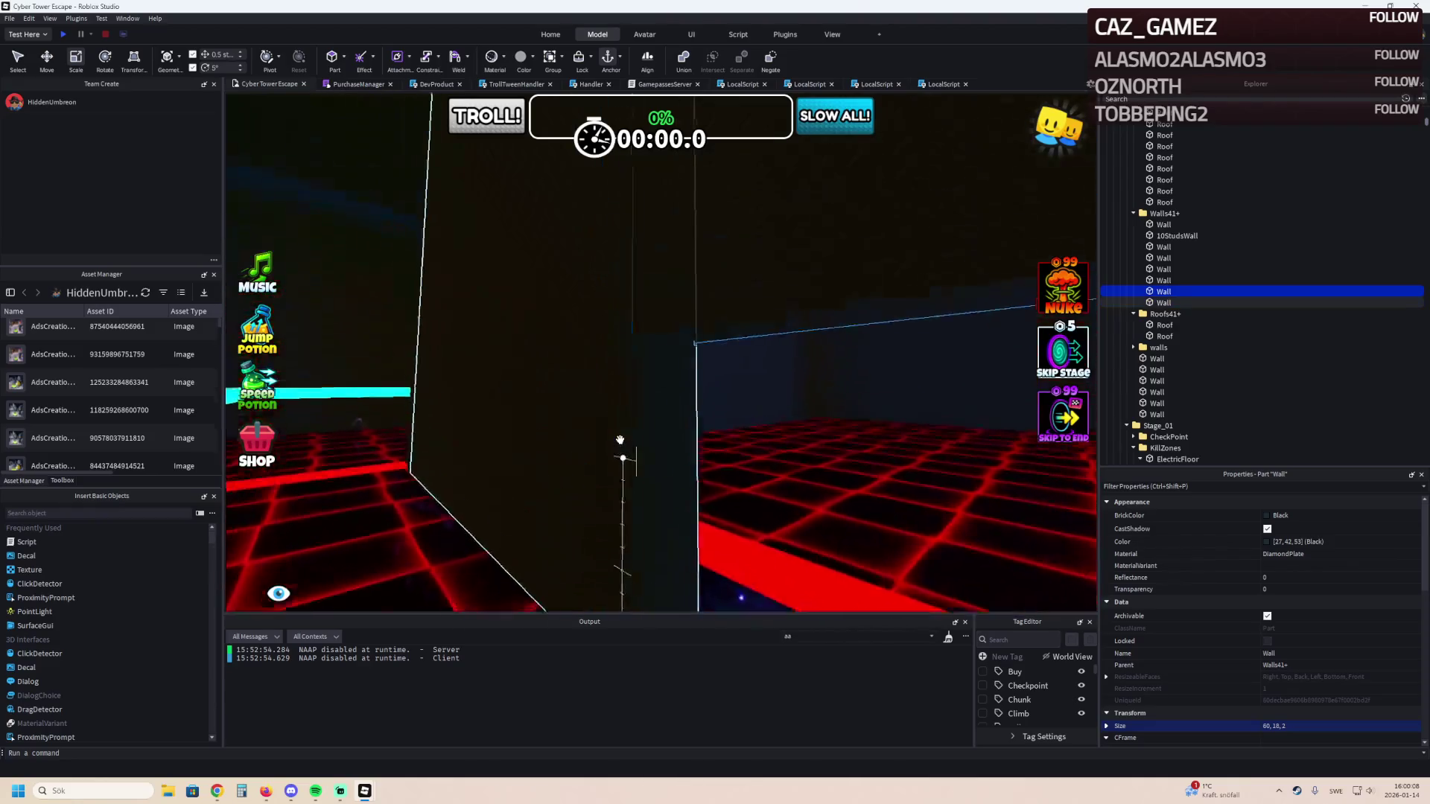
key("a")
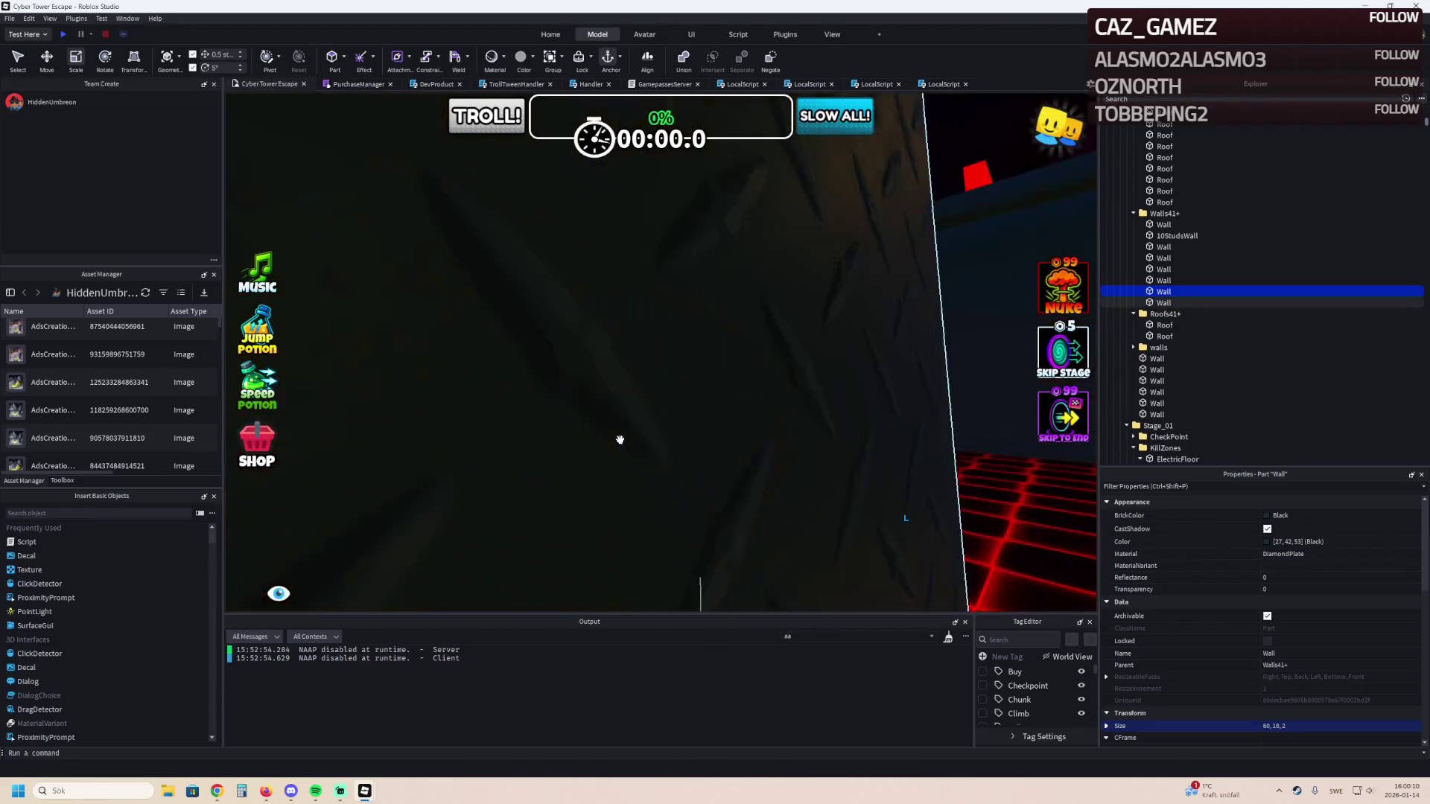
key("a")
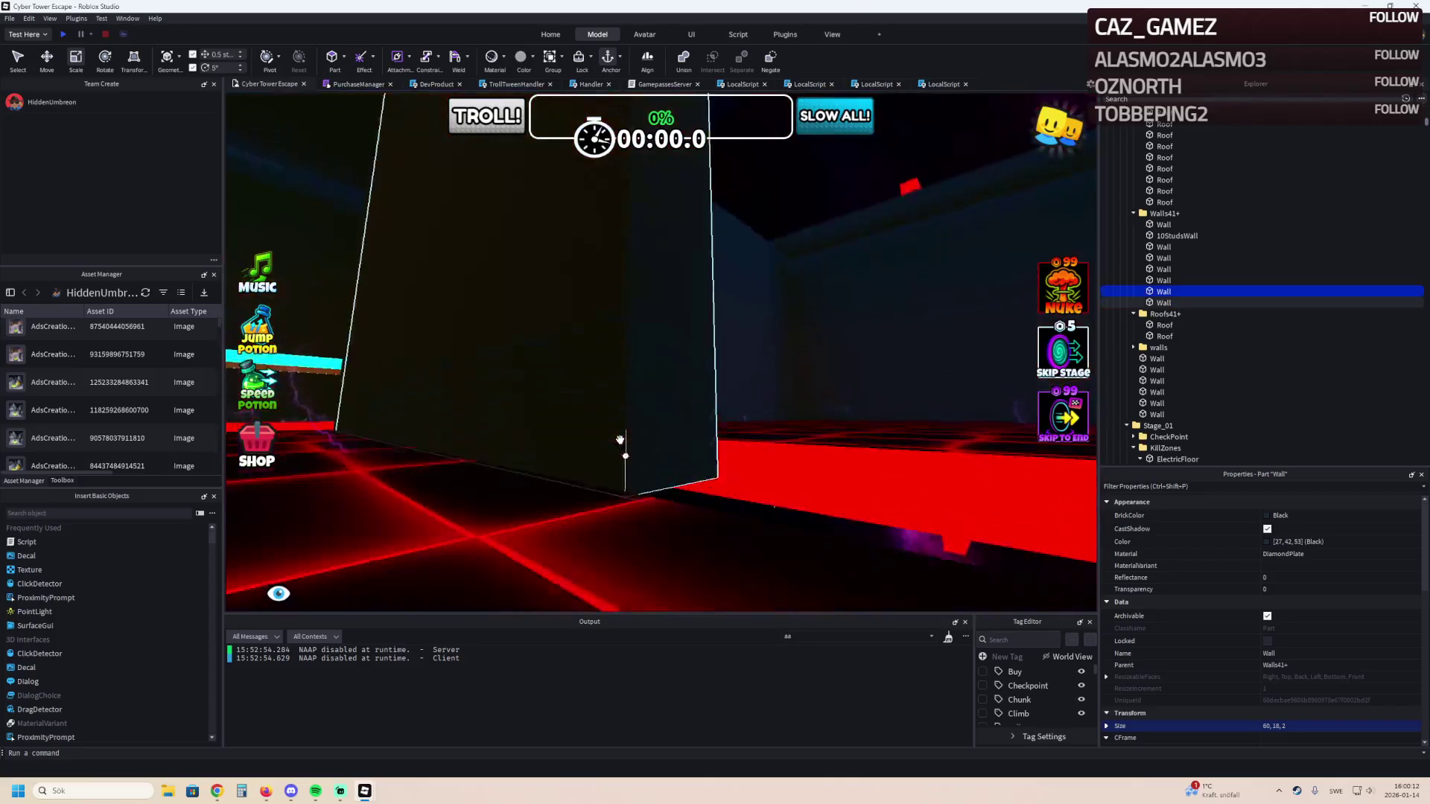
key("a")
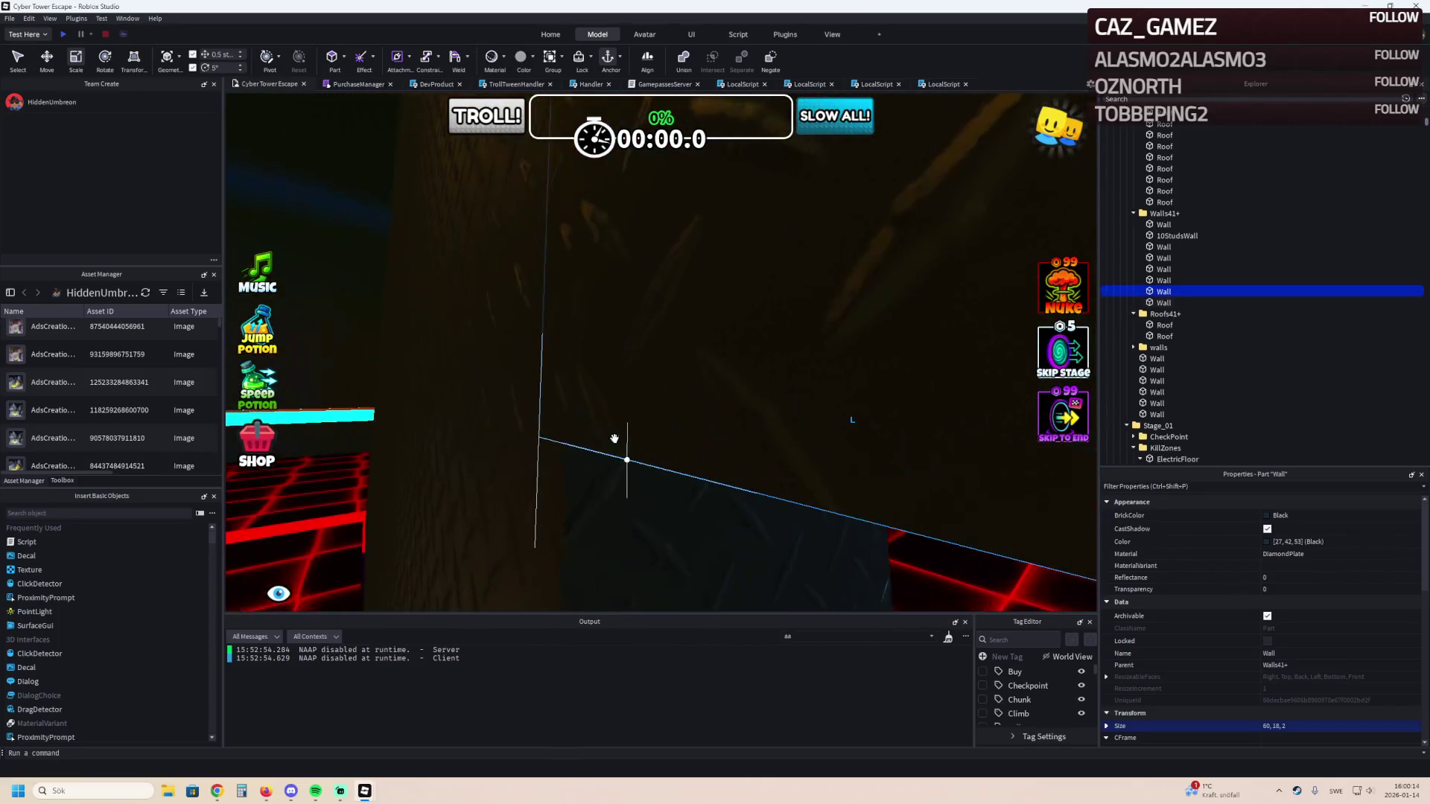
left_click_drag(567, 435, 566, 469)
key("a")
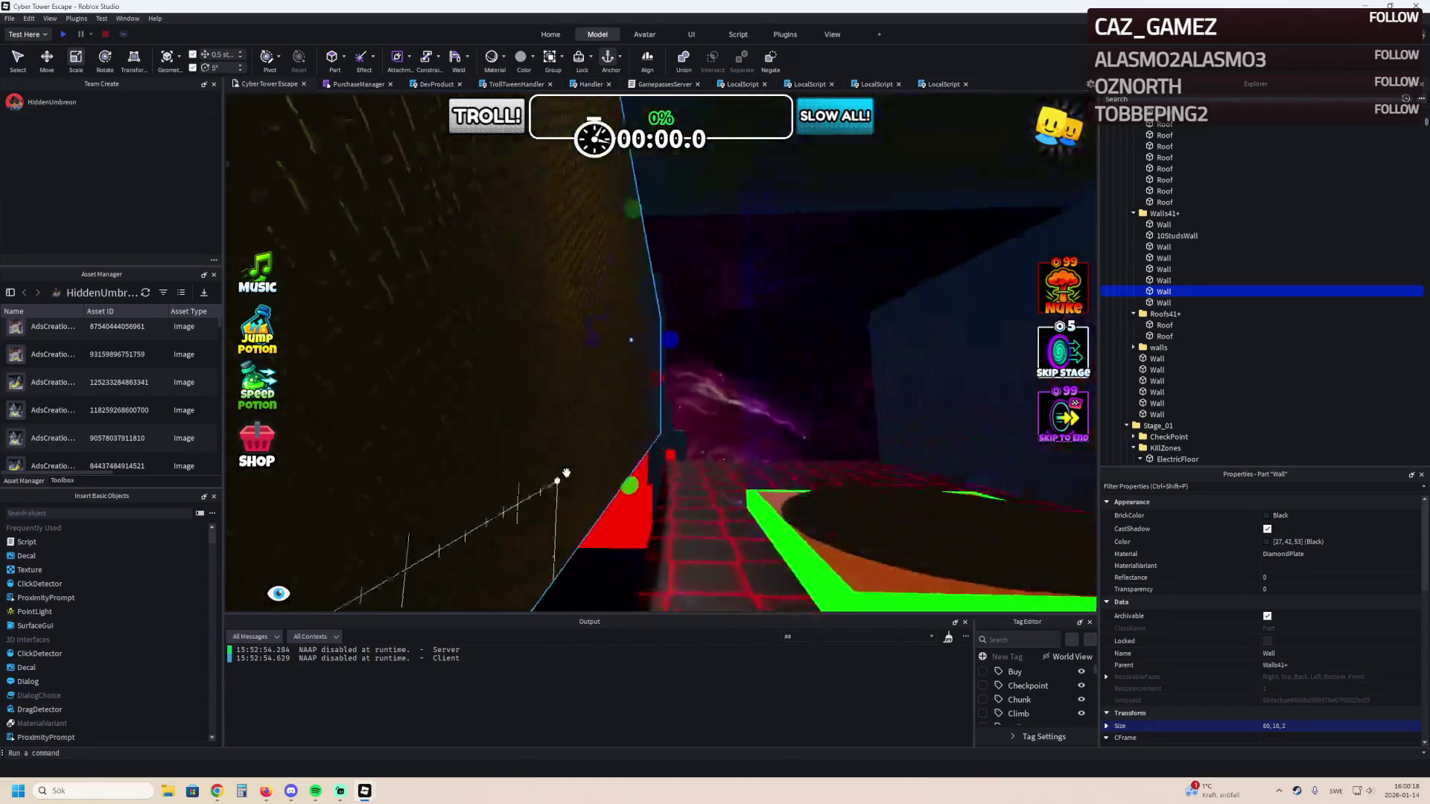
key("a")
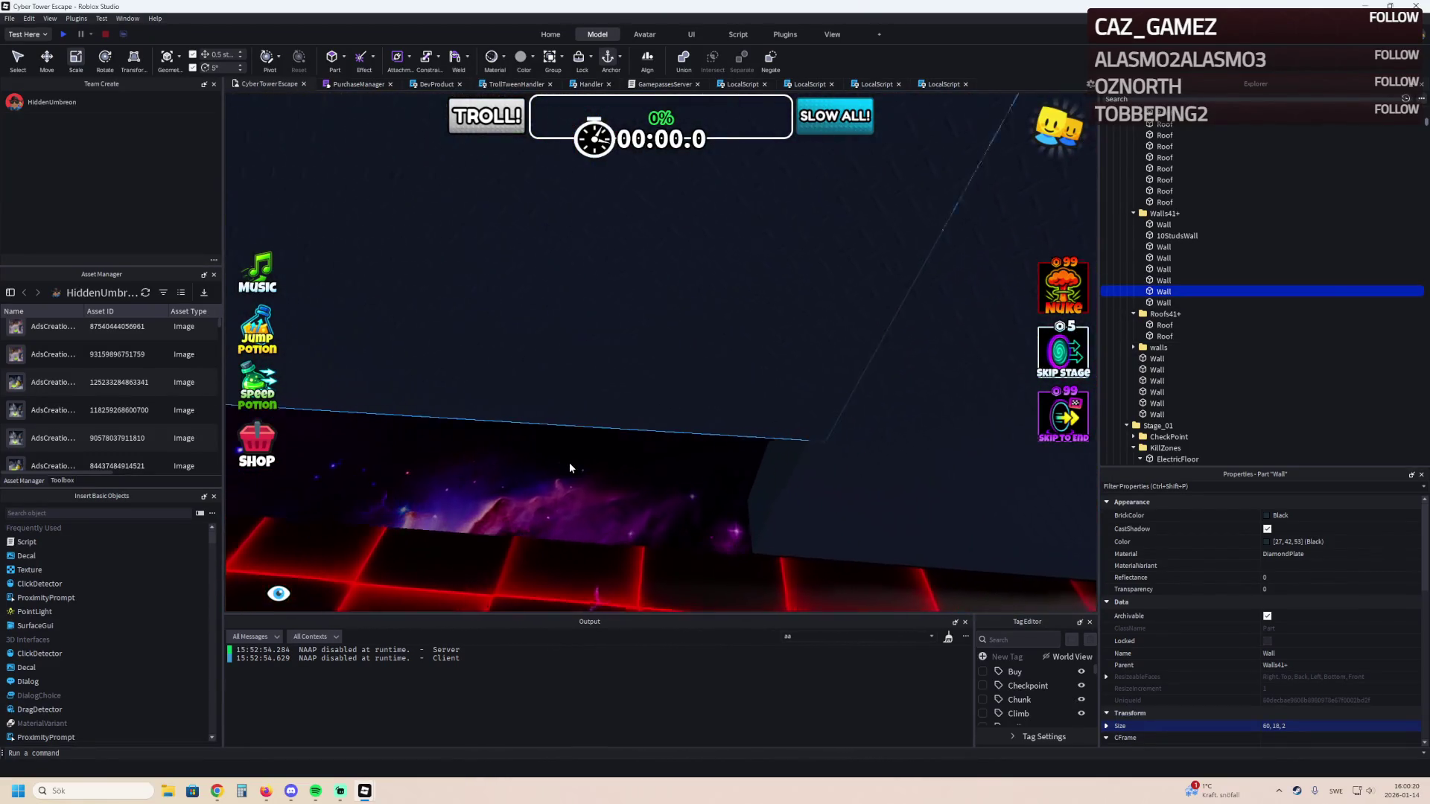
Slide another wall half a stud along its axis with the Move tool.
key("ctrl+2")
left_click(645, 354)
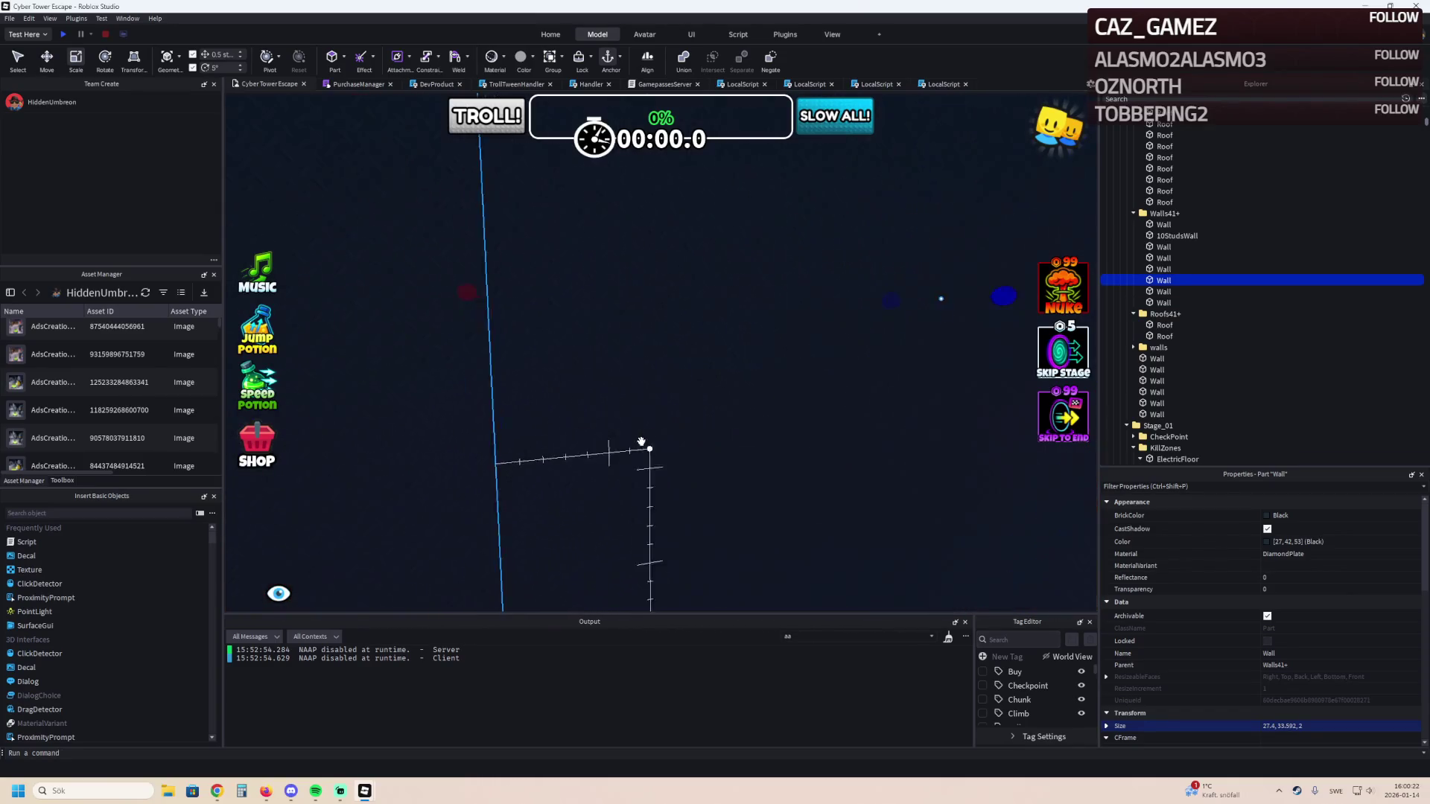
mouse_move(641, 442)
left_mouse_down()
mouse_move(699, 299)
mouse_move(753, 240)
mouse_move(727, 227)
left_mouse_up()
scroll(517, 566, "up", 3)
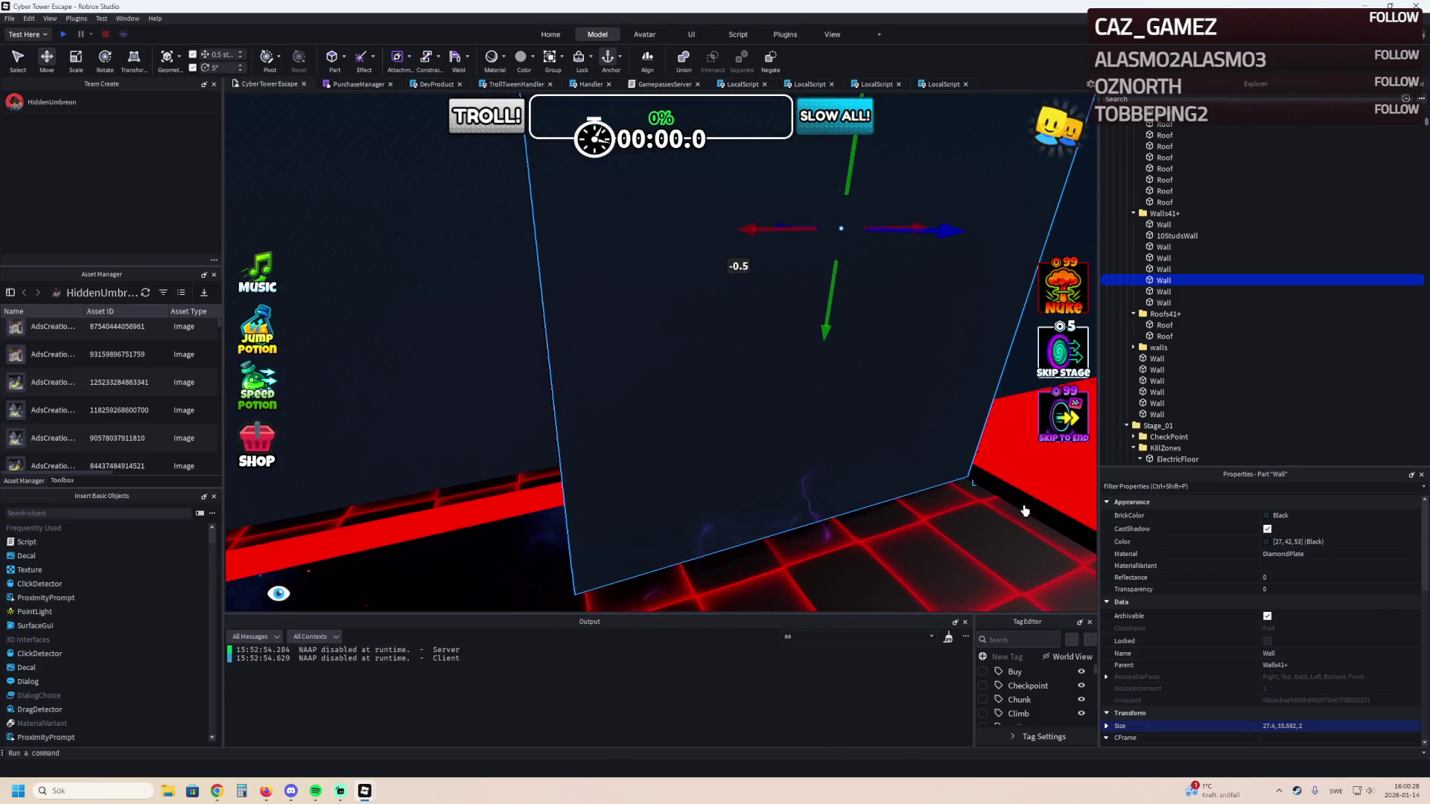
key("s")
key("Left")
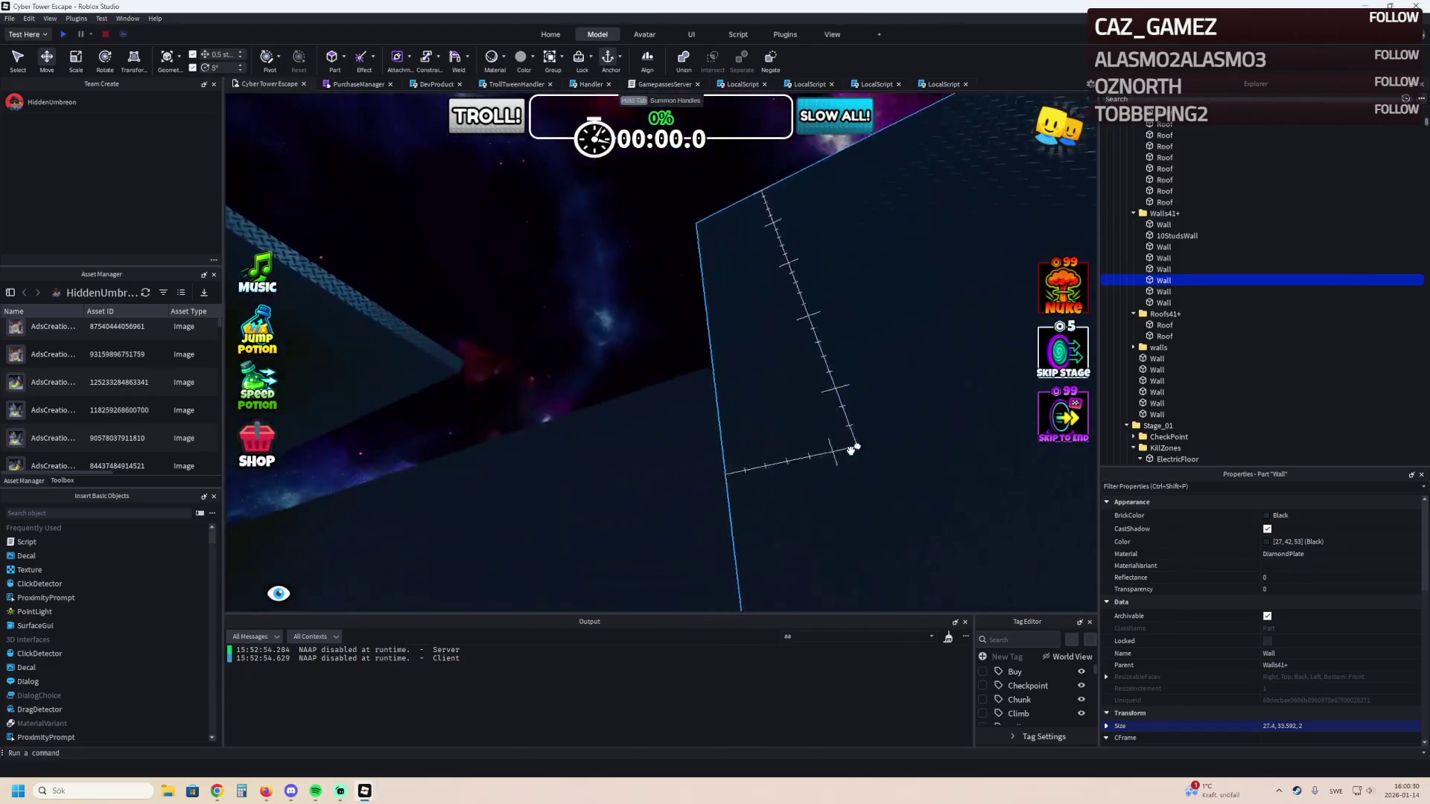
key("Left")
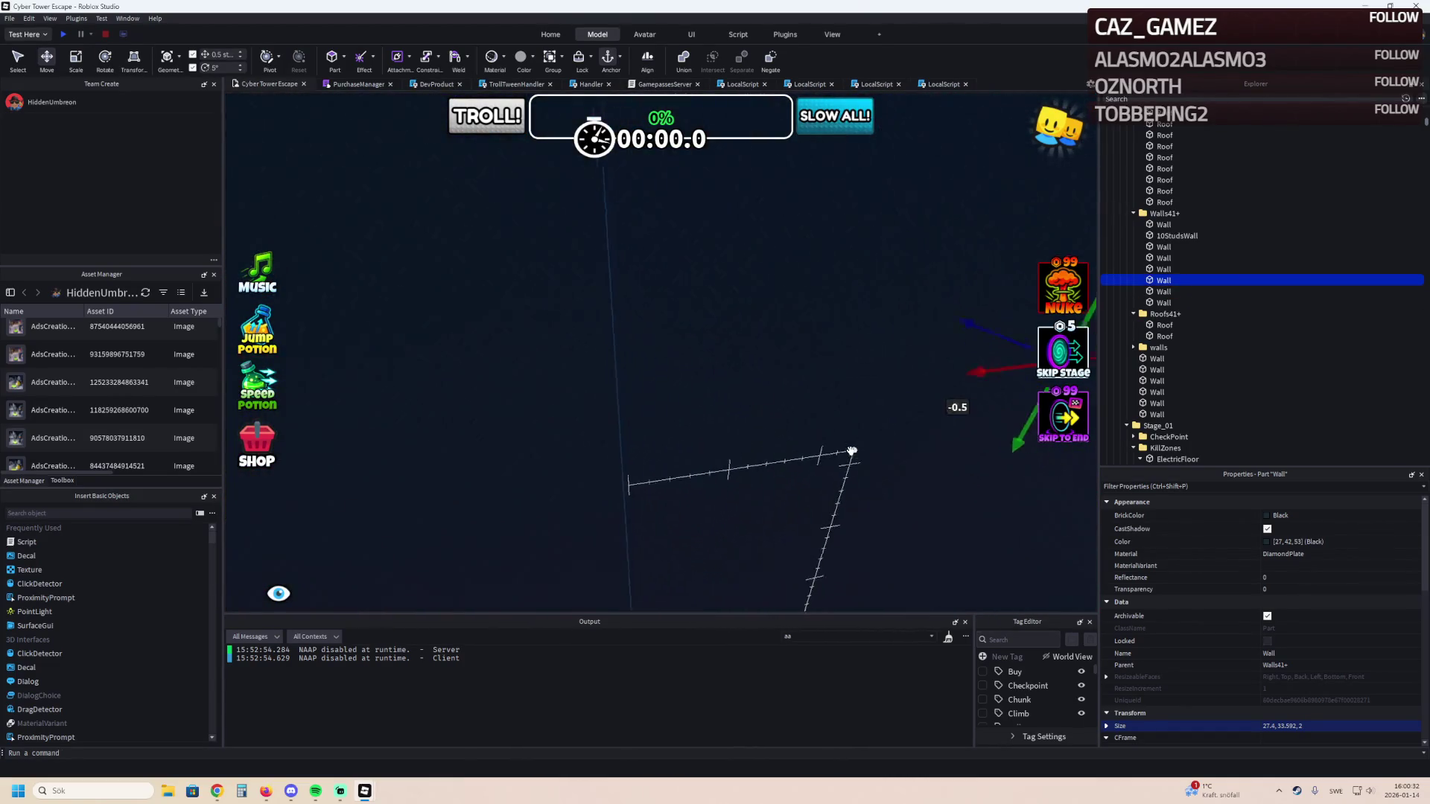
key("f")
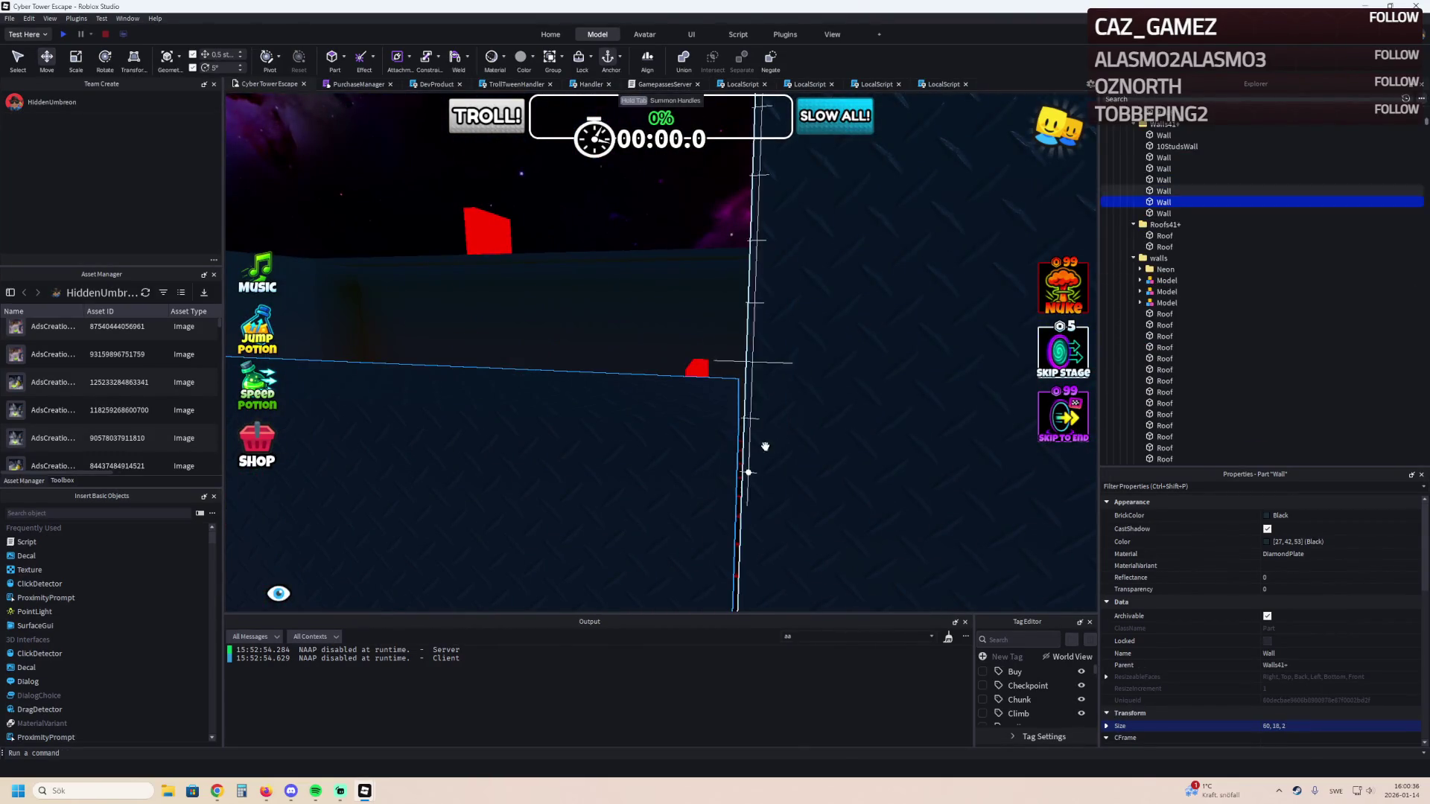
Reposition the wall along the electric floor's edge.
key("Left")
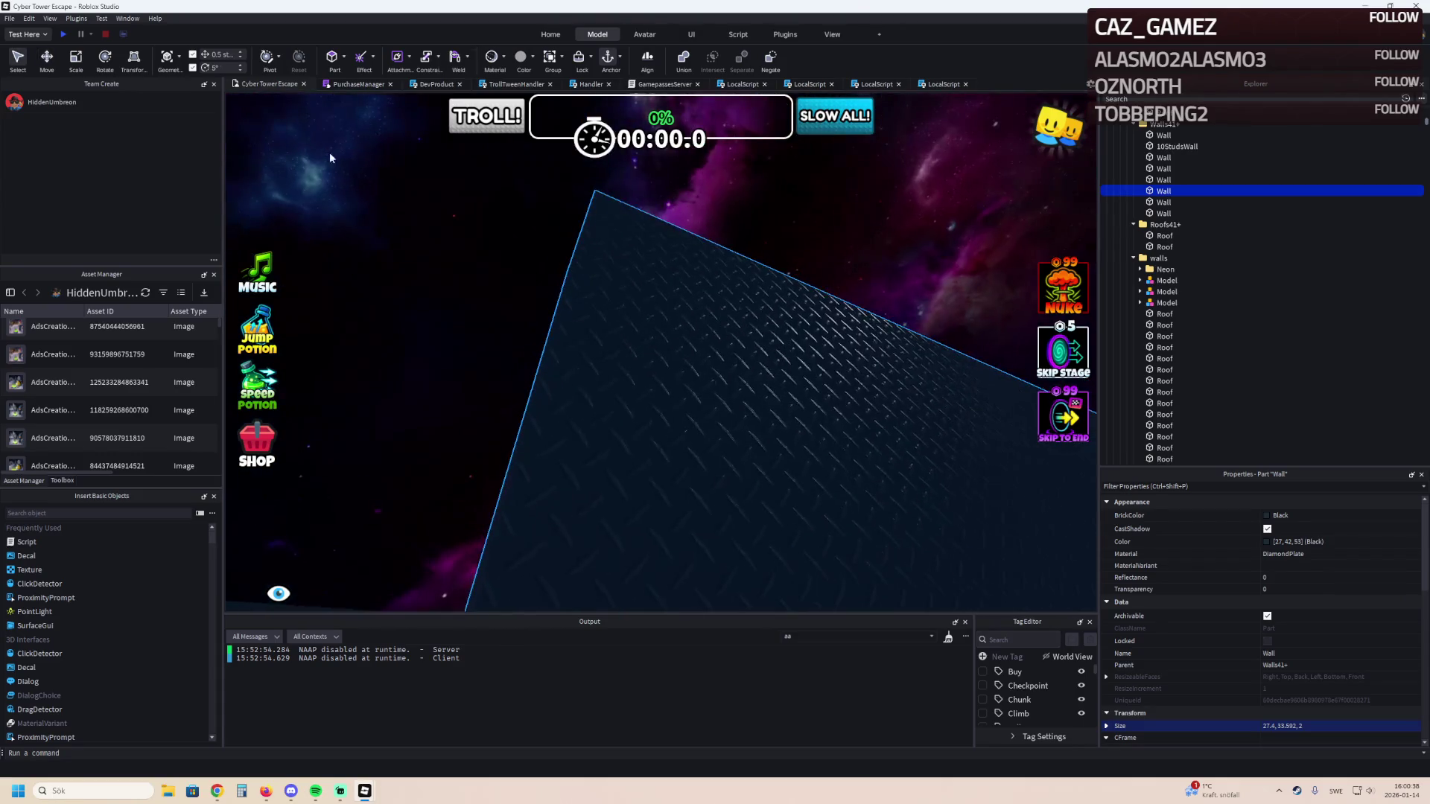
key("Left")
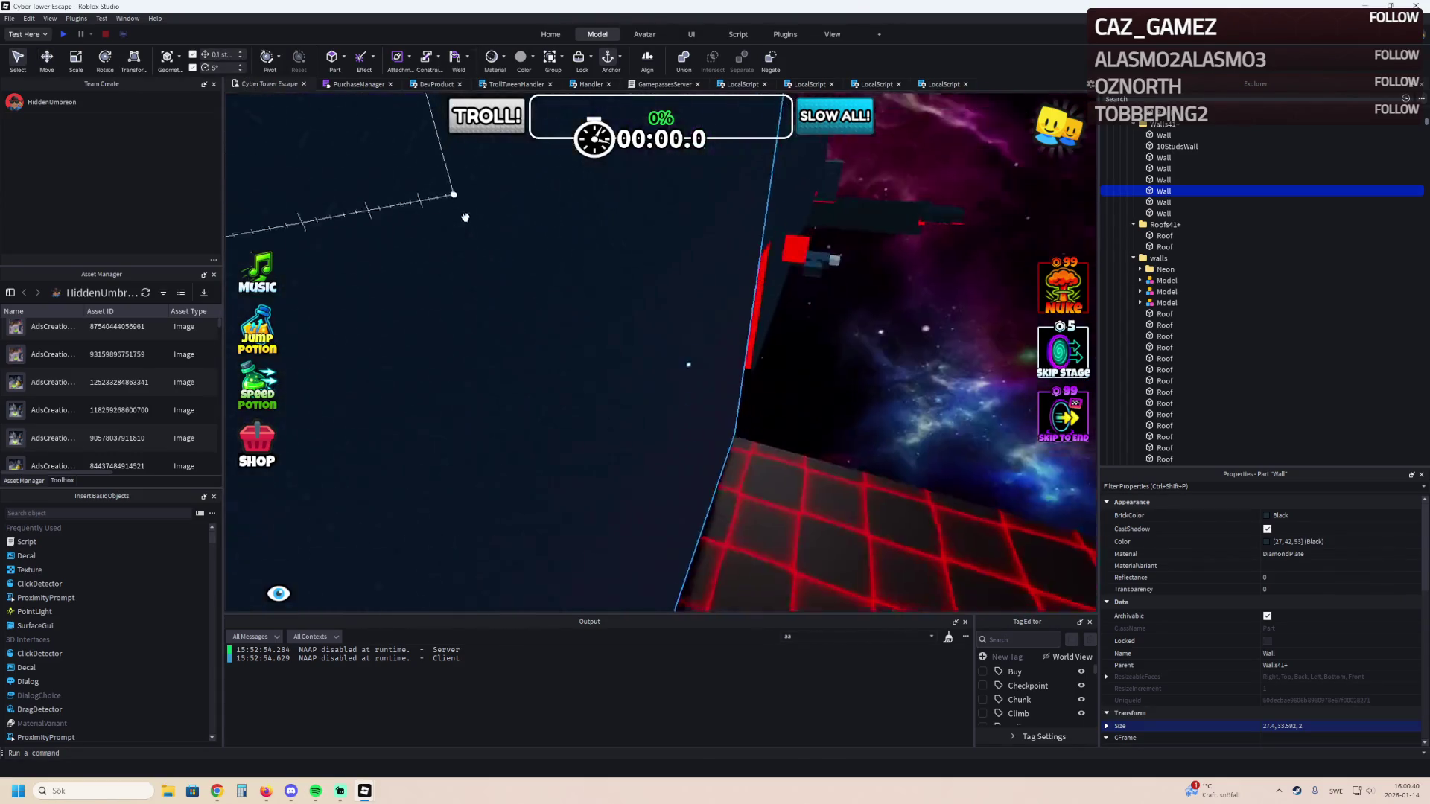
left_click_drag(765, 283, 769, 292)
key("Left")
key("Left")
key("Left")
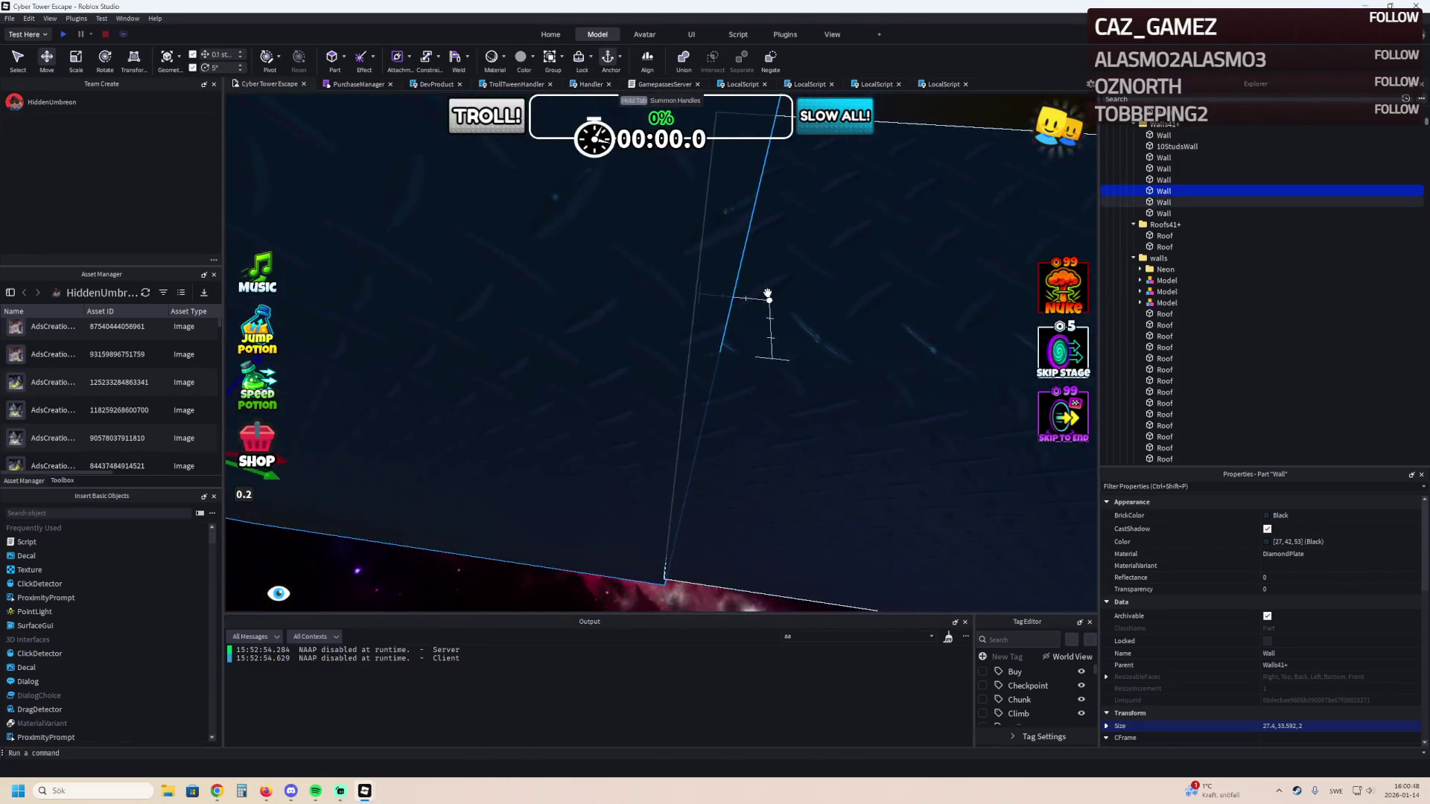
left_click_drag(509, 339, 510, 340)
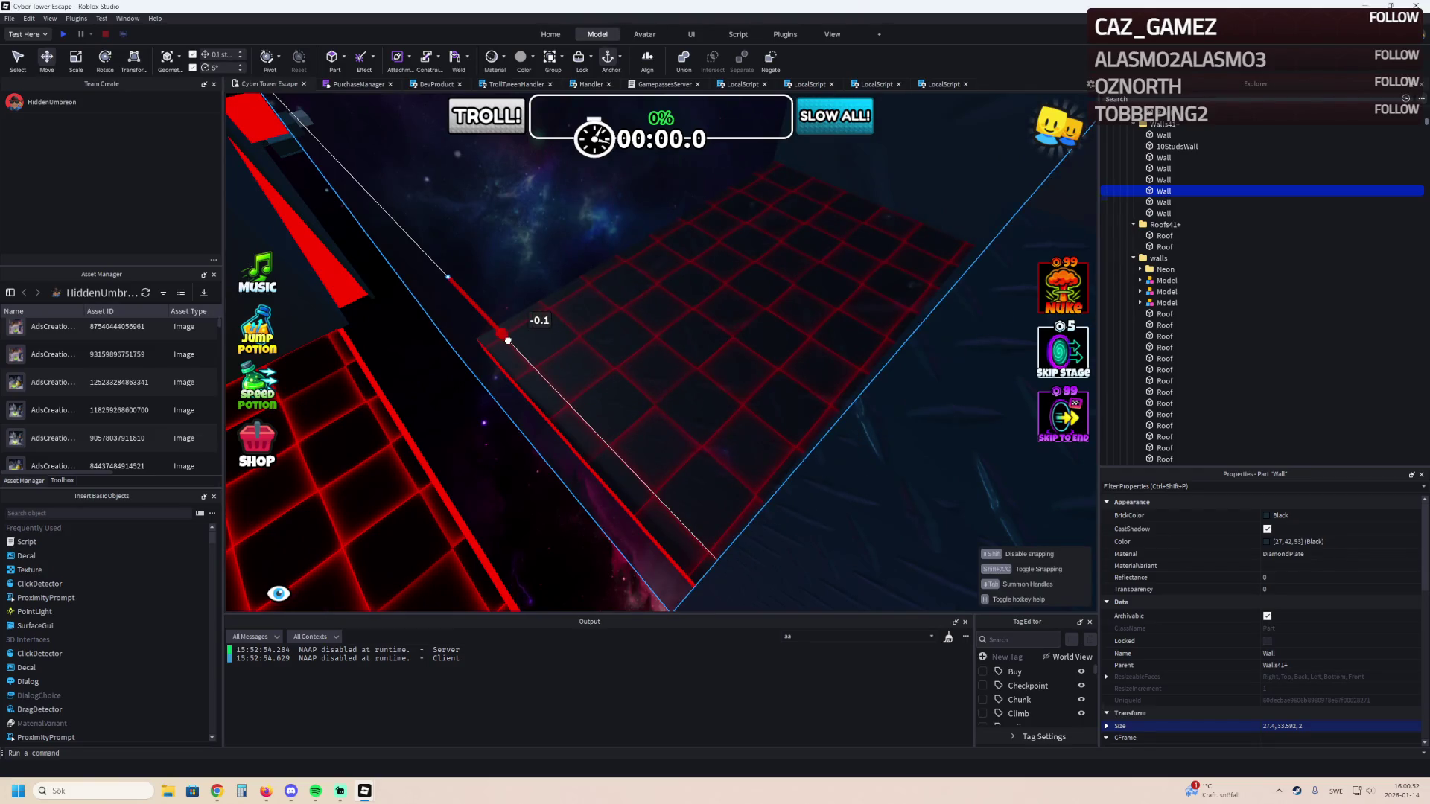
left_click_drag(508, 340, 507, 340)
key("Left")
key("Left")
key("Left")
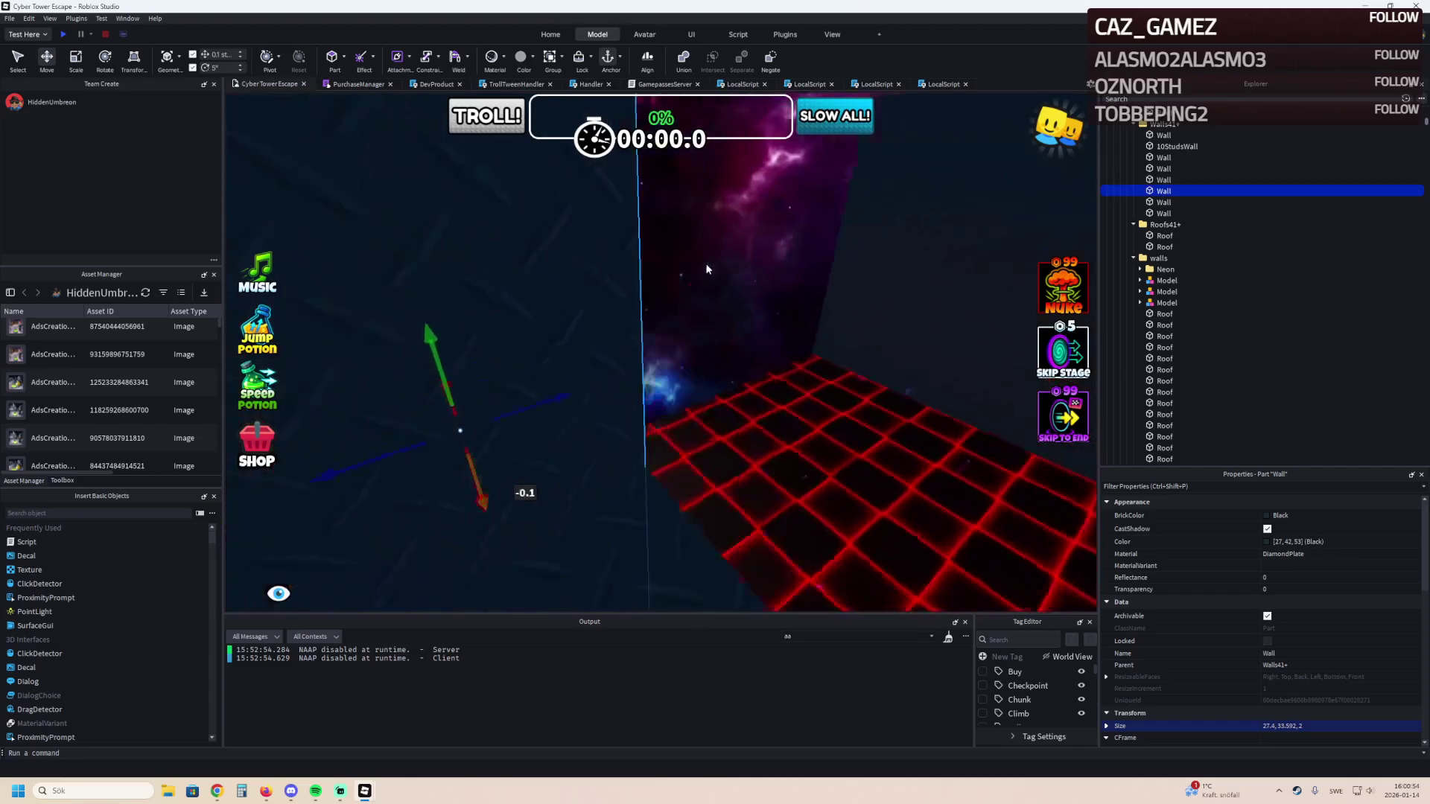
key("Left")
key("Left")
Select the dark diamond-plate wall and duplicate it.
left_click(749, 275)
key("Left")
key("Left")
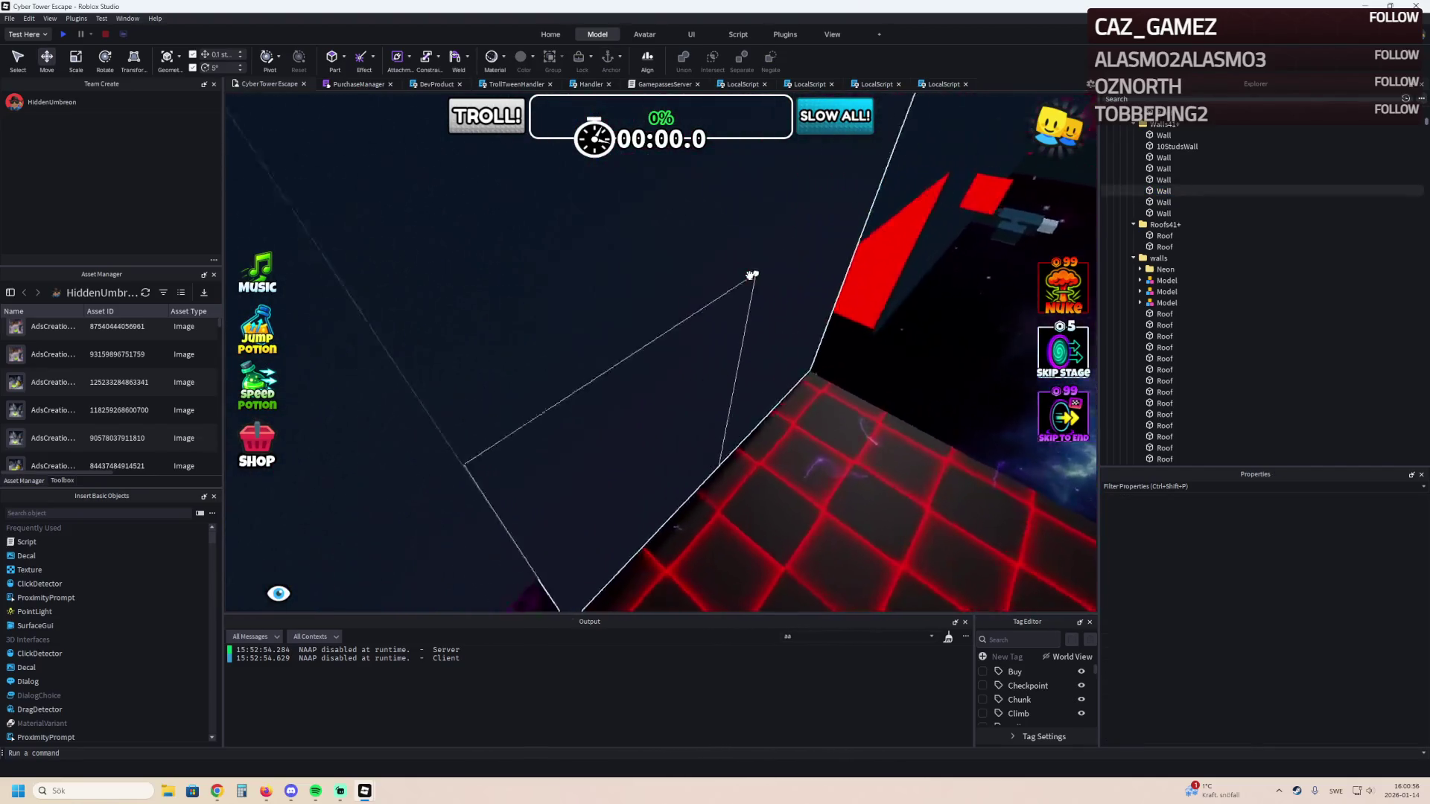
key("Left")
key("Left")
key("Left")
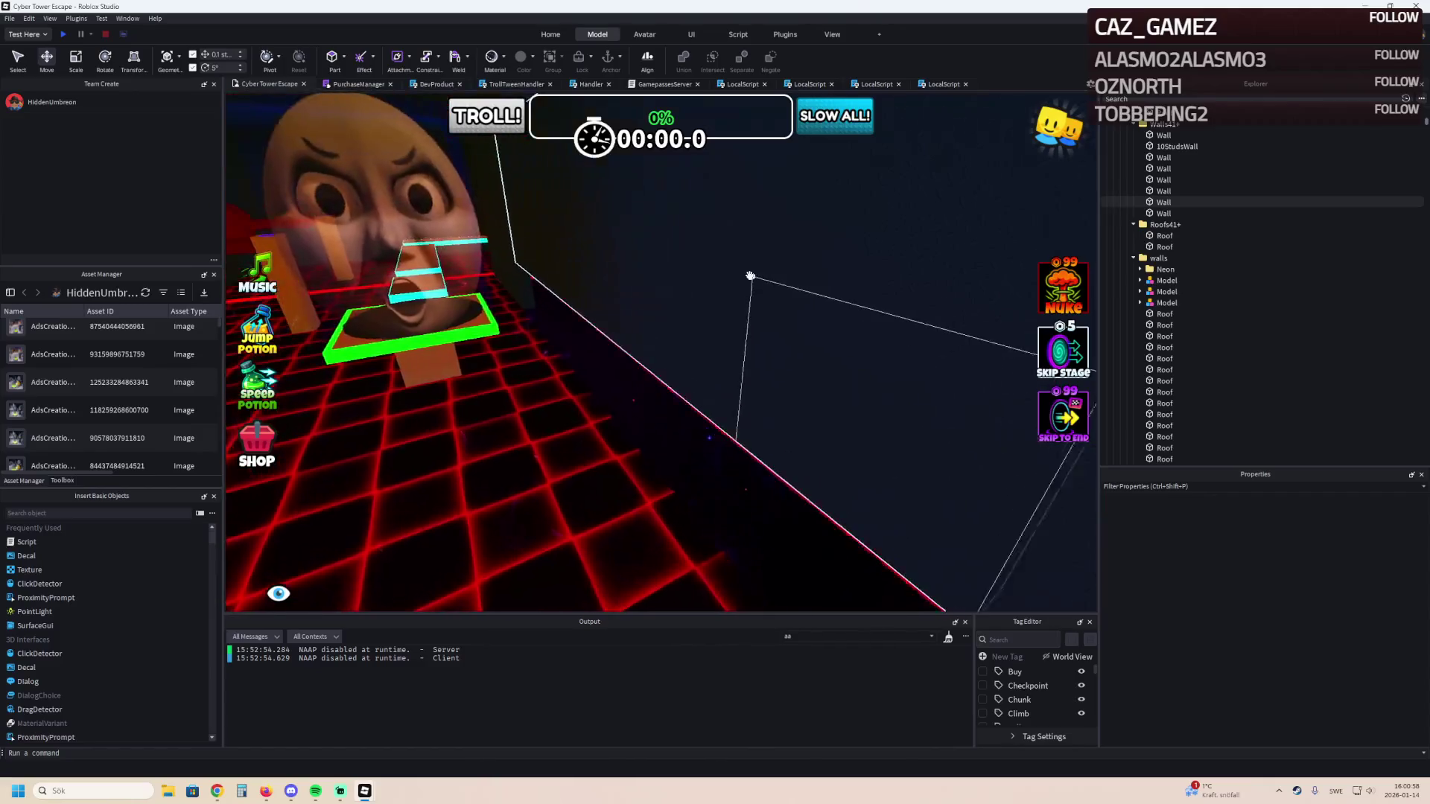
key("Left")
key("Left")
key("Left")
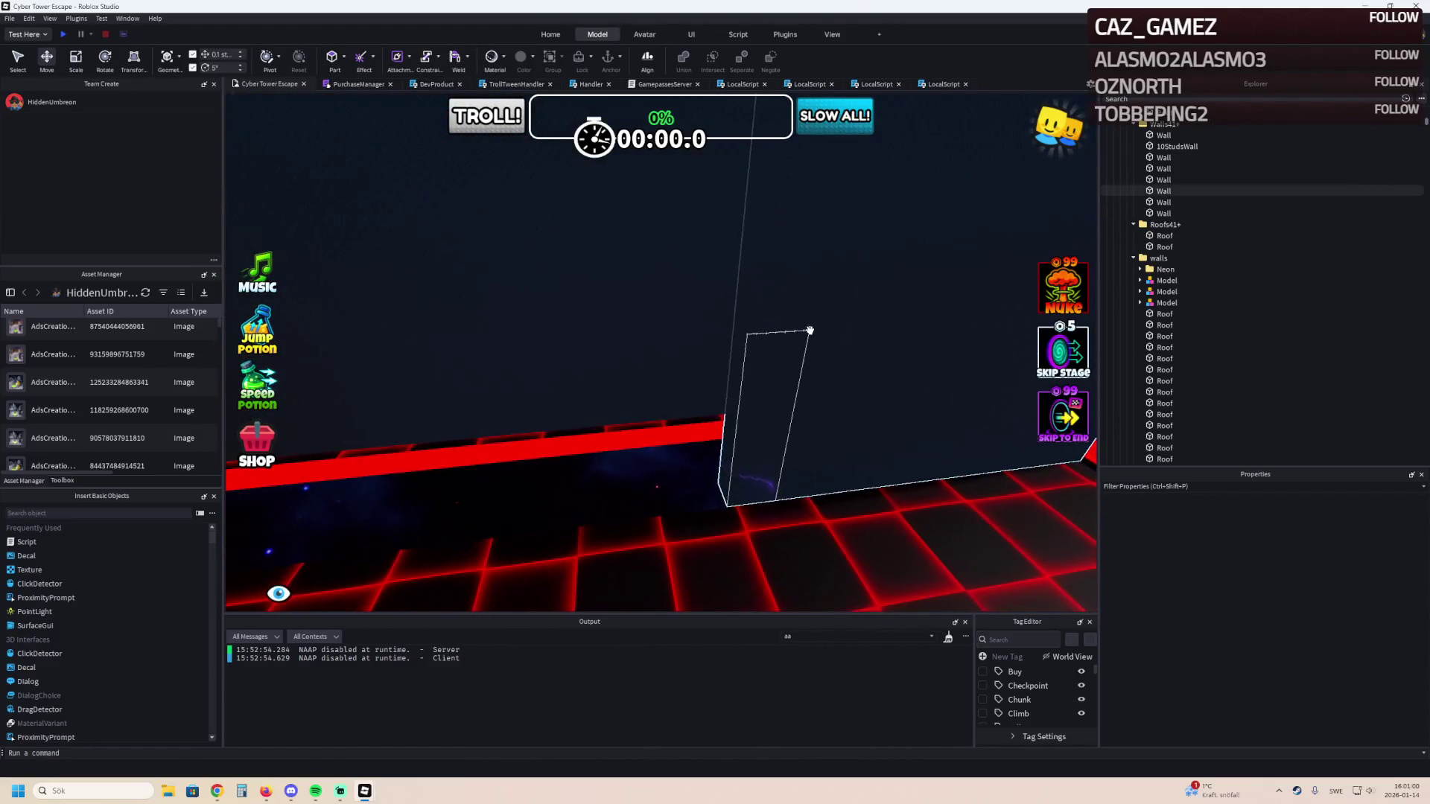
left_click(635, 333)
key("Left")
key("Left")
key("Left")
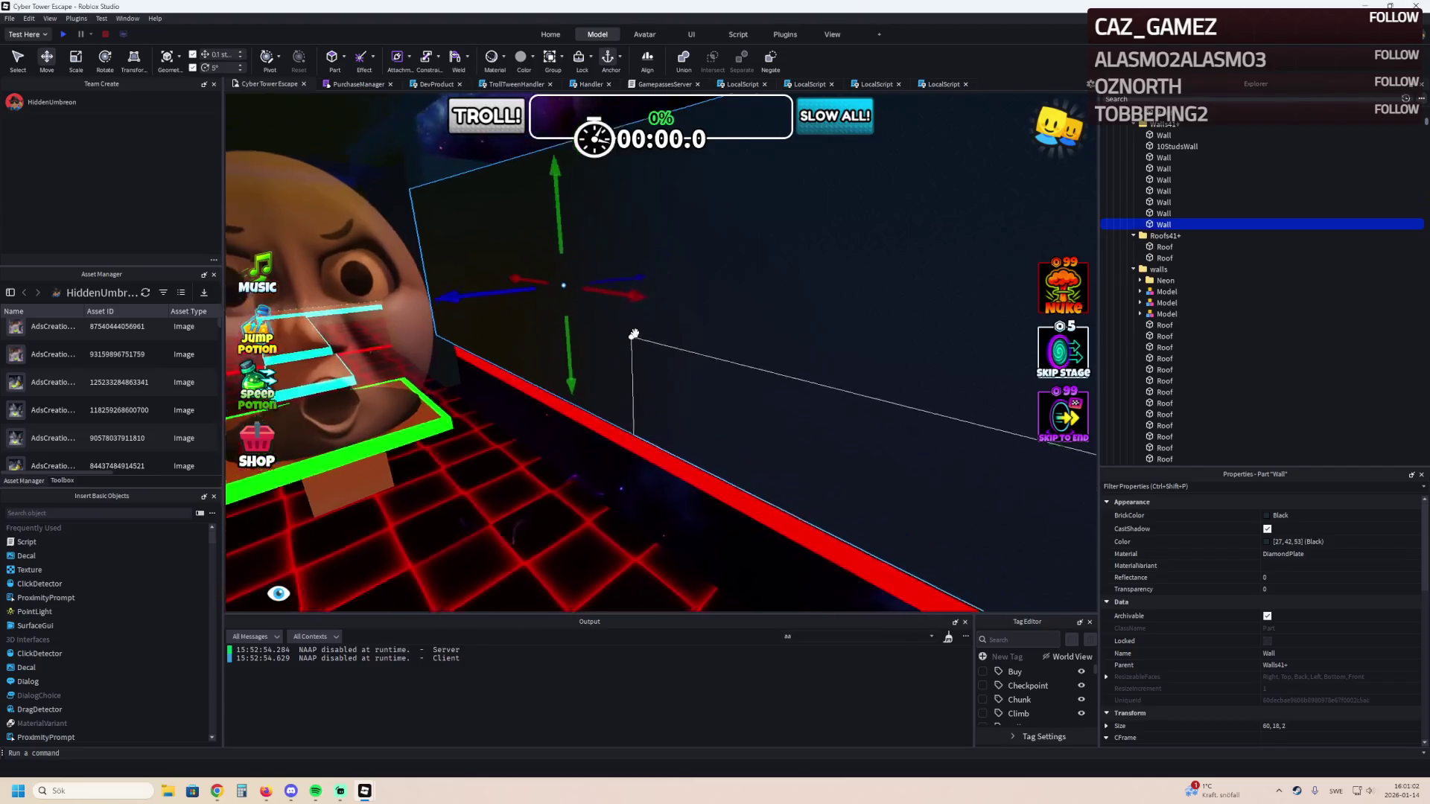
Raise the copied wall upward with the green Move handle.
key("Left")
key("Left")
key("Left")
mouse_move(512, 223)
left_mouse_down()
mouse_move(533, 230)
mouse_move(515, 318)
left_mouse_up()
key("Left")
key("Left")
key("Left")
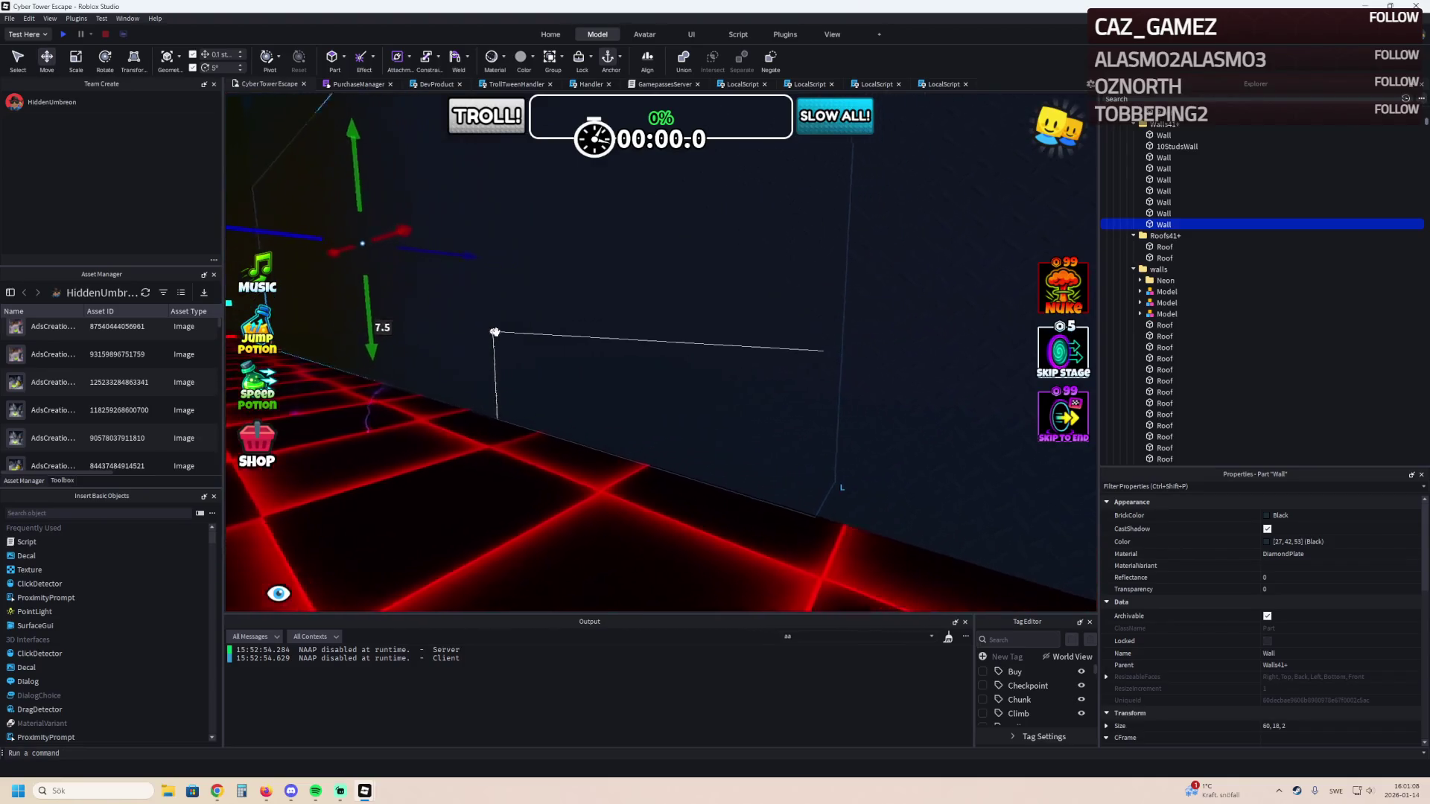
key("Left")
key("Left")
key("Left")
left_click_drag(498, 332, 493, 333)
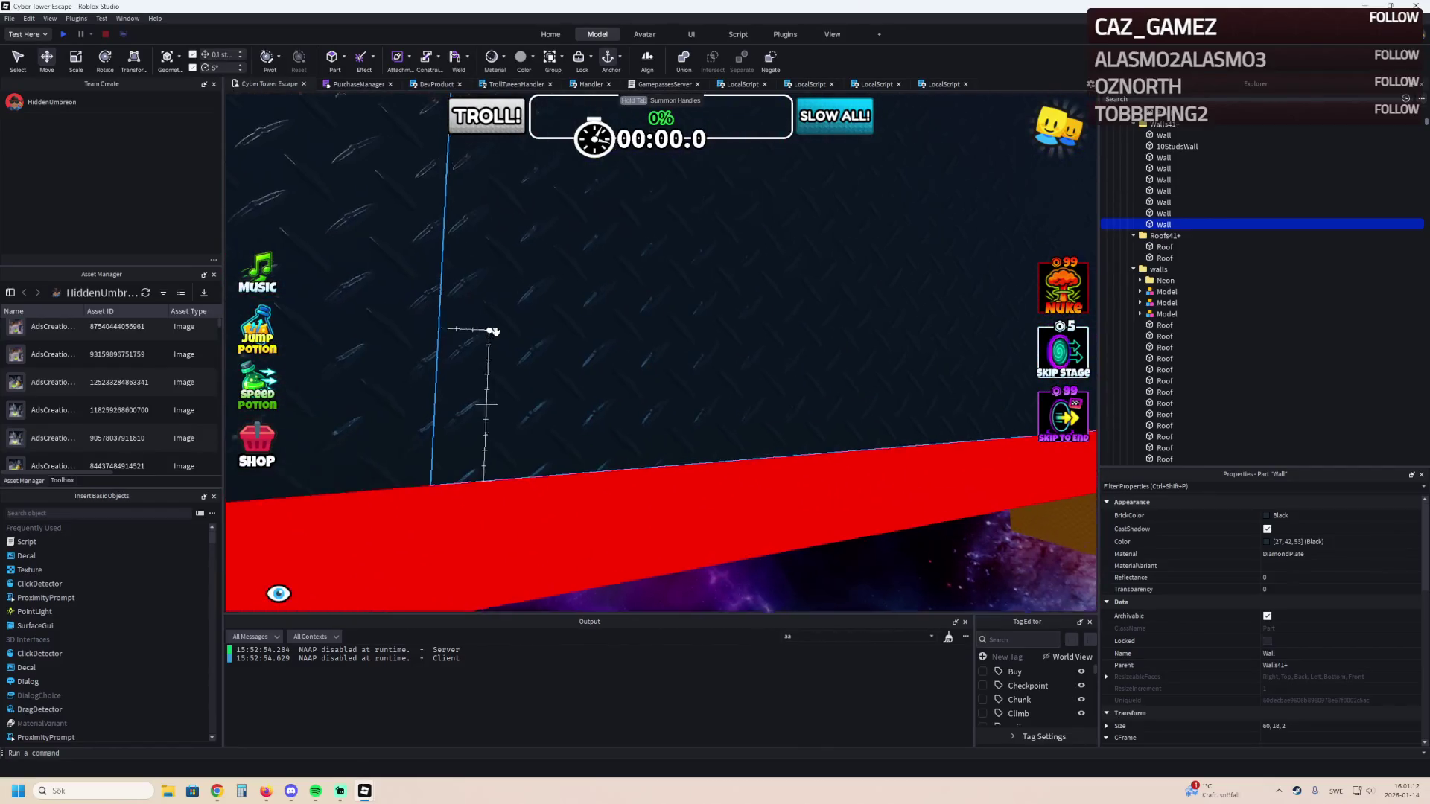
Scale the copy into a shorter, thinner piece, cutting its height down from 18.
key("ctrl+3")
left_click_drag(773, 298, 770, 356)
key("Left")
key("Left")
key("Left")
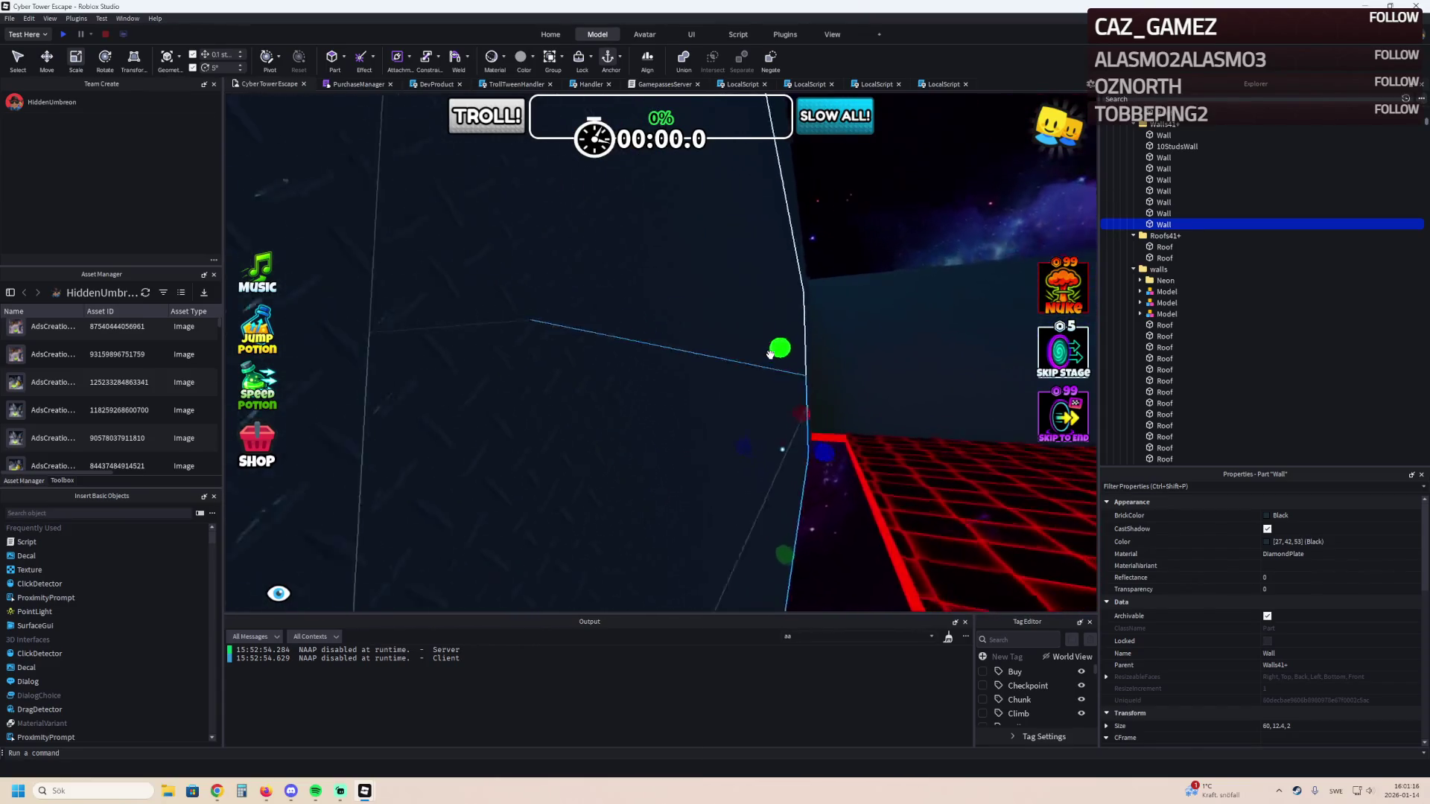
mouse_move(447, 281)
left_mouse_down()
mouse_move(496, 276)
mouse_move(523, 295)
left_mouse_up()
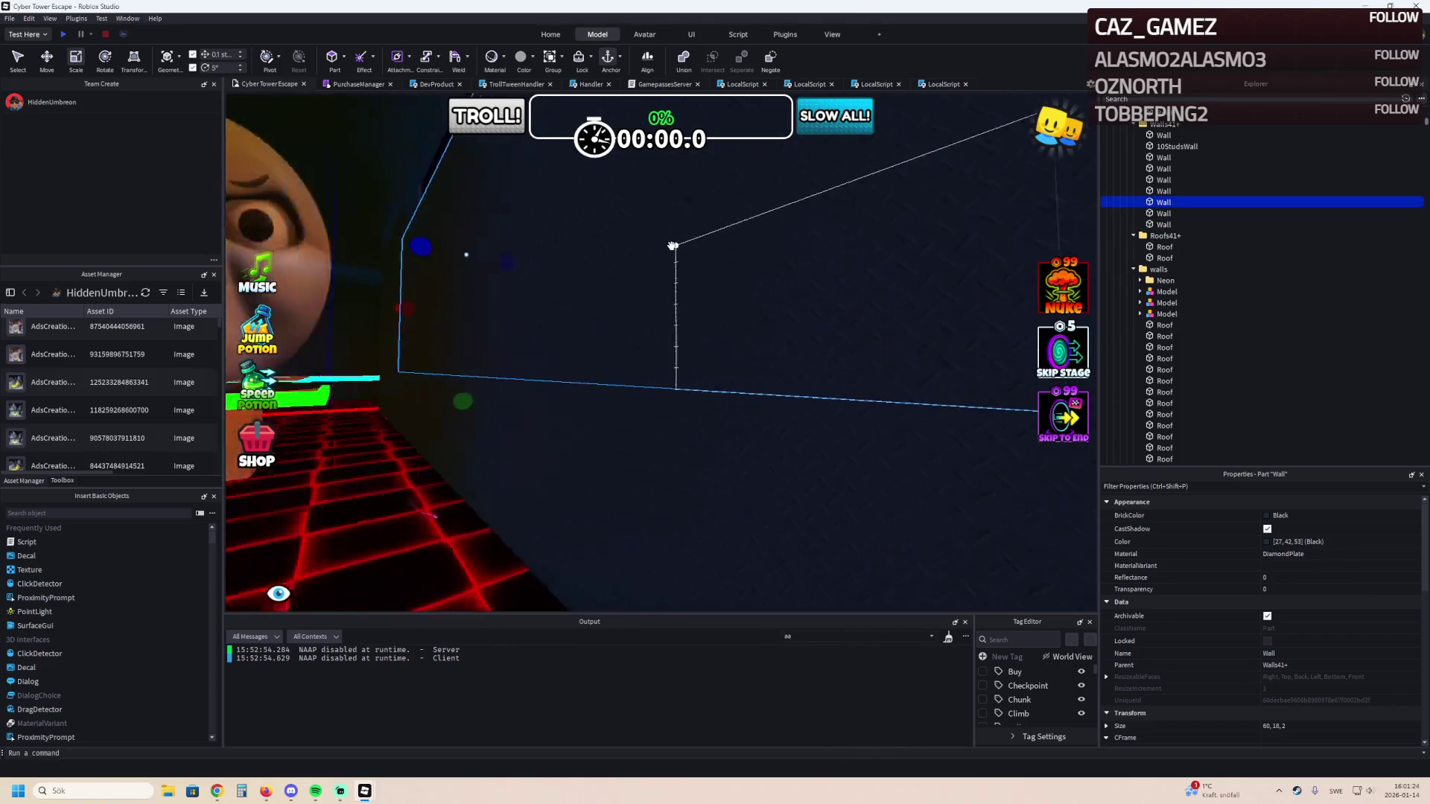
left_click_drag(574, 283, 570, 277)
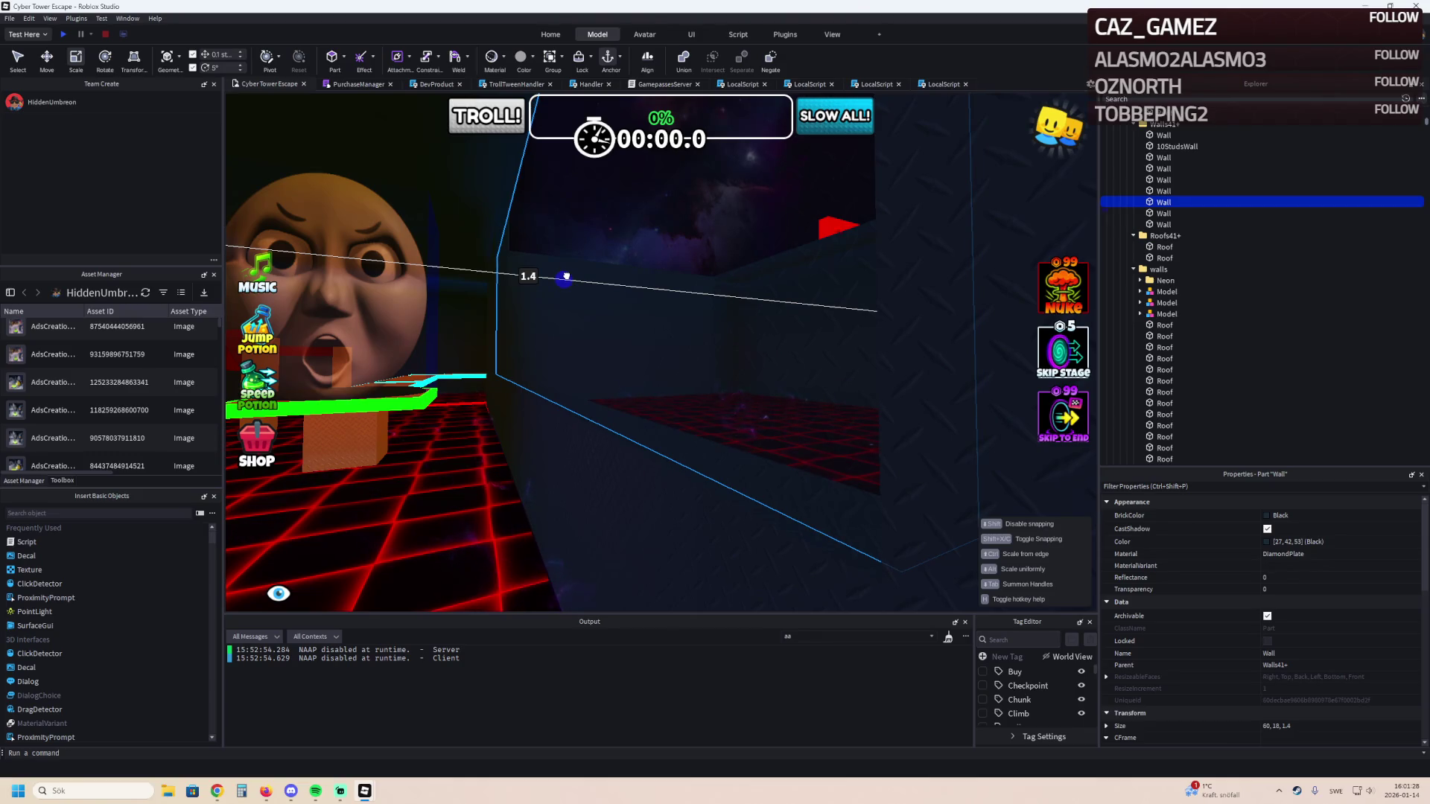
mouse_move(564, 277)
left_mouse_down()
mouse_move(539, 429)
mouse_move(607, 424)
left_mouse_up()
Lower the wall piece back into place along the enclosure.
mouse_move(415, 455)
left_mouse_down()
mouse_move(417, 372)
mouse_move(444, 312)
mouse_move(444, 397)
mouse_move(473, 310)
mouse_move(486, 318)
mouse_move(482, 226)
mouse_move(450, 246)
mouse_move(466, 334)
left_mouse_up()
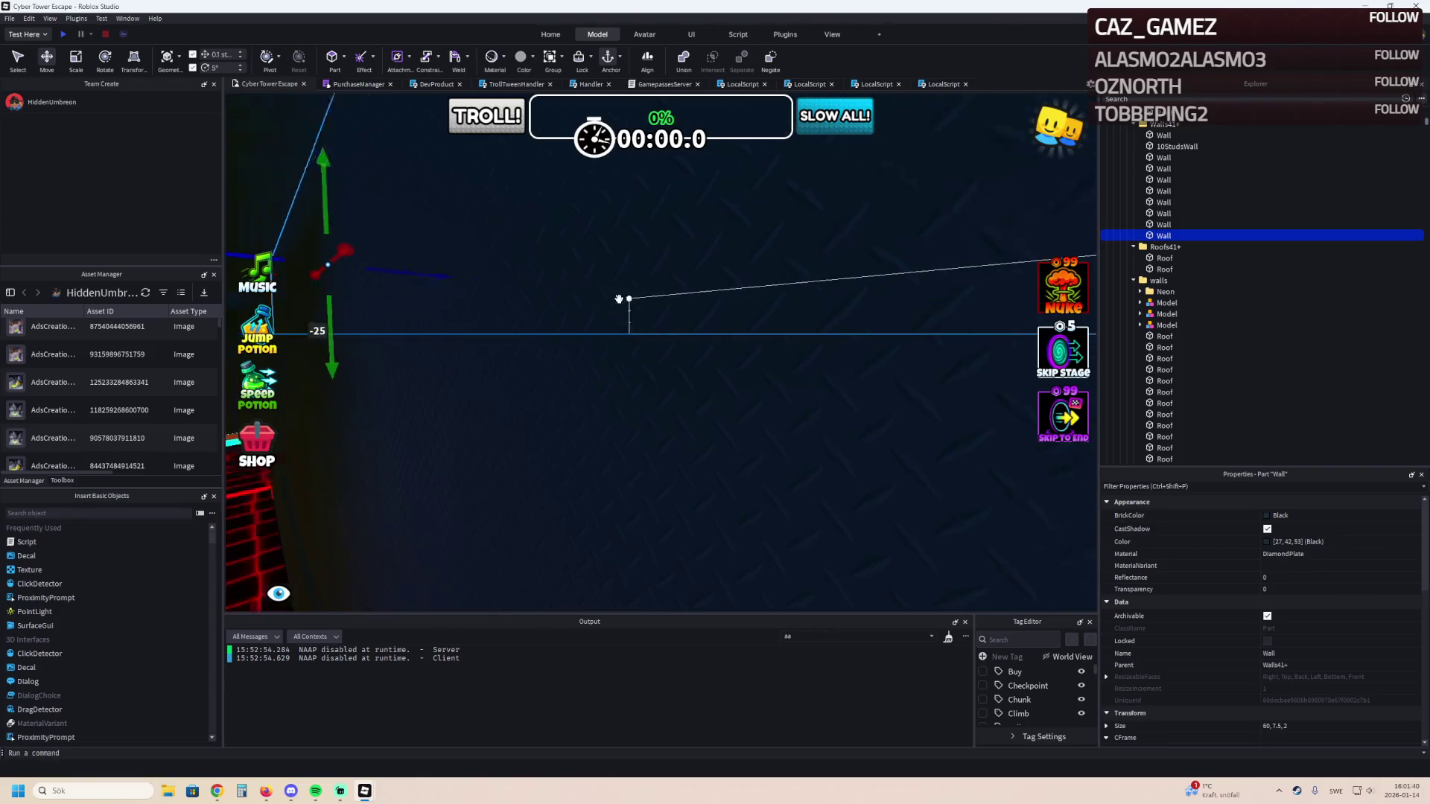
left_click_drag(619, 298, 607, 301)
mouse_move(517, 377)
left_mouse_down()
mouse_move(531, 368)
mouse_move(487, 361)
left_mouse_up()
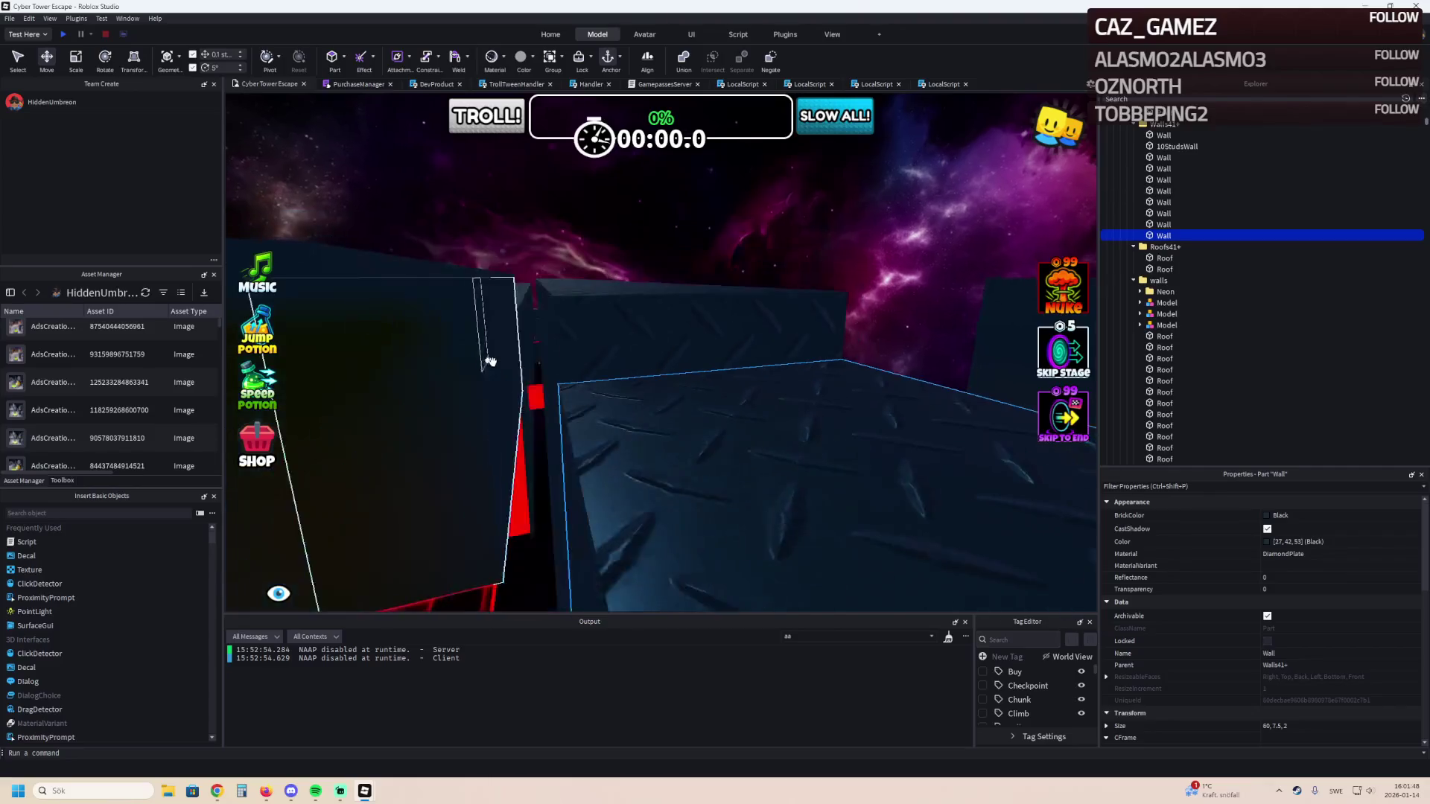
Finish positioning the wall piece against the enclosure.
mouse_move(566, 398)
left_mouse_down()
mouse_move(552, 239)
mouse_move(569, 223)
mouse_move(557, 303)
mouse_move(587, 330)
mouse_move(530, 305)
mouse_move(749, 323)
mouse_move(638, 310)
mouse_move(618, 350)
mouse_move(645, 291)
mouse_move(579, 327)
left_mouse_up()
left_click_drag(317, 387, 335, 385)
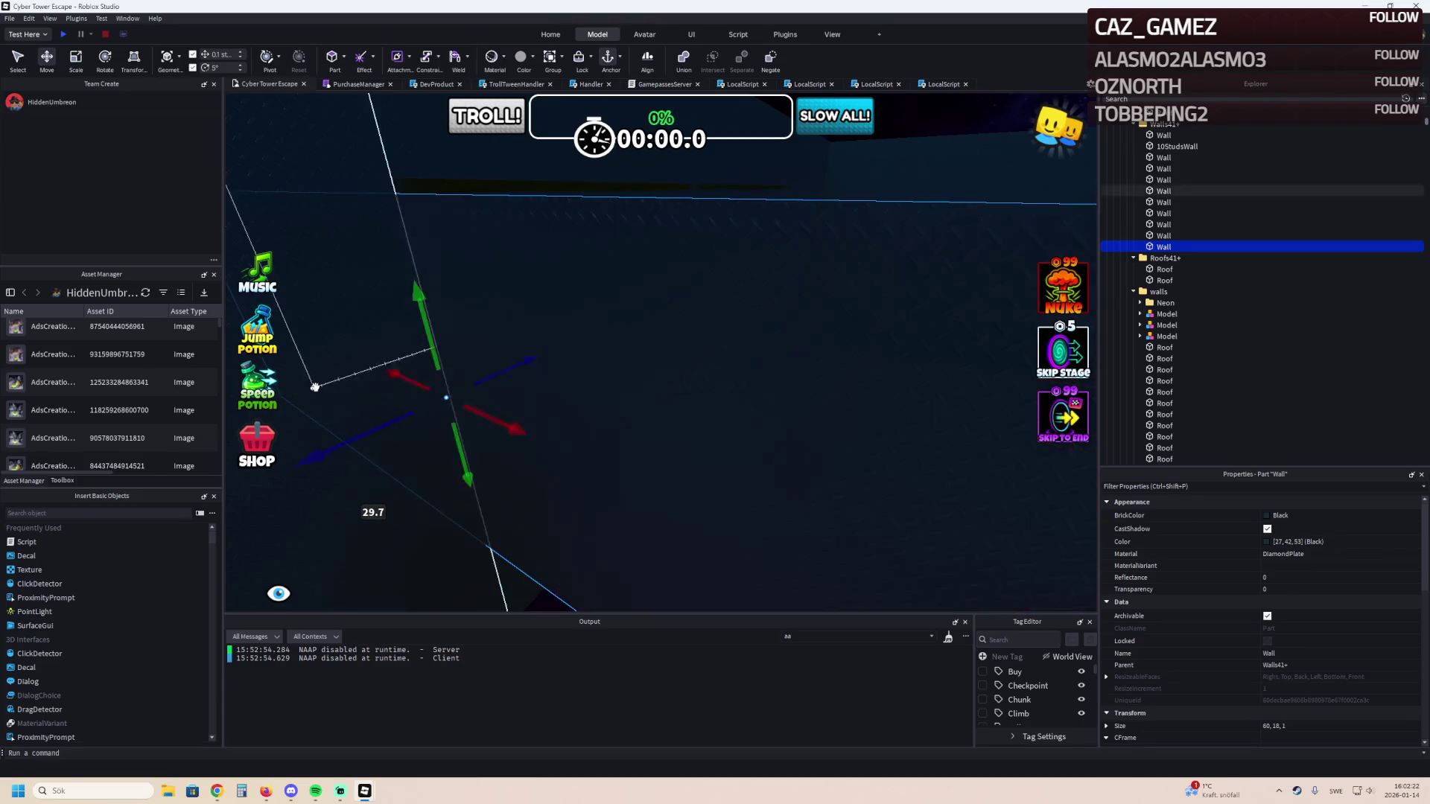
scroll(336, 386, "up", 3)
key("s")
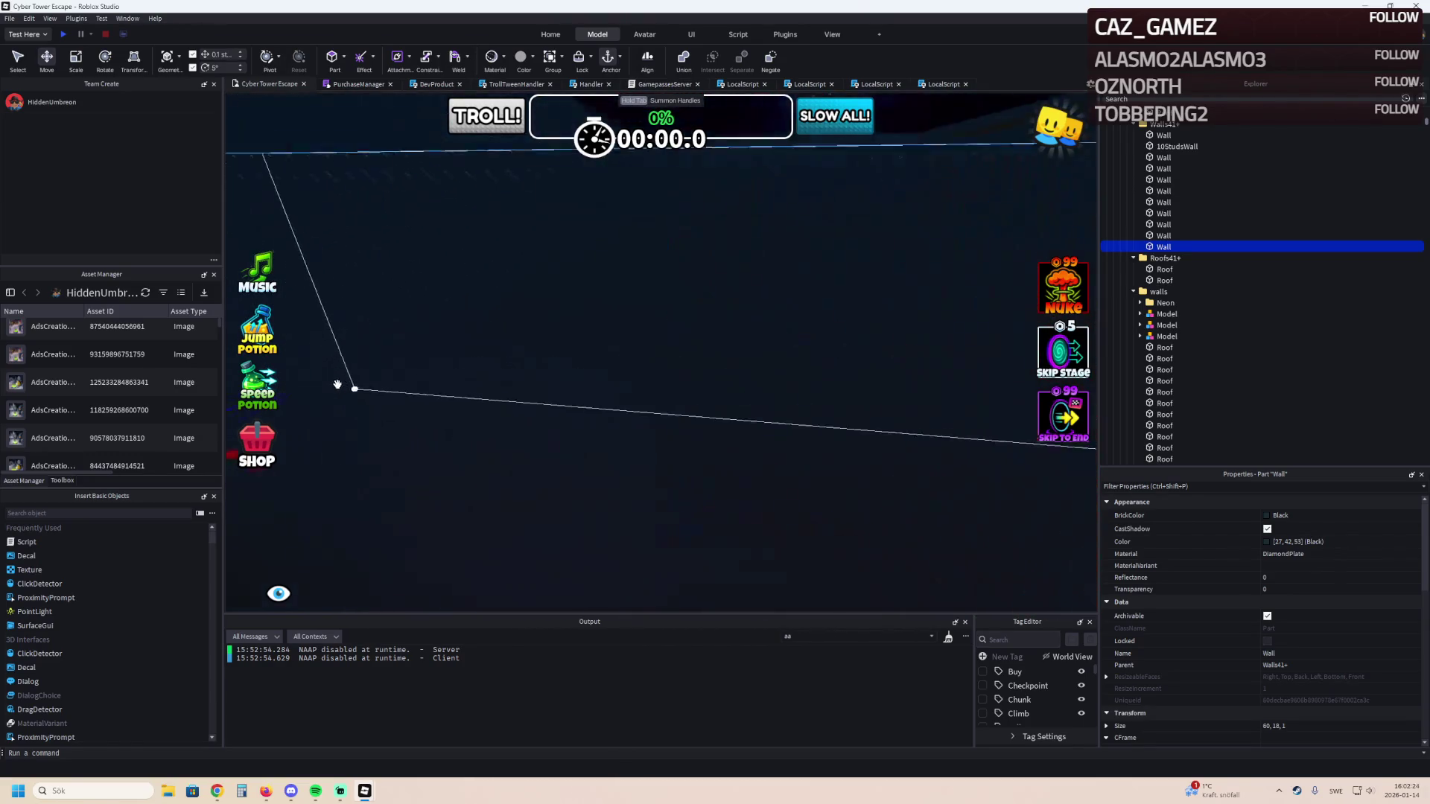
key("s")
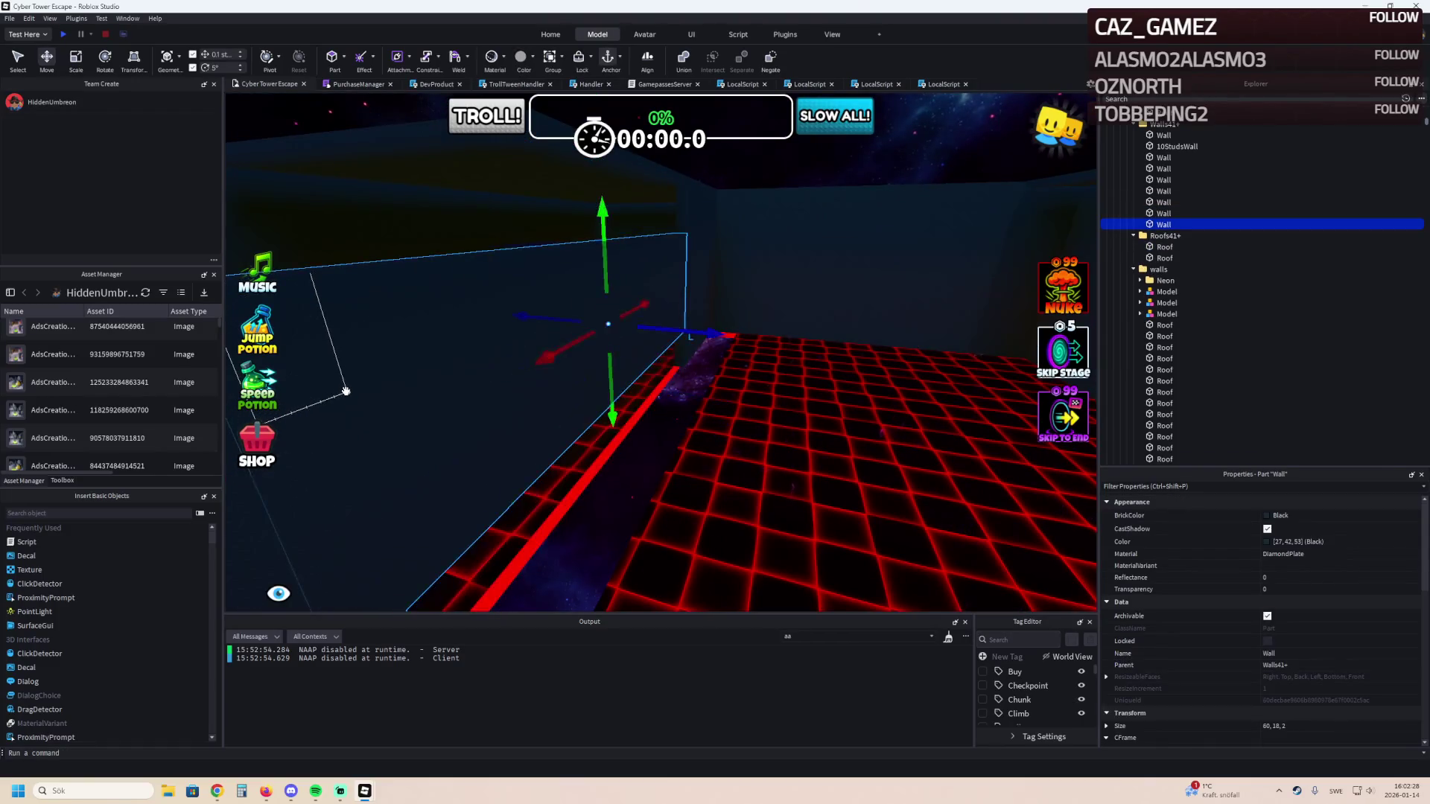
Delete the surplus Wall parts, leaving four walls plus 10StudsWall.
key("ctrl+z")
key("Delete")
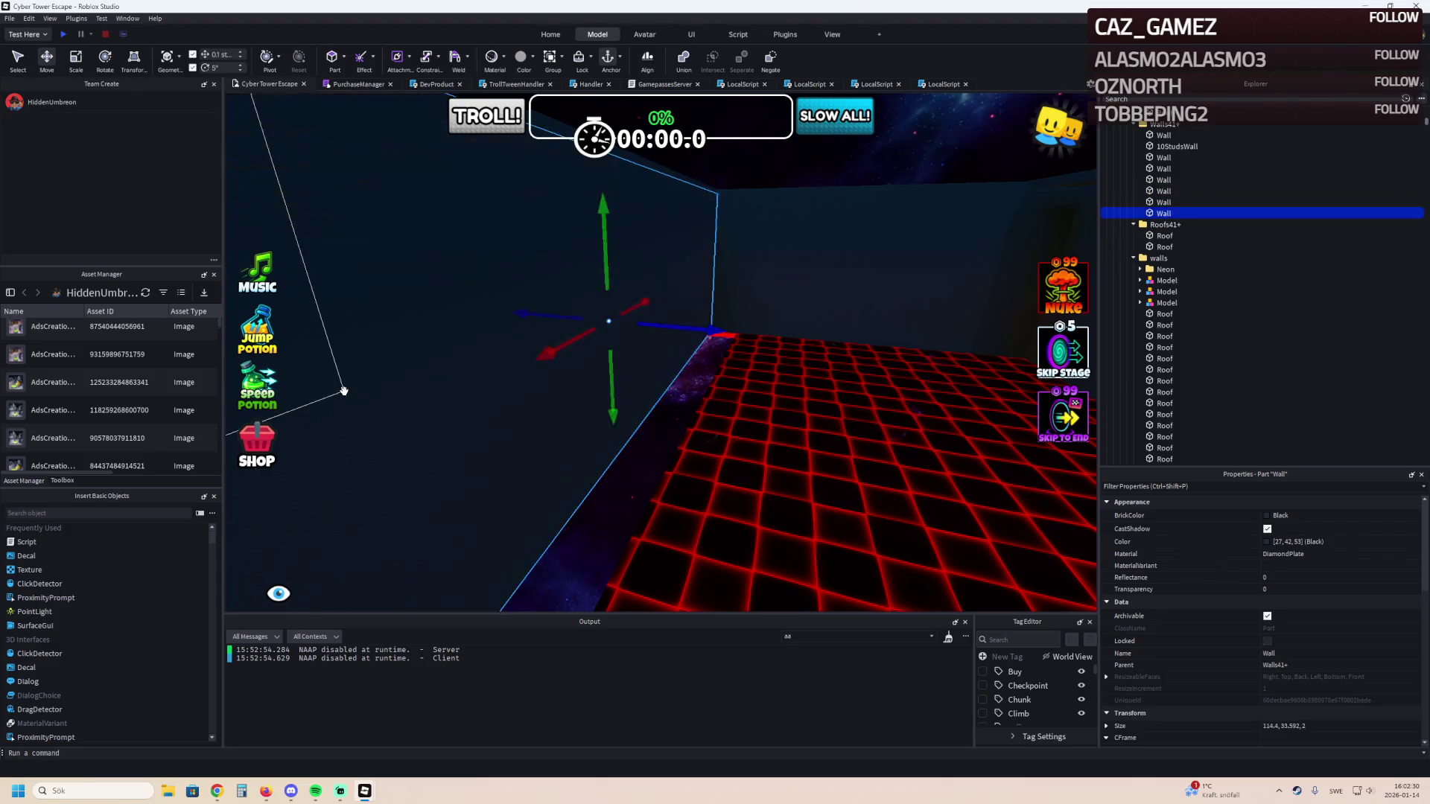
key("d")
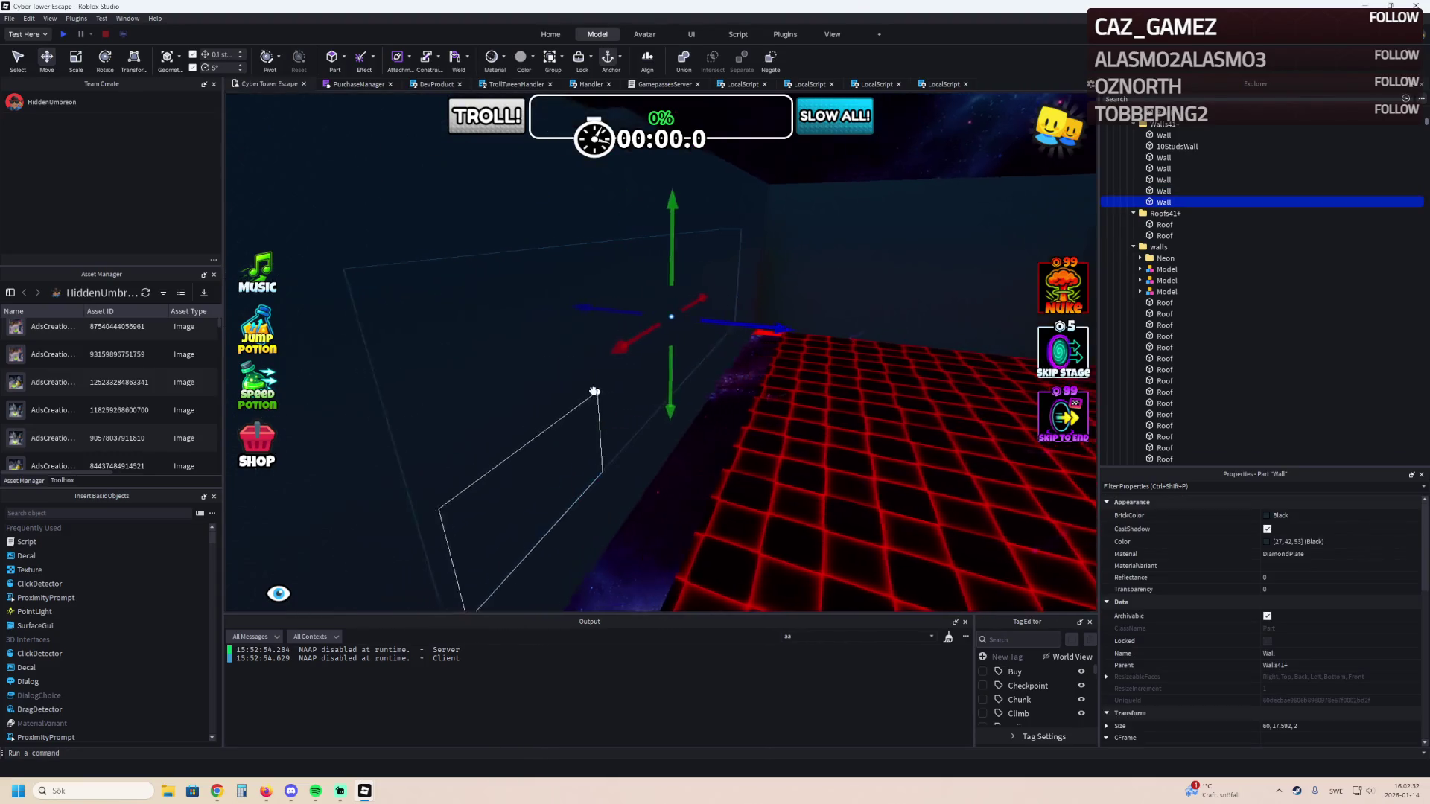
key("d")
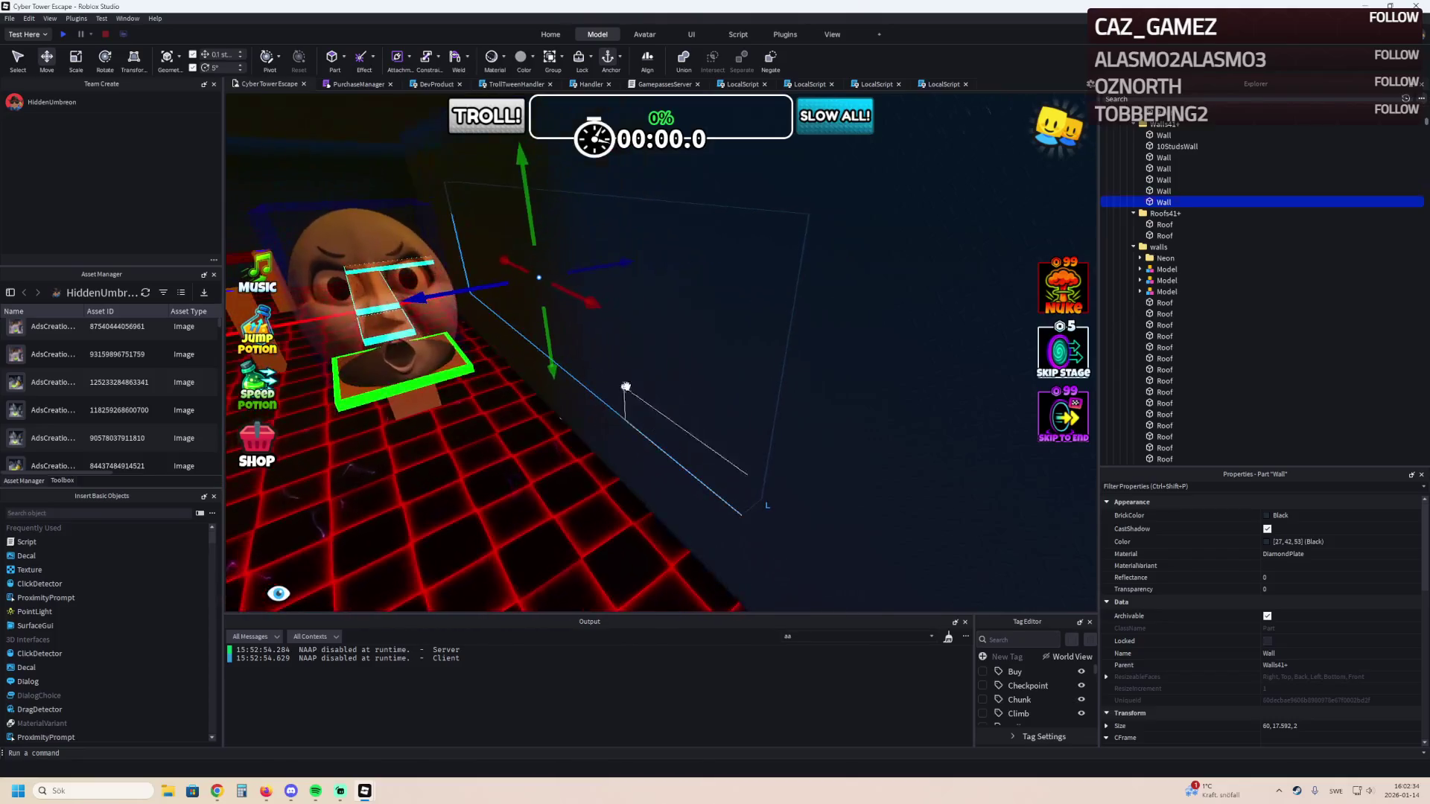
key("Delete")
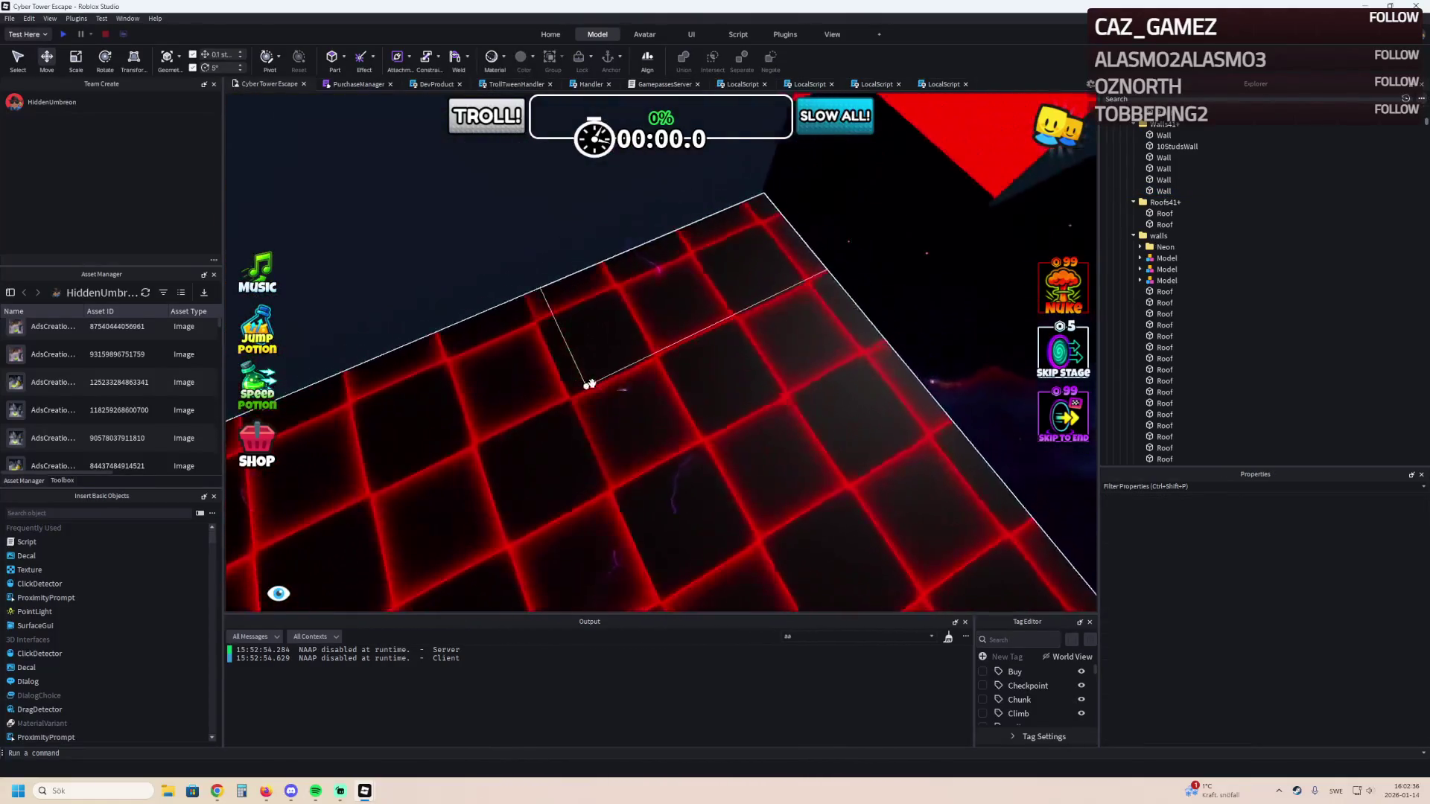
Widen Stage_41's ElectricFloor from 46.9 to 47, making it 47 by 116.5 by 2.
key("q")
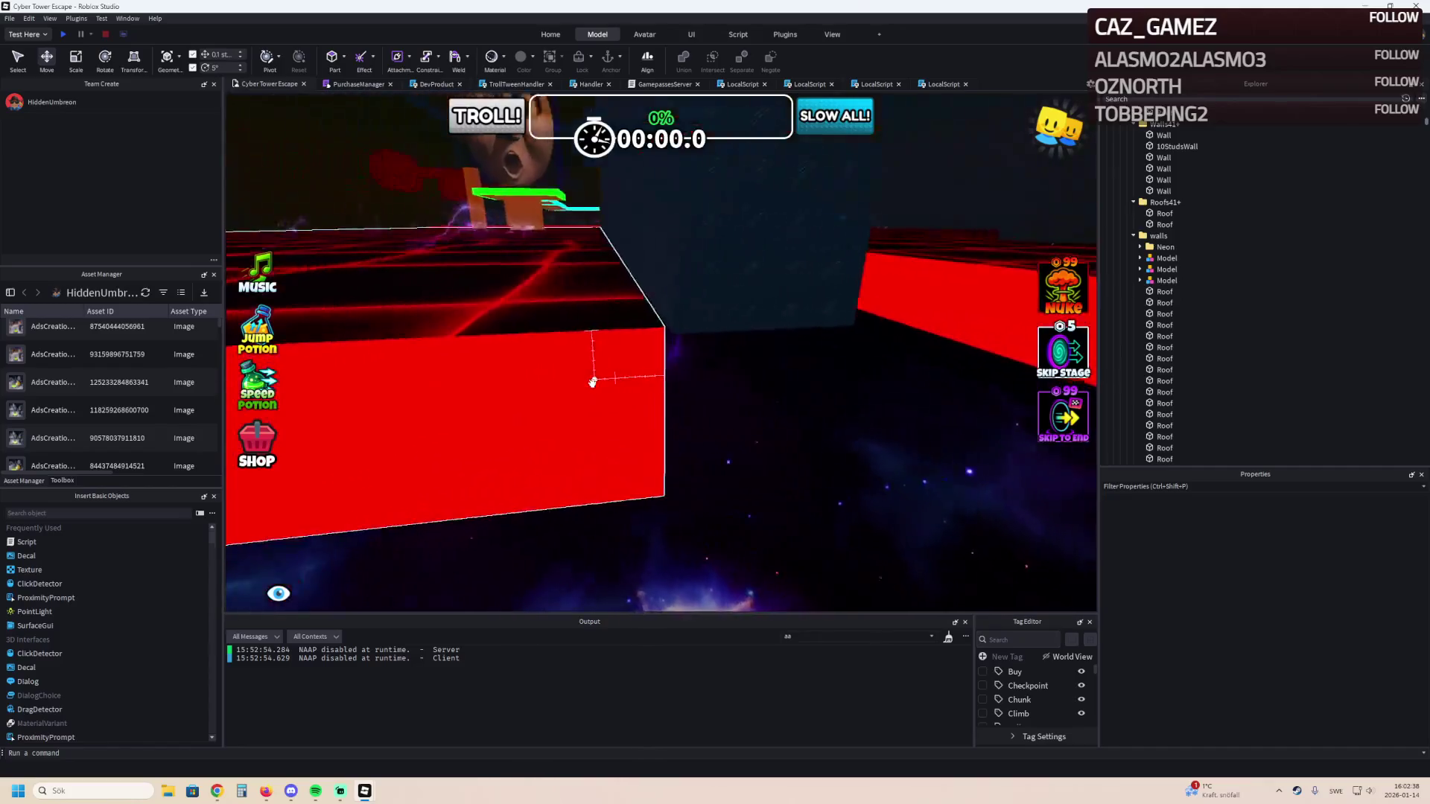
key("e")
left_click(599, 379)
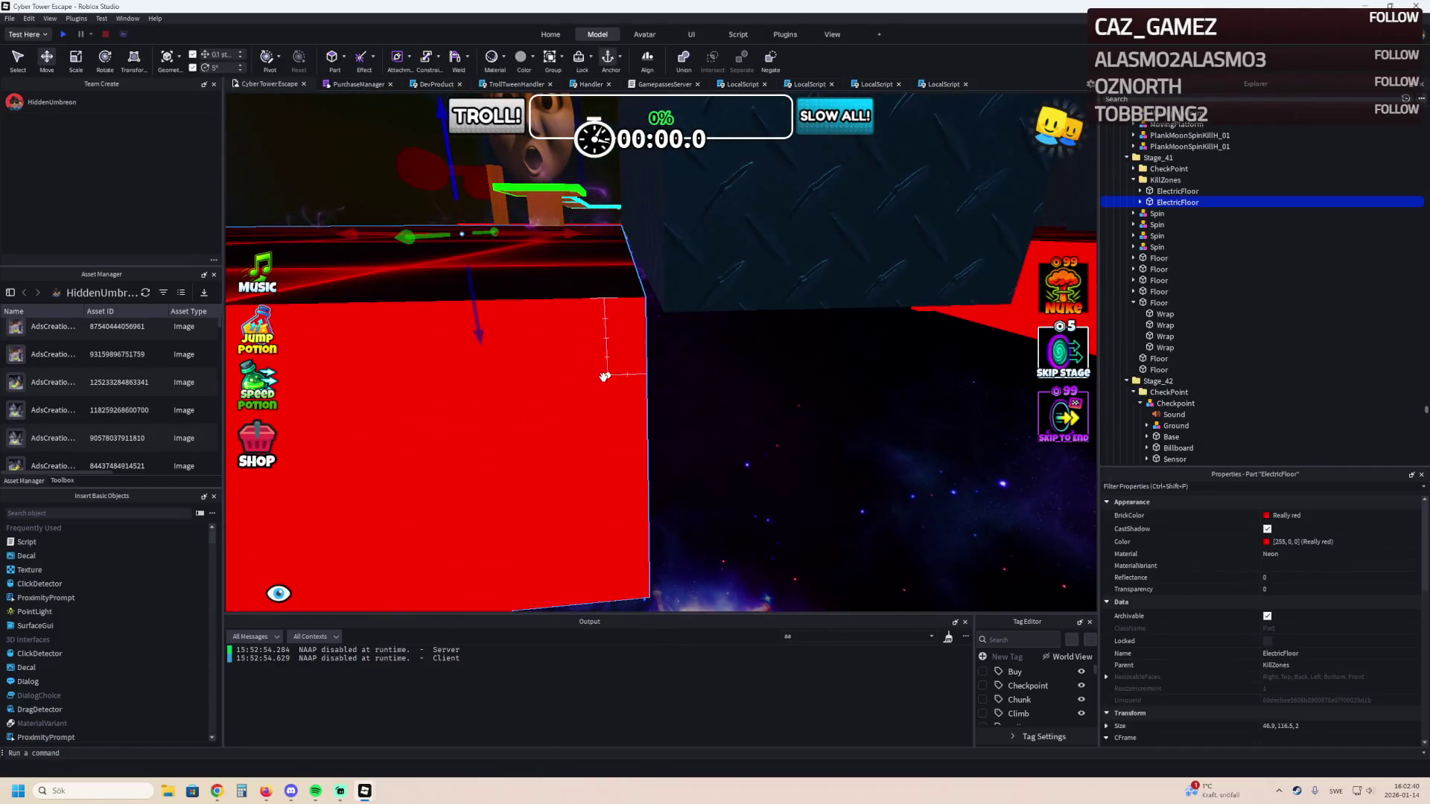
left_click_drag(685, 296, 682, 316)
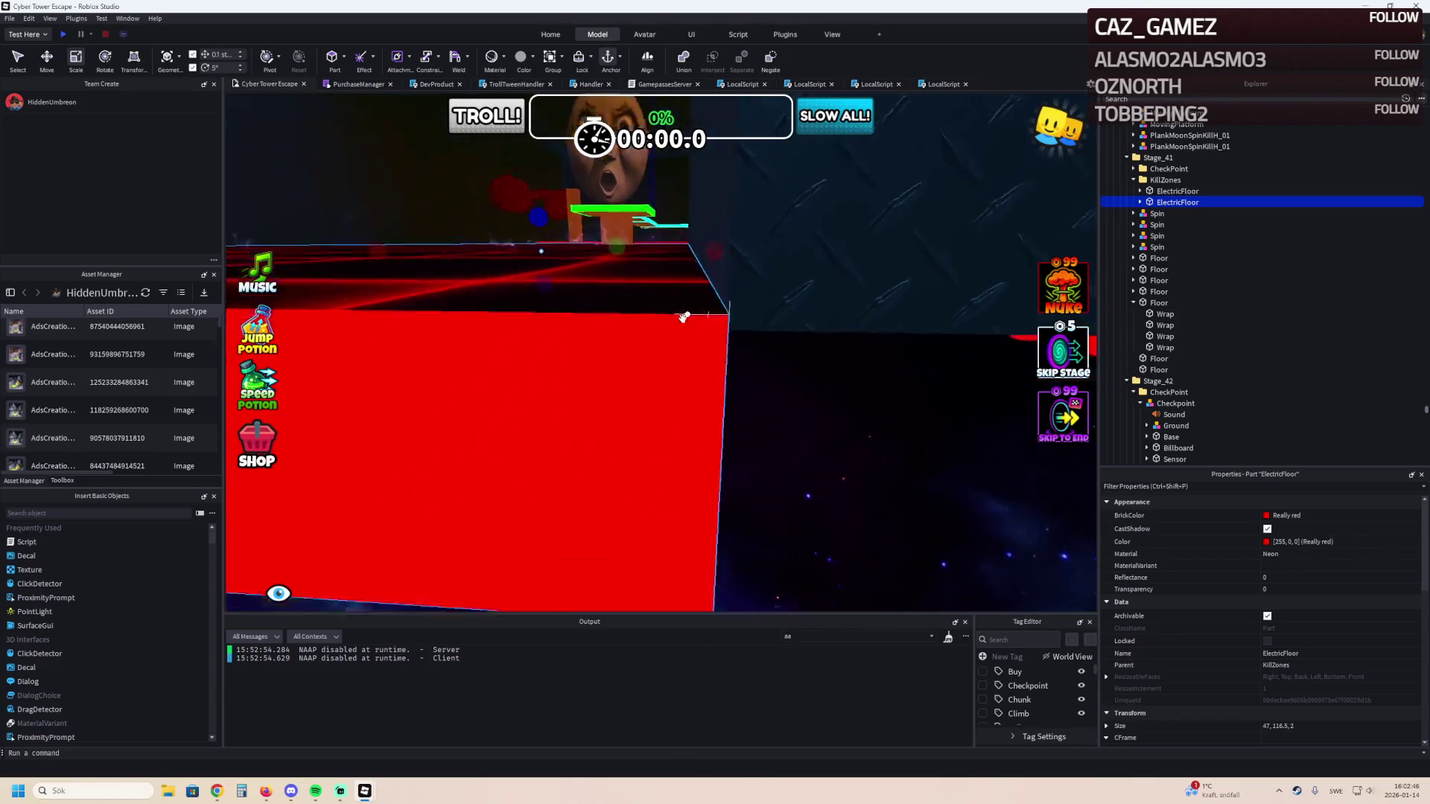
key("e")
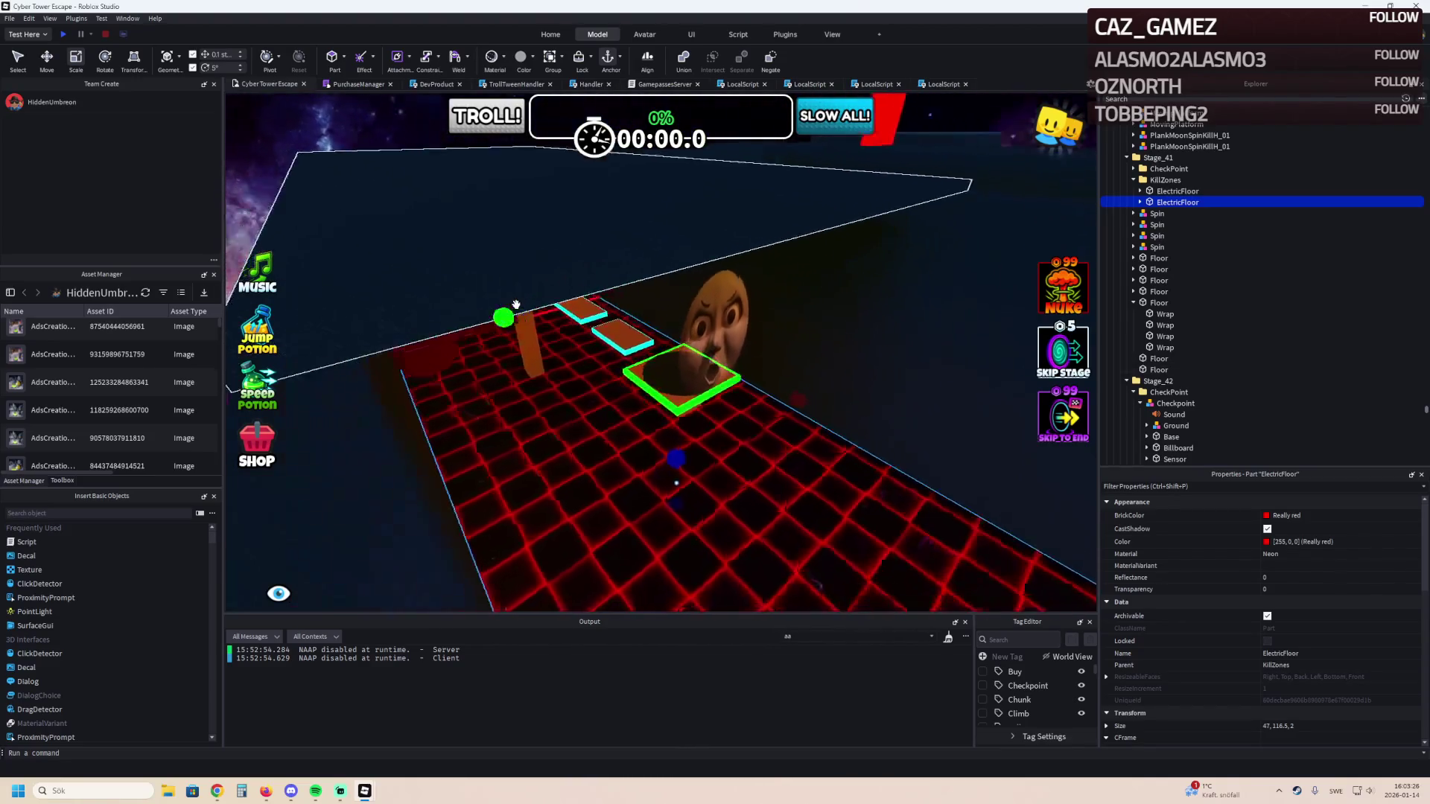
Lengthen the Roofs41+ roof slab to 51, 1, 152.031 over the stage, then switch to the browser.
left_click(551, 303)
key("f")
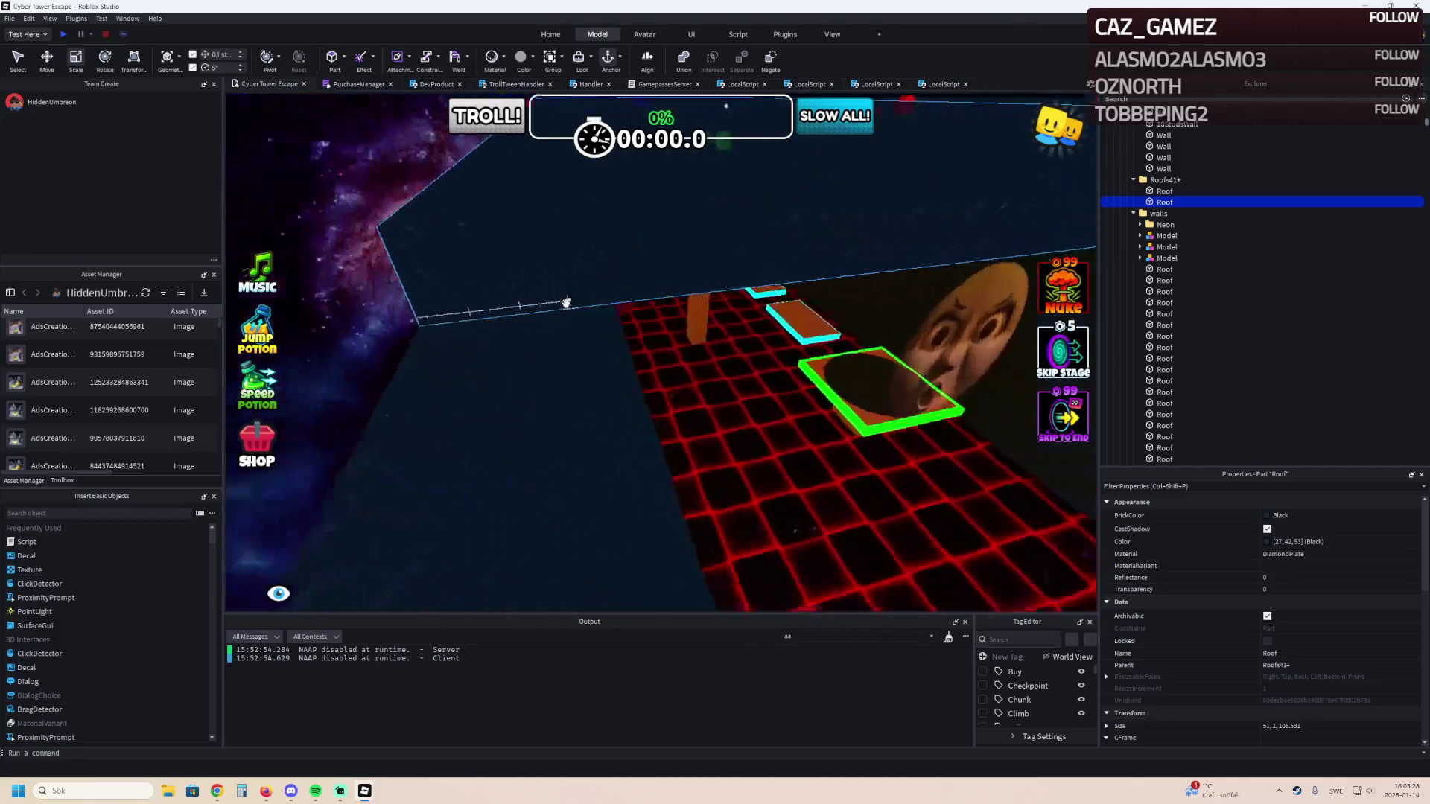
mouse_move(650, 263)
left_mouse_down()
mouse_move(680, 182)
mouse_move(680, 274)
mouse_move(722, 296)
left_mouse_up()
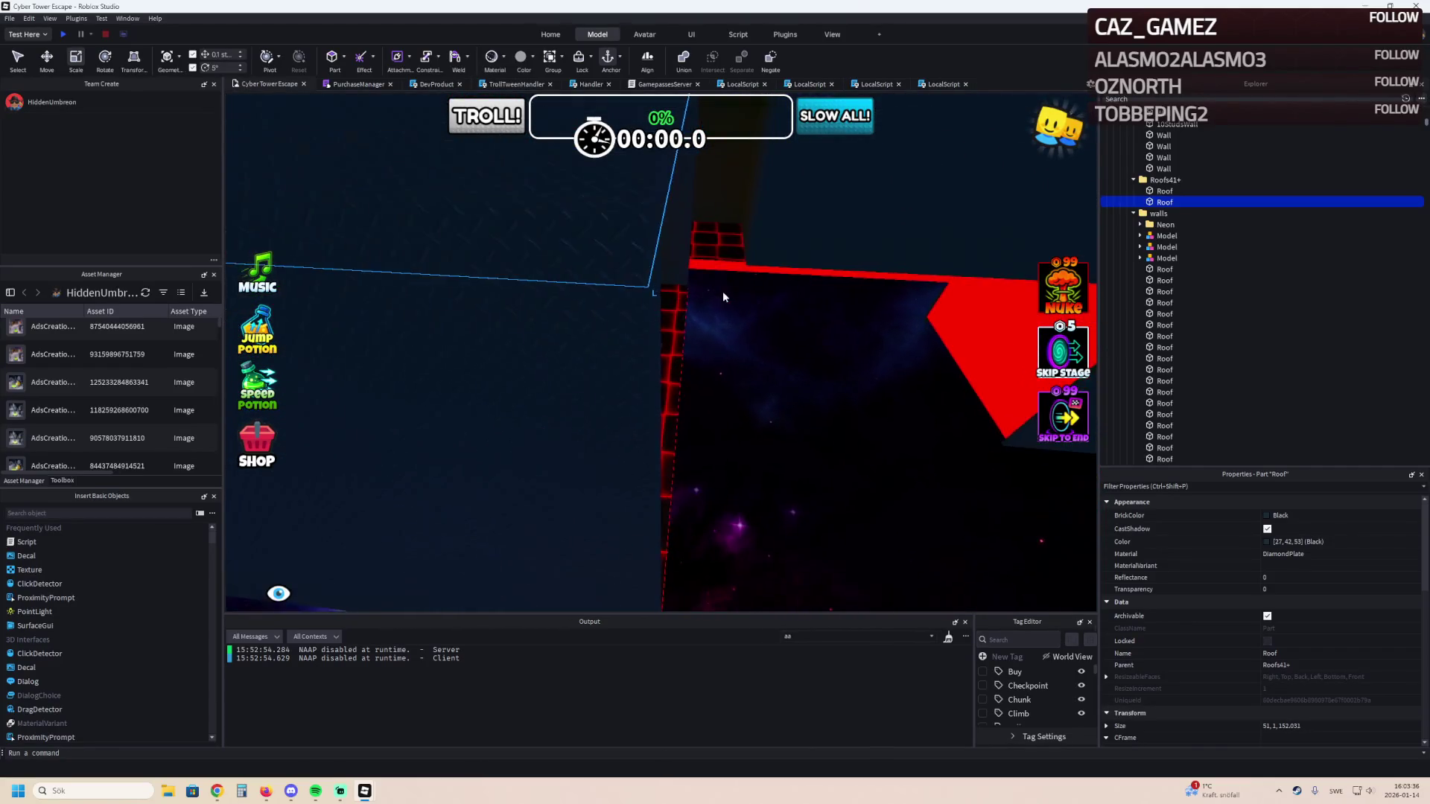
key("e")
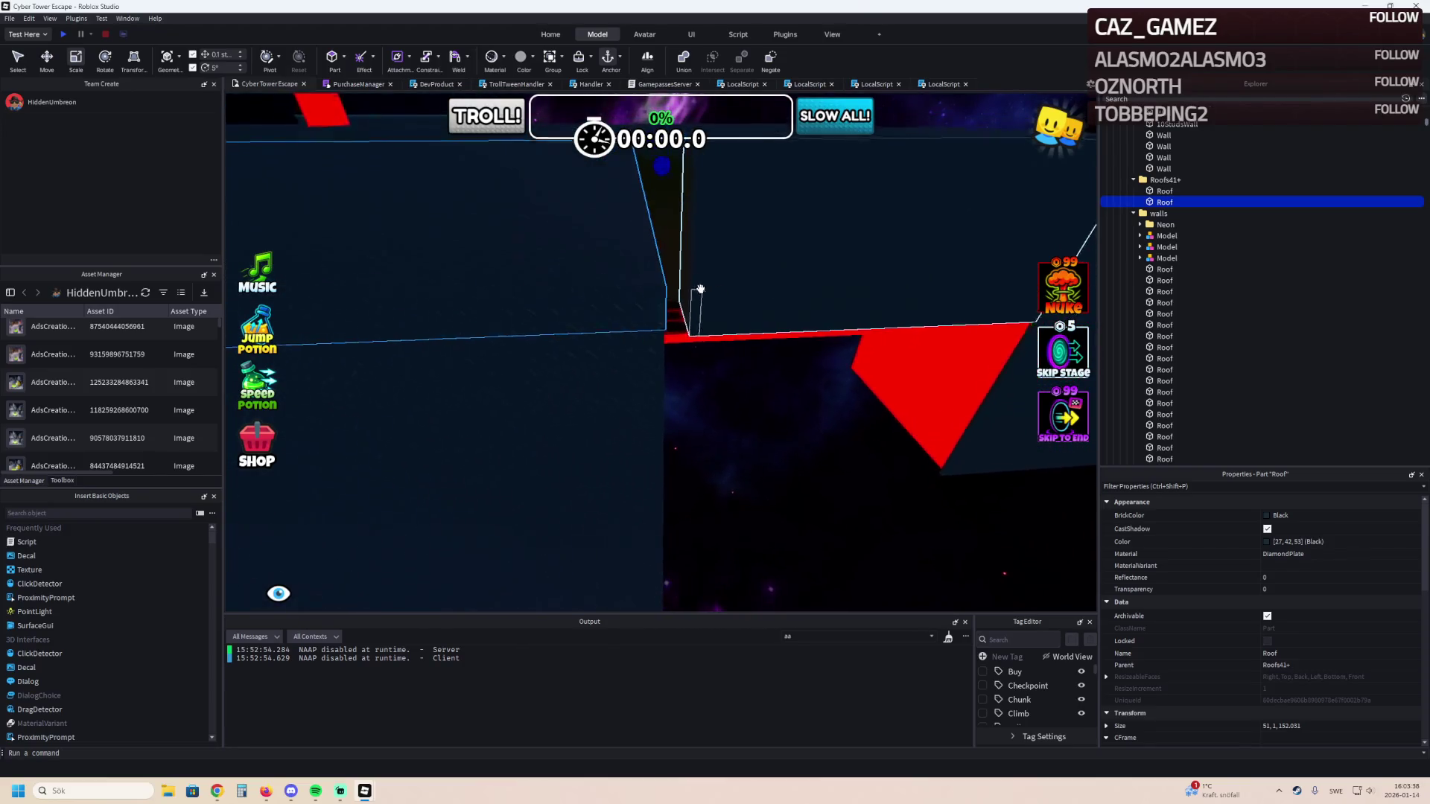
key("e")
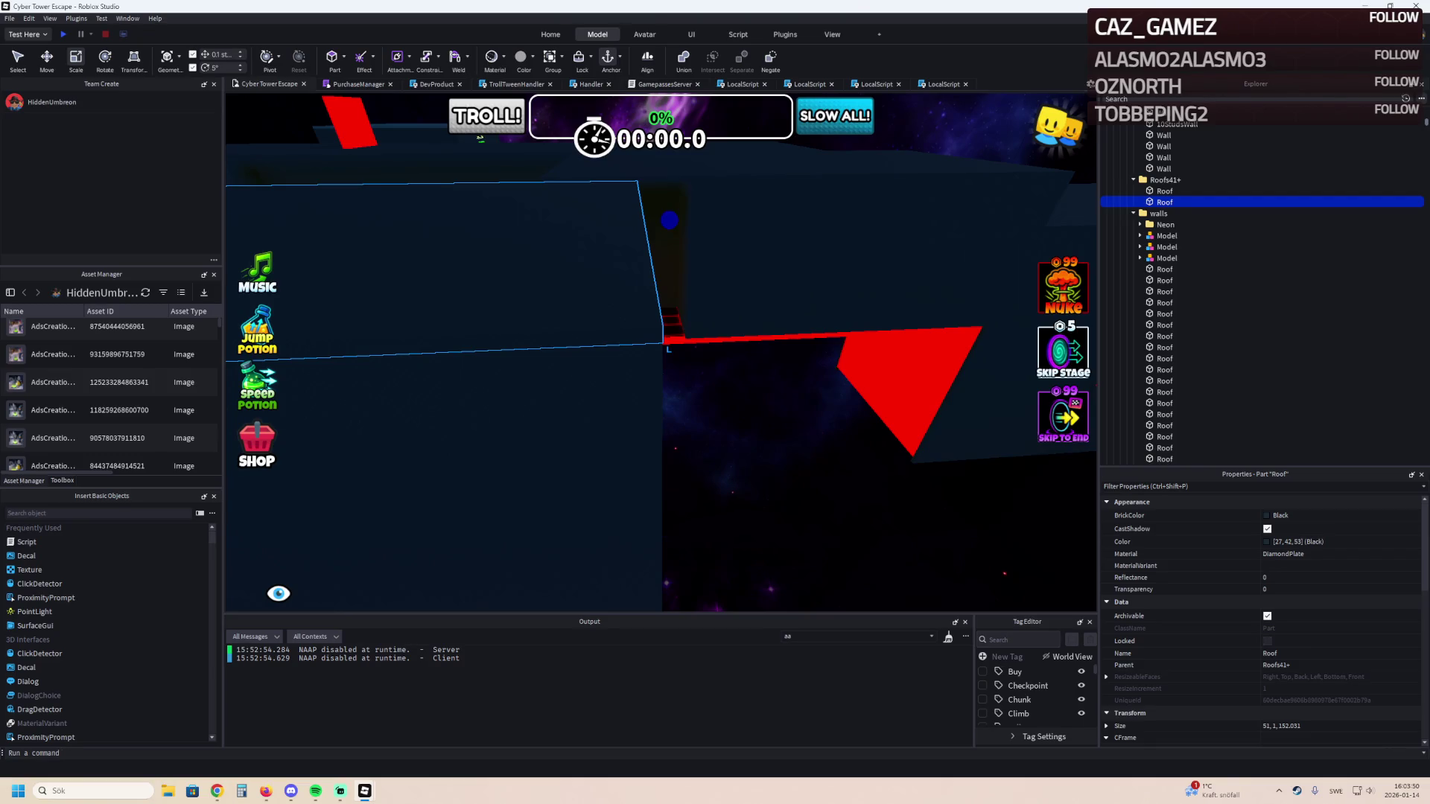
key("alt+Tab")
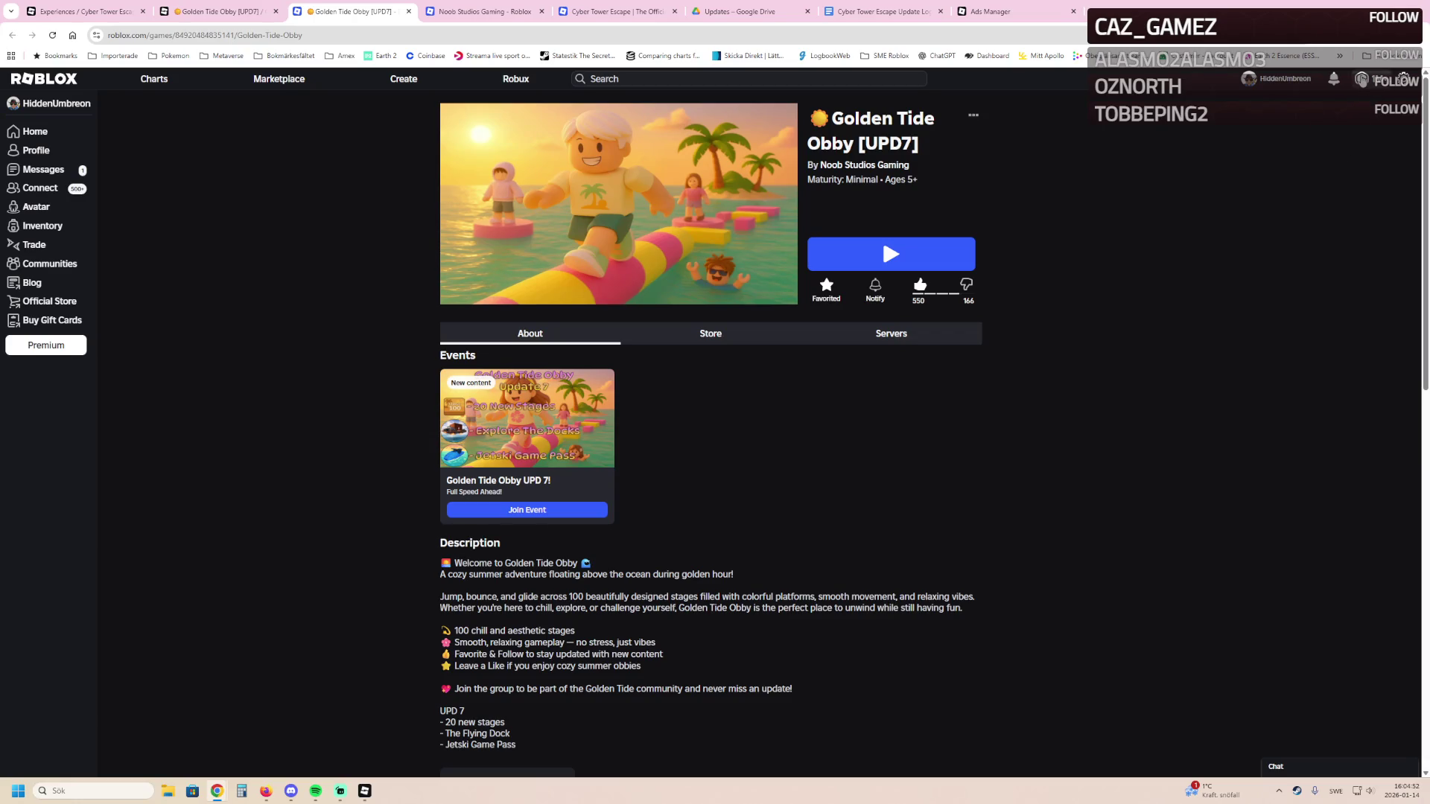
Check the account's Robux balance on the Roblox site, then return to Roblox Studio.
left_click(1362, 79)
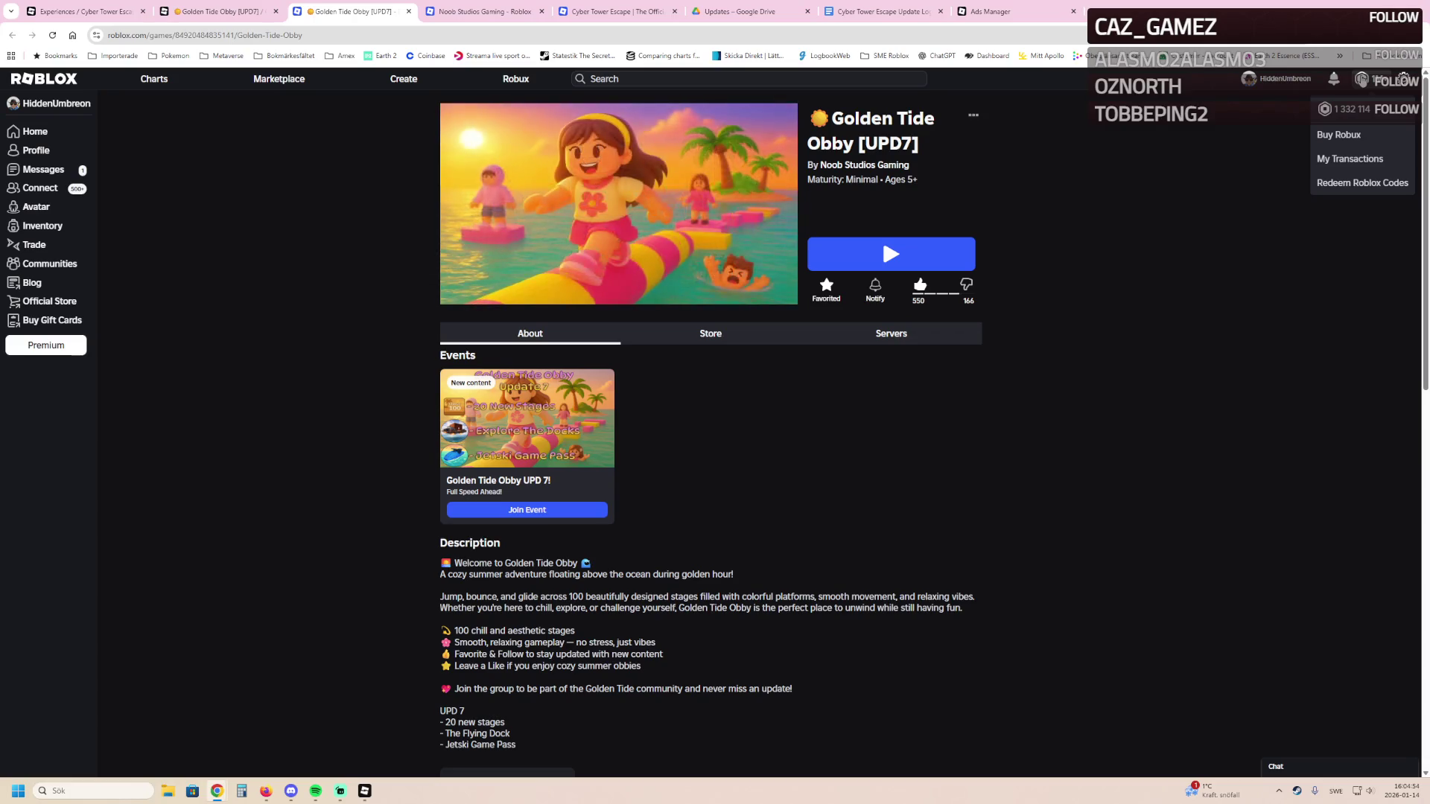
left_click(1276, 195)
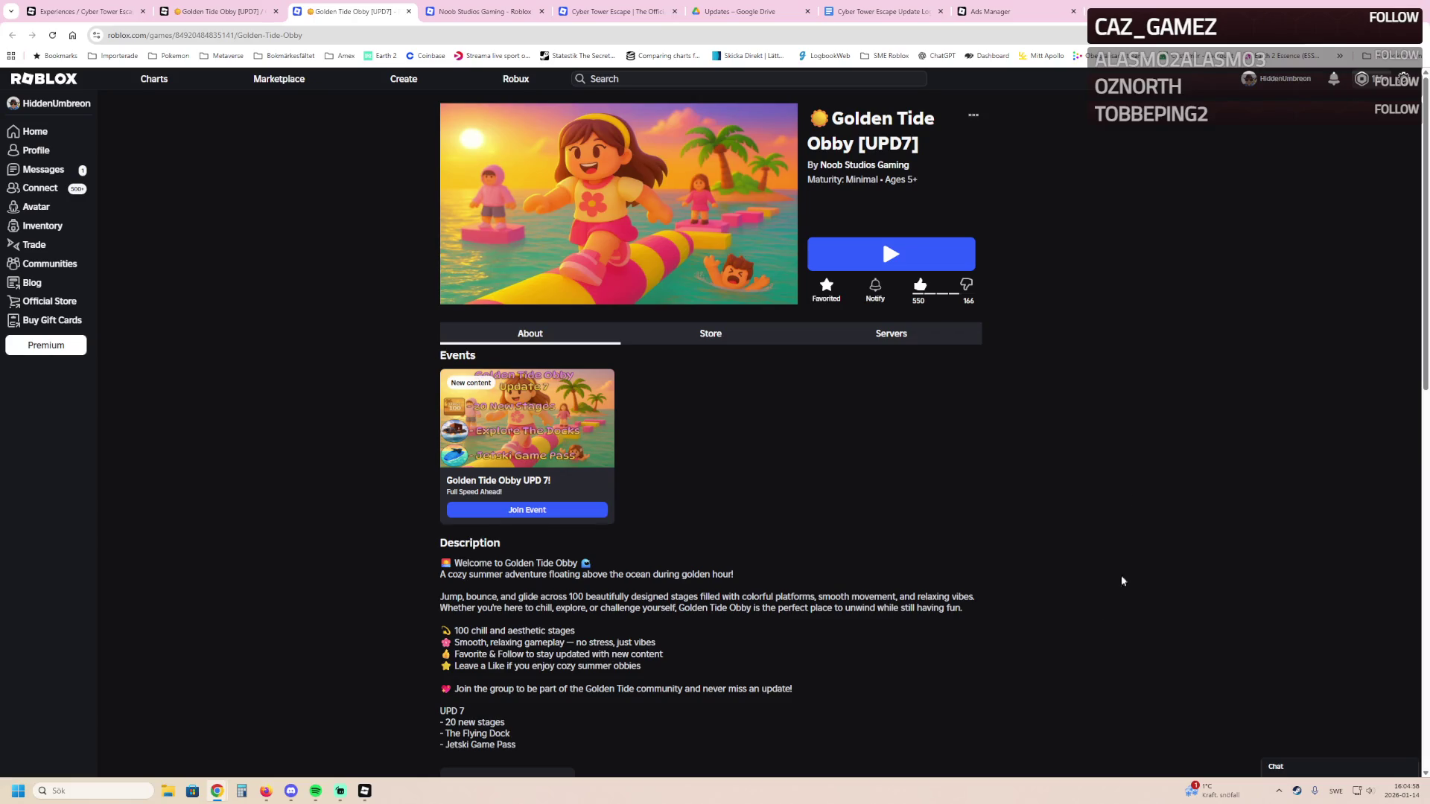
mouse_move(365, 792)
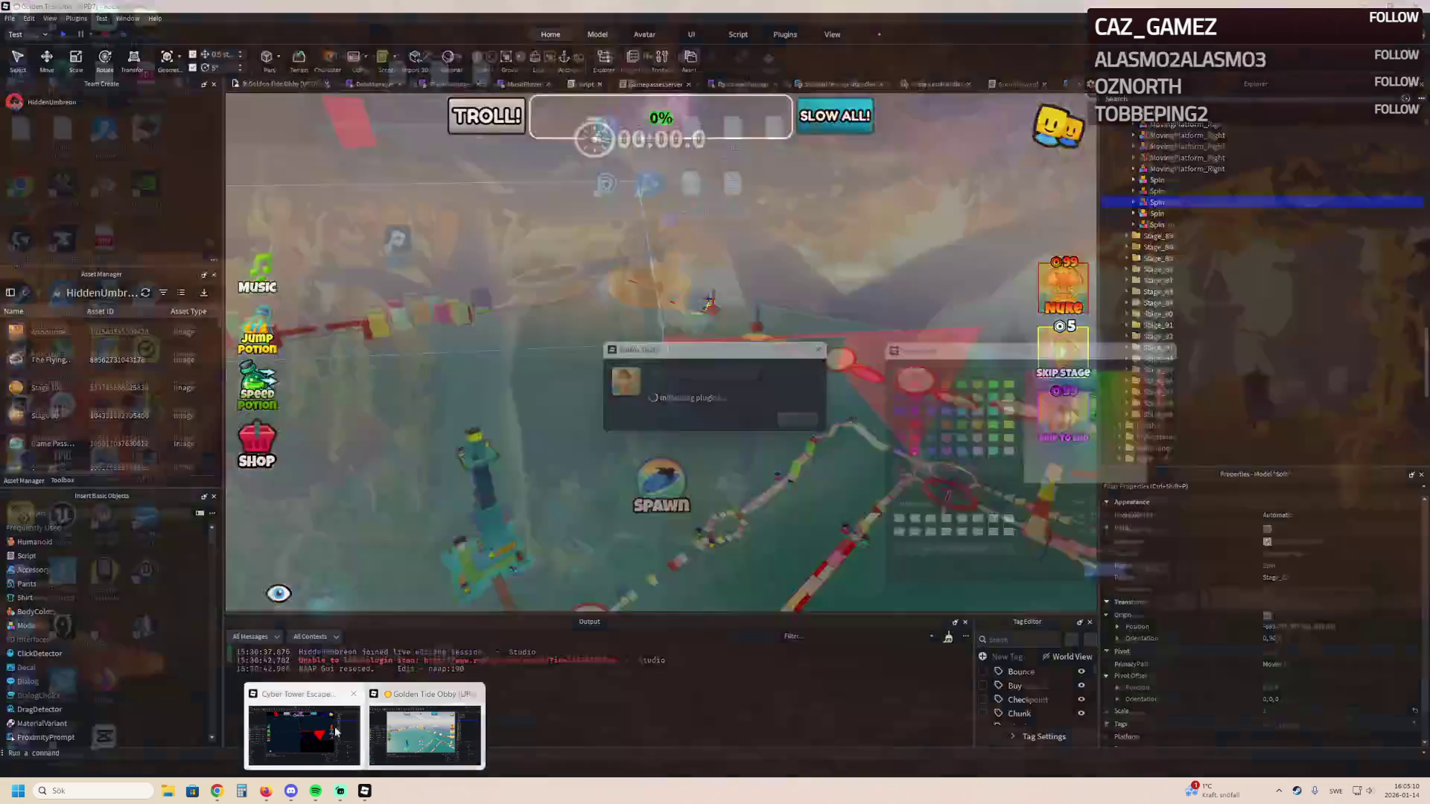
left_click(402, 733)
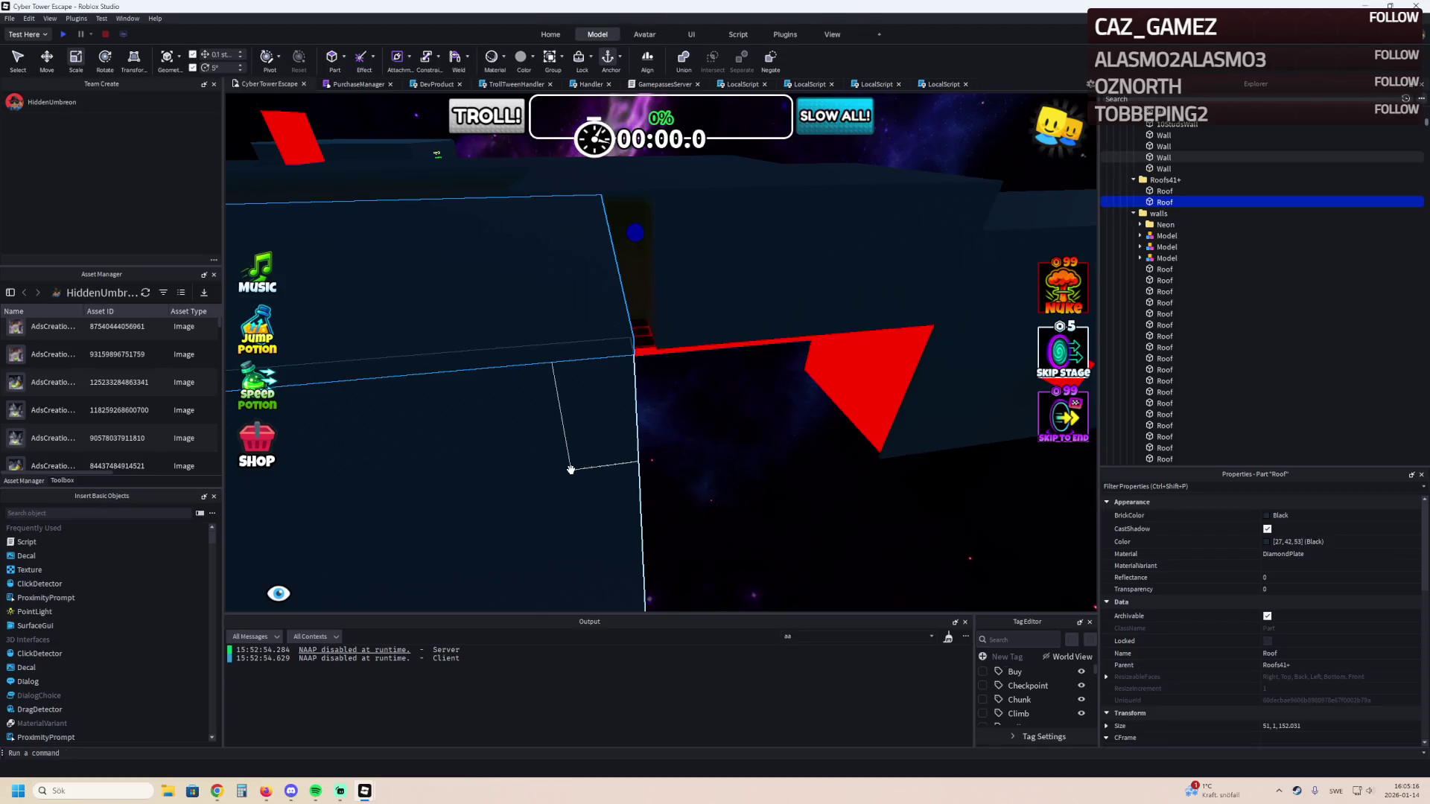
Fly the camera down onto the red-grid floor and forward through the stage 41+ corridor.
key("e")
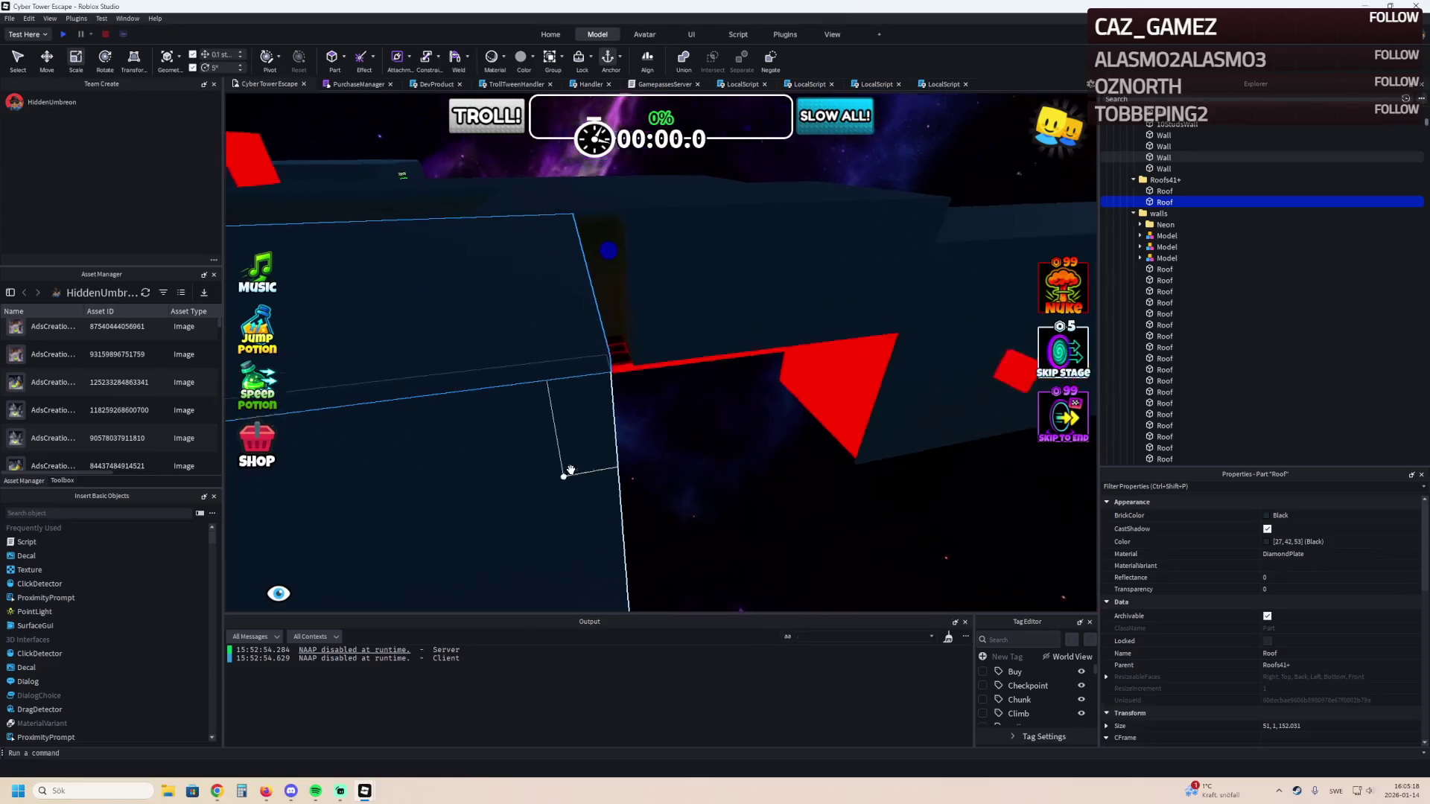
key("q")
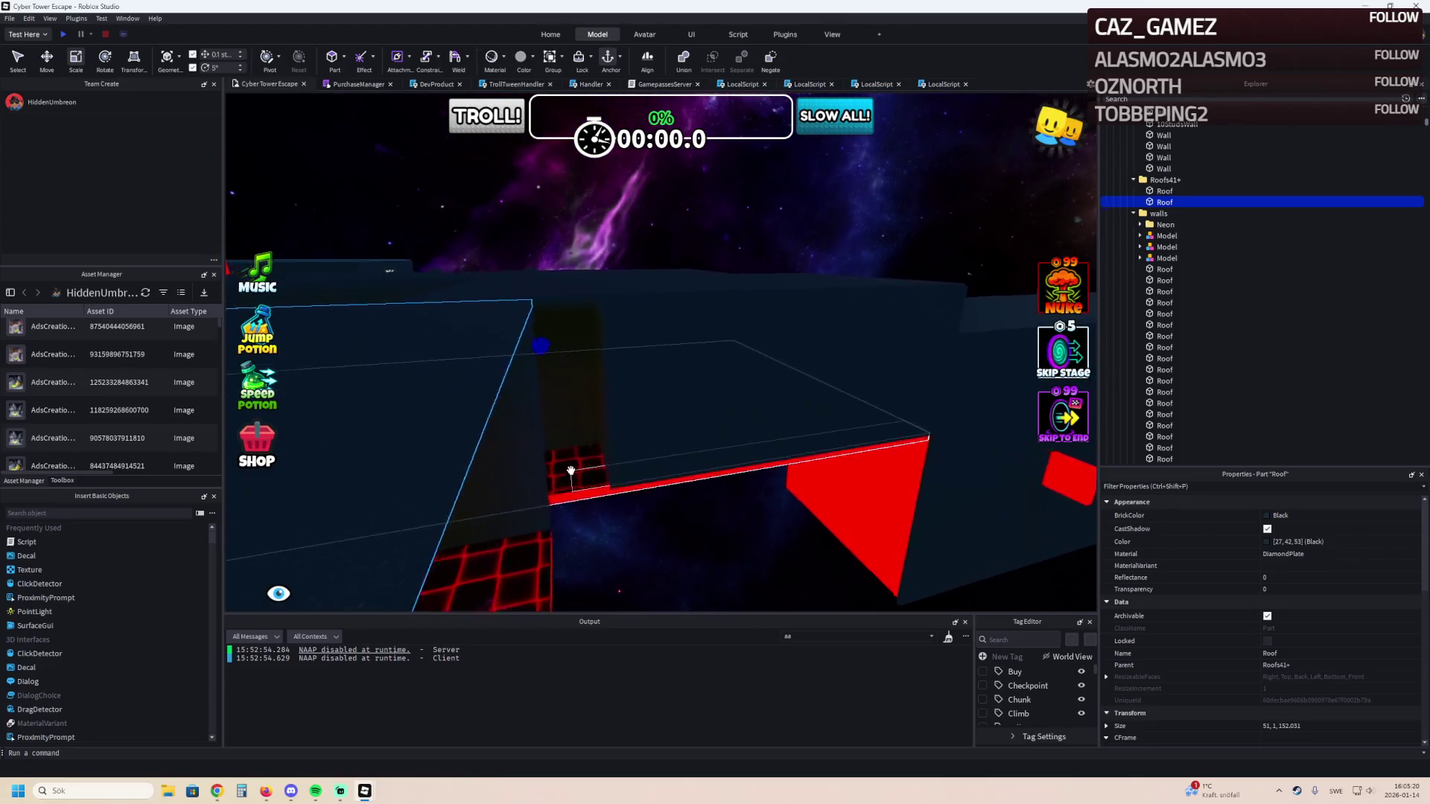
key("w")
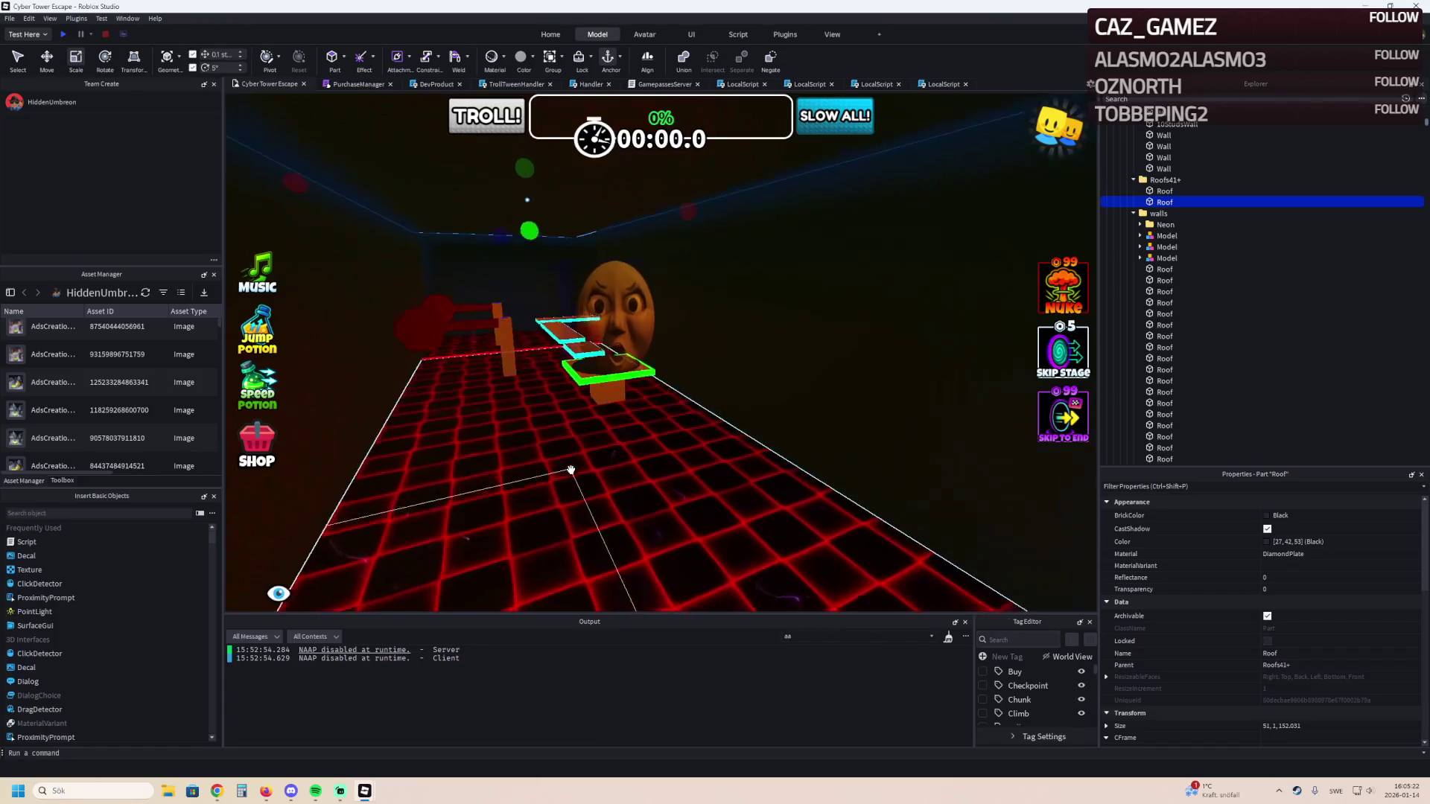
key("w")
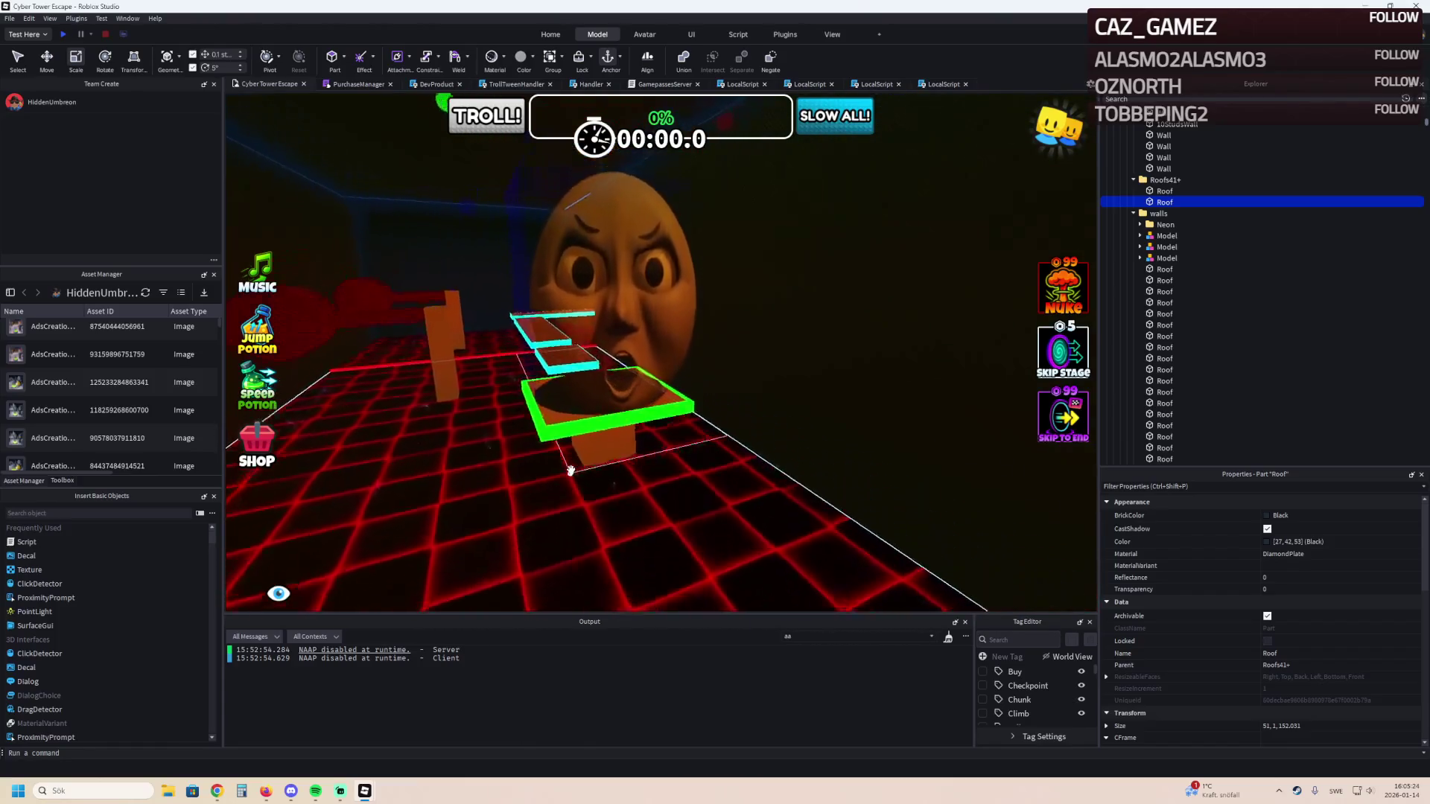
key("w")
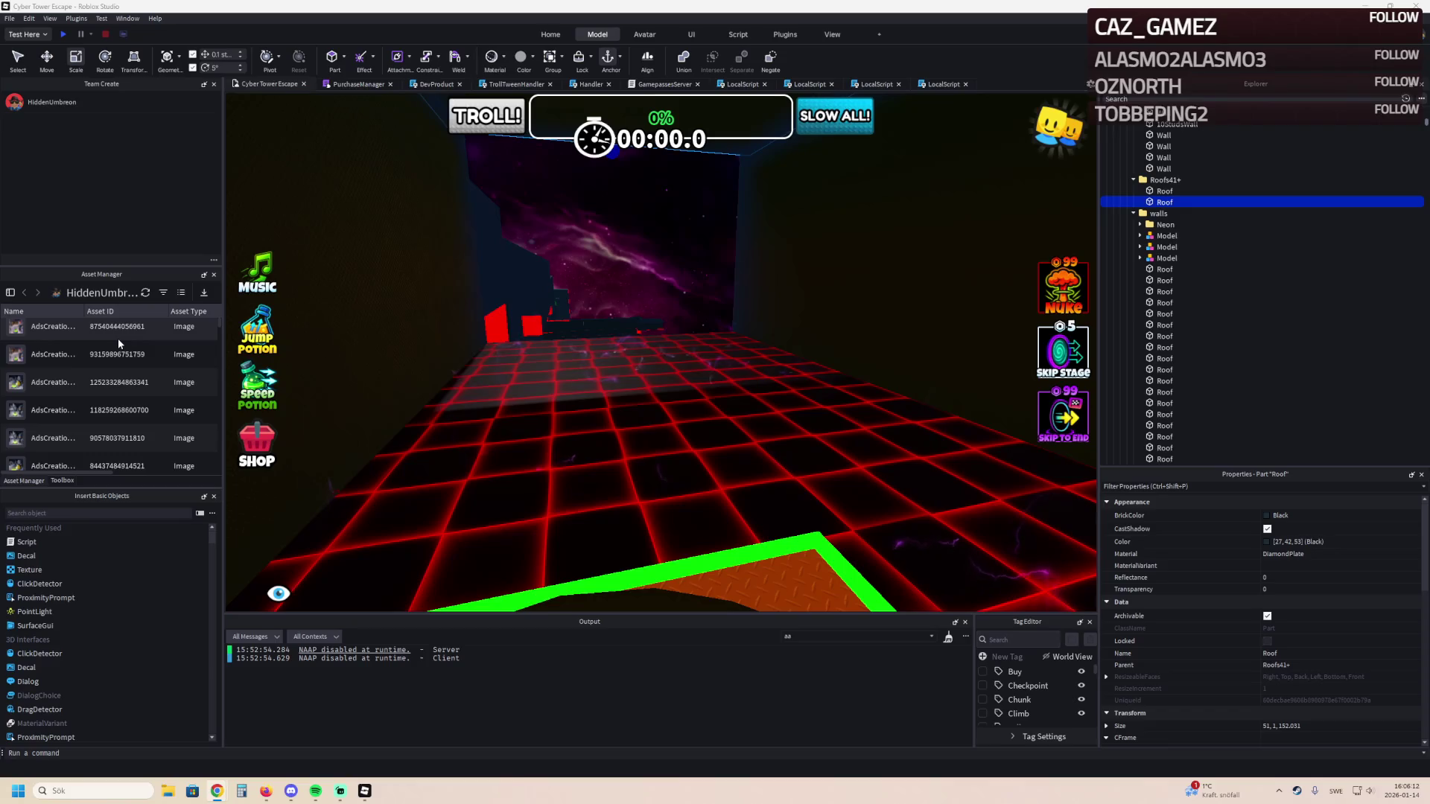
left_click(548, 487)
key("q")
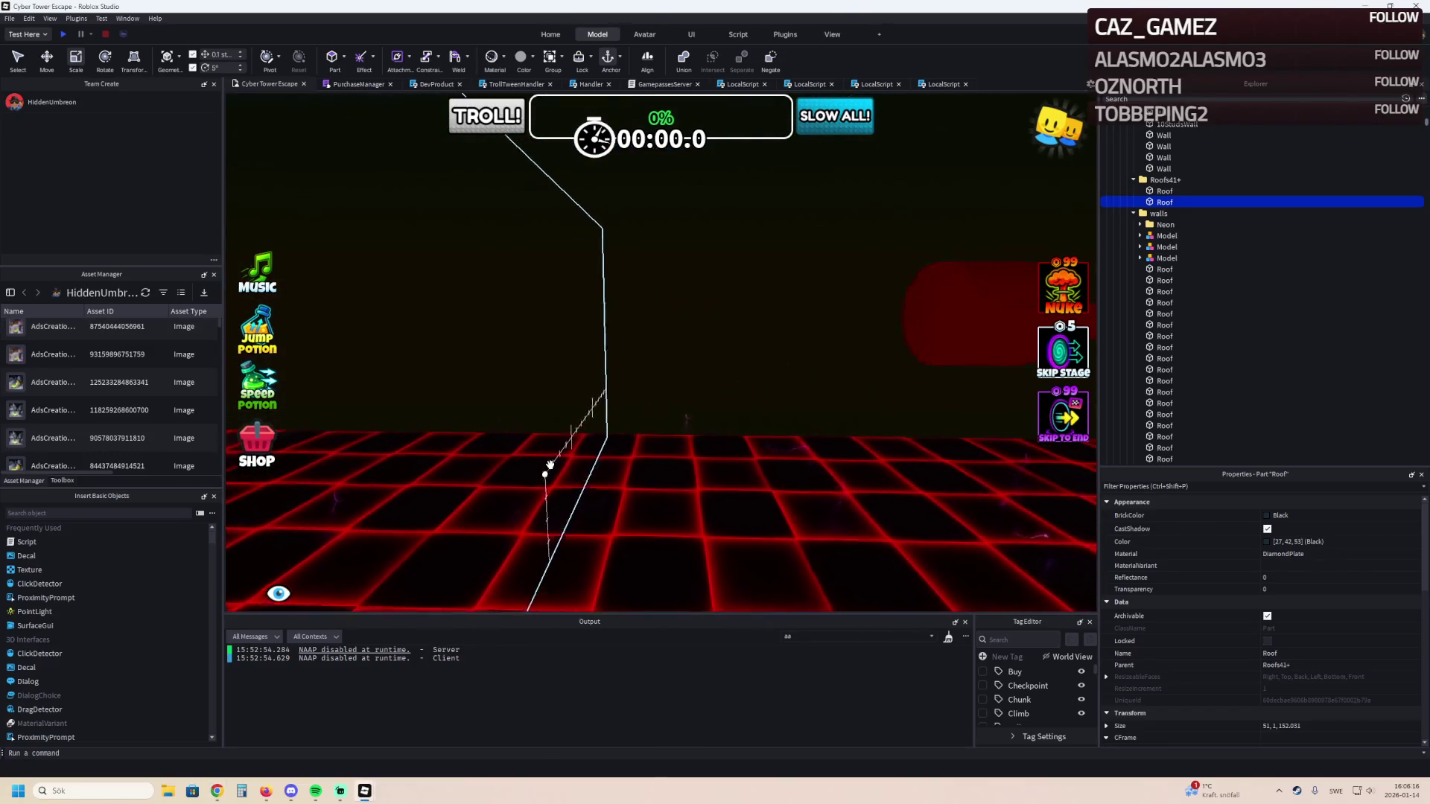
key("d")
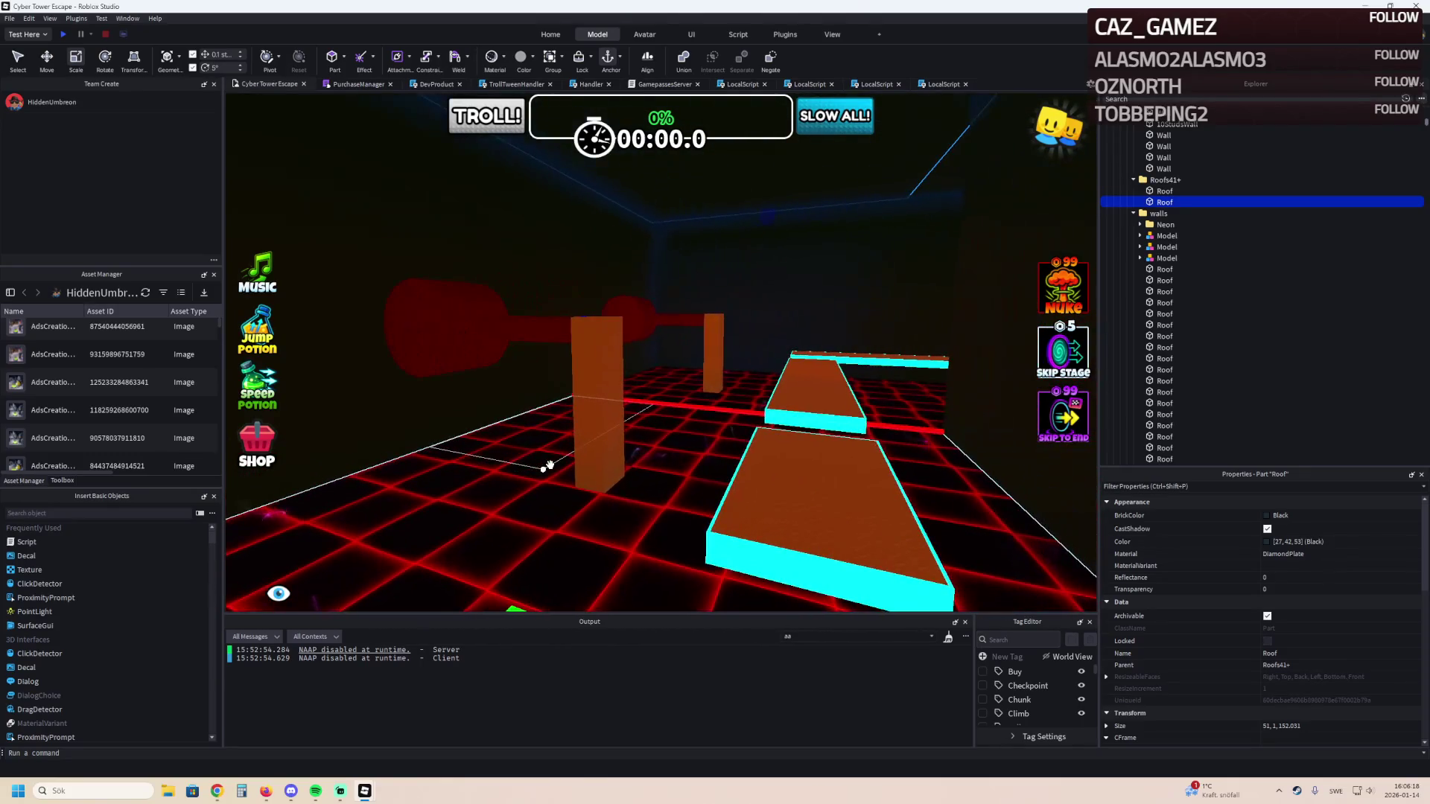
key("d")
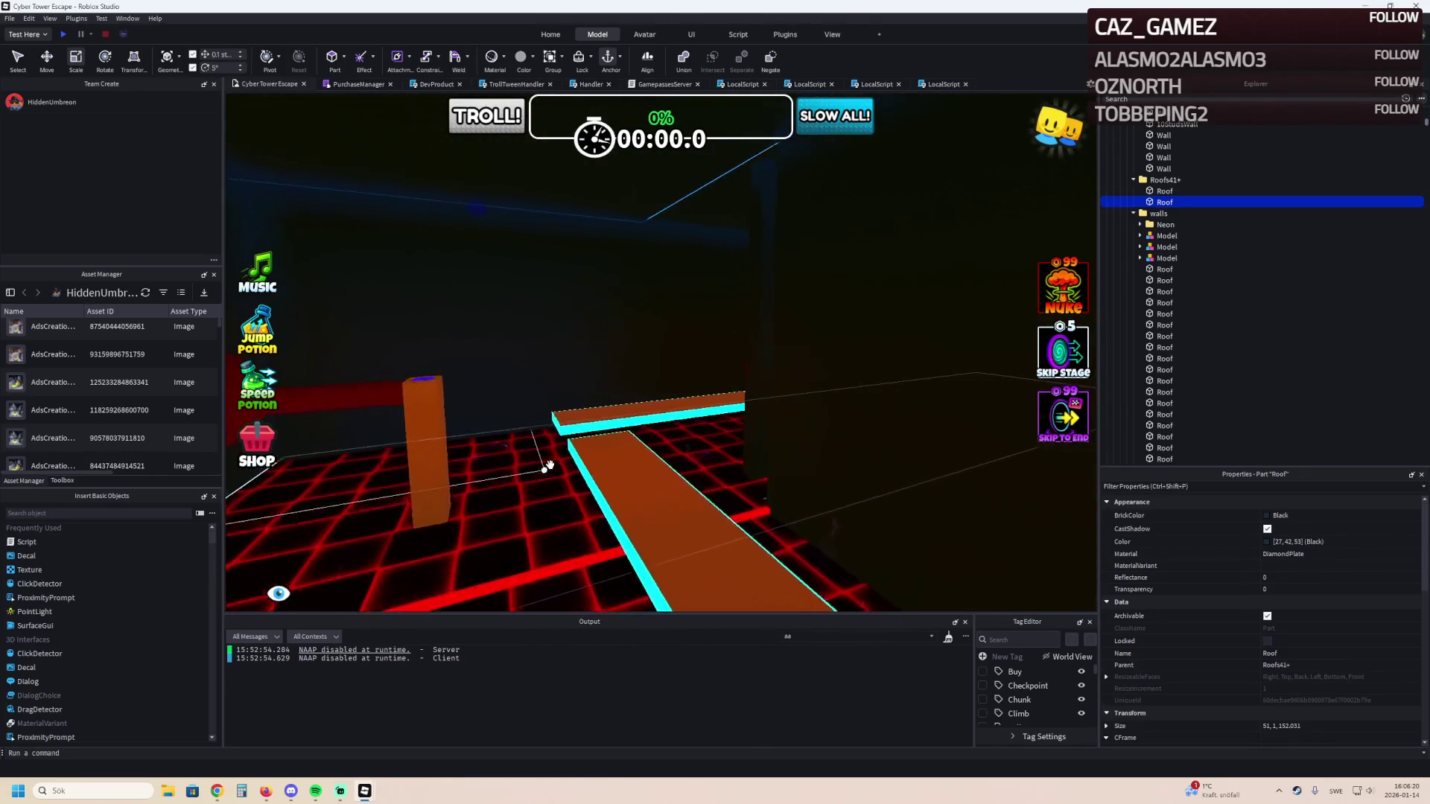
key("d")
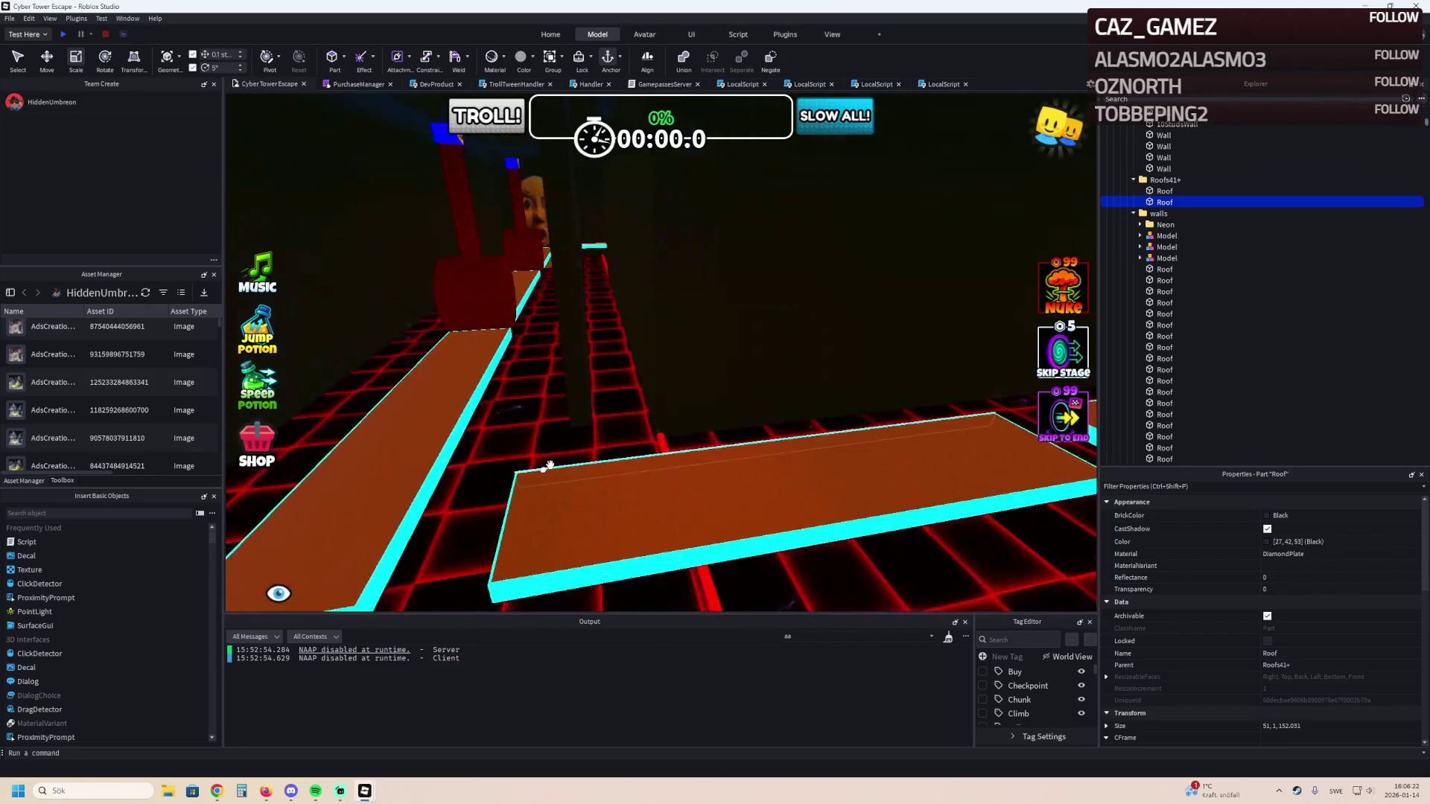
key("d")
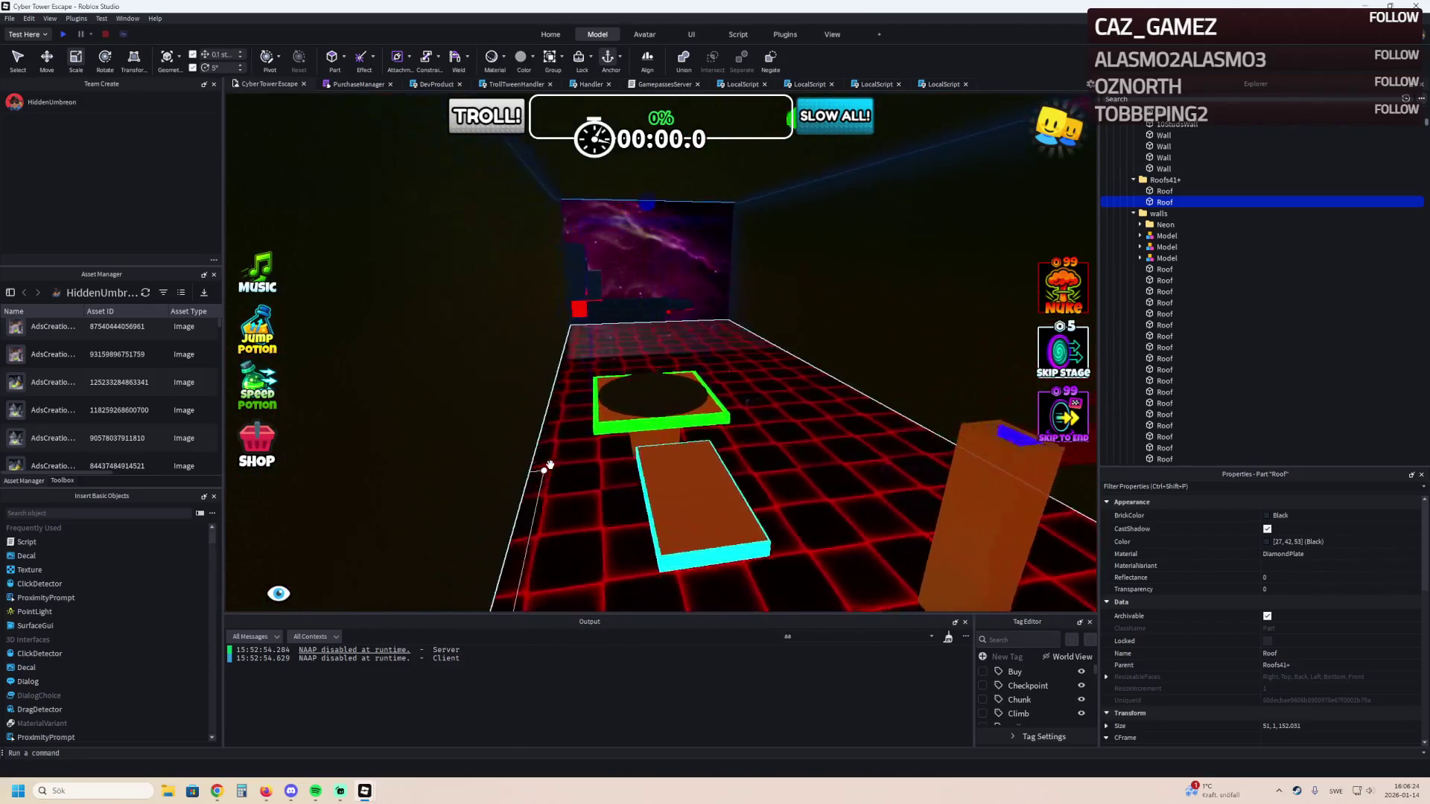
key("w")
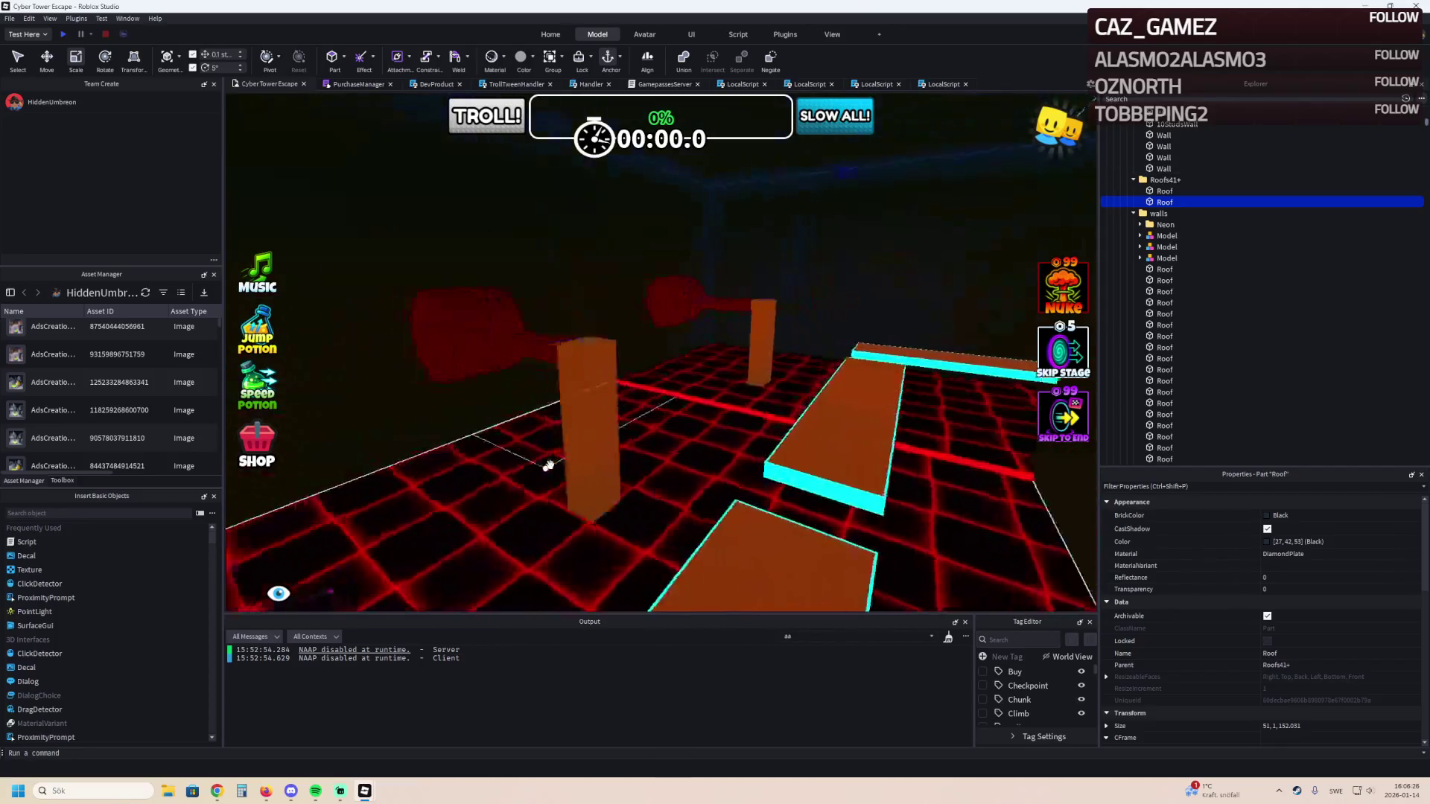
key("d")
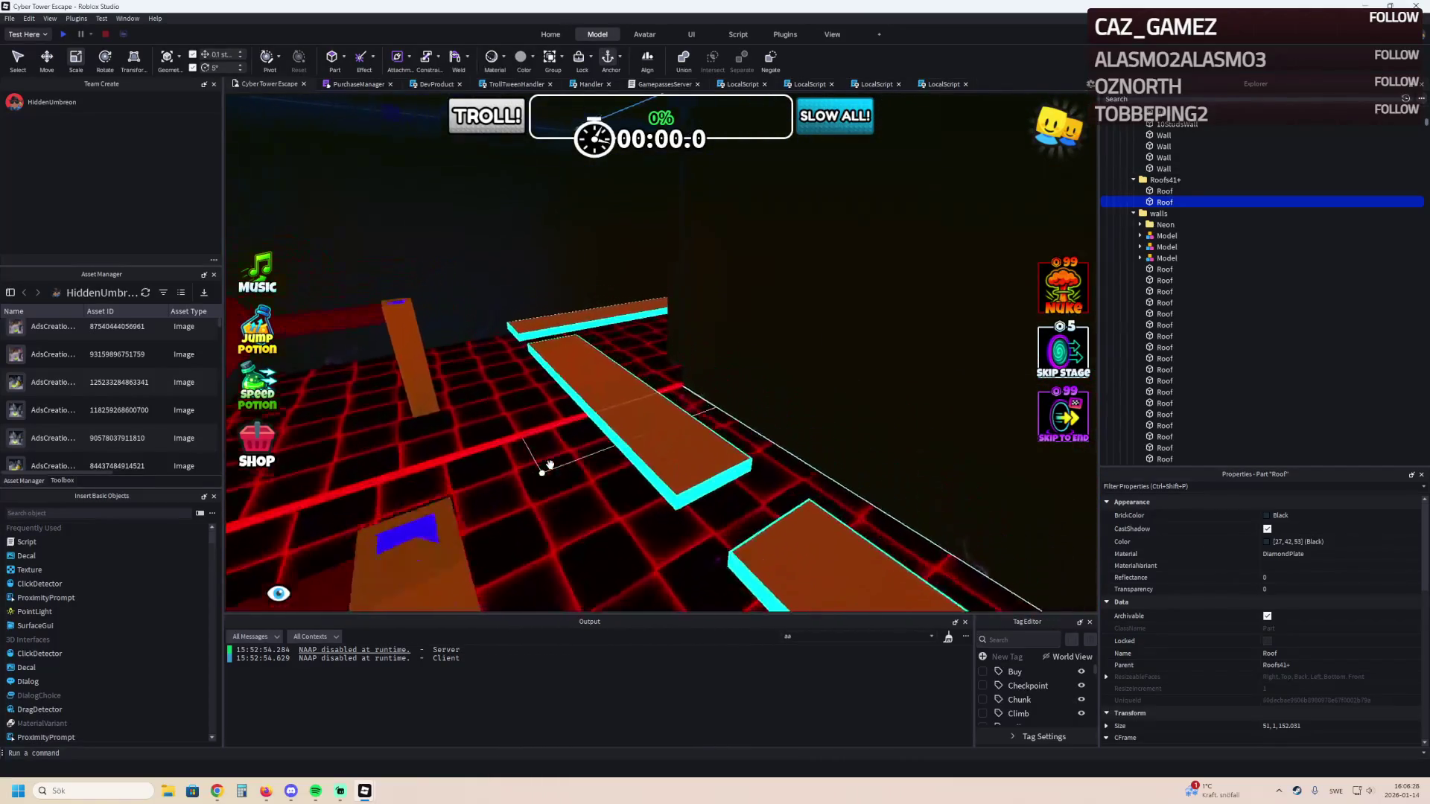
key("d")
key("w")
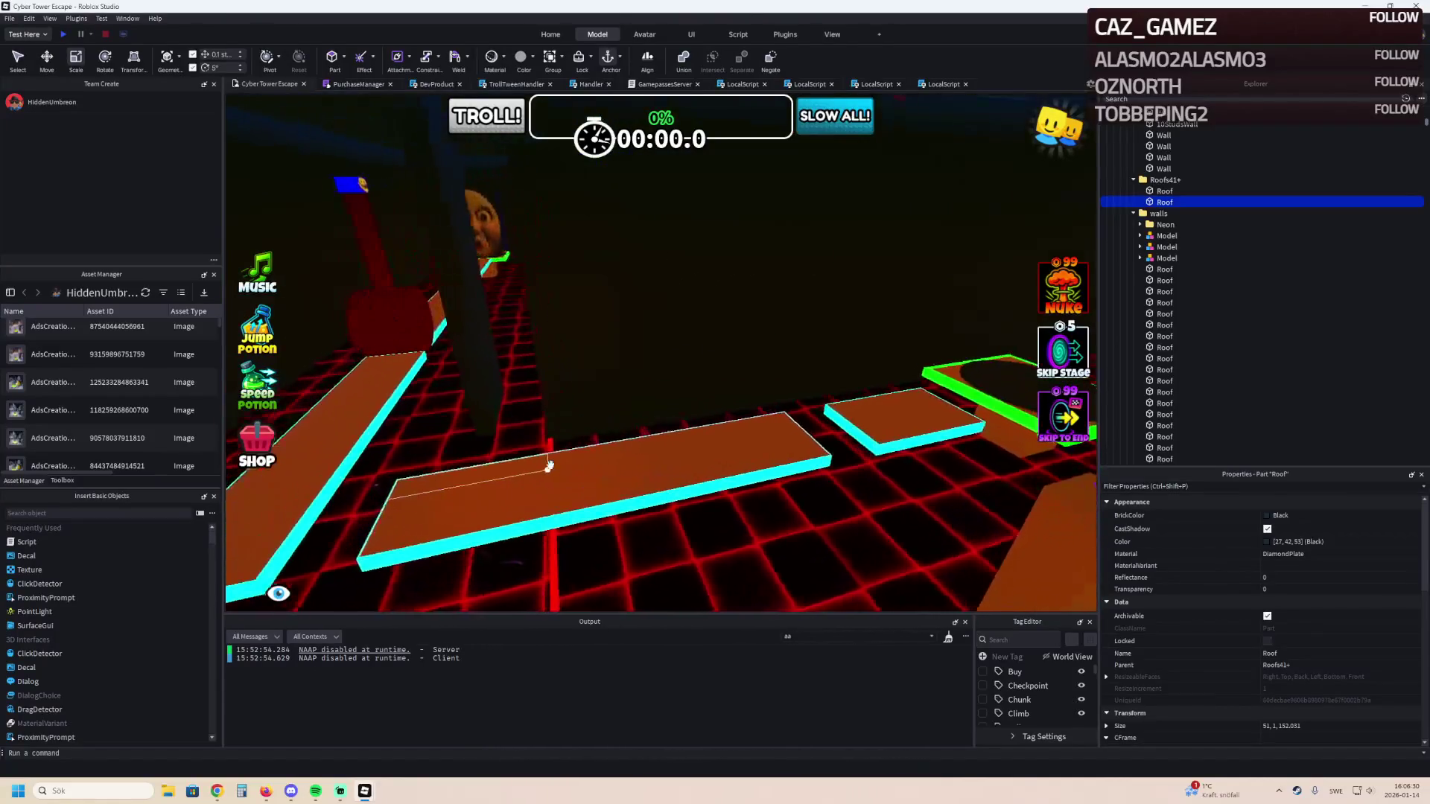
key("w")
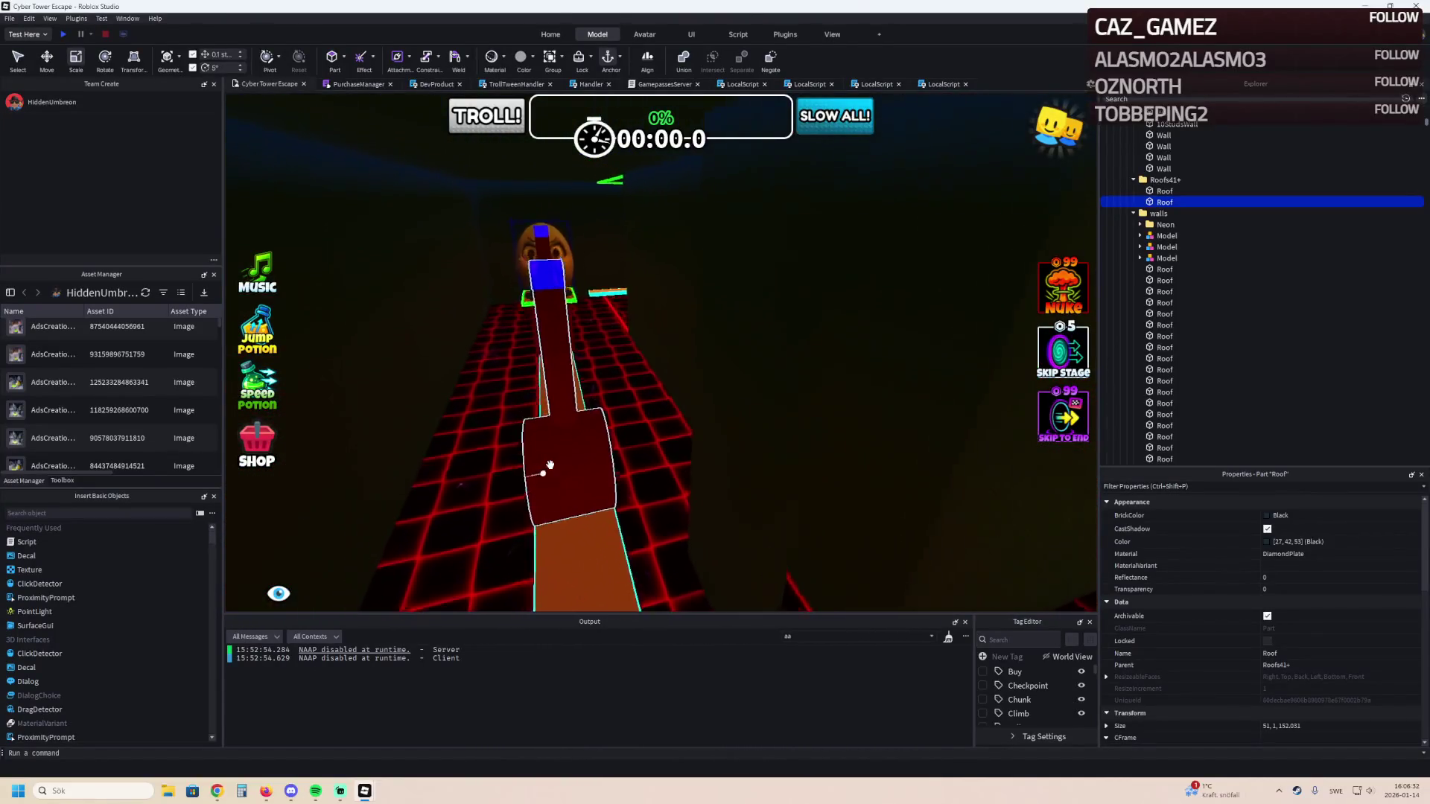
key("w")
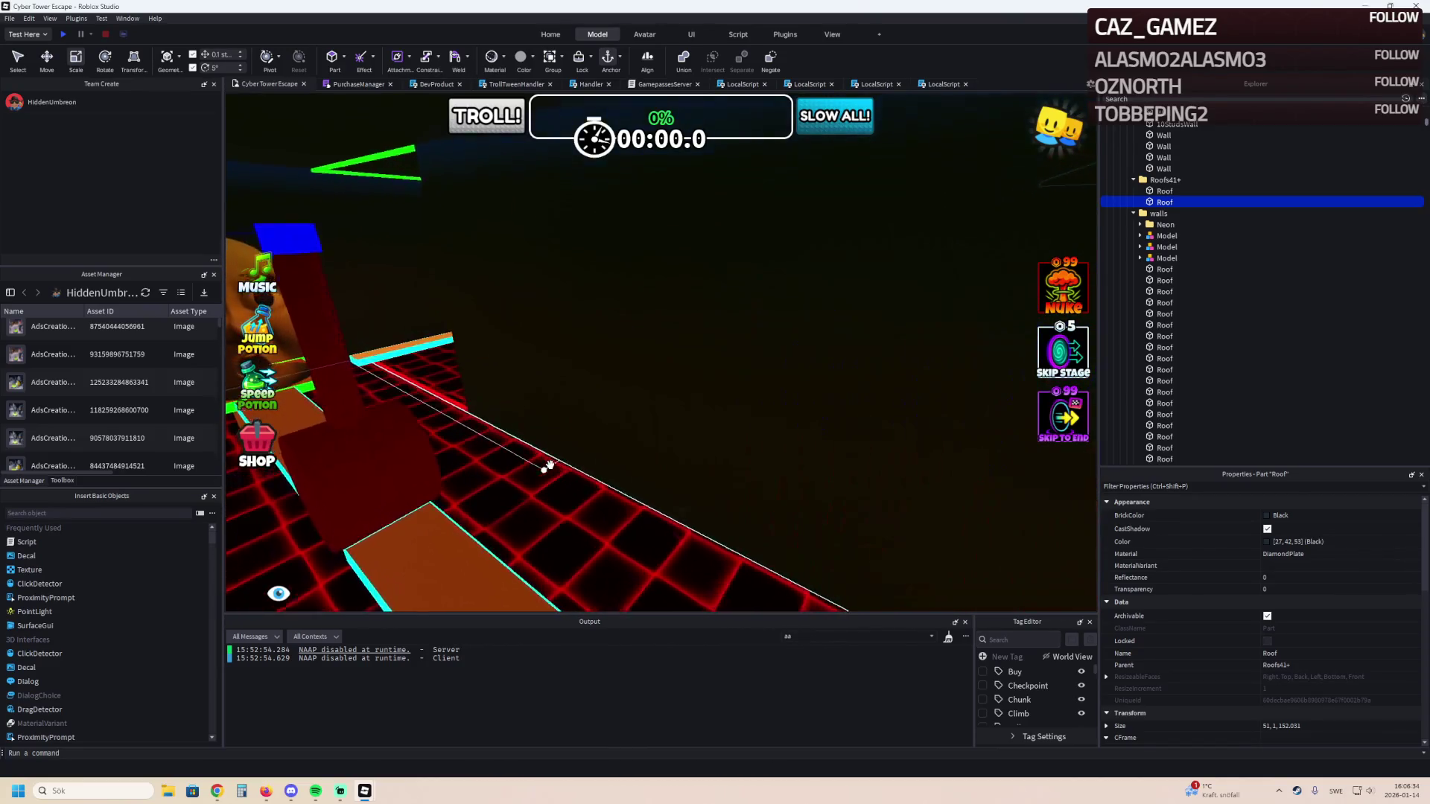
key("a")
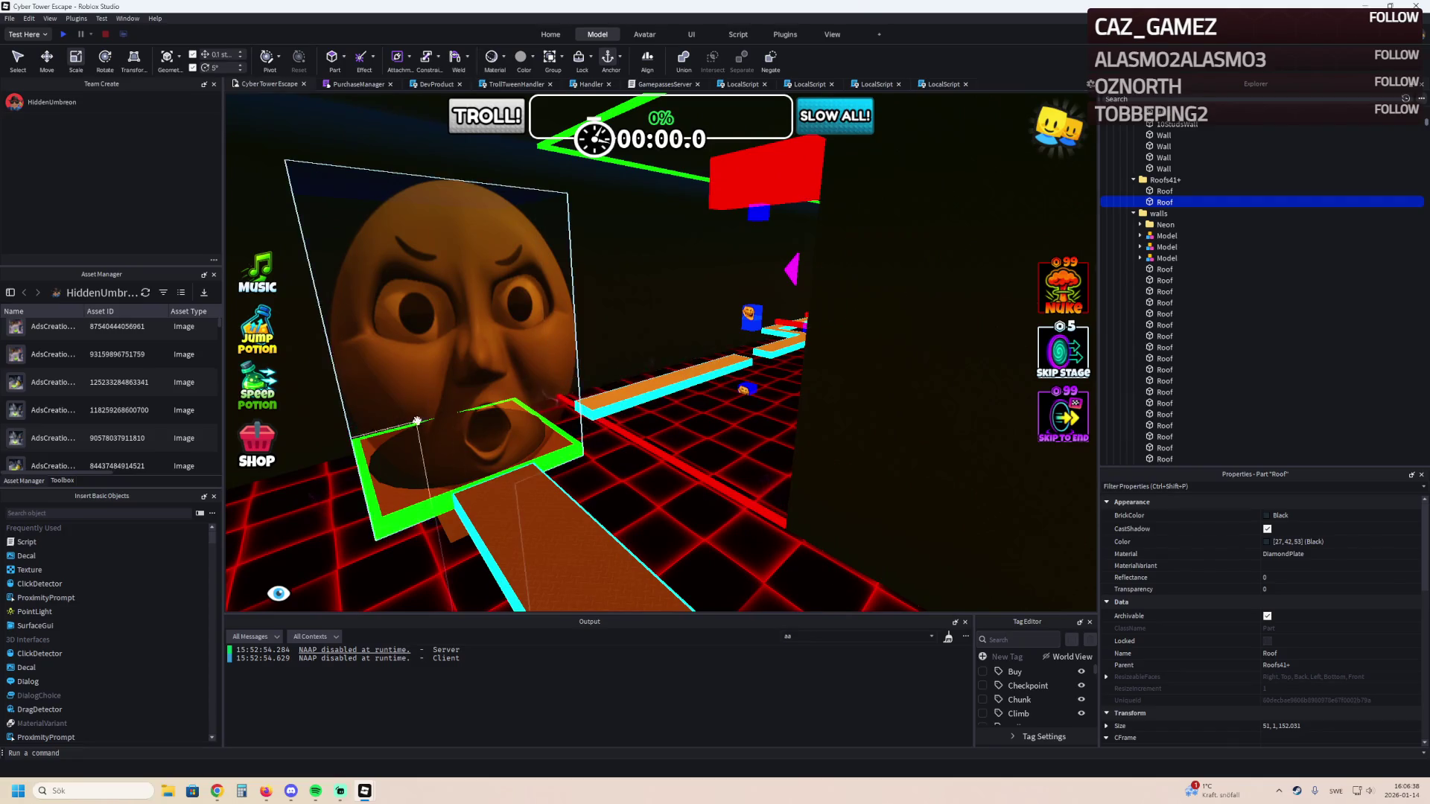
key("w")
key("w")
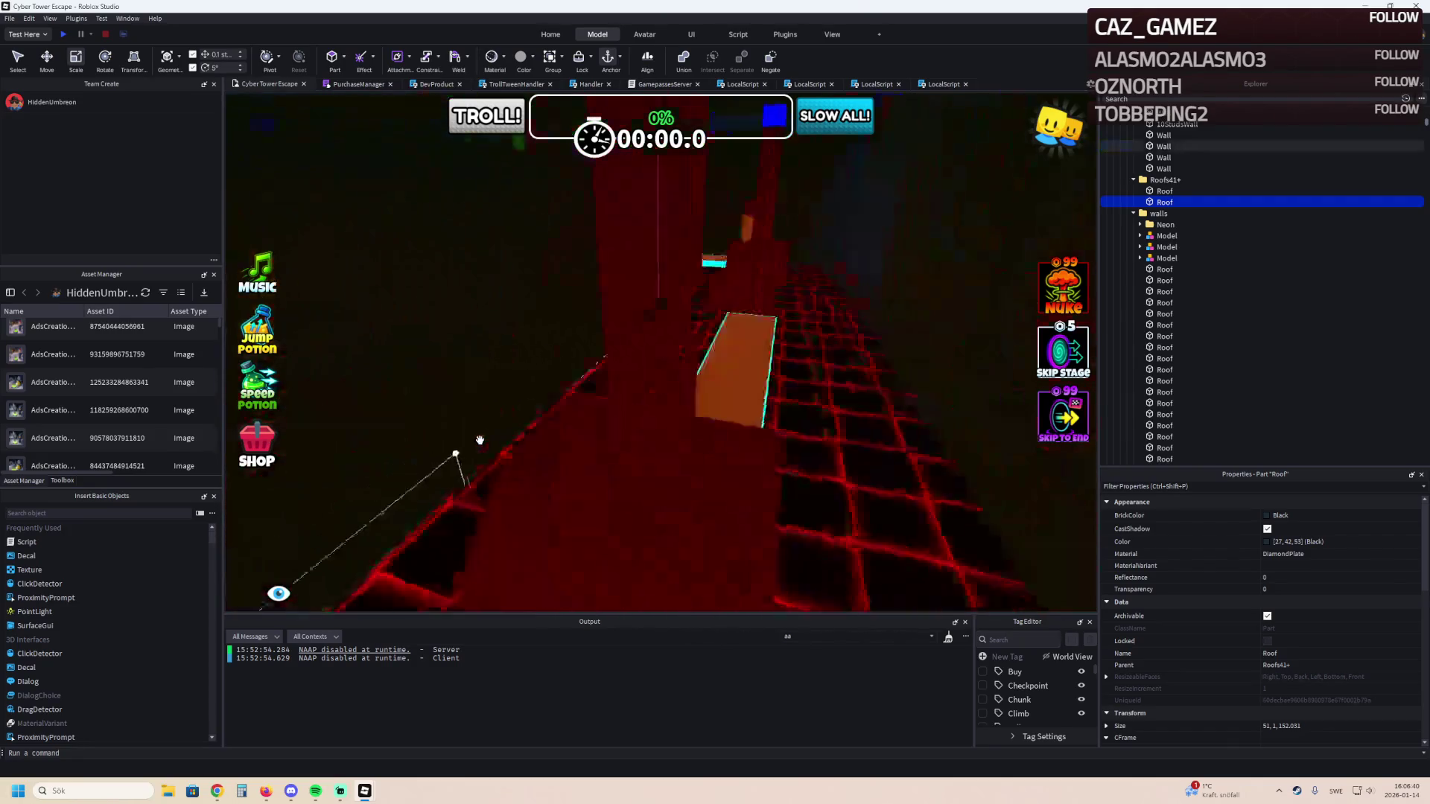
key("s")
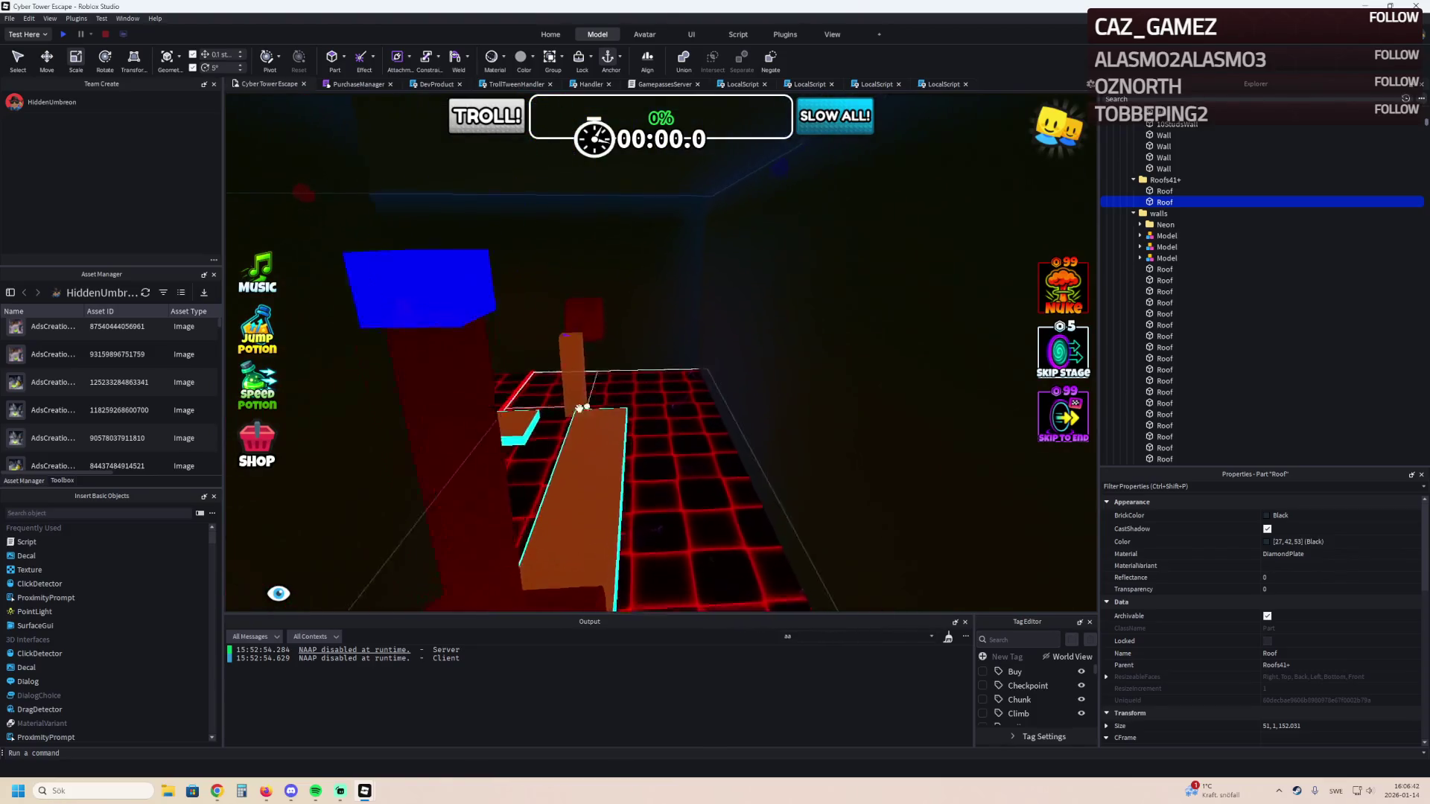
key("a")
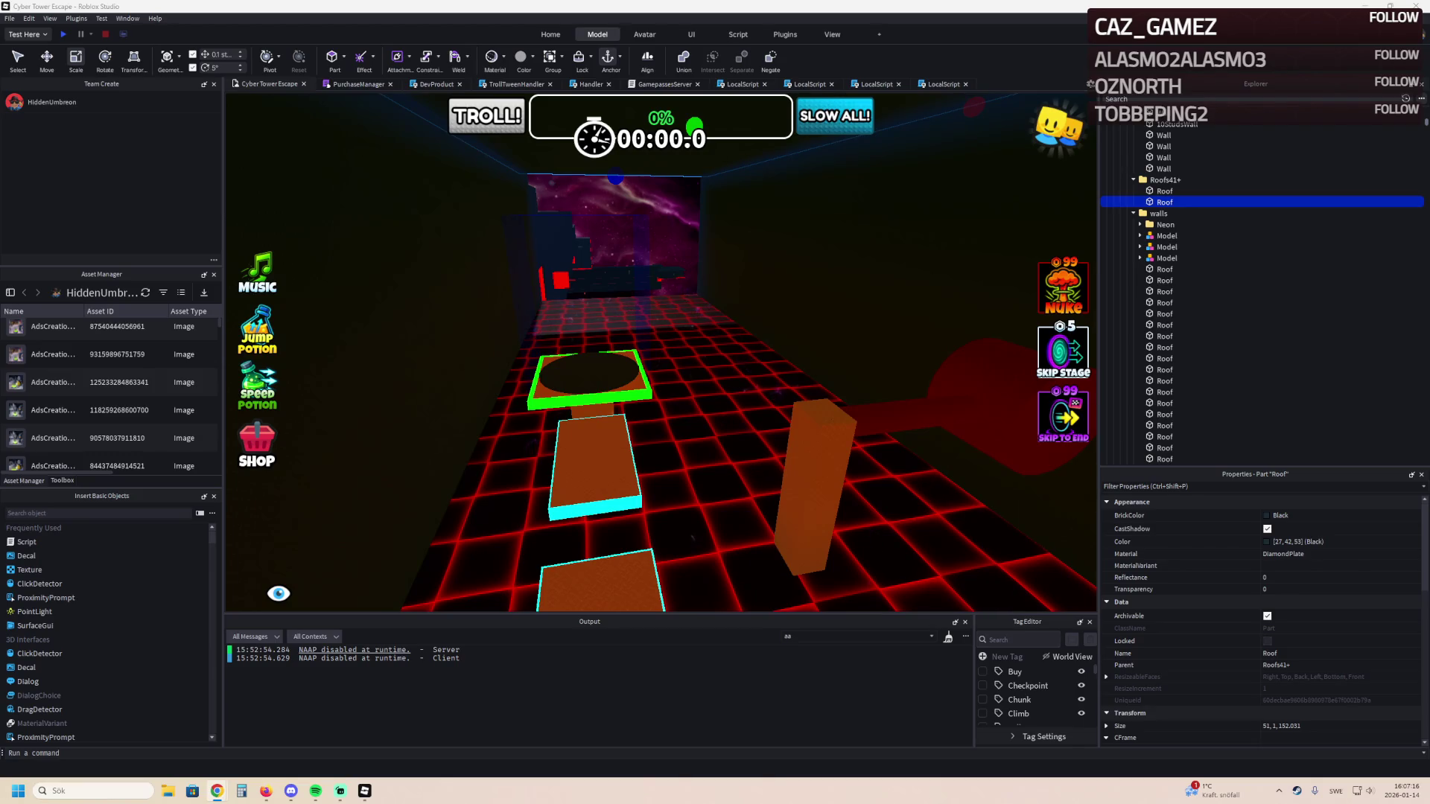
key("w")
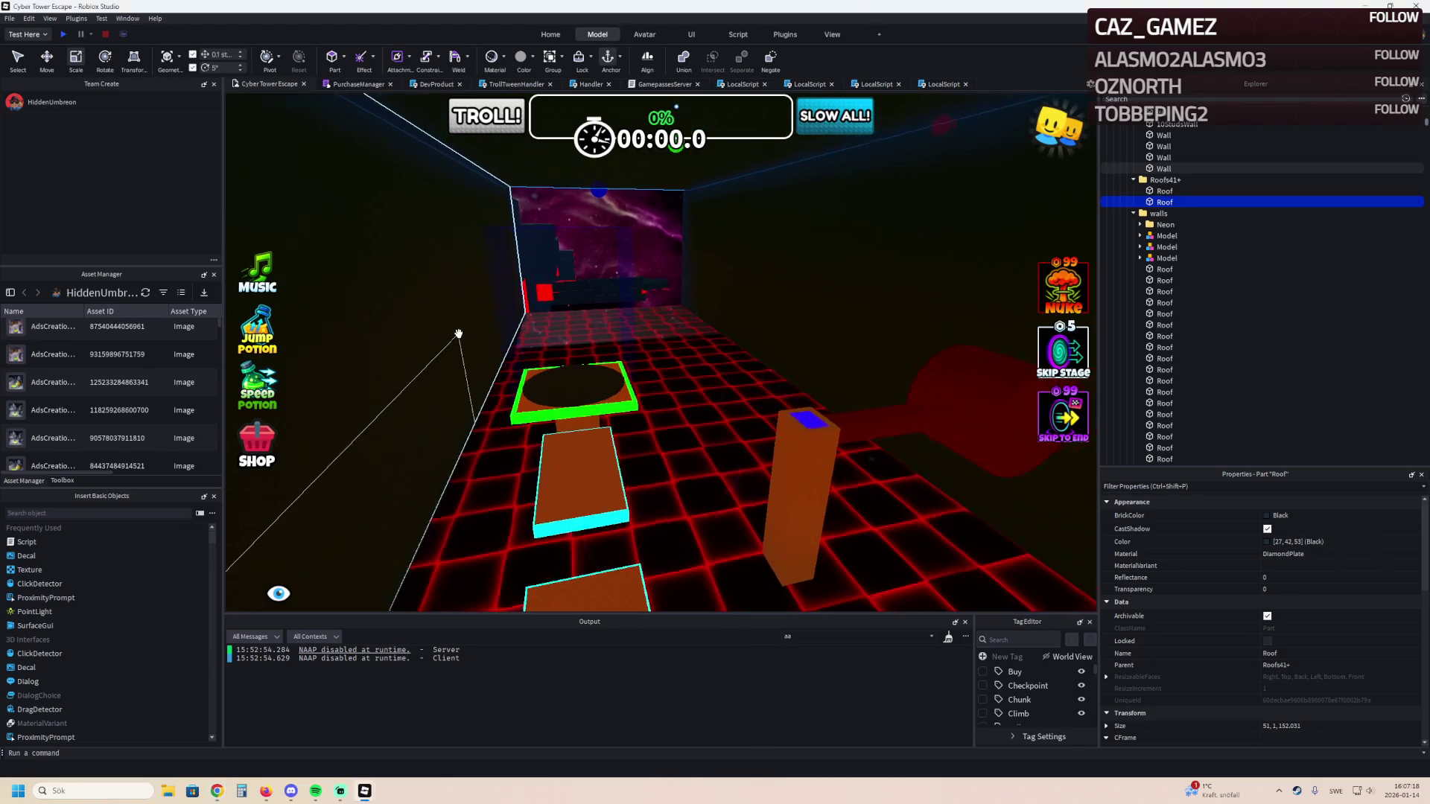
key("w")
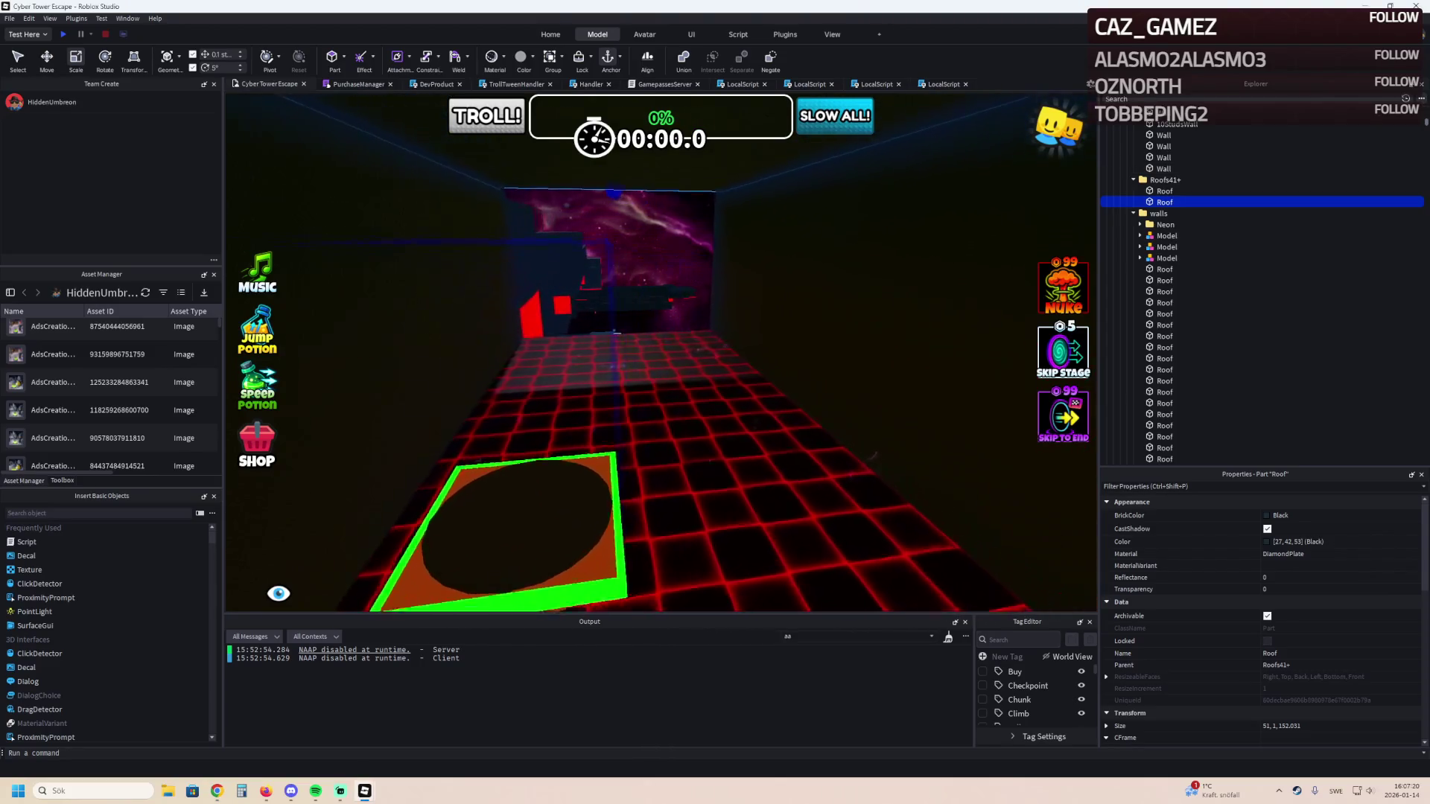
key("w")
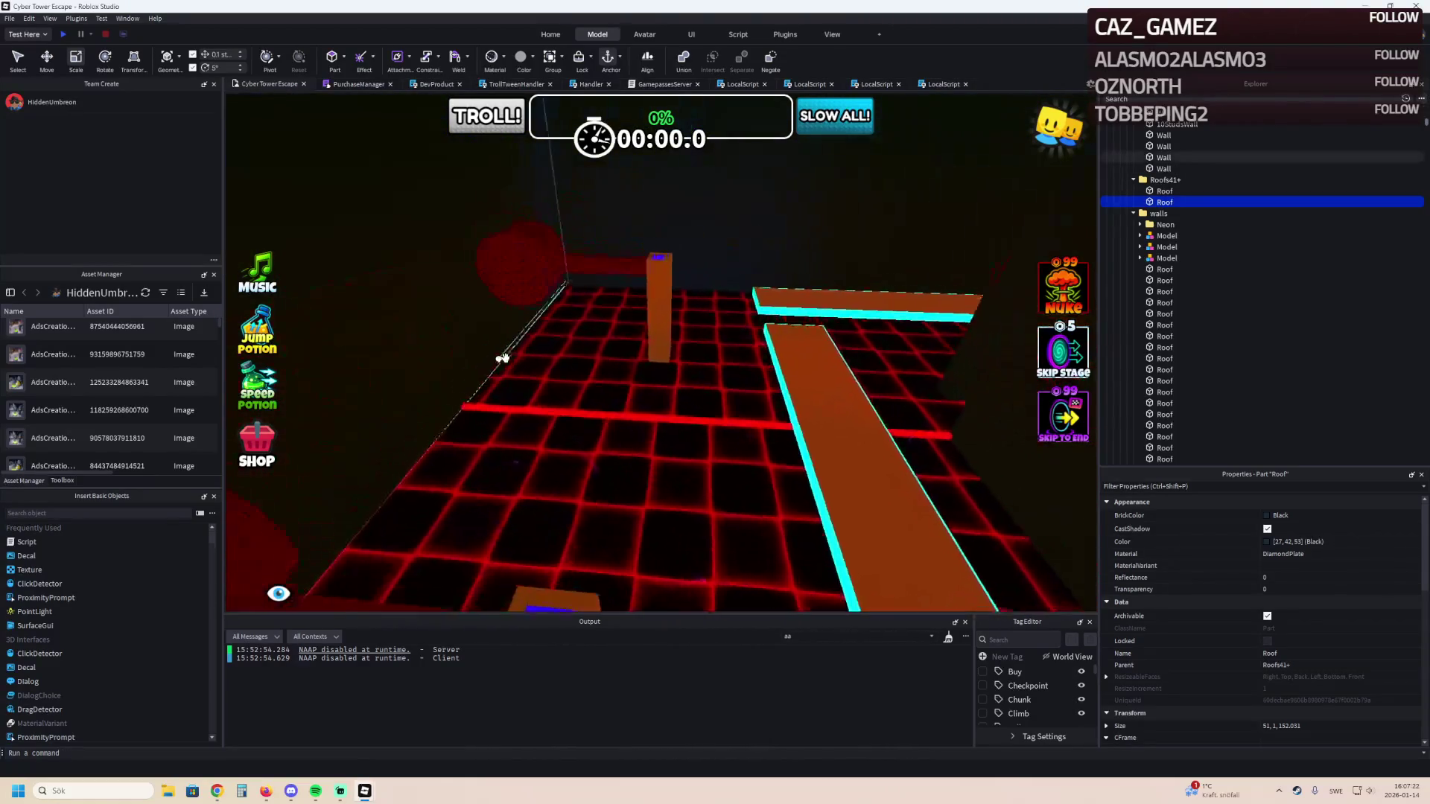
key("w")
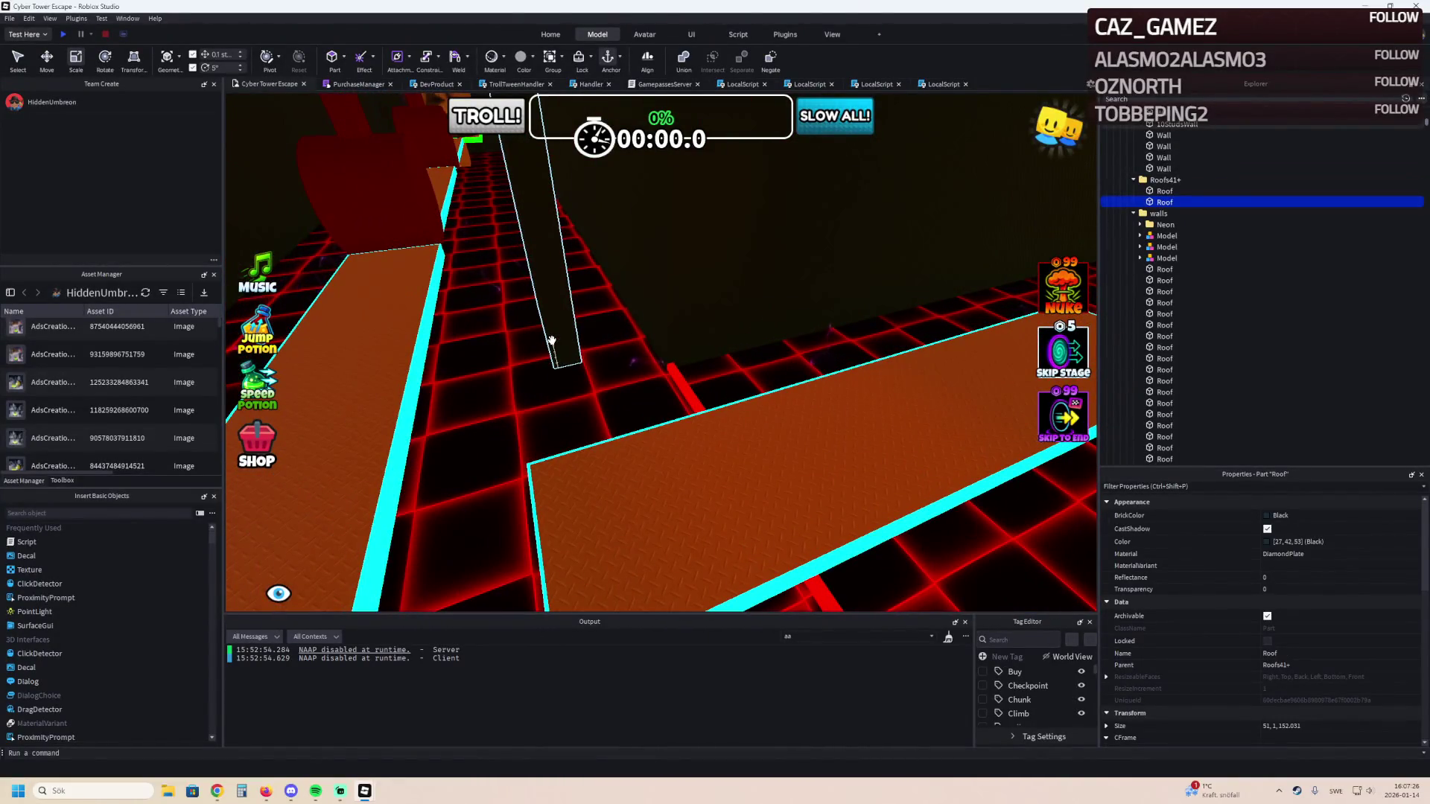
key("w")
scroll(550, 340, "down", 5)
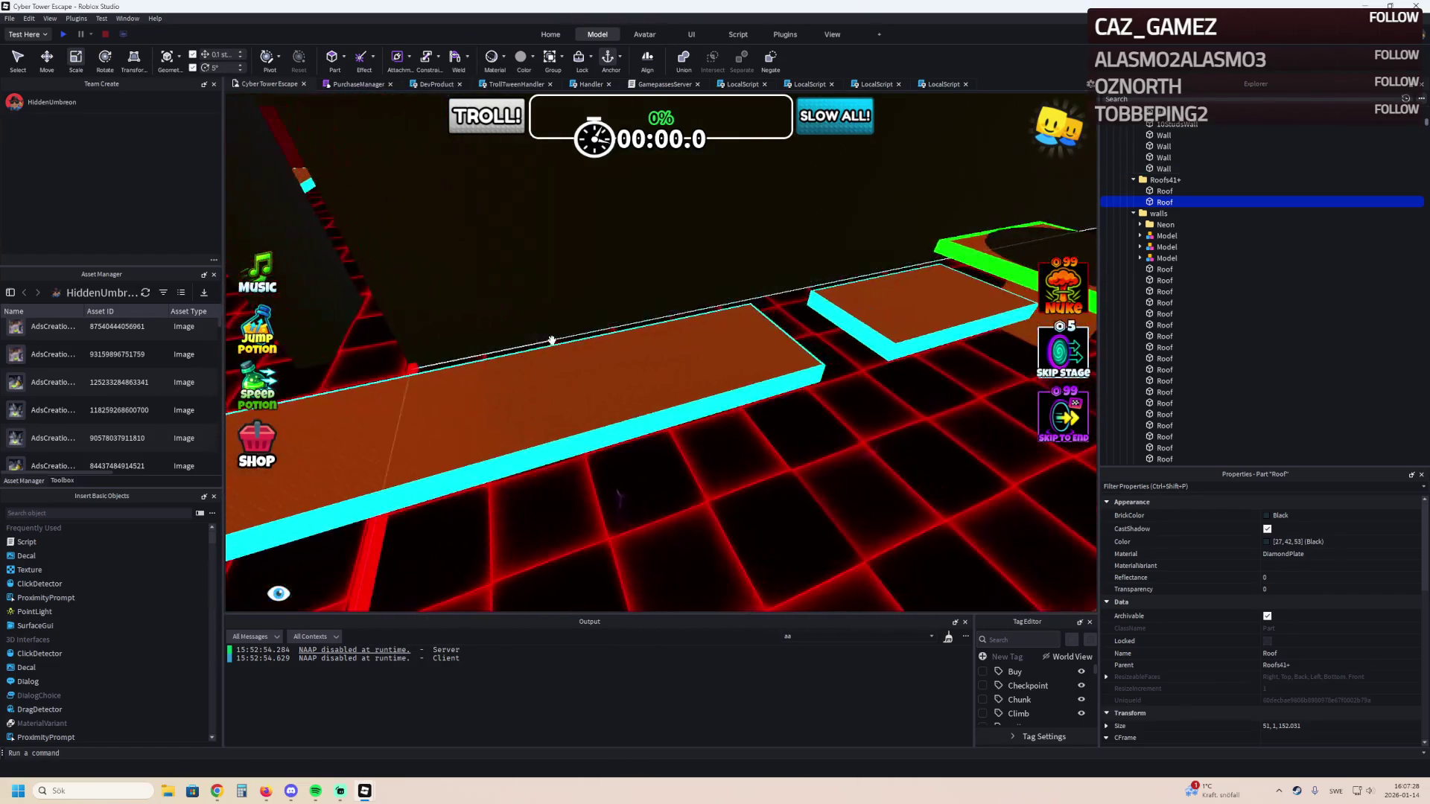
scroll(551, 340, "up", 3)
scroll(551, 340, "up", 3)
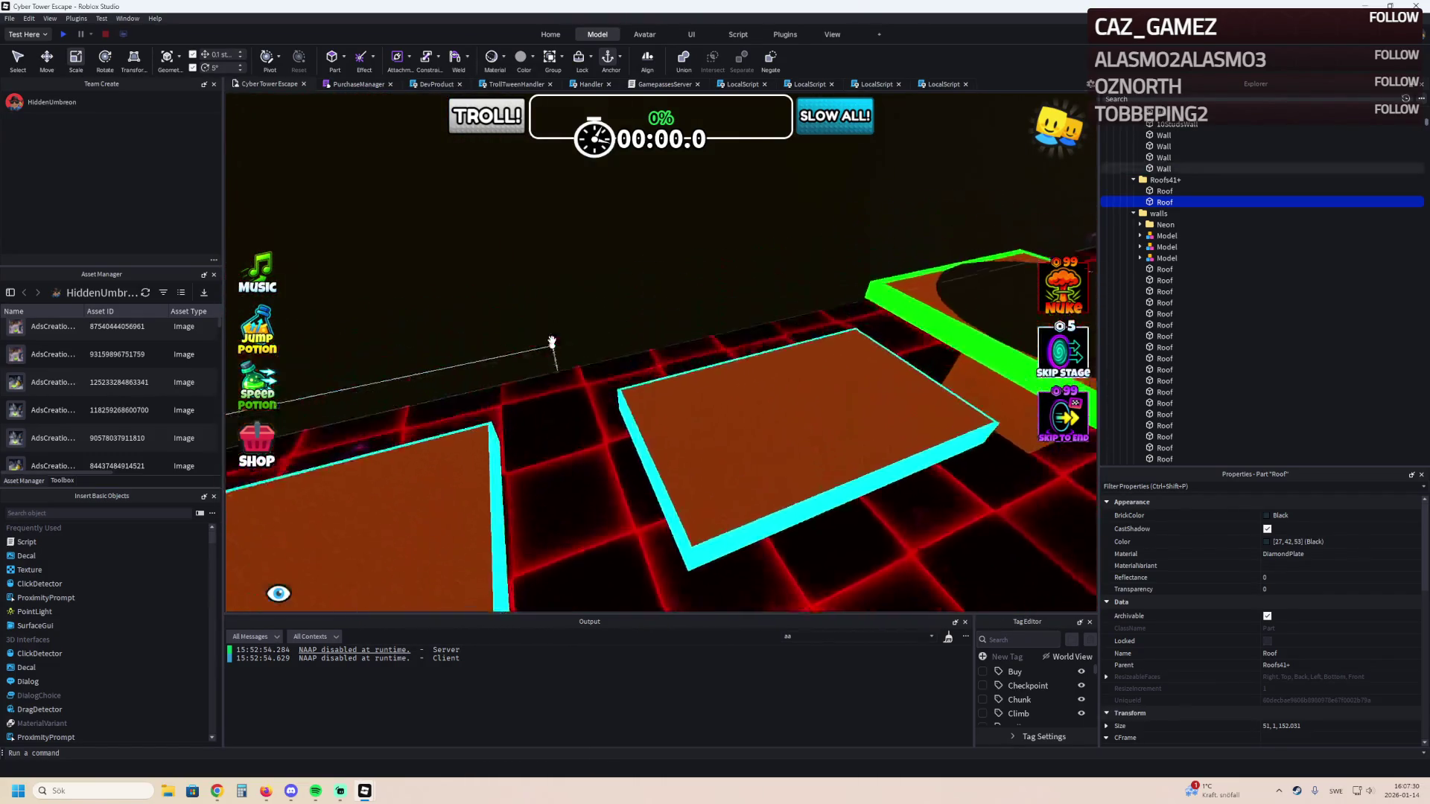
scroll(551, 340, "up", 3)
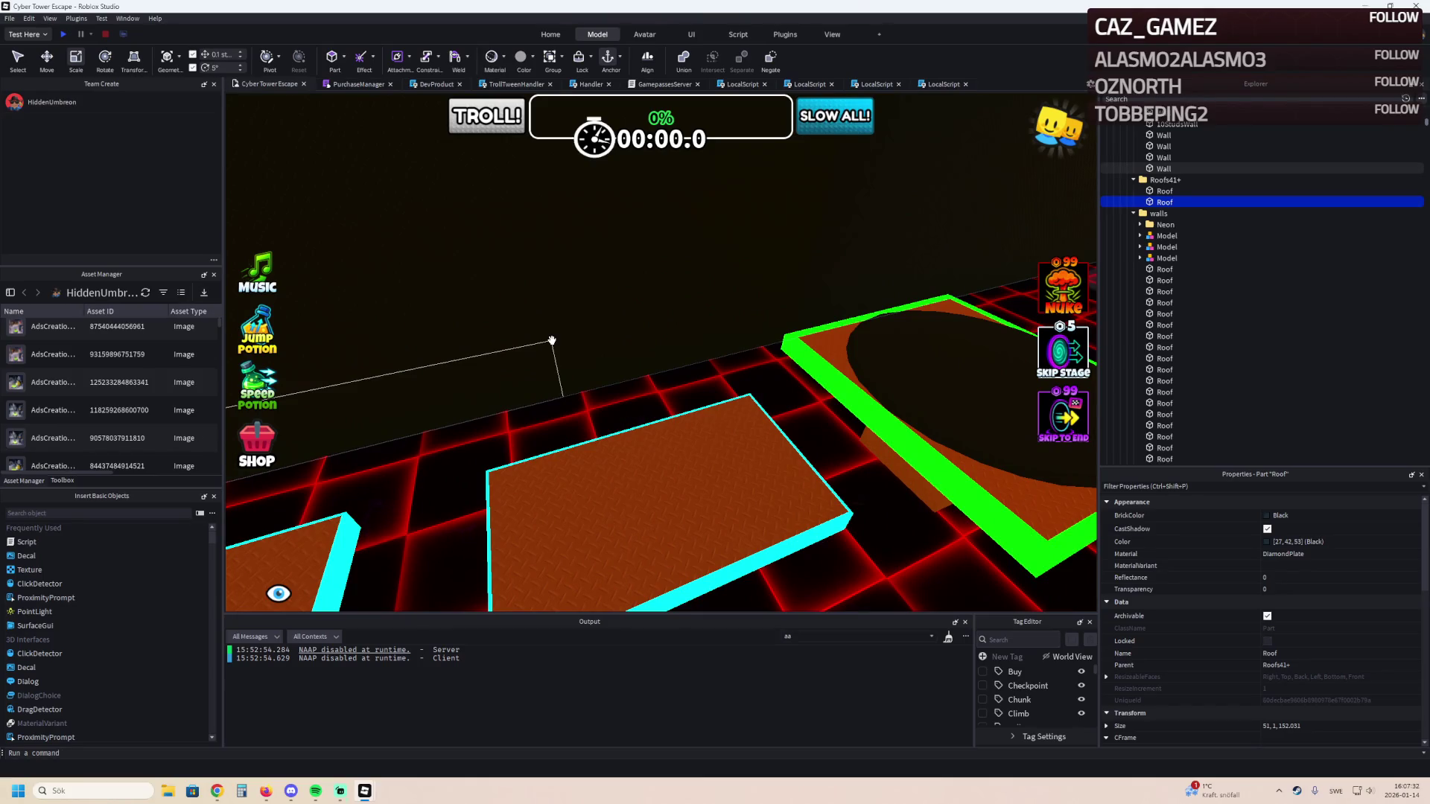